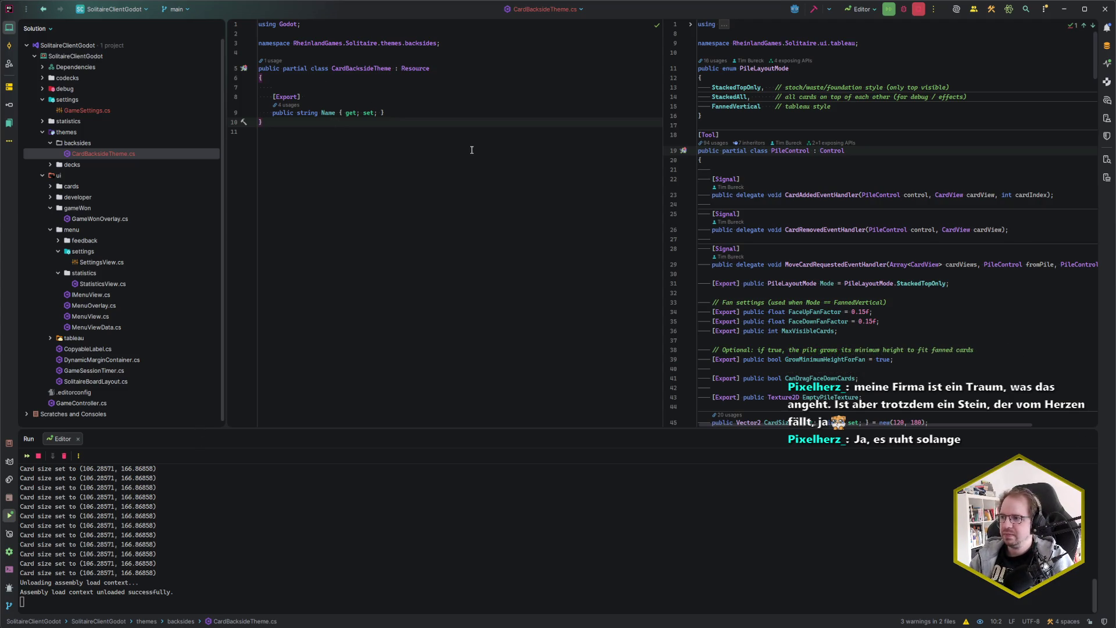
Step: In Godot, start a new resource in the backsides folder, then cancel it
key(alt+Tab)
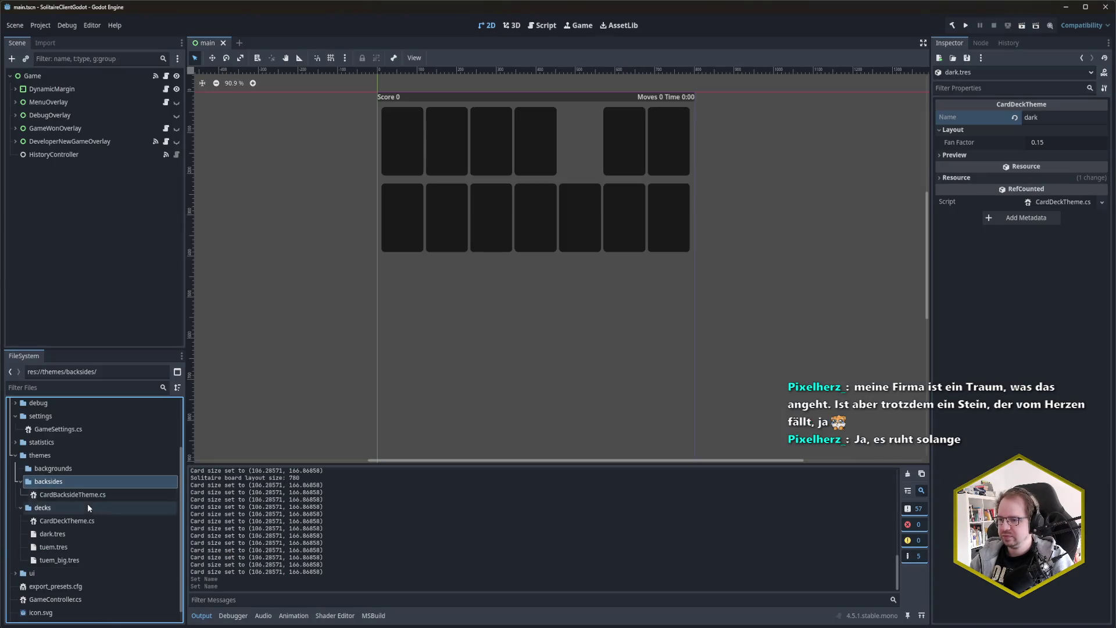
right_click(59, 482)
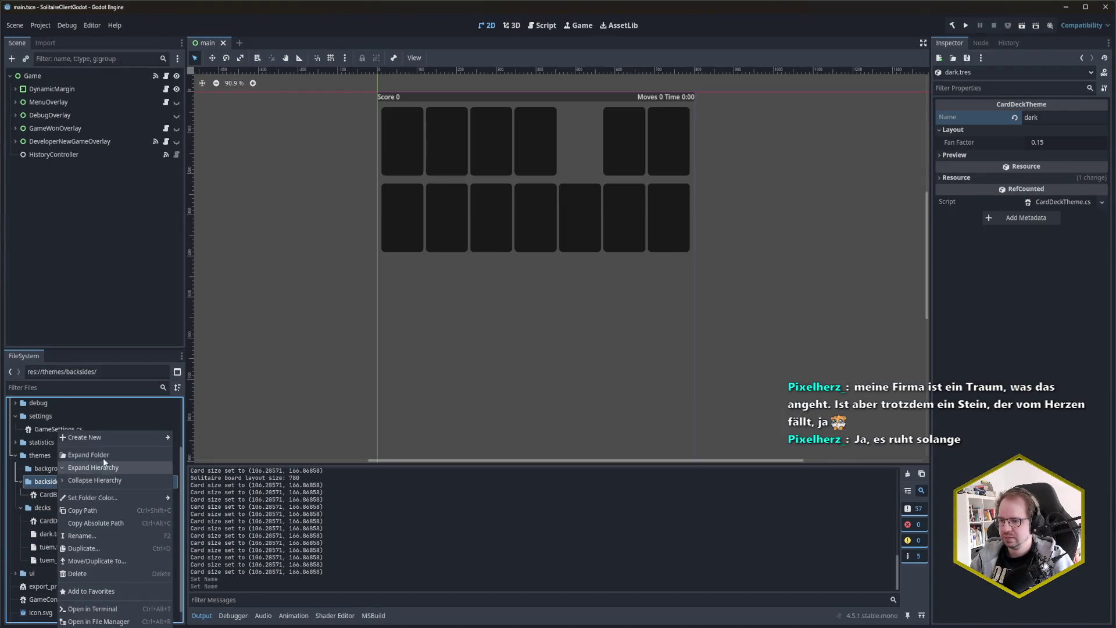
mouse_move(103, 440)
click(202, 475)
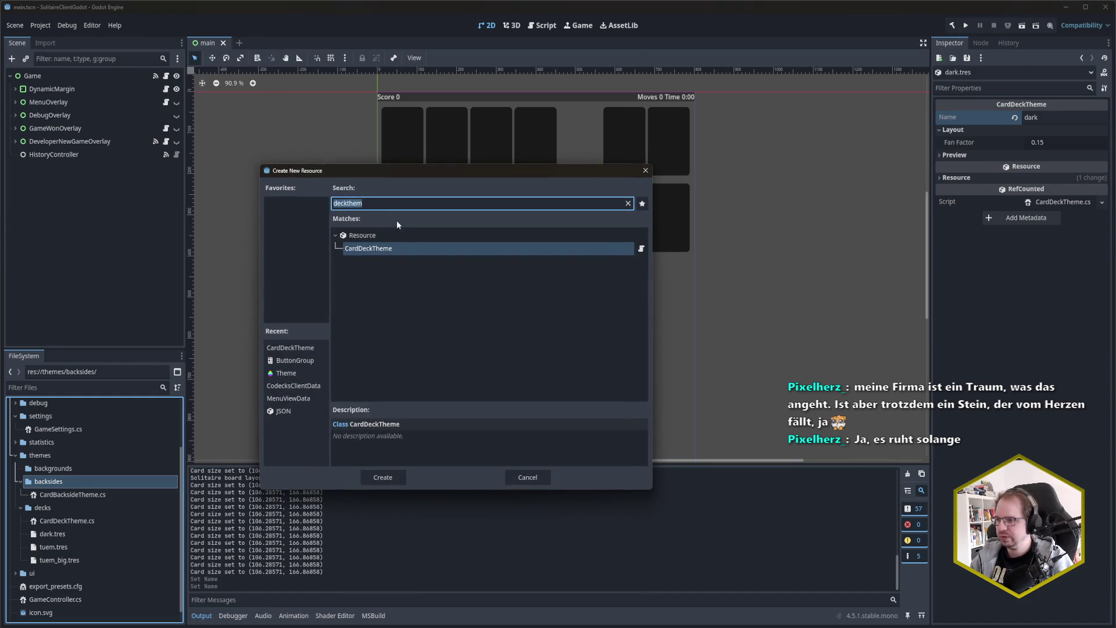
text(theme)
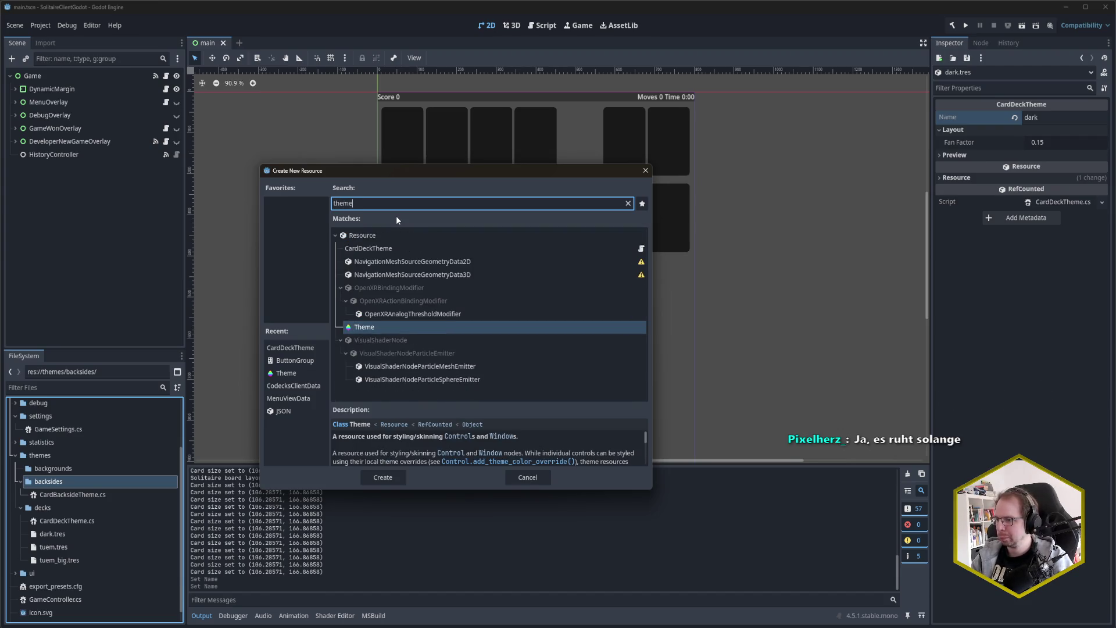
key(Escape)
Step: Add a [GlobalClass] line above the CardBacksideTheme class in Rider, then return to Godot
key(alt+Tab)
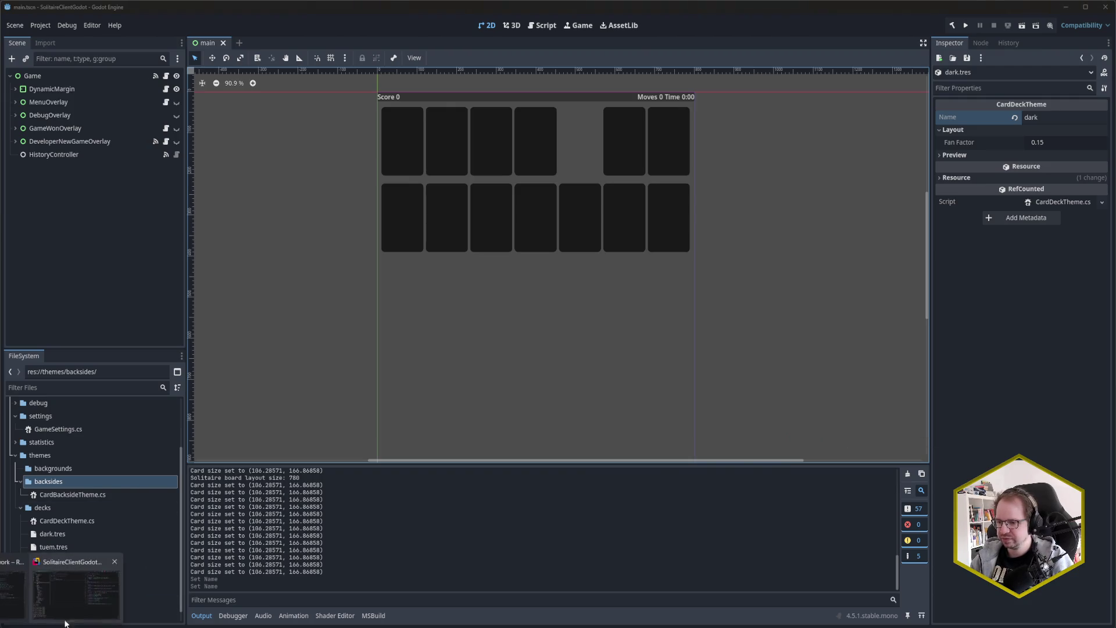
key(Up)
key(Up)
key(Up)
key(Down)
key(Return)
text([GlobalClass])
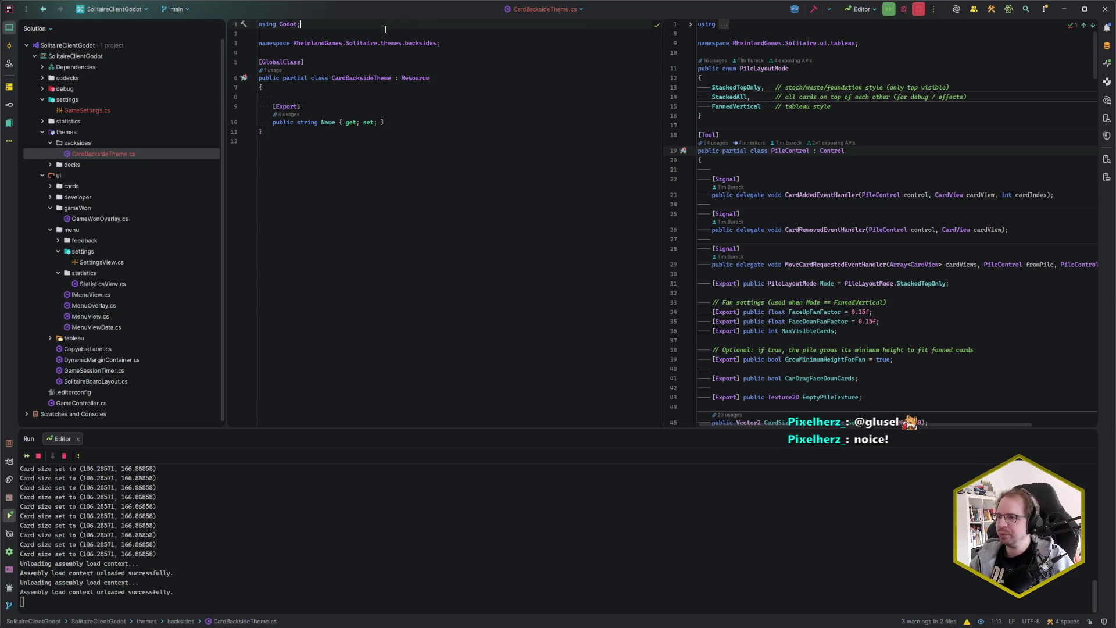
click(373, 77)
key(alt+Tab)
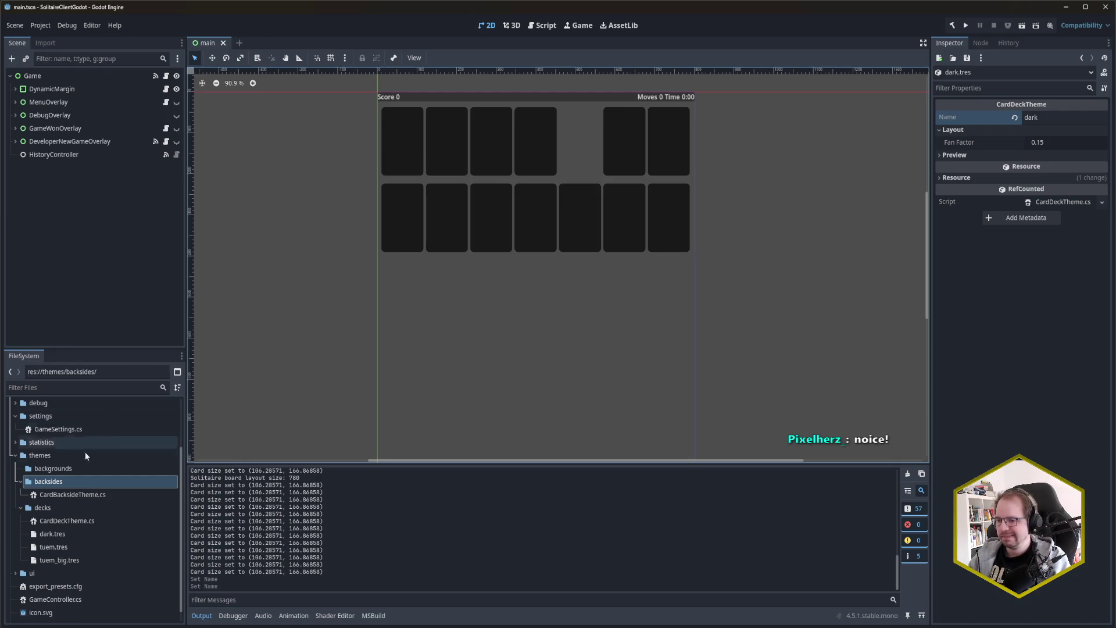
Step: Create a new CardBacksideTheme resource in the backsides folder
right_click(74, 481)
mouse_move(121, 437)
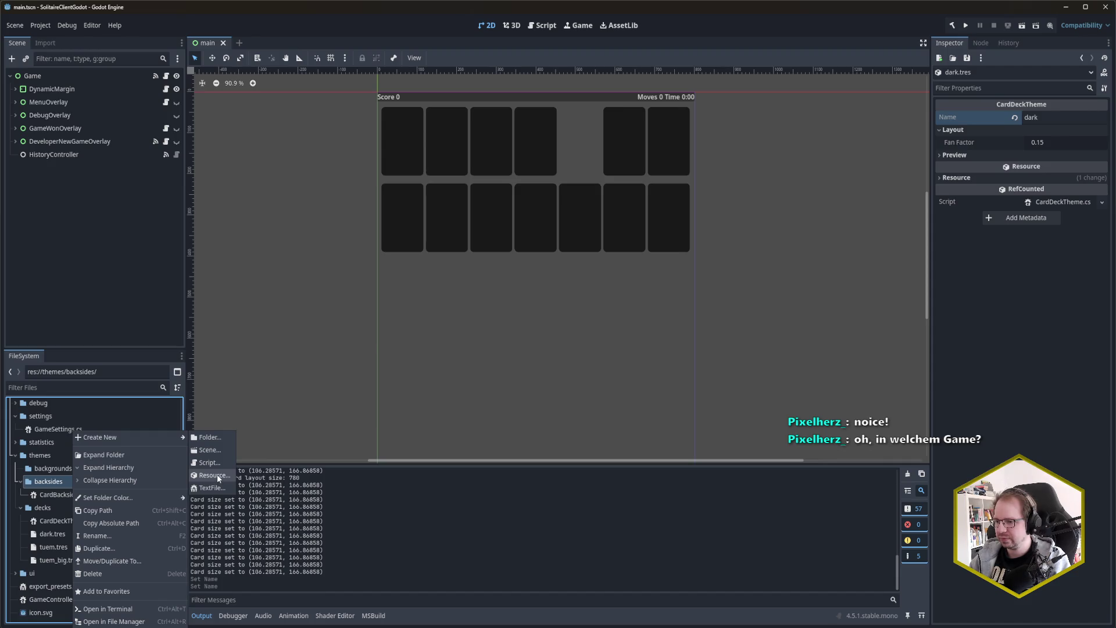
click(215, 474)
text(theme)
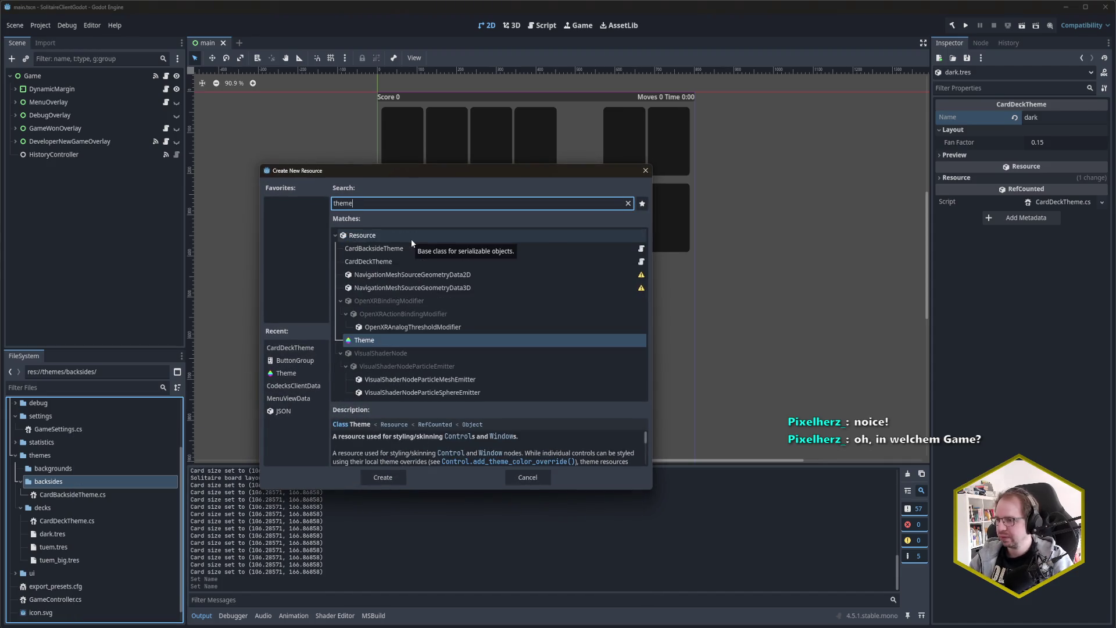
key(Up)
key(Return)
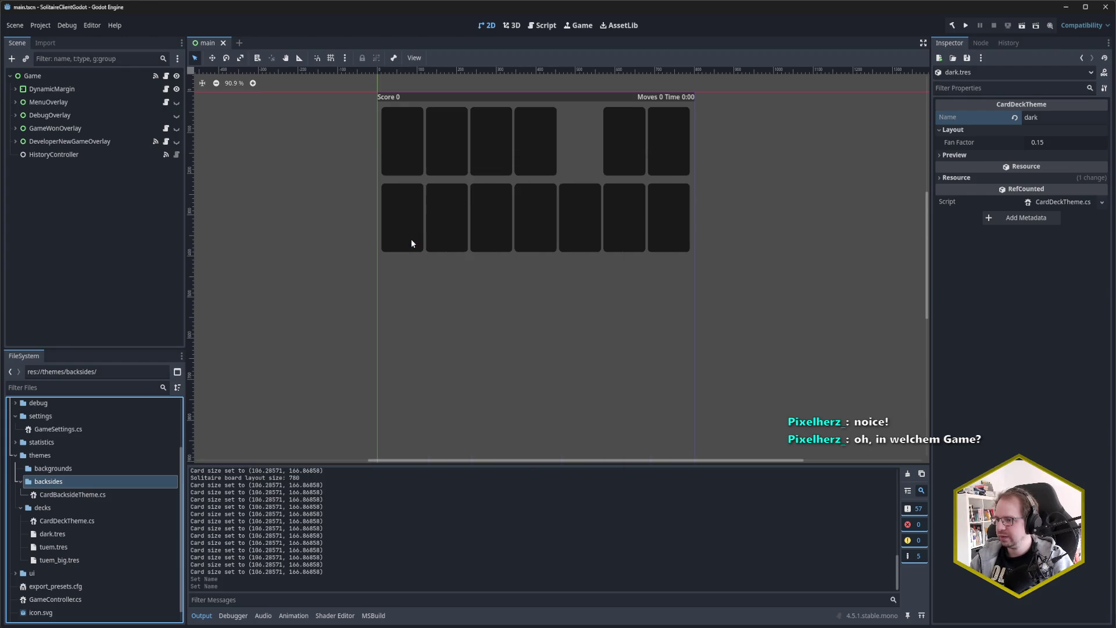
Step: Save the resource as default.tres and select the saved file
drag(145, 168, 360, 168)
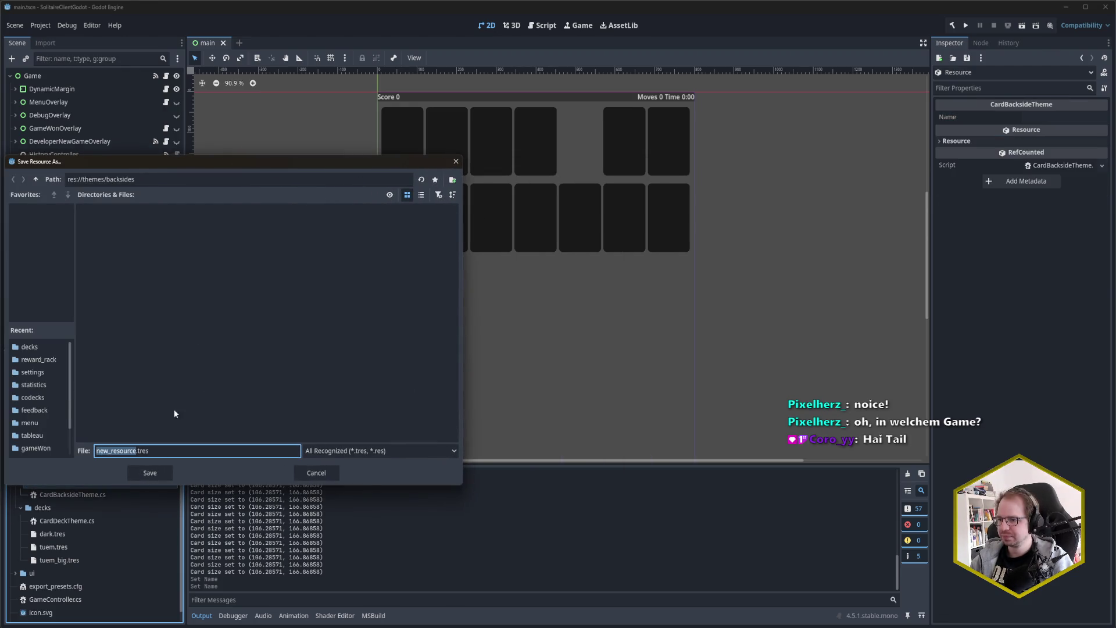
text(backside)
key(ctrl+BackSpace)
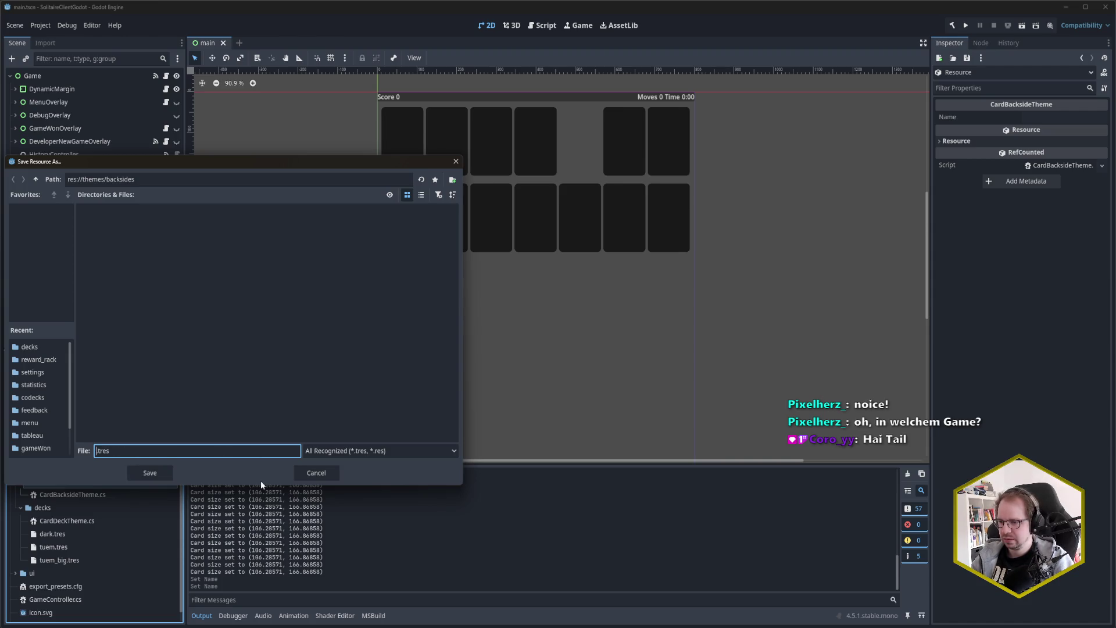
text(default)
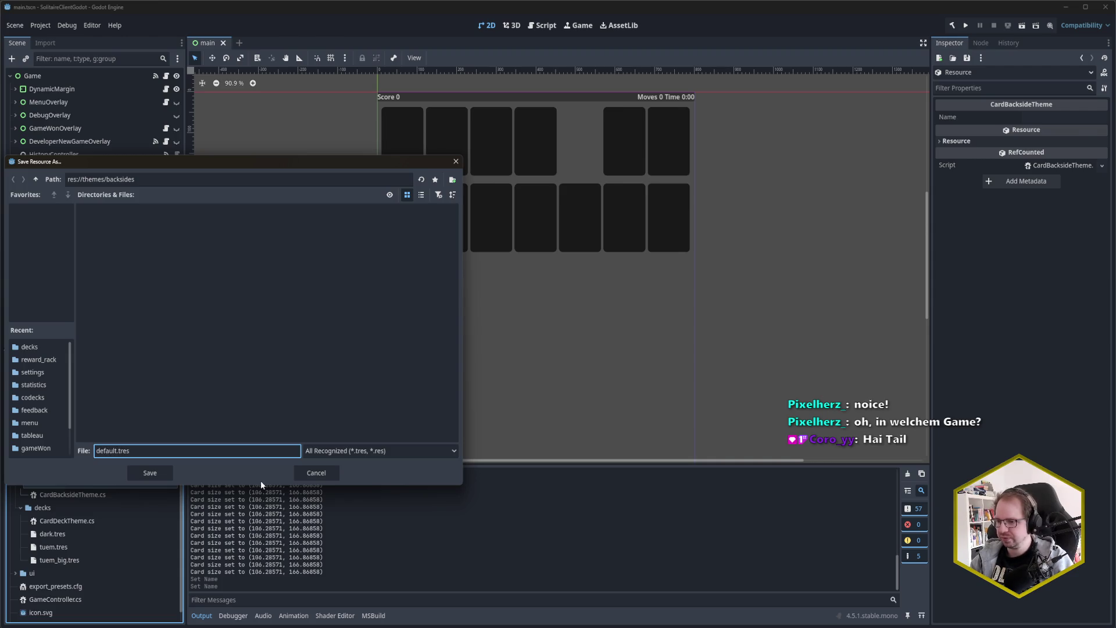
key(Return)
click(85, 506)
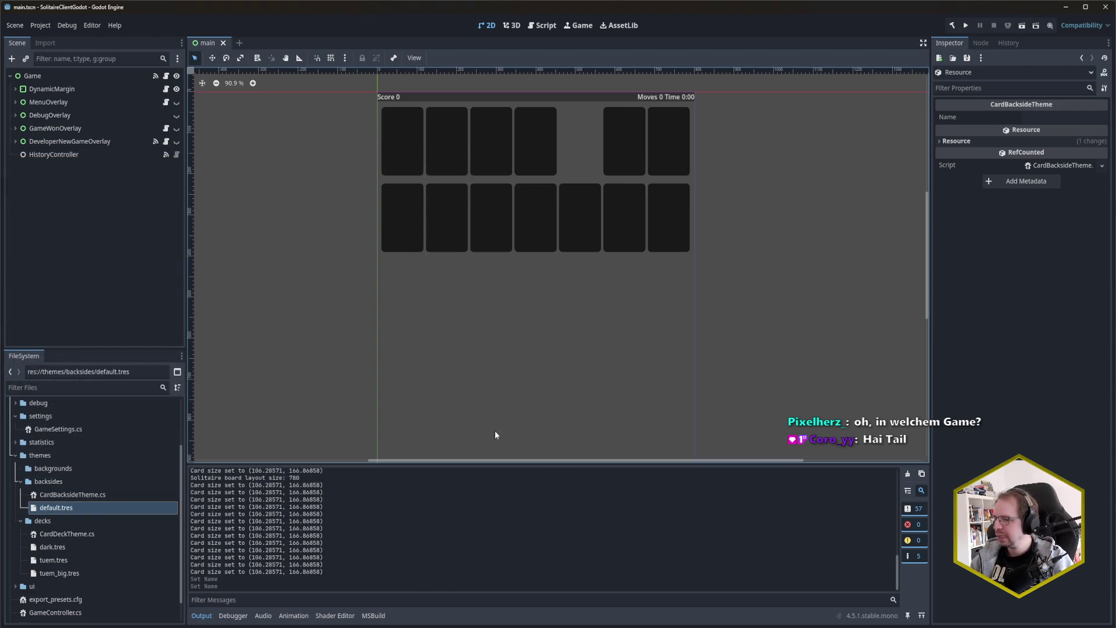
scroll(52, 442, up, 3)
Step: Expand assets > cards > backsides in the FileSystem dock
click(15, 434)
click(15, 430)
click(15, 443)
click(21, 457)
click(24, 483)
click(23, 483)
click(25, 469)
scroll(58, 494, down, 1)
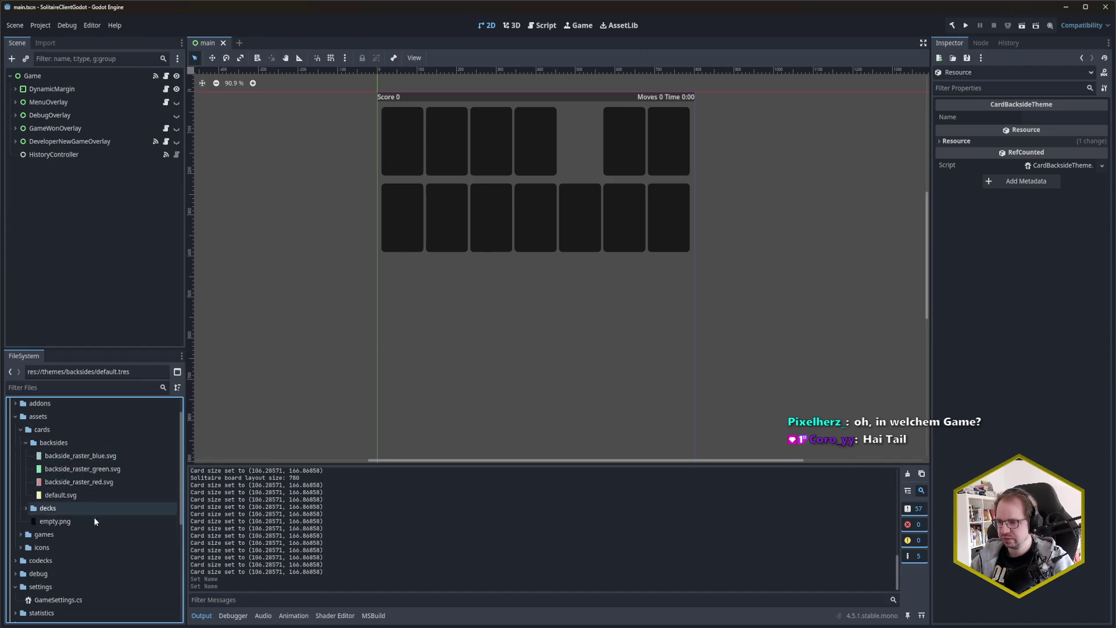
scroll(100, 521, down, 2)
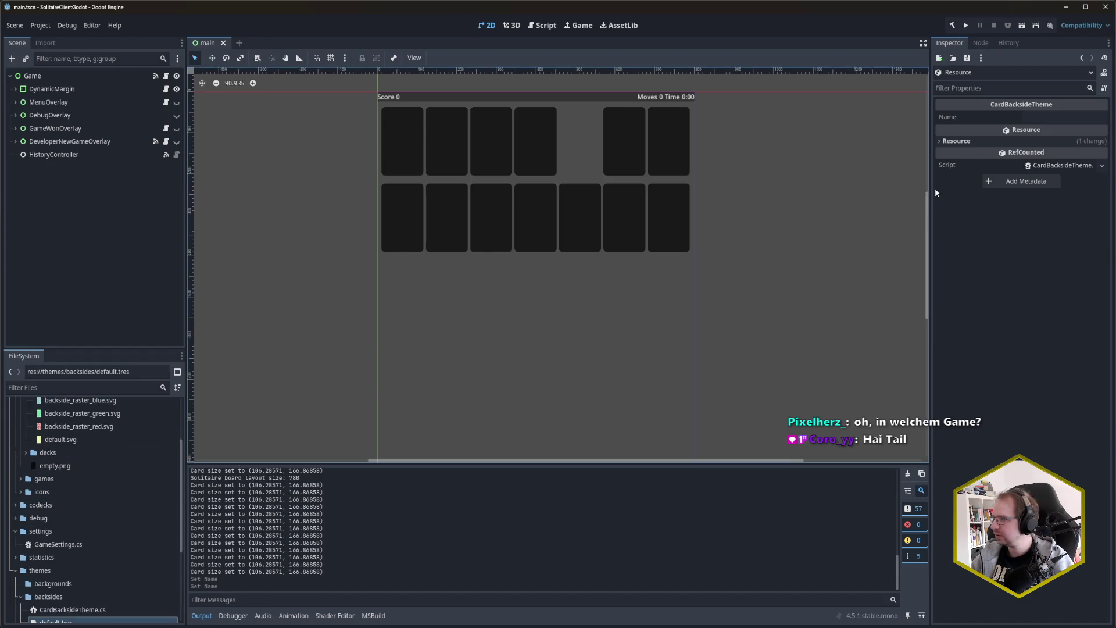
Step: Set the resource's Name property to 'default' and save
click(1056, 118)
text(default)
key(ctrl+s)
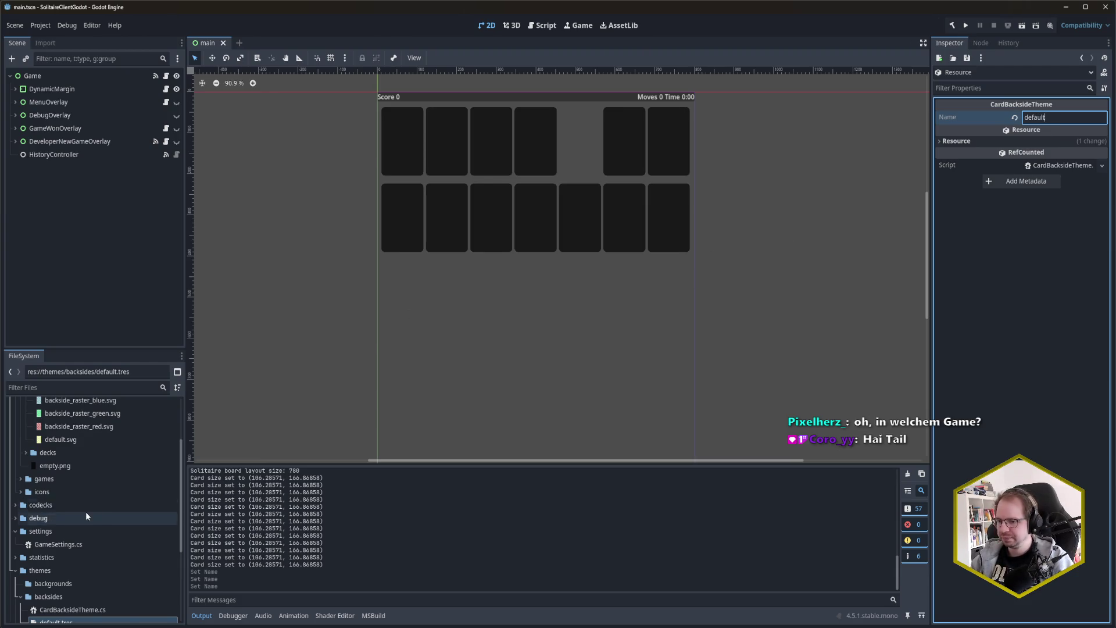
scroll(85, 514, down, 2)
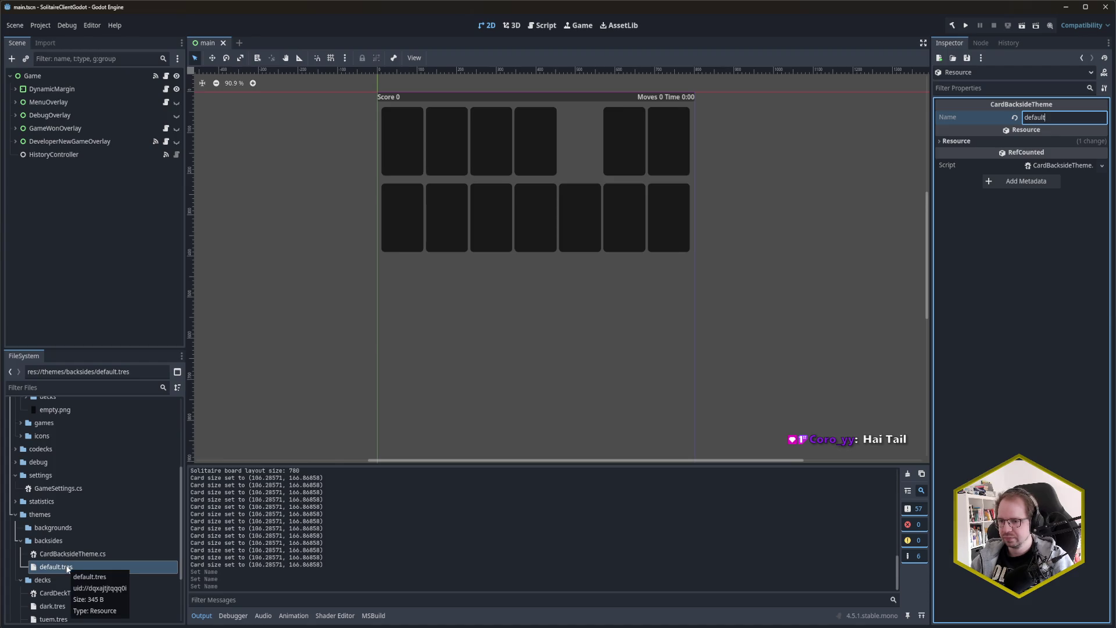
Step: Create another CardBacksideTheme resource in backsides, then cancel its save dialog
right_click(48, 541)
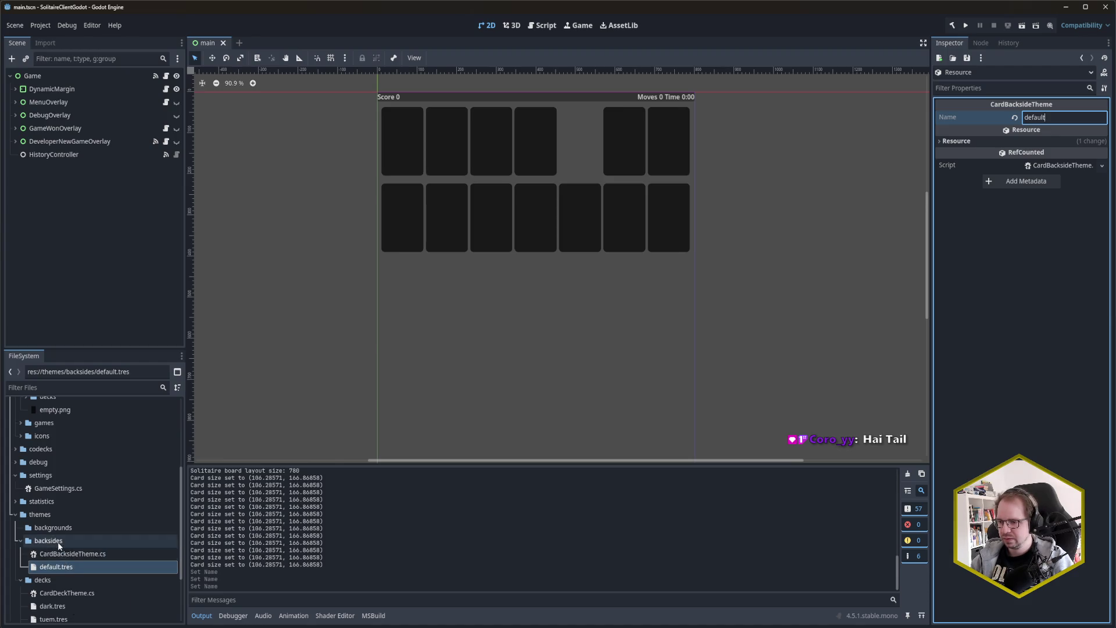
mouse_move(138, 437)
click(208, 473)
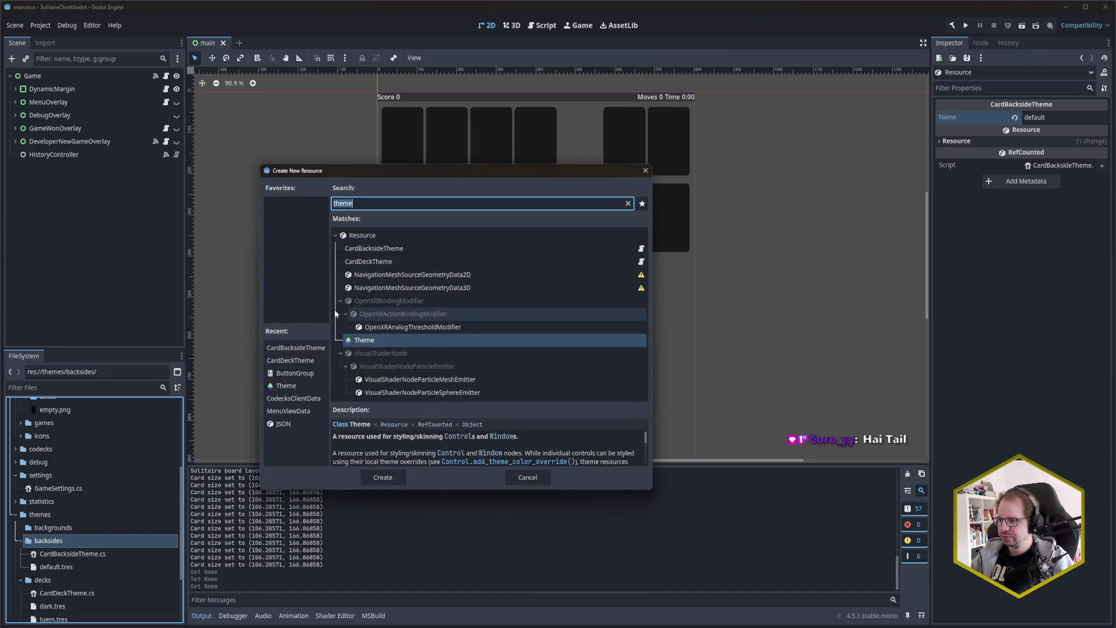
click(409, 251)
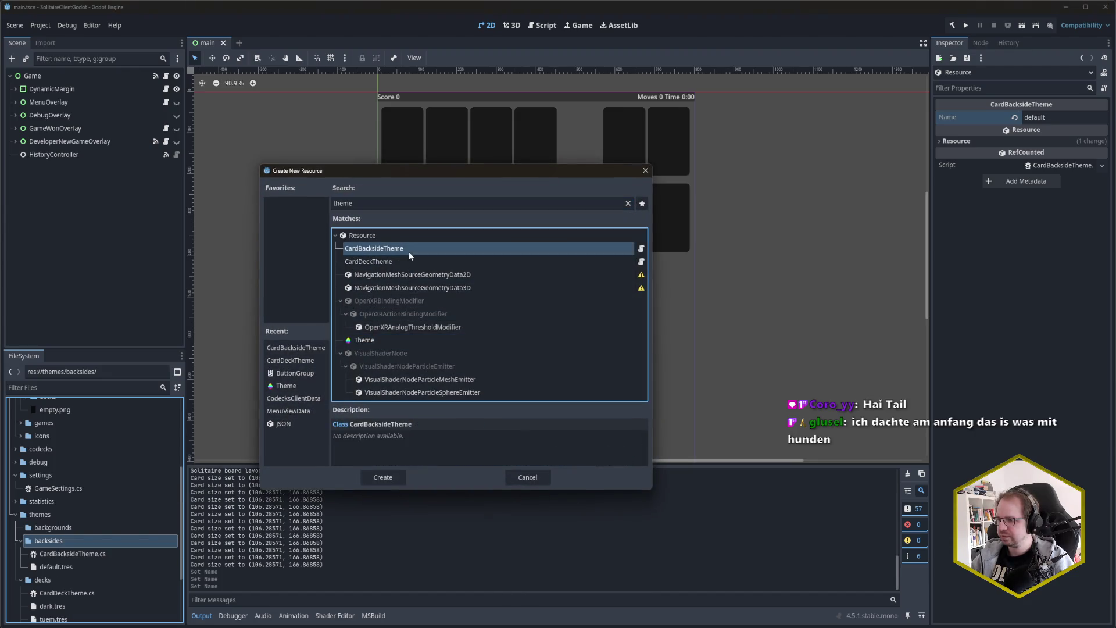
click(396, 476)
drag(37, 169, 514, 201)
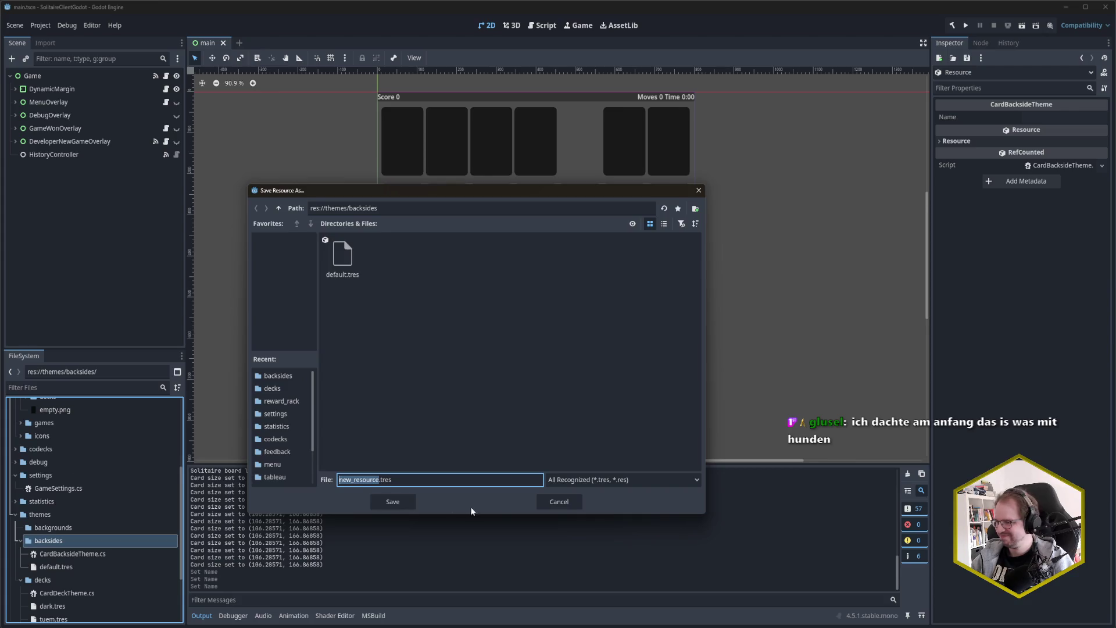
click(558, 502)
scroll(78, 488, up, 3)
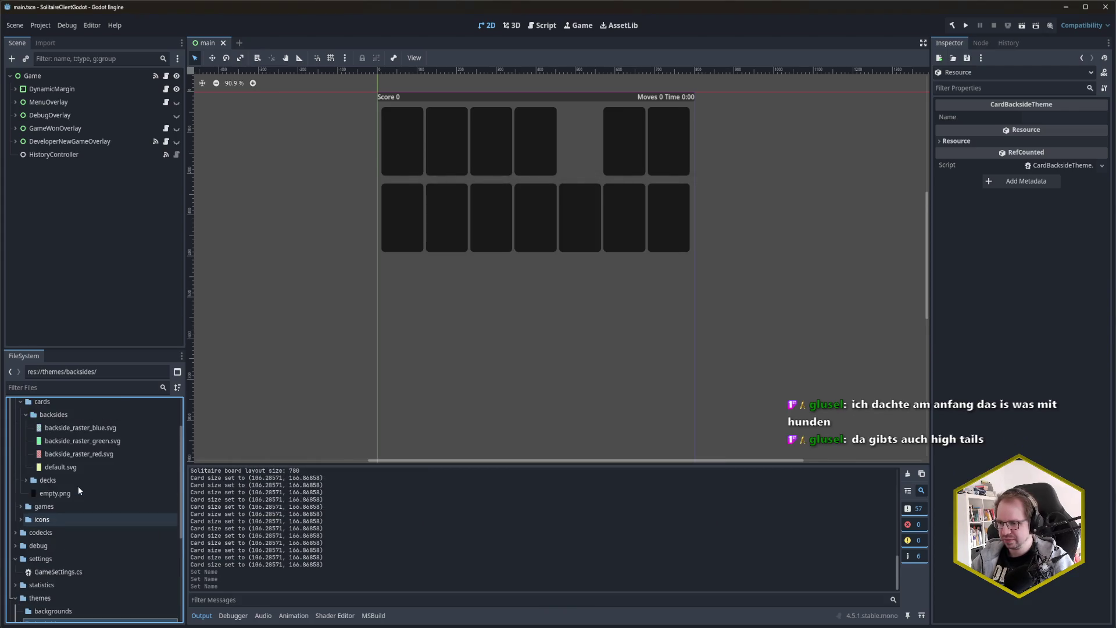
scroll(78, 490, down, 1)
drag(95, 350, 99, 207)
scroll(57, 545, up, 3)
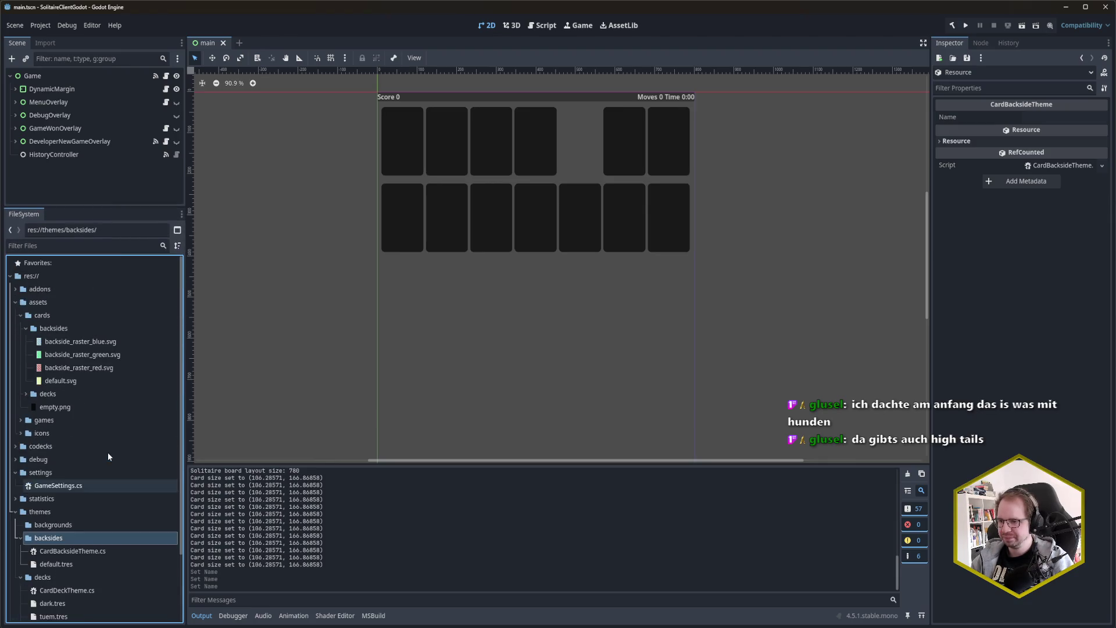
Step: Create a CardBacksideTheme resource and save it as backside_raster_blue.tres
right_click(57, 545)
mouse_move(116, 437)
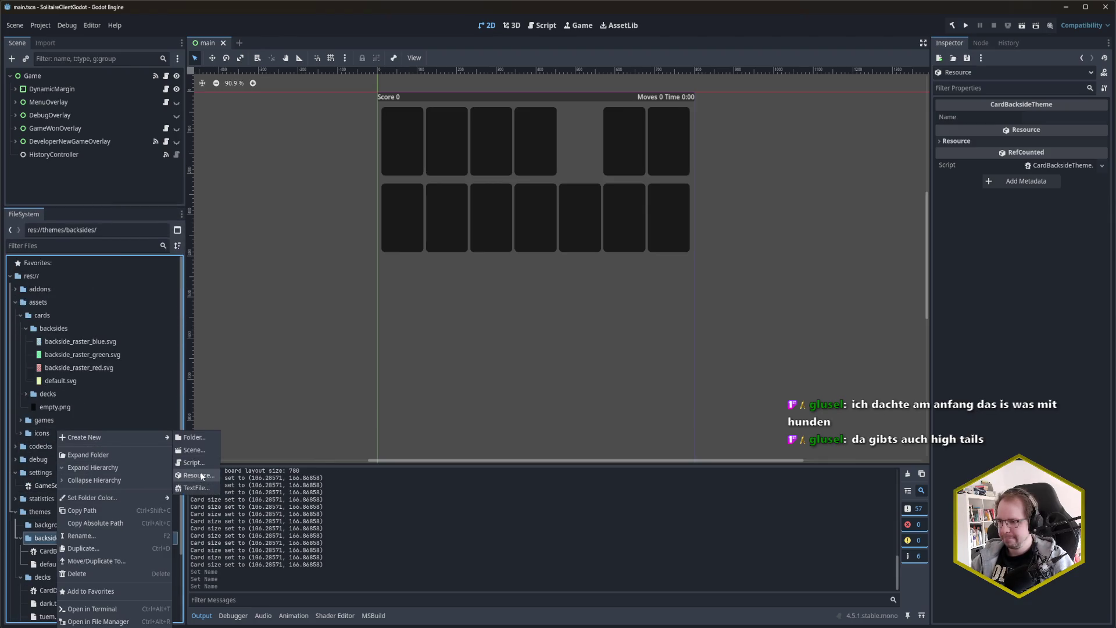
click(202, 475)
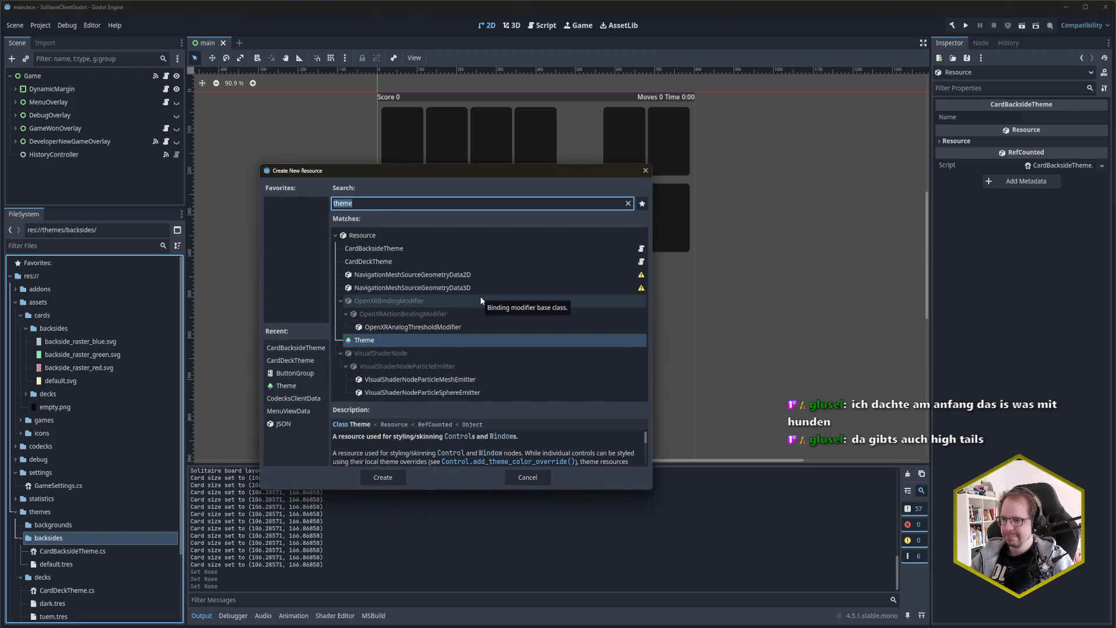
text(backside)
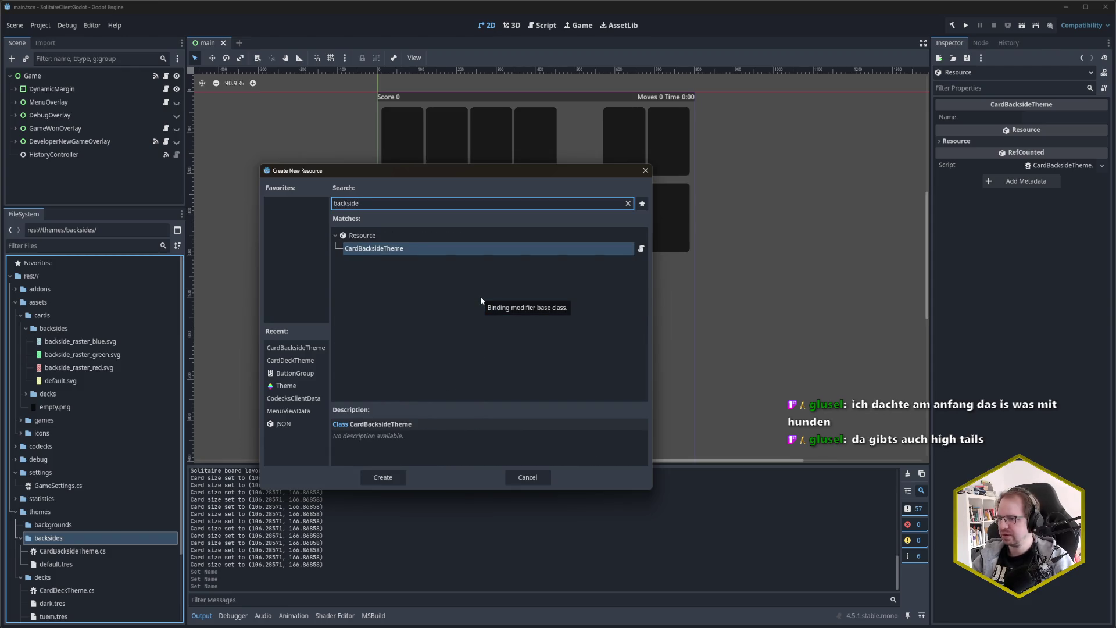
key(Return)
drag(52, 164, 462, 179)
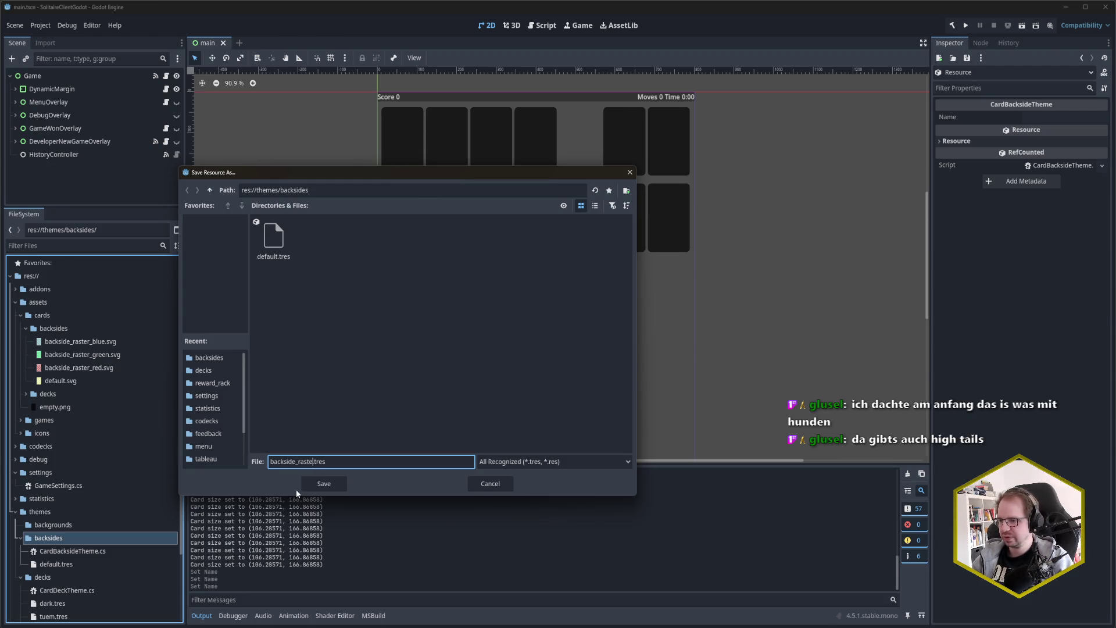
text(blue)
key(shift+Home)
key(ctrl+c)
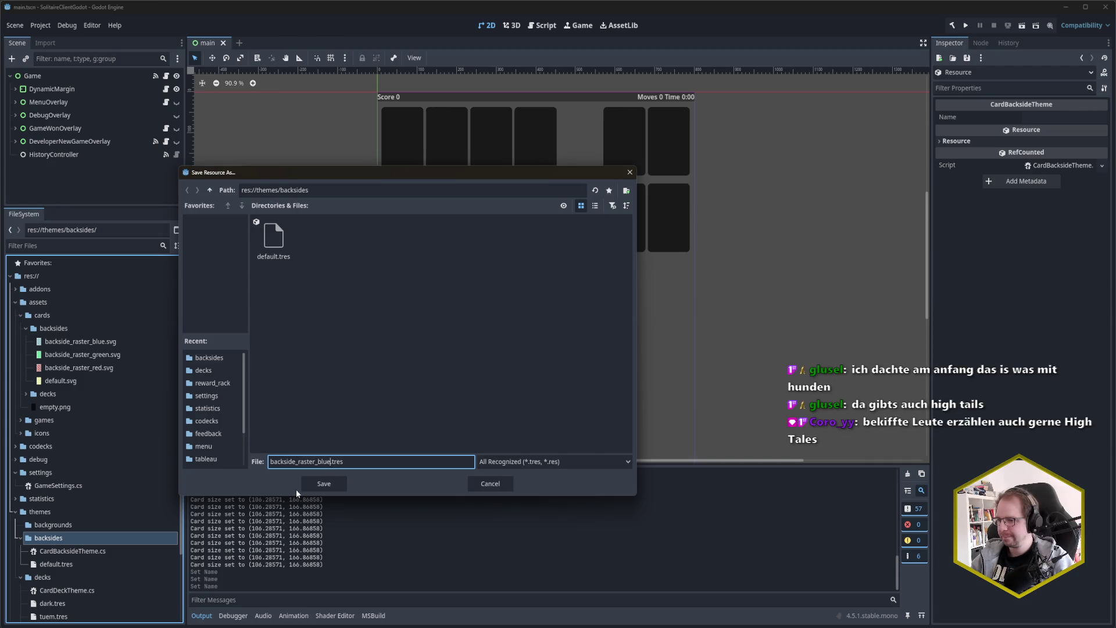
key(Return)
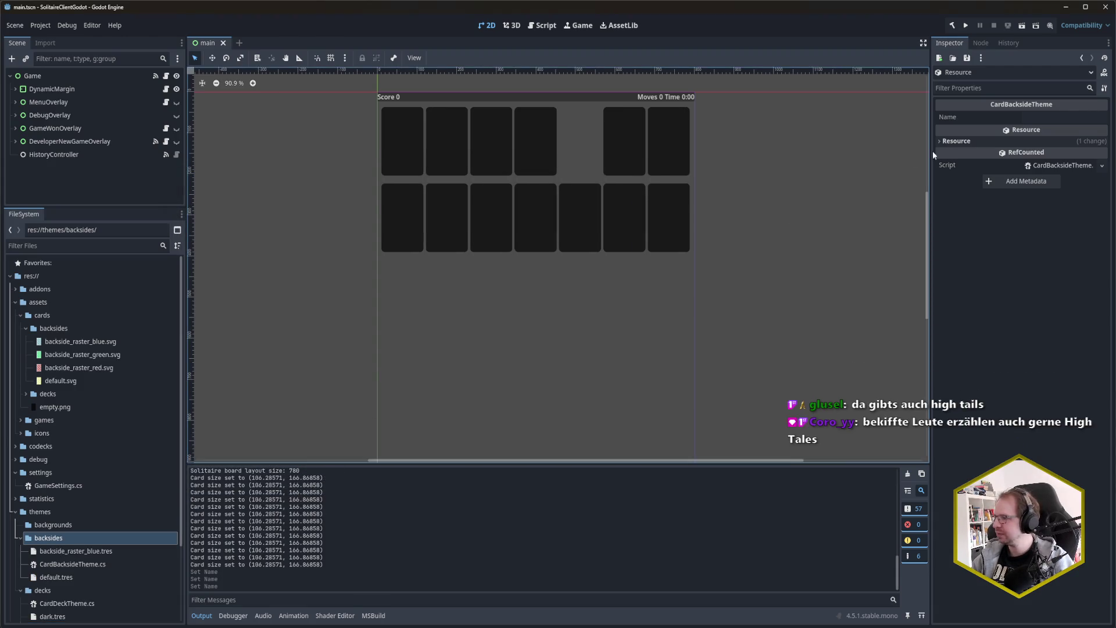
Step: Set its Name to backside_raster_blue and select the file
click(1070, 118)
key(ctrl+v)
click(135, 550)
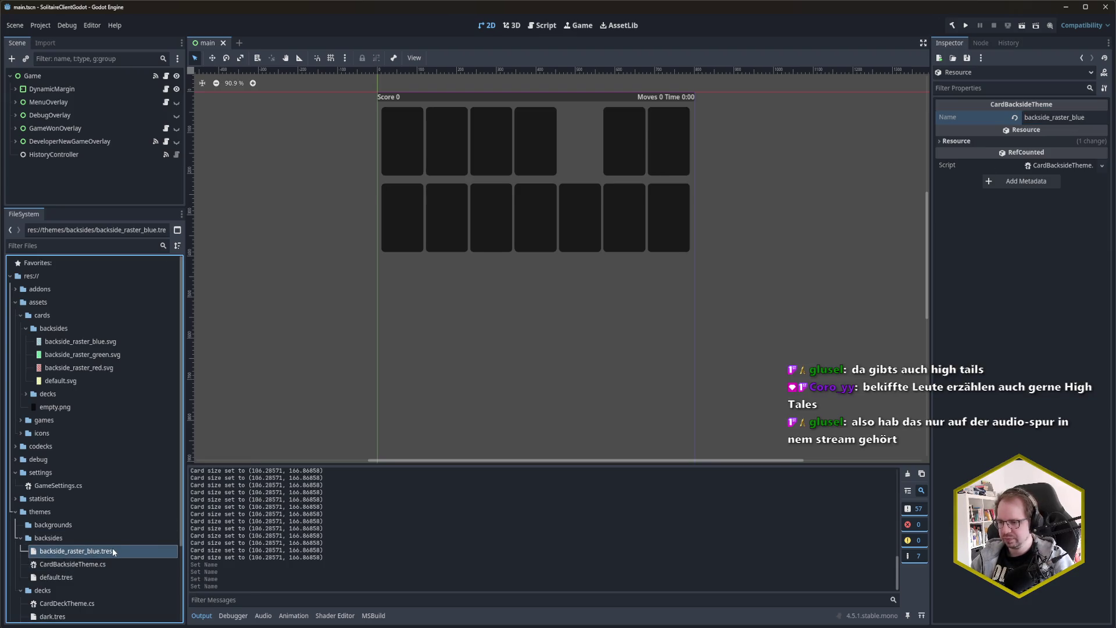
Step: Duplicate the blue theme as backside_raster_green.tres, with Name backside_raster_green
right_click(101, 551)
click(152, 535)
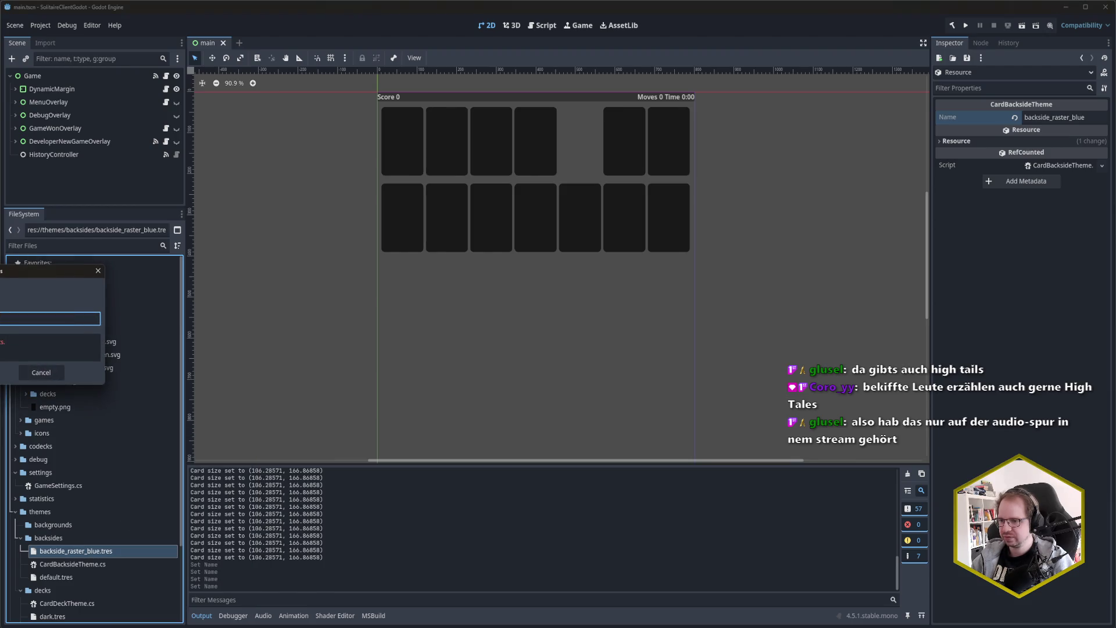
key(Right)
key(BackSpace)
key(BackSpace)
key(BackSpace)
text(green)
key(Return)
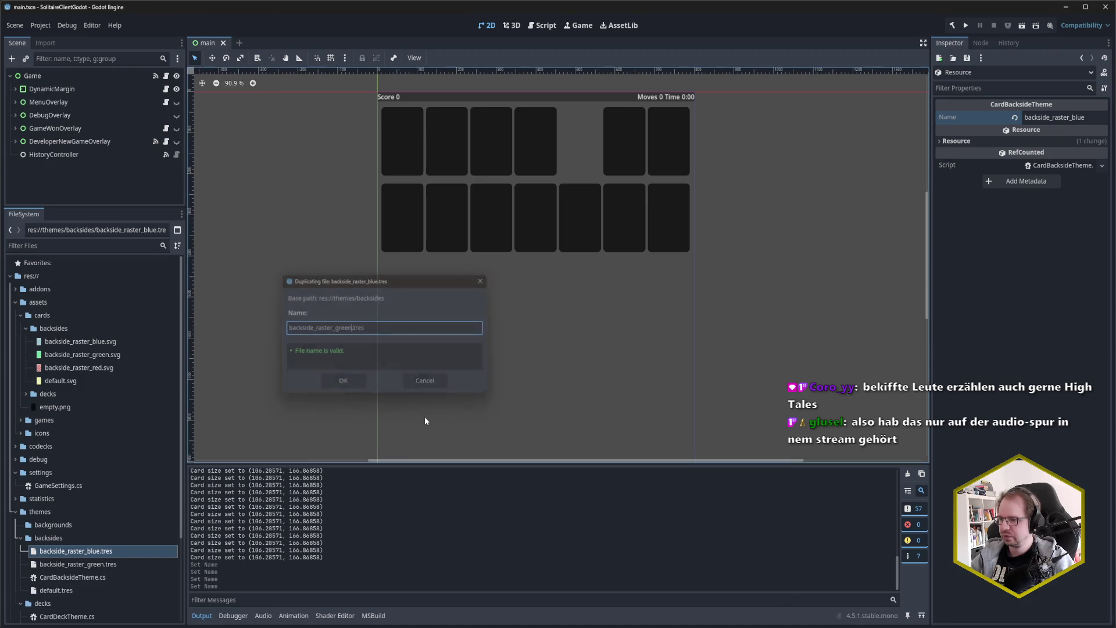
click(81, 564)
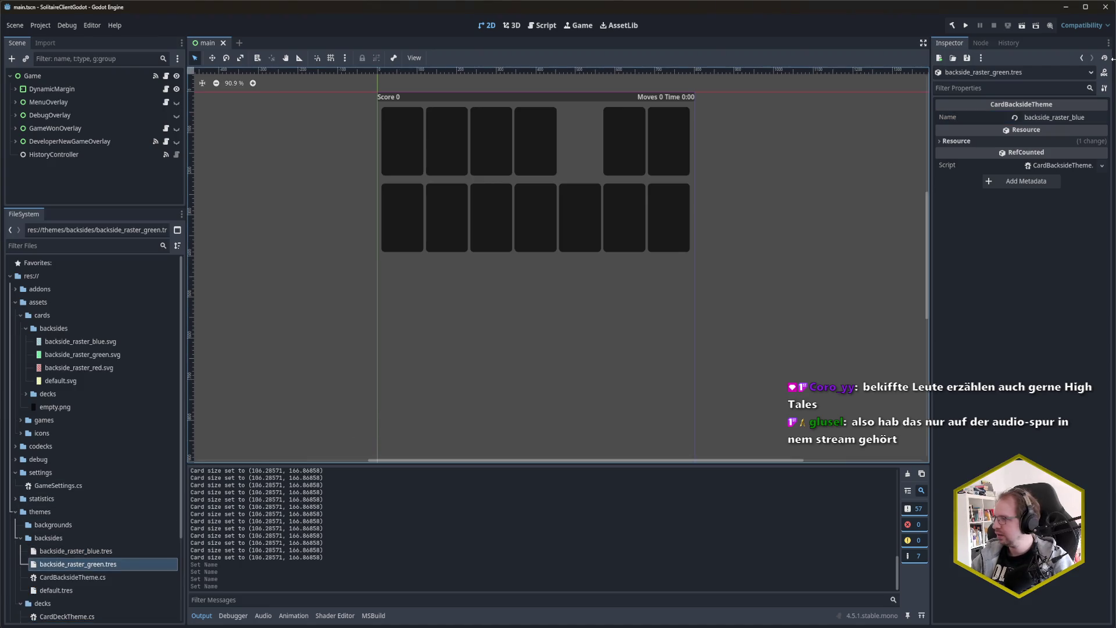
click(1089, 116)
key(BackSpace)
key(BackSpace)
key(BackSpace)
text(green)
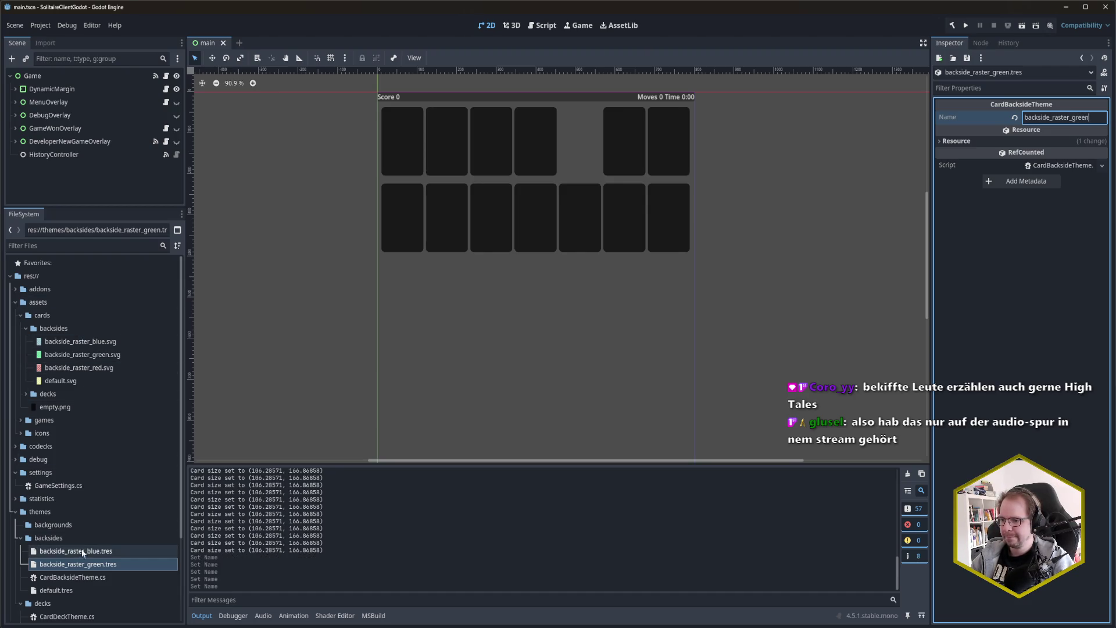
Step: Duplicate the green theme as backside_raster_red.tres, with Name backside_raster_red
click(96, 567)
key(ctrl+d)
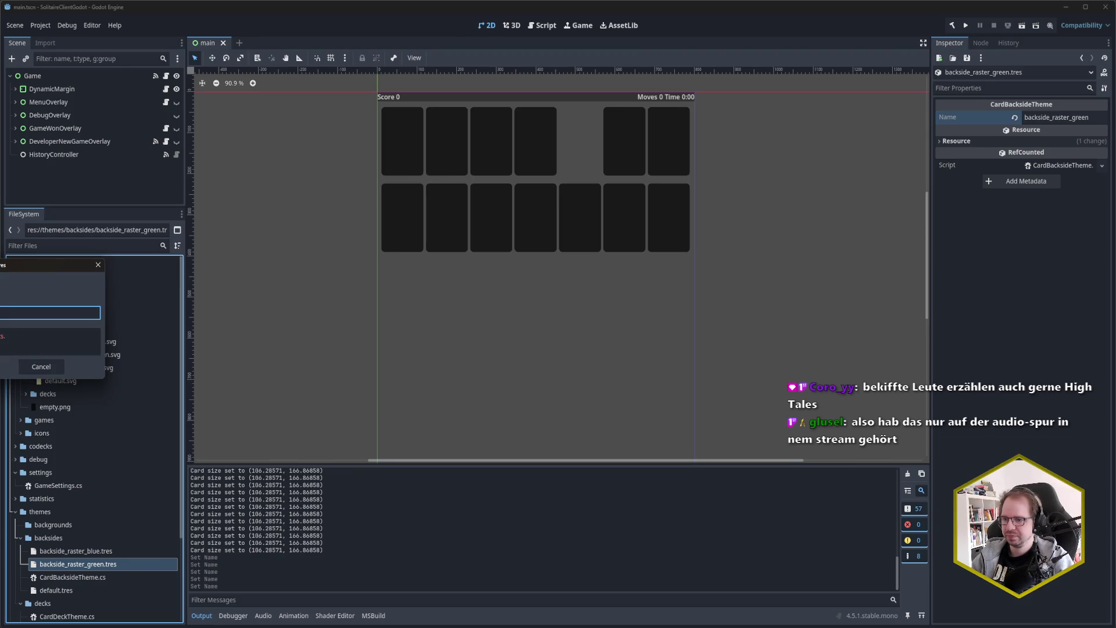
key(Return)
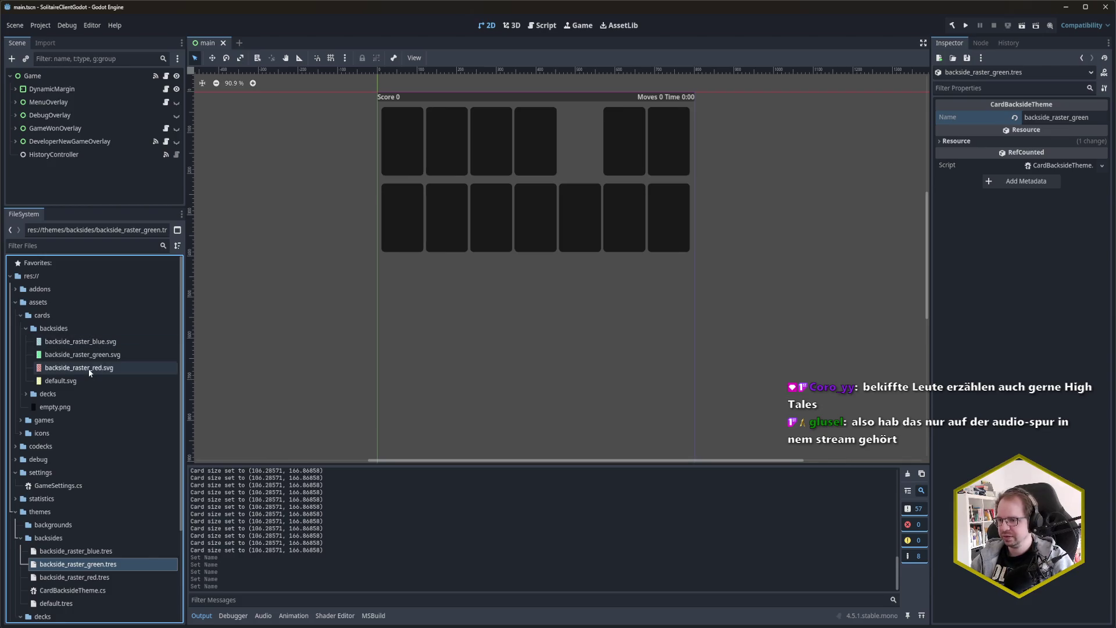
click(74, 578)
double_click(1076, 123)
text(backside_raster_red)
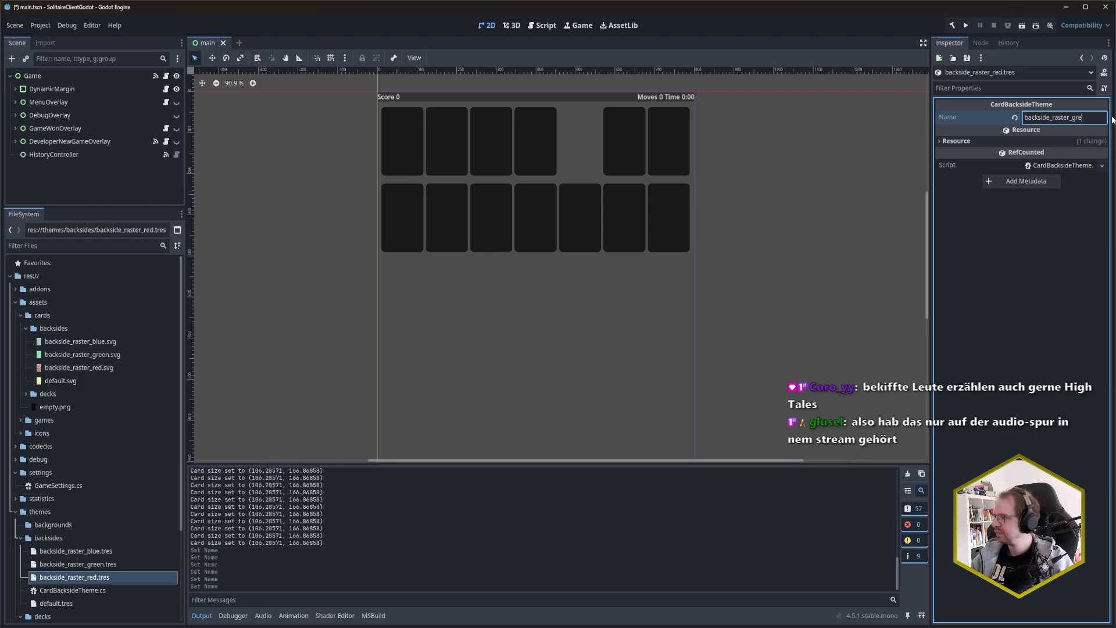
key(ctrl+s)
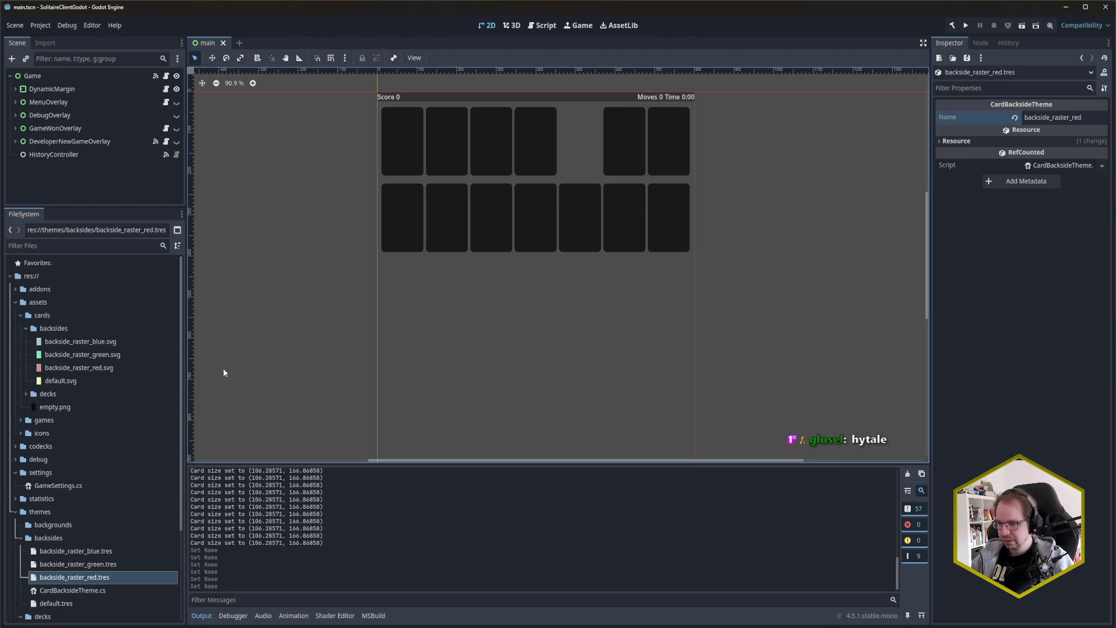
click(58, 526)
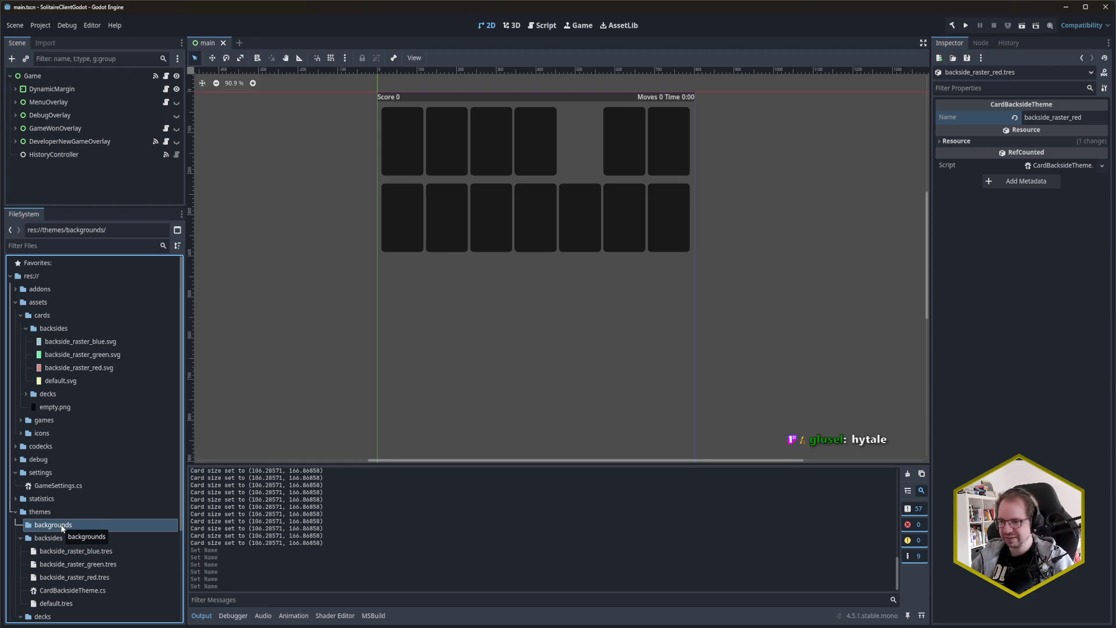
Step: Collapse the backsides folder, save the main scene, and drag the splitter down to heighten the Scene dock
click(26, 328)
click(21, 315)
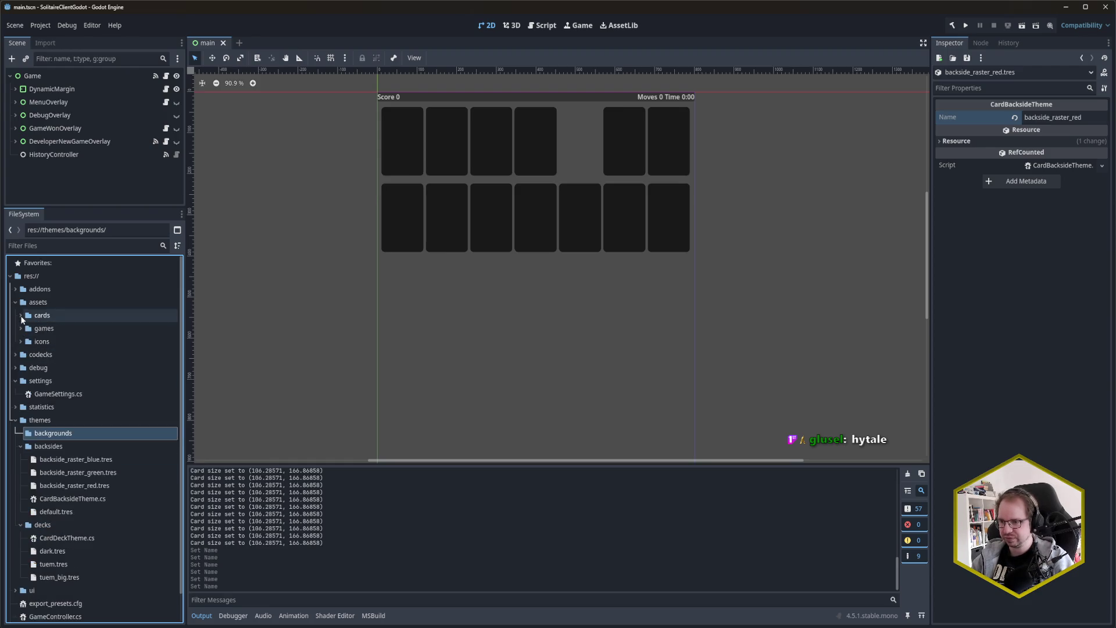
click(21, 316)
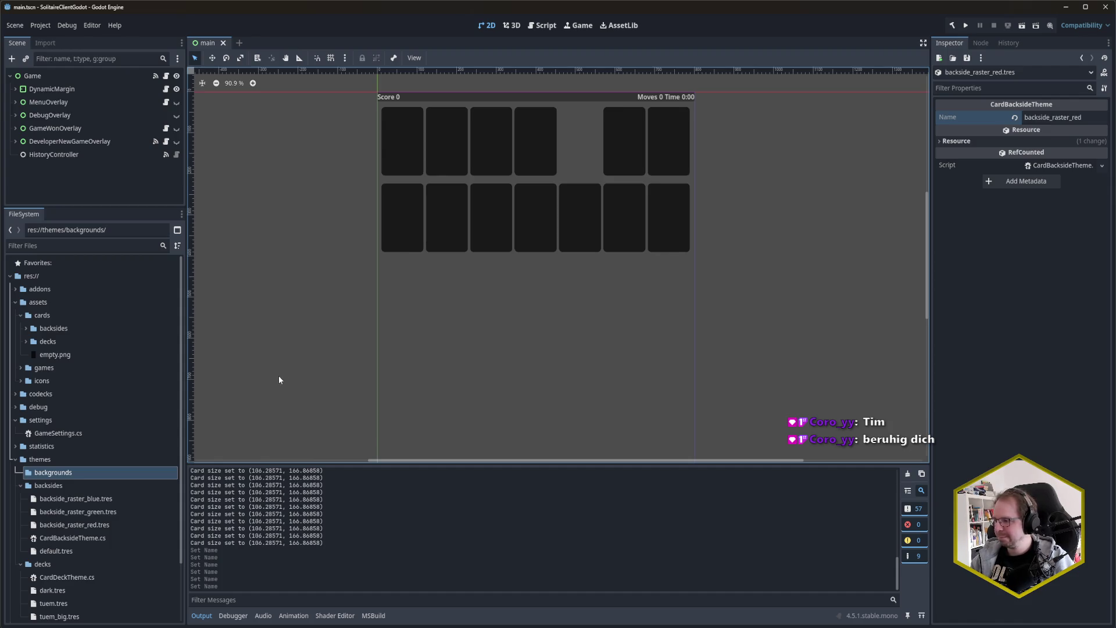
key(ctrl+s)
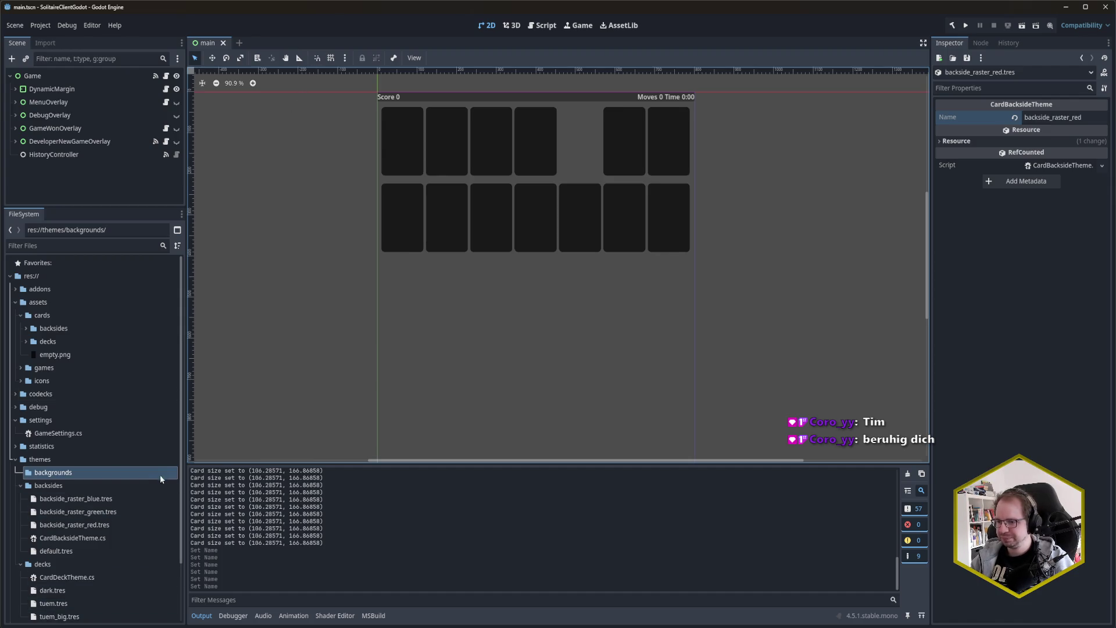
scroll(98, 472, down, 3)
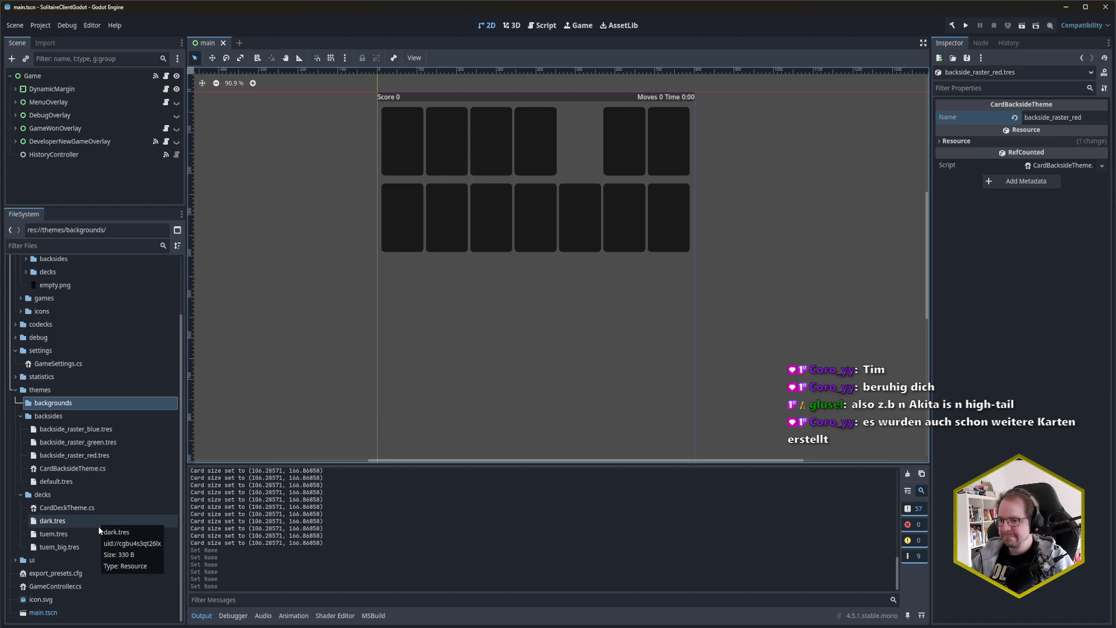
drag(85, 207, 85, 369)
scroll(83, 500, down, 3)
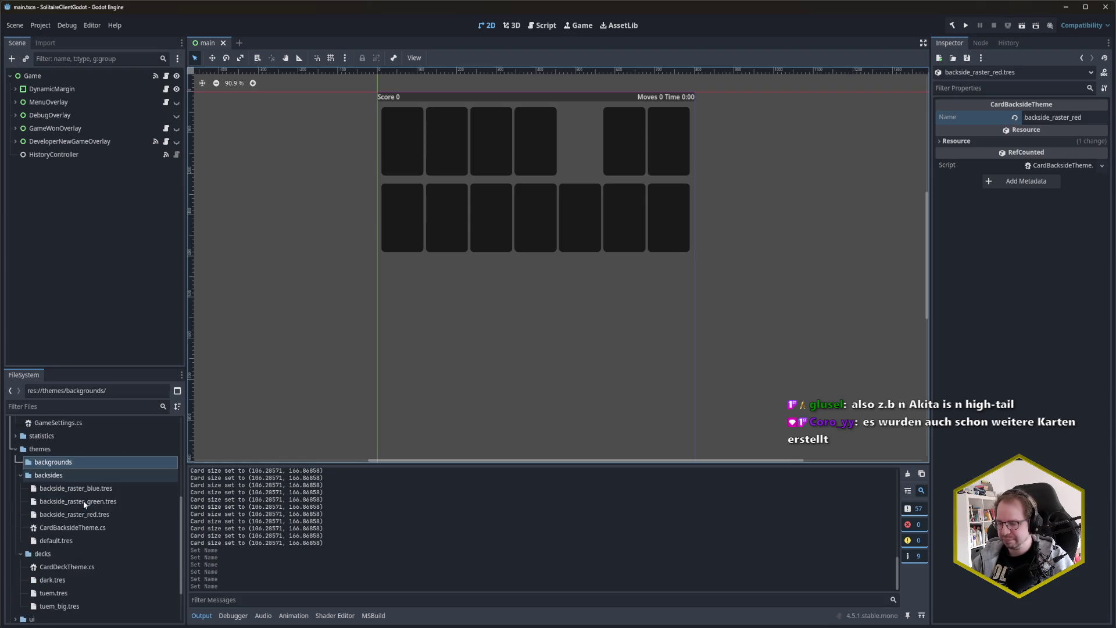
mouse_move(75, 627)
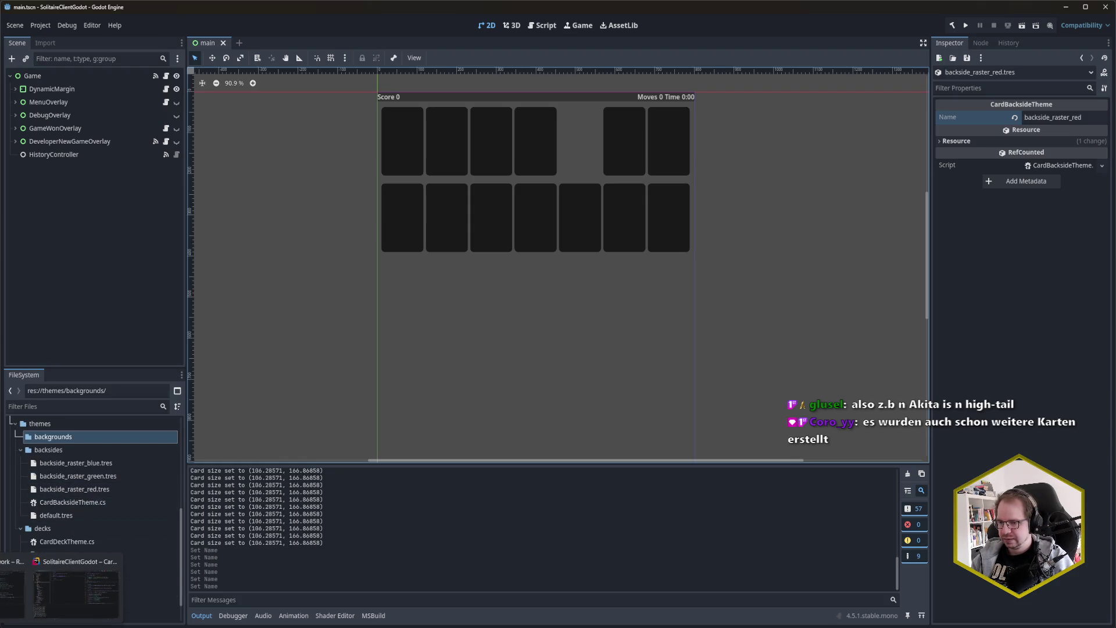
Step: Switch to Rider, close the PileControl.cs split, and dismiss the class search
click(71, 590)
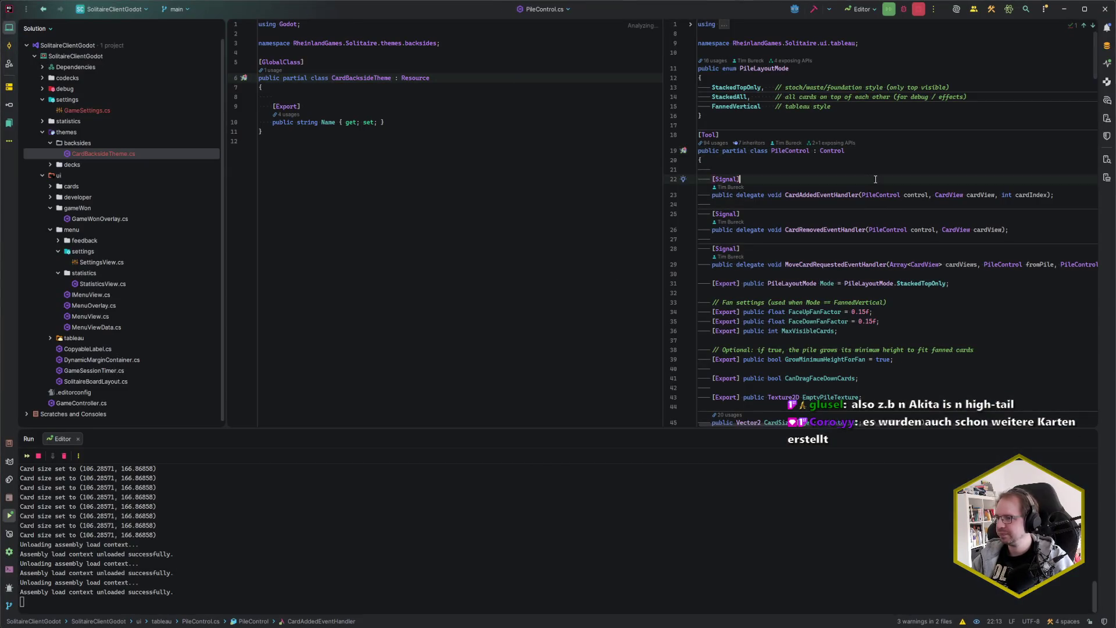
click(662, 292)
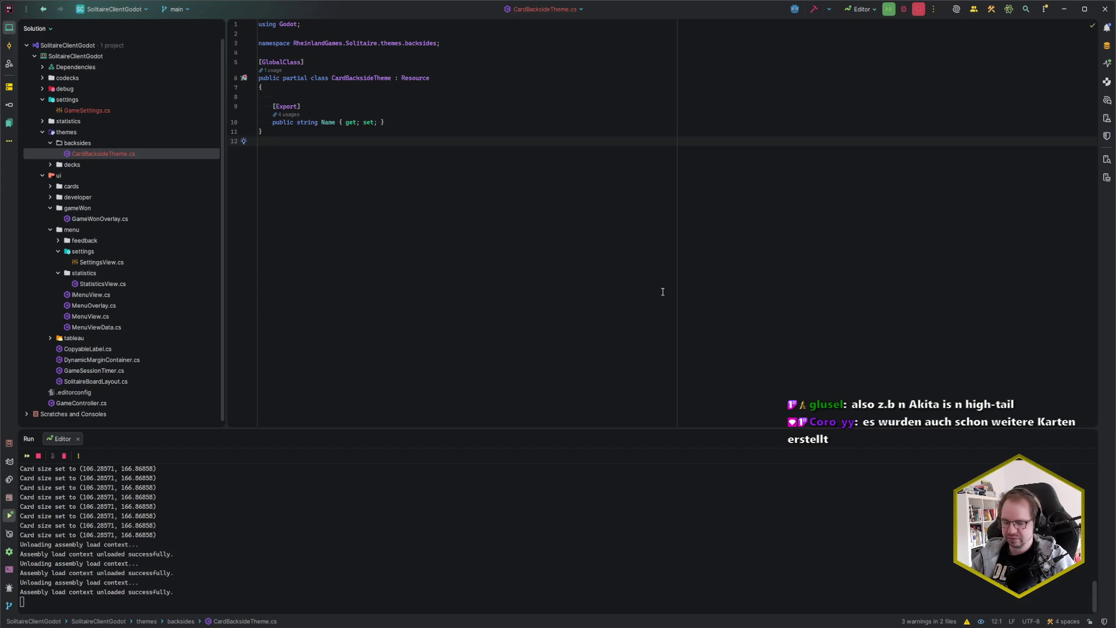
key(ctrl+n)
key(BackSpace)
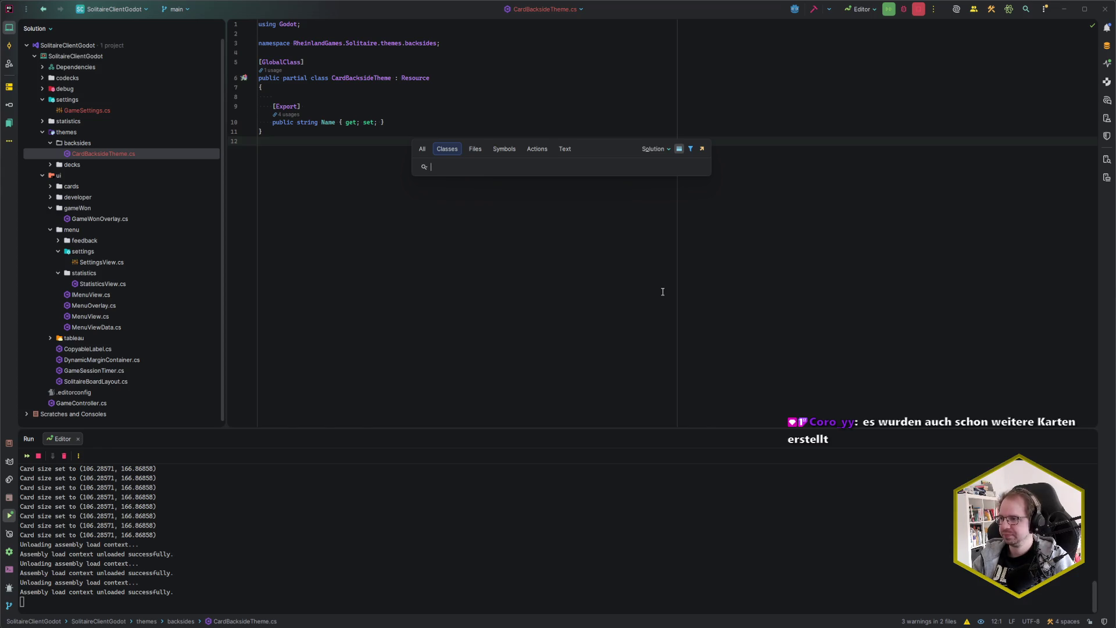
key(Escape)
Step: Open SolitaireBoardLayout.cs from Recent Files by filtering for 'board'
key(ctrl+e)
text(board)
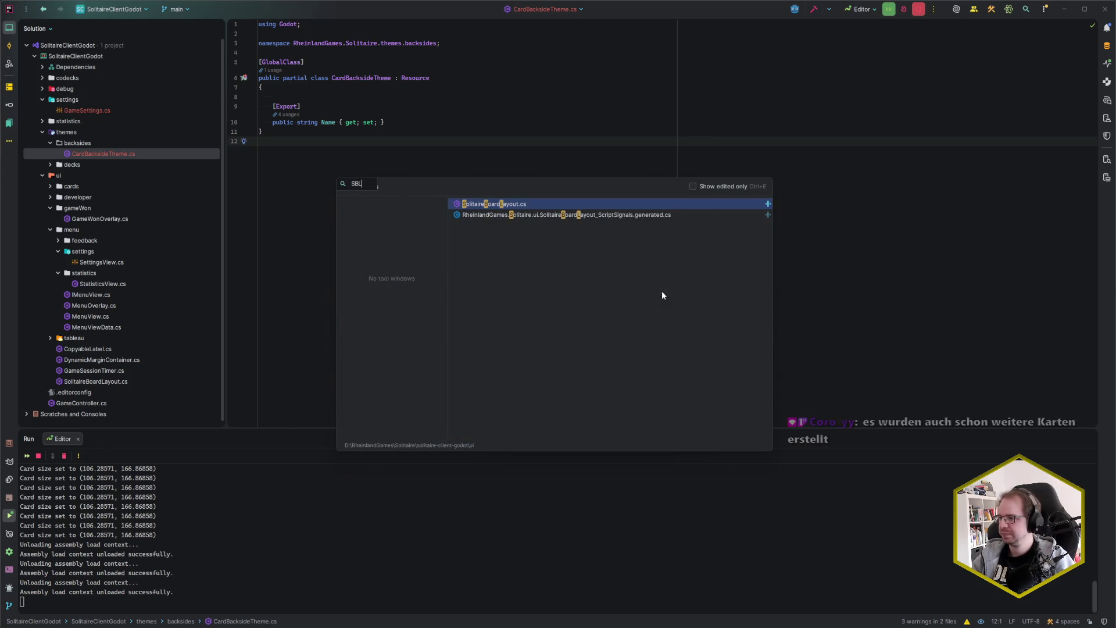
key(Return)
Step: Inspect the CardTheme, BacksideTheme and TableauTheme exports on lines 43–45
scroll(500, 279, down, 3)
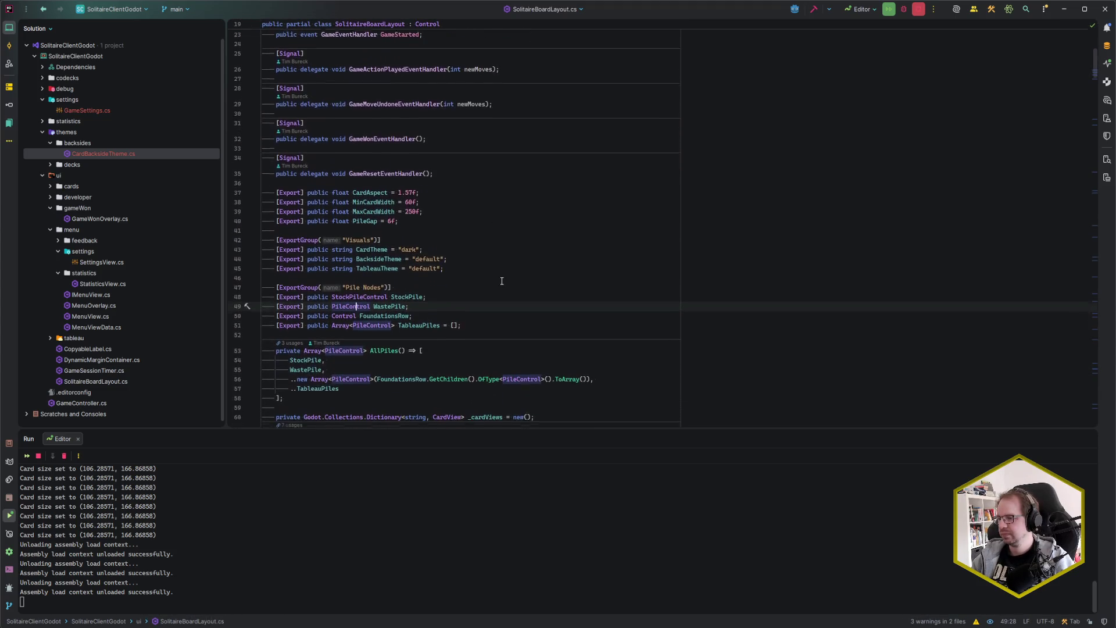
click(449, 250)
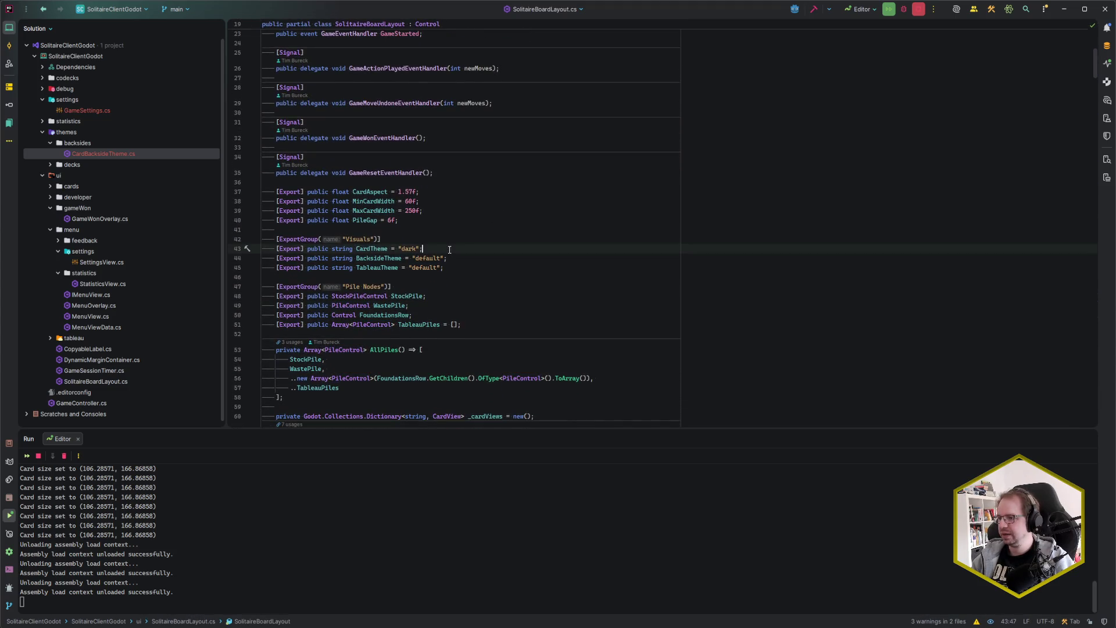
click(348, 268)
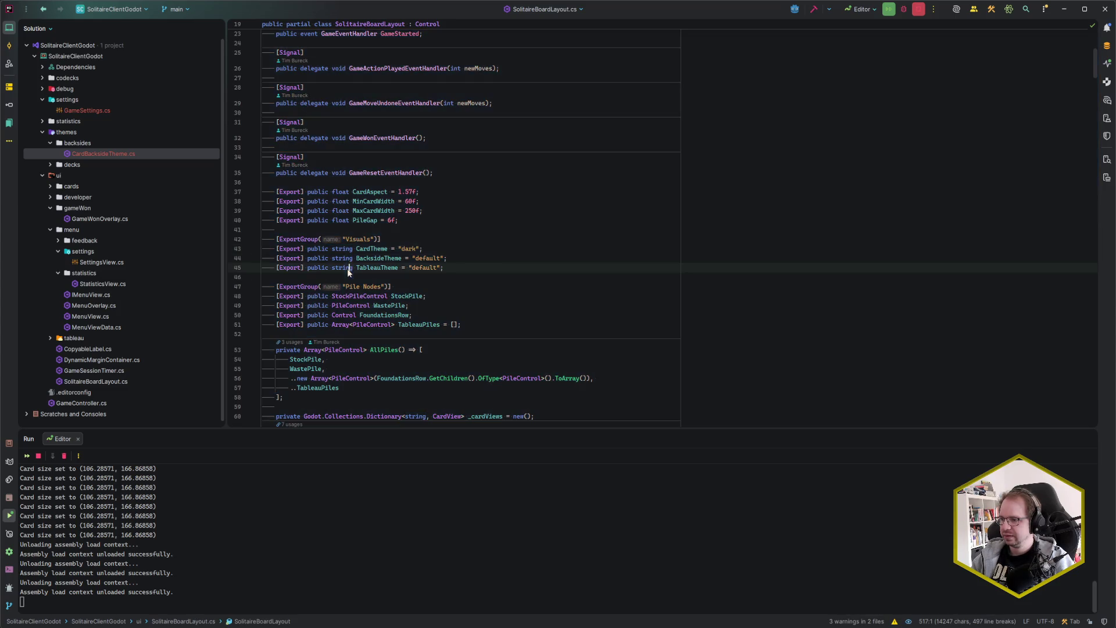
double_click(343, 249)
key(alt+j)
key(alt+j)
key(alt+shift+j)
key(alt+shift+j)
key(alt+j)
key(alt+j)
key(alt+shift+j)
click(453, 250)
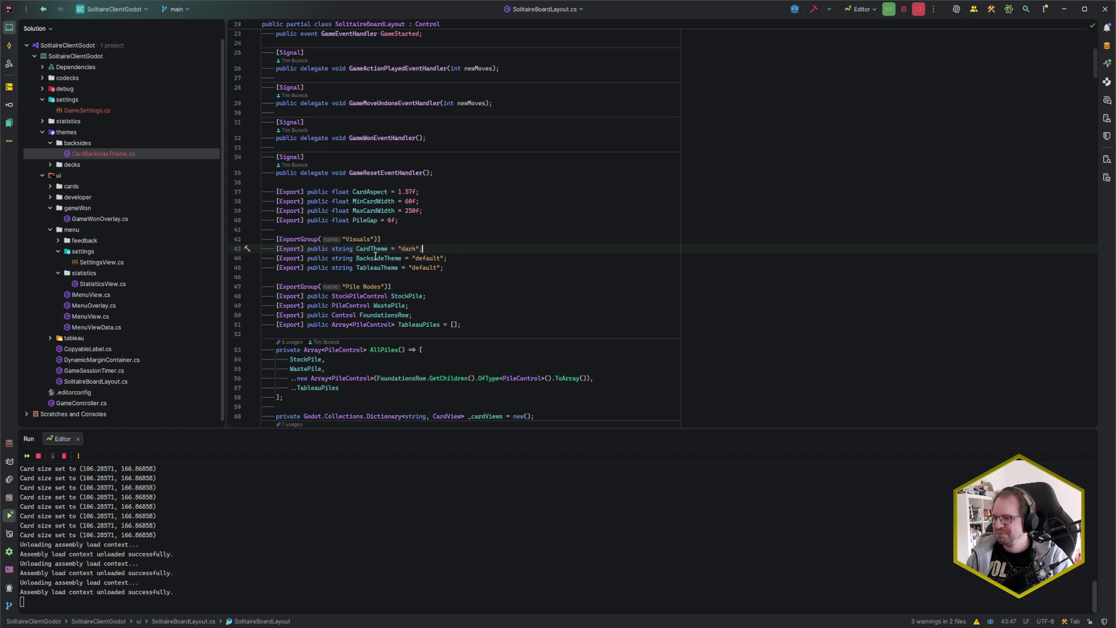
Step: Move the caret between lines 43 and 44 of SolitaireBoardLayout.cs, then start a class search
click(452, 247)
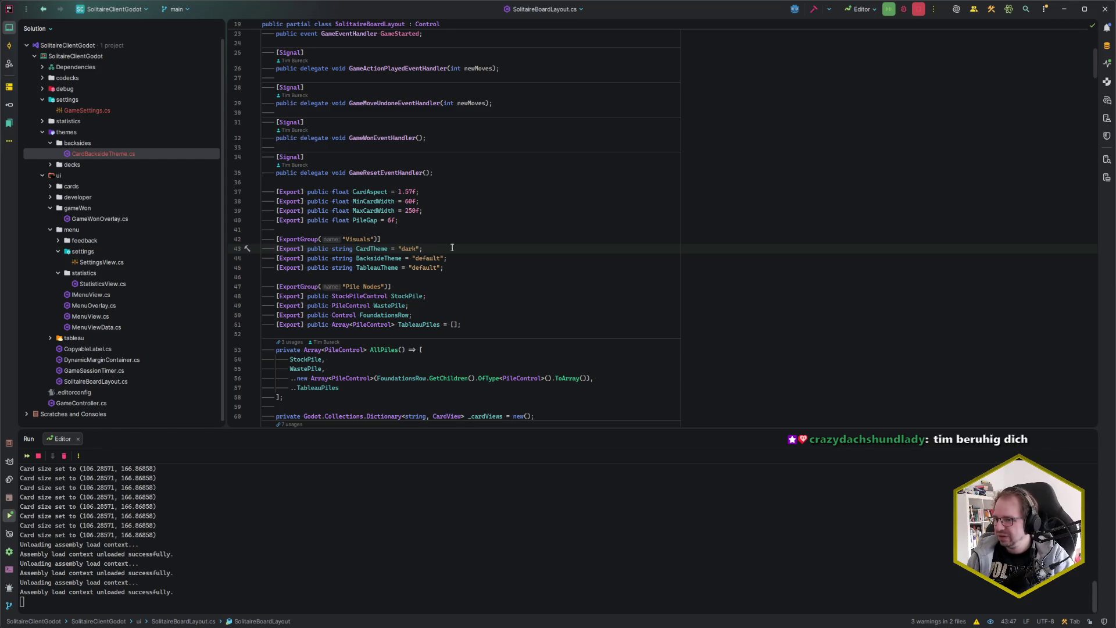
key(ctrl+Left)
key(ctrl+Left)
key(ctrl+Left)
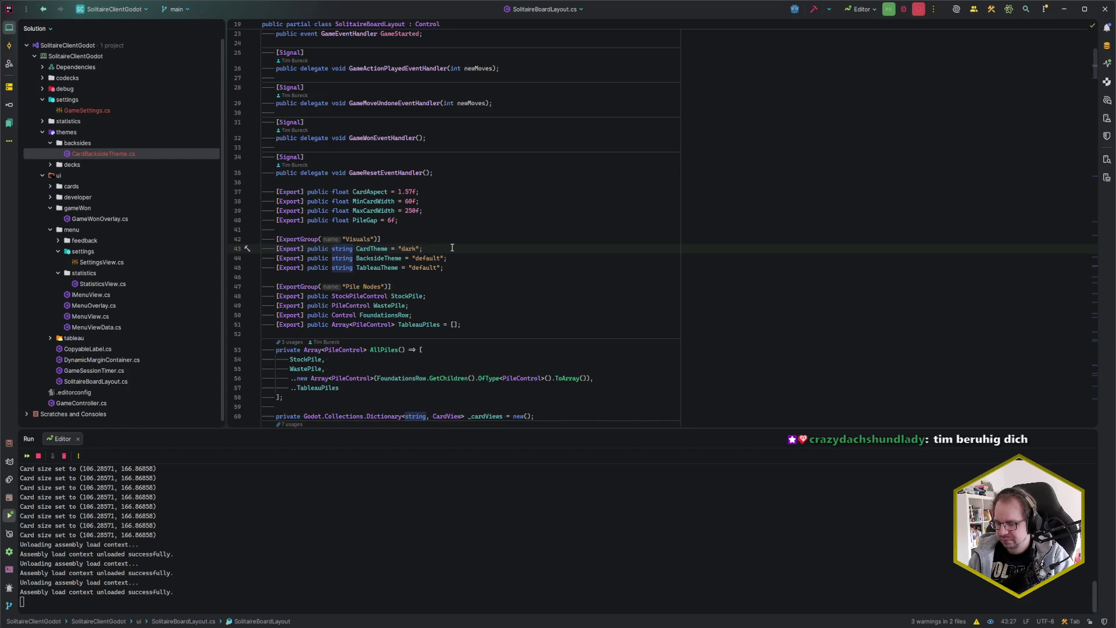
key(End)
key(Down)
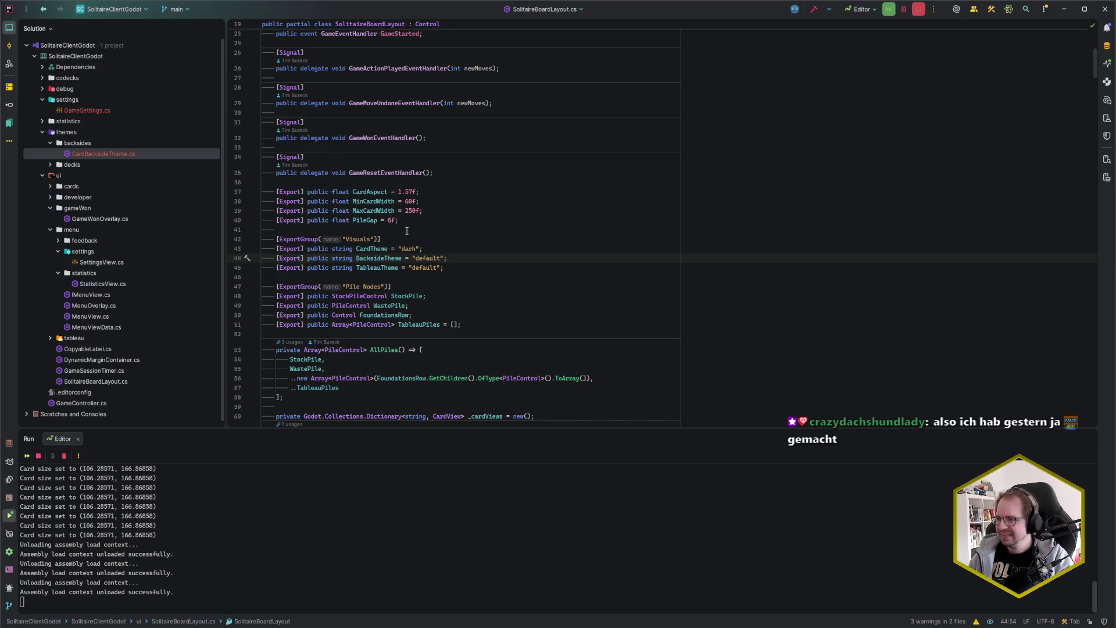
click(442, 245)
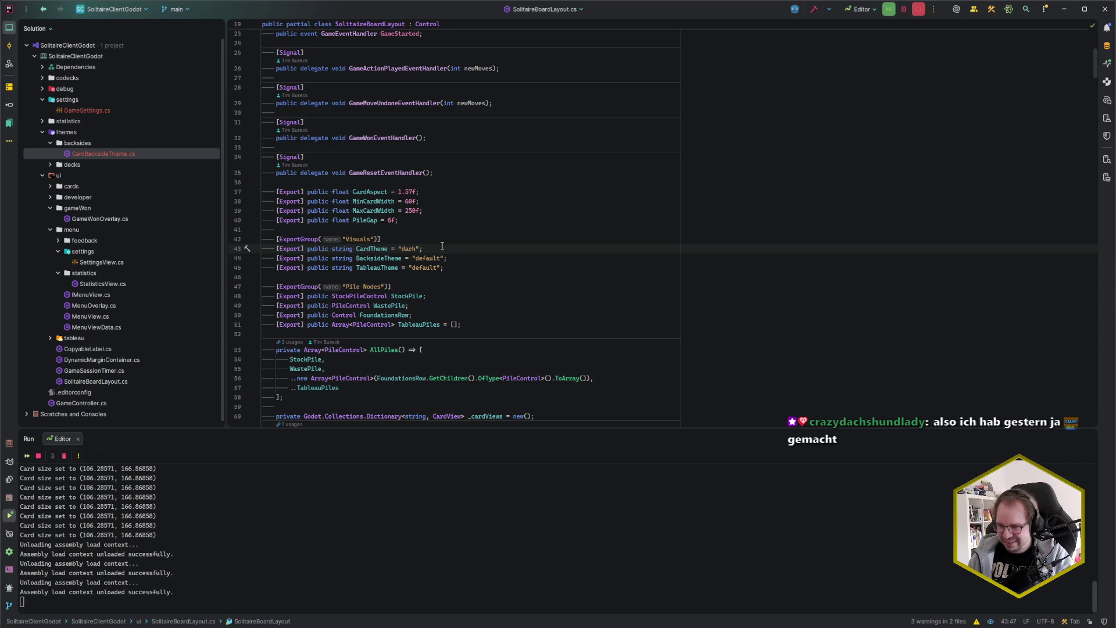
key(ctrl+a)
Step: Open GameController.cs from the class search using 'GameCon'
text(GameCon)
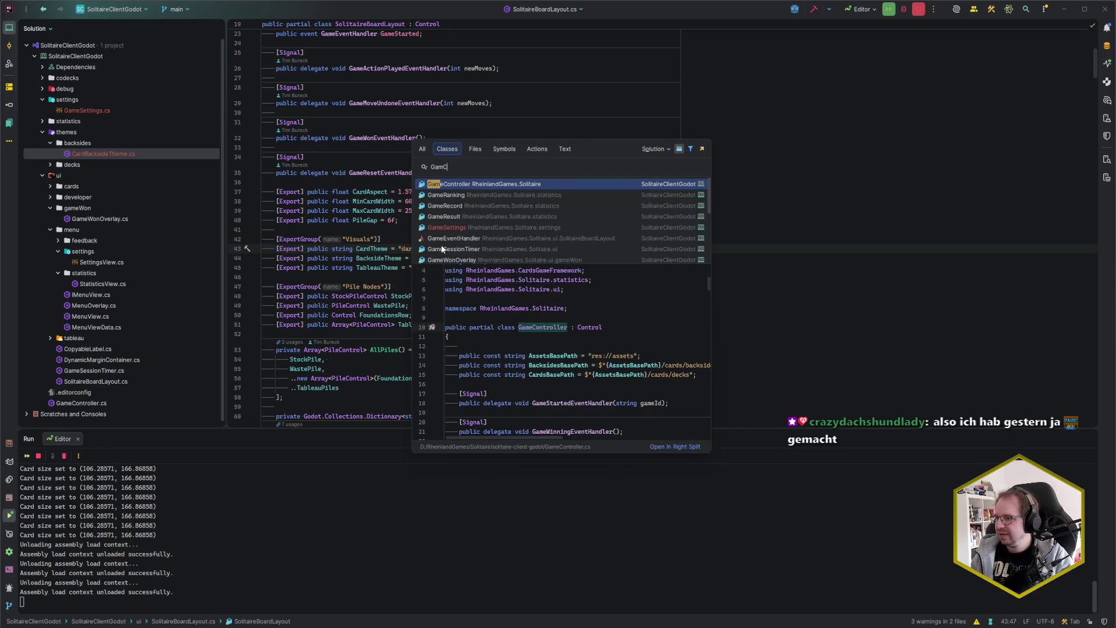
key(Return)
click(534, 235)
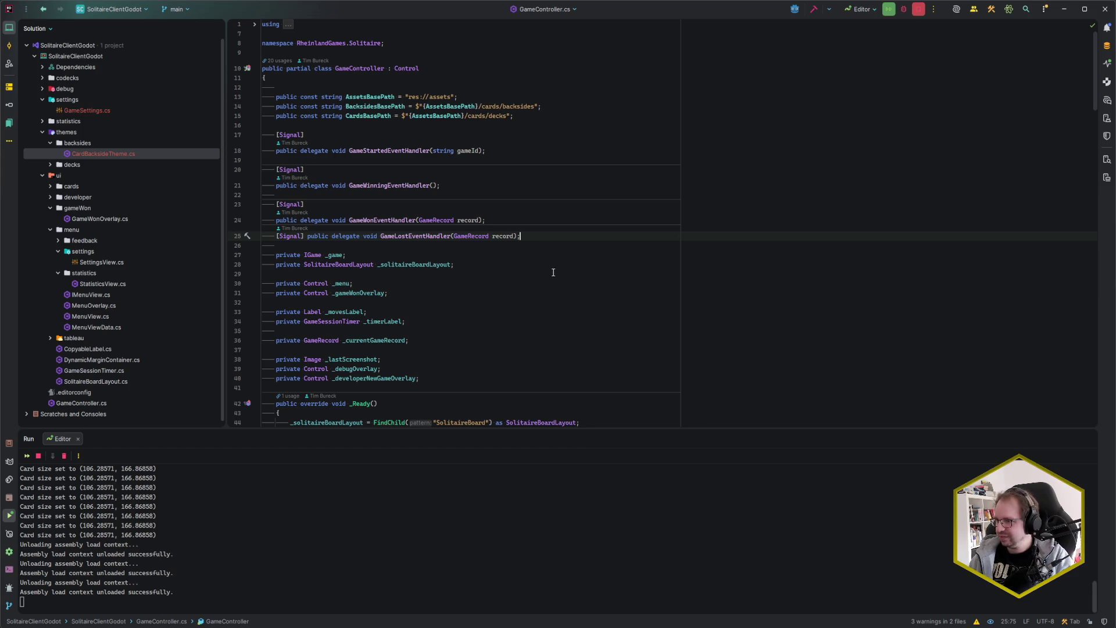
scroll(577, 295, down, 1)
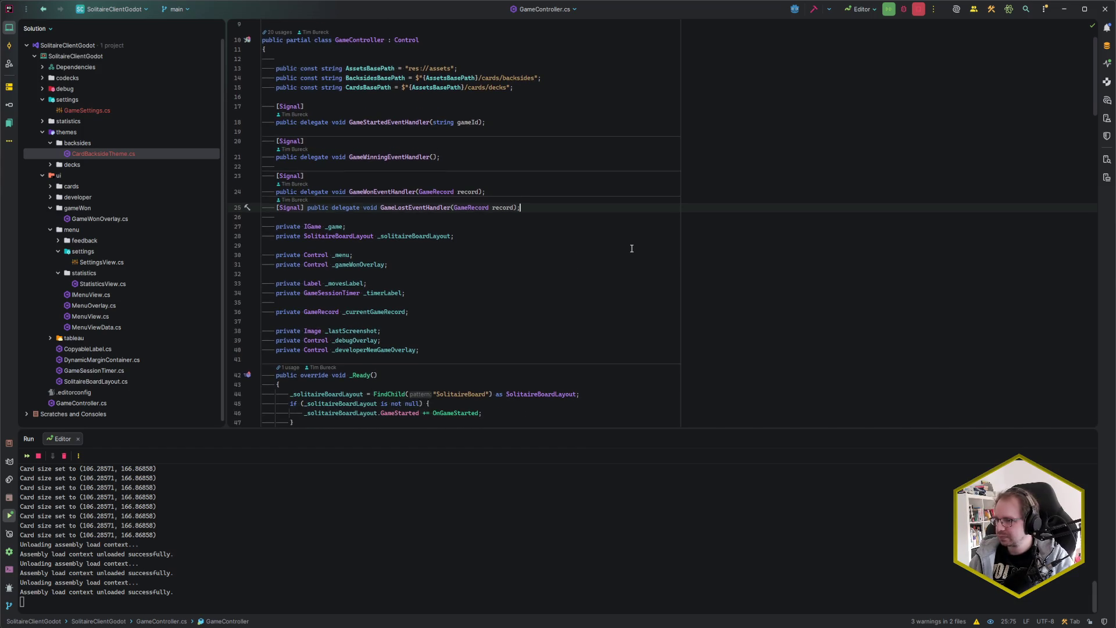
Step: Add 'public GameSettings Settings { get; private set; }' below the signal declarations
key(Return)
key(Return)
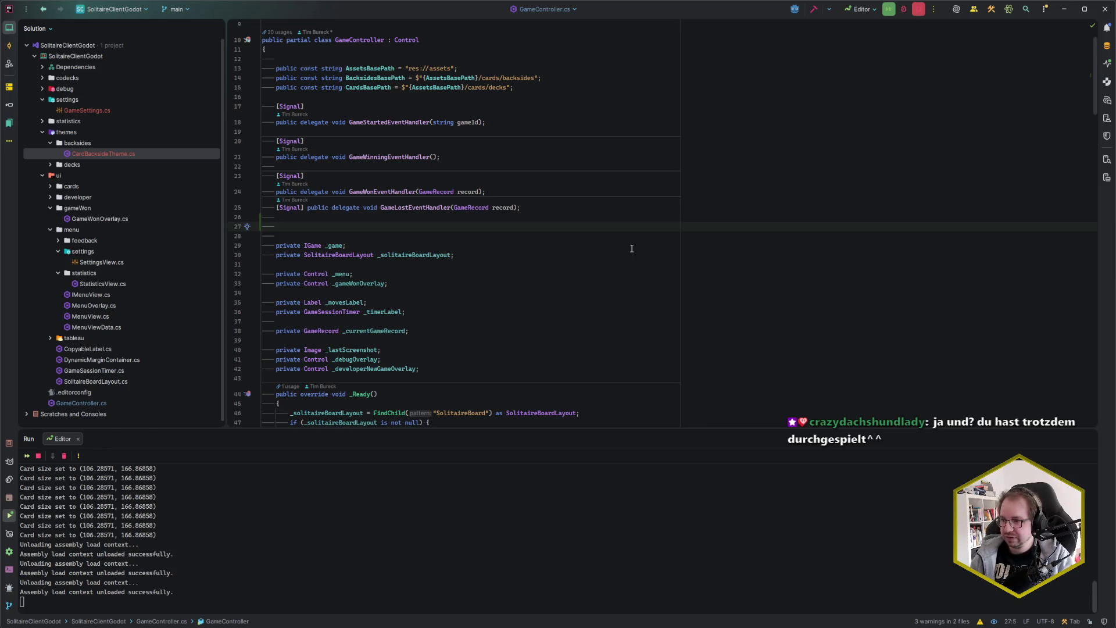
text(public )
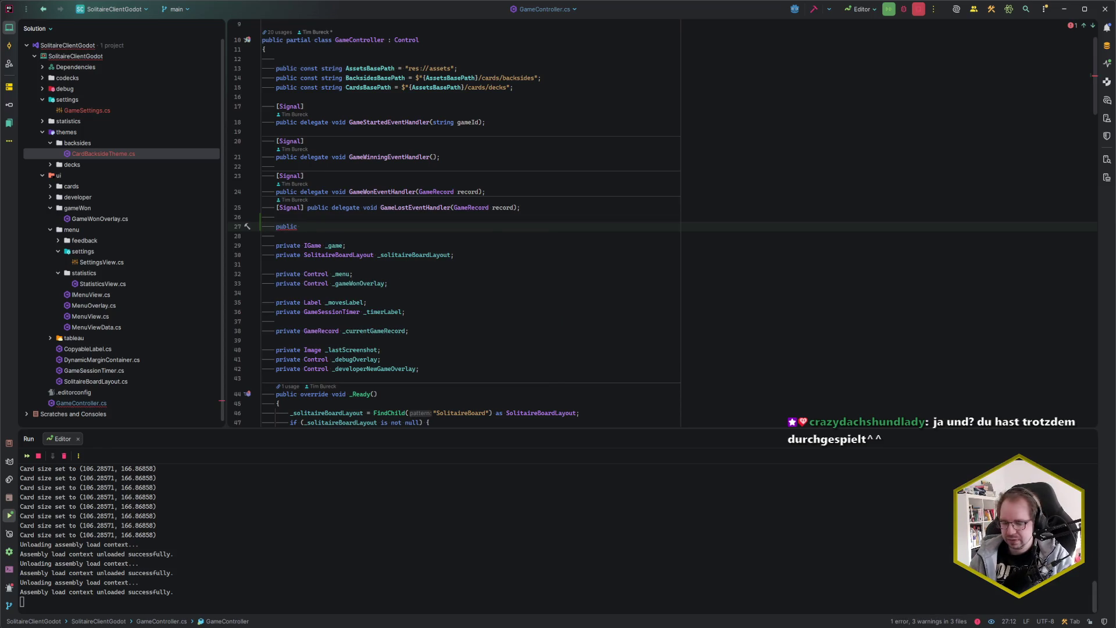
text(GameSettings Settings { get; set; })
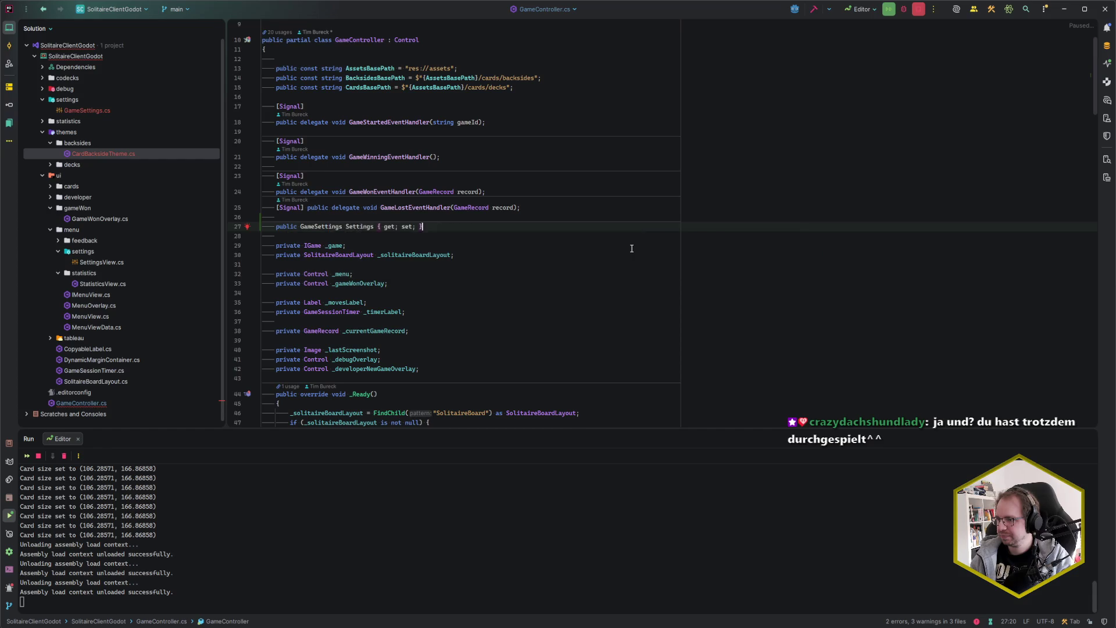
key(Left)
key(Left)
key(Left)
text(private)
key(End)
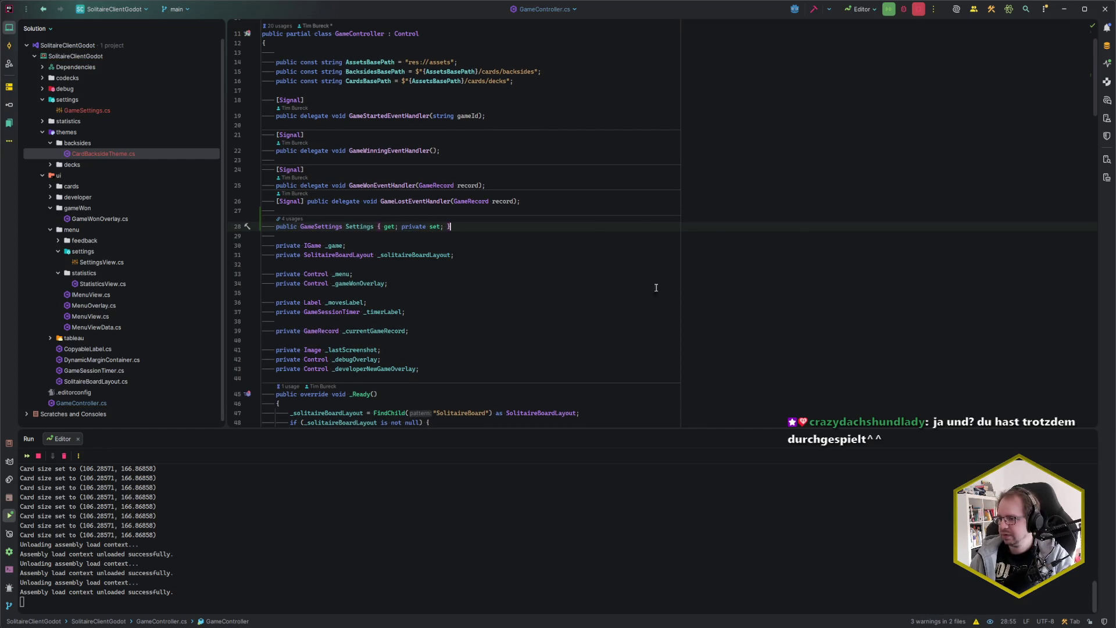
scroll(656, 287, down, 6)
Step: Insert blank lines at the start of GameController's _Ready method body
click(414, 234)
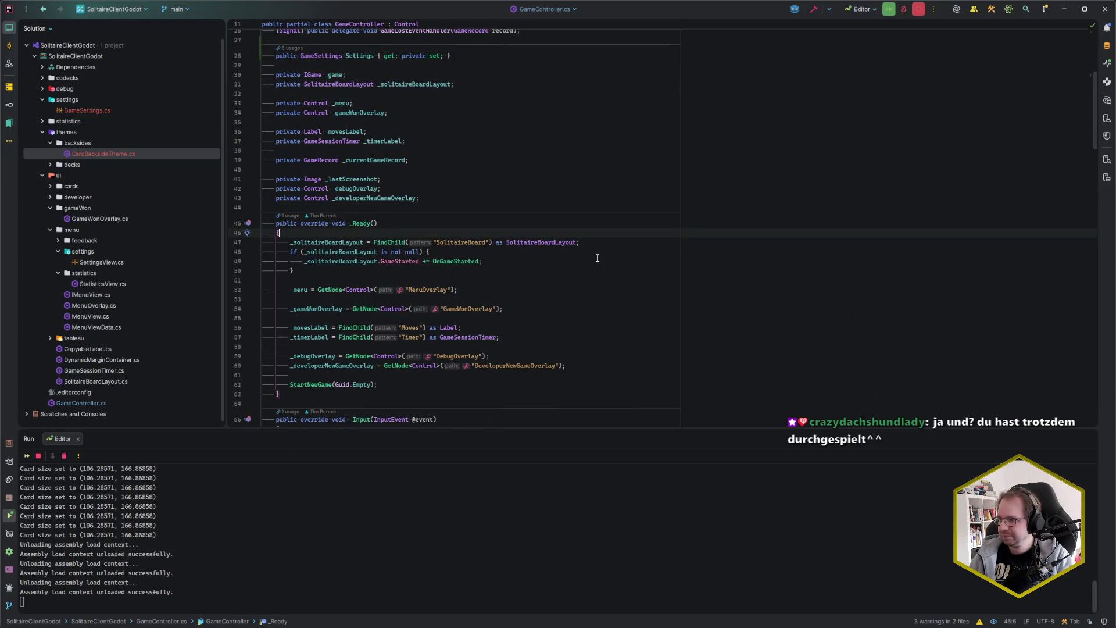
key(Return)
key(Return)
key(Up)
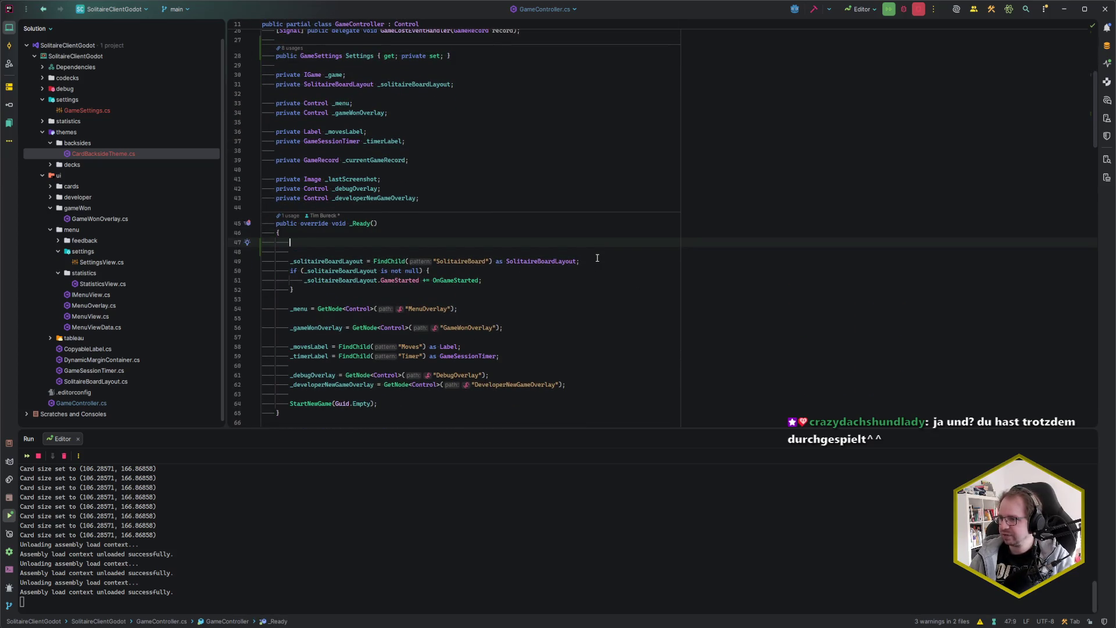
scroll(612, 249, up, 2)
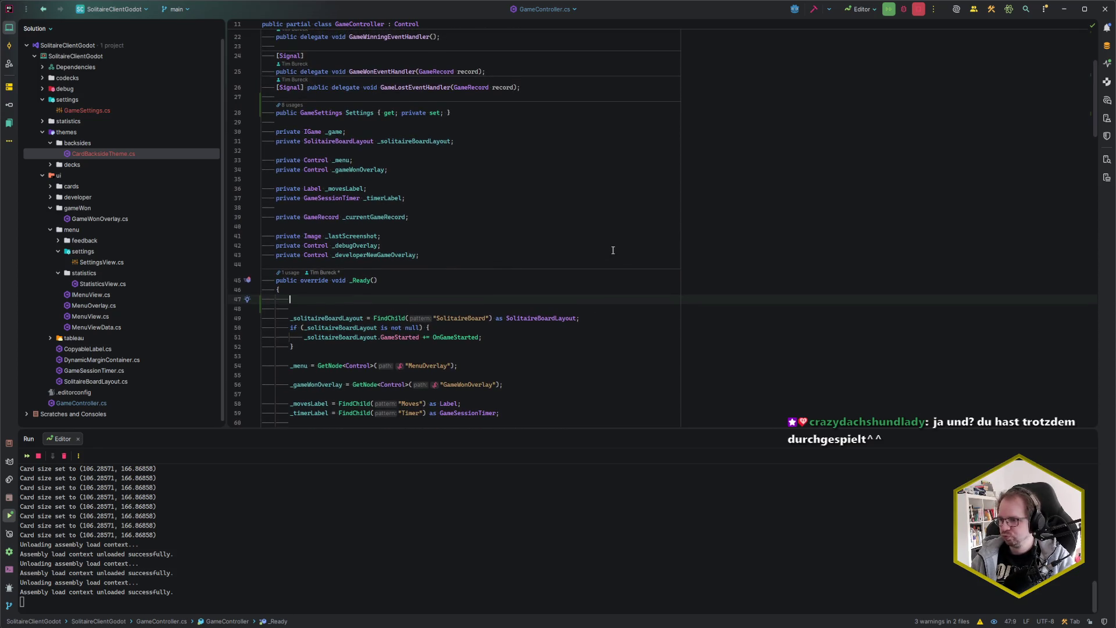
key(ctrl+space)
key(Escape)
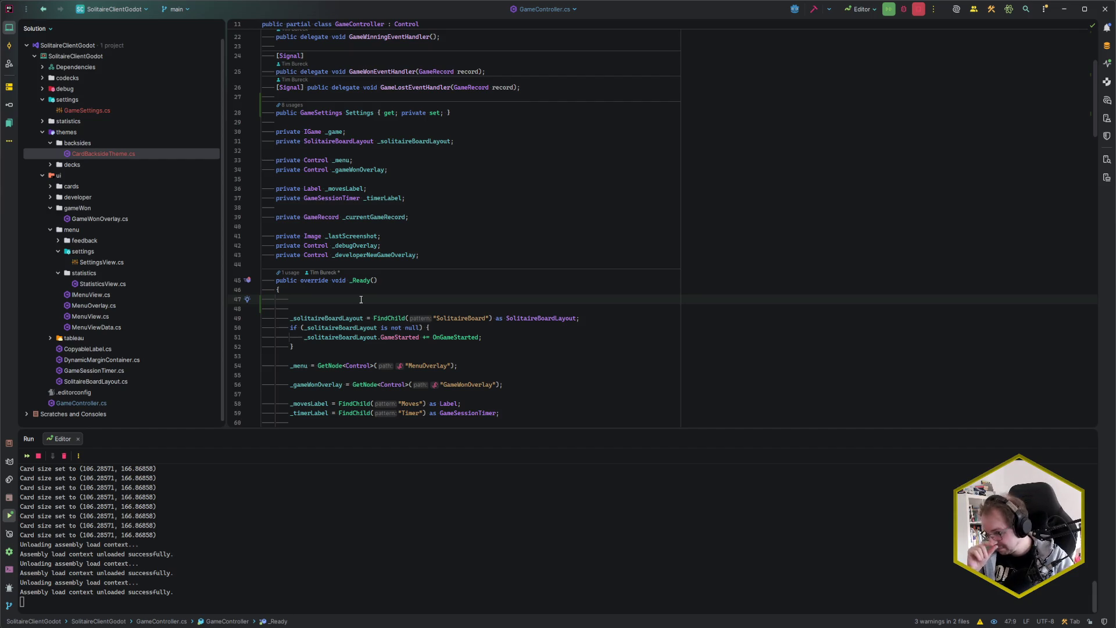
Step: Expand the decks folder in the Solution tree and return to the top of GameController.cs
scroll(360, 300, down, 2)
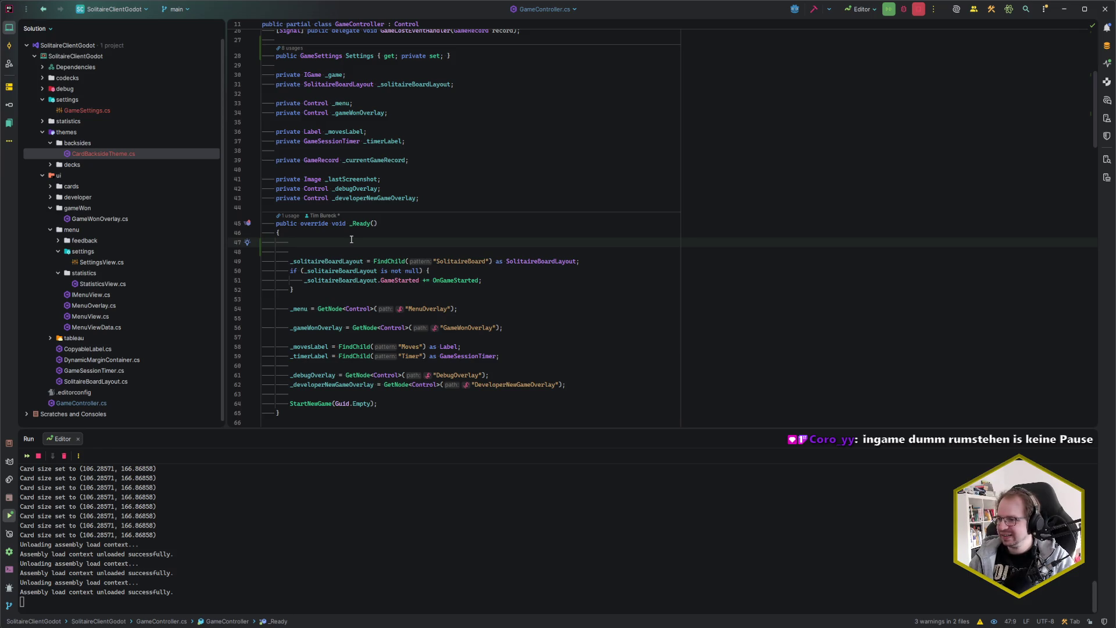
scroll(399, 243, down, 1)
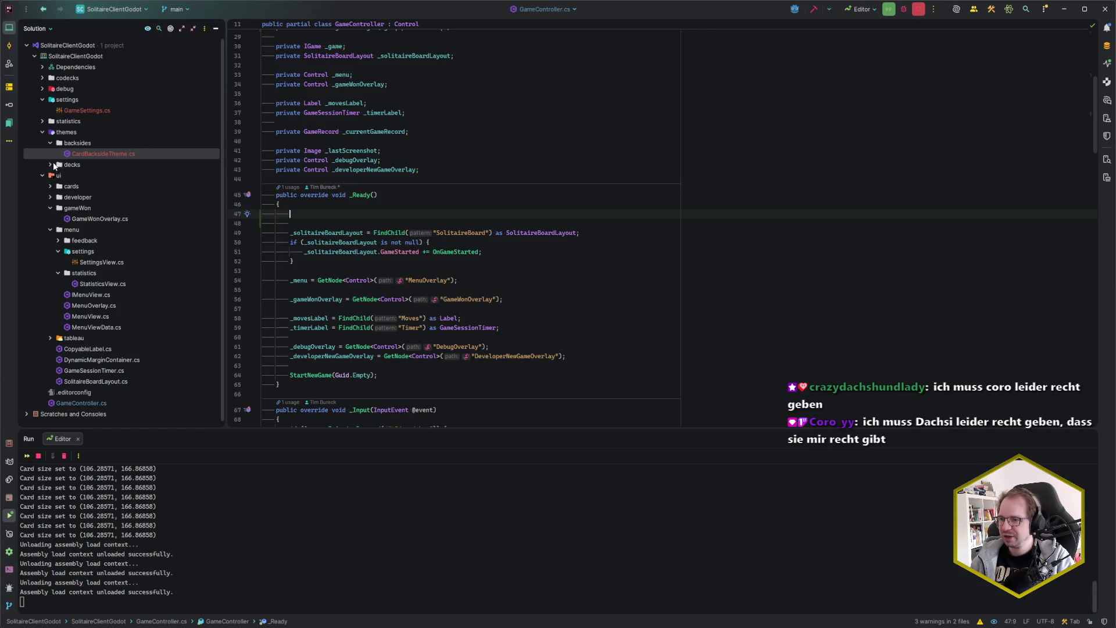
click(50, 165)
click(344, 214)
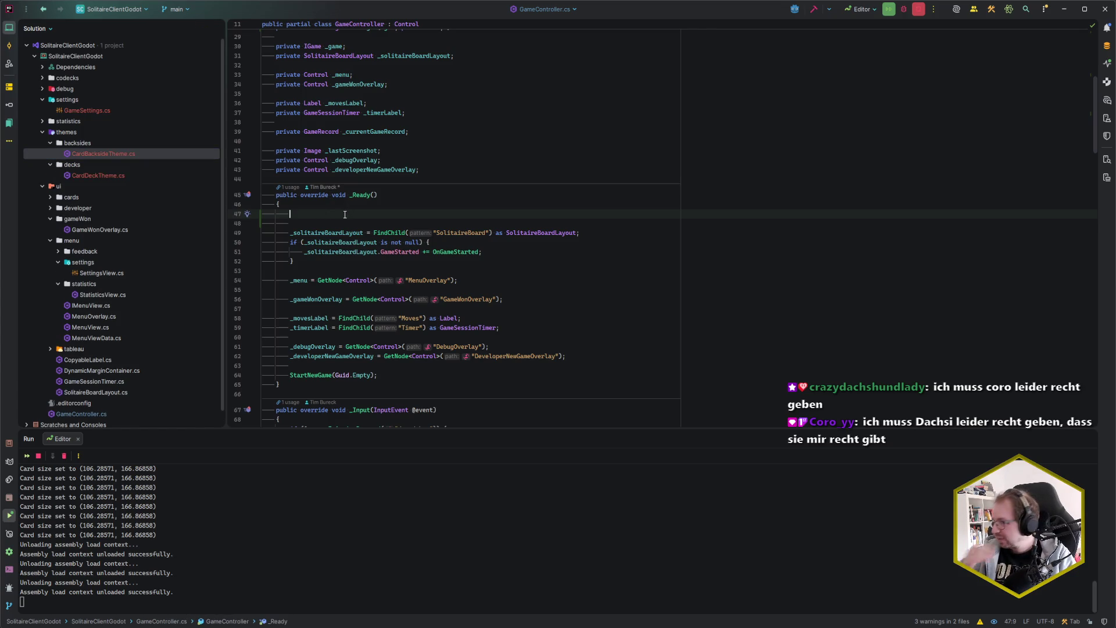
key(ctrl+w)
key(ctrl+w)
click(360, 214)
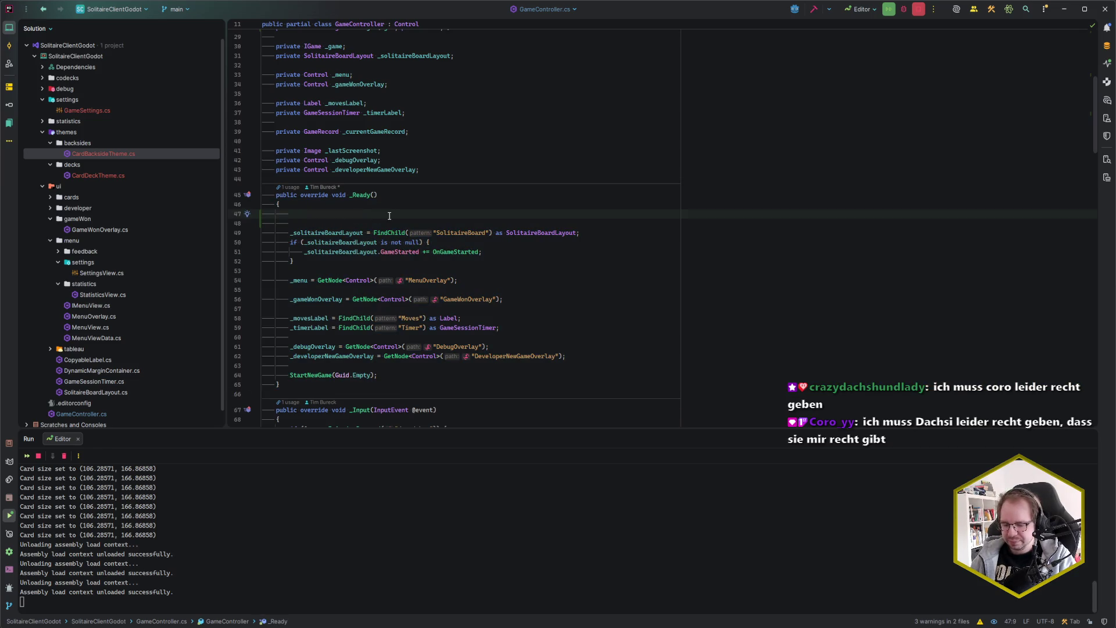
scroll(389, 216, up, 7)
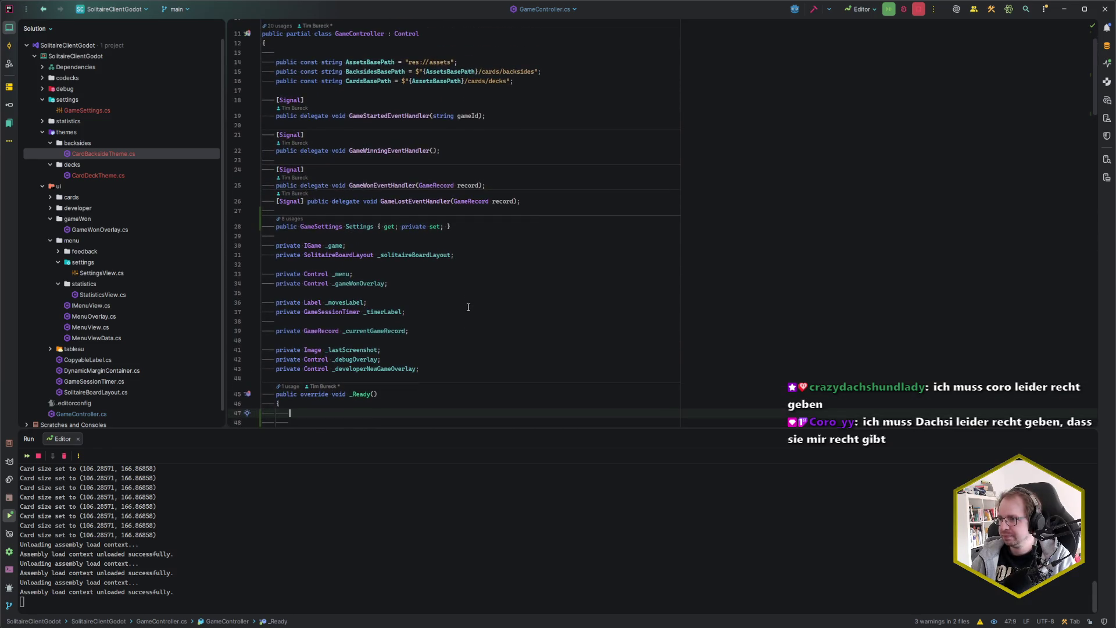
scroll(468, 307, up, 2)
Step: Add a public const SettingsBasePath set to user://settings at the top of GameController
click(316, 86)
key(Up)
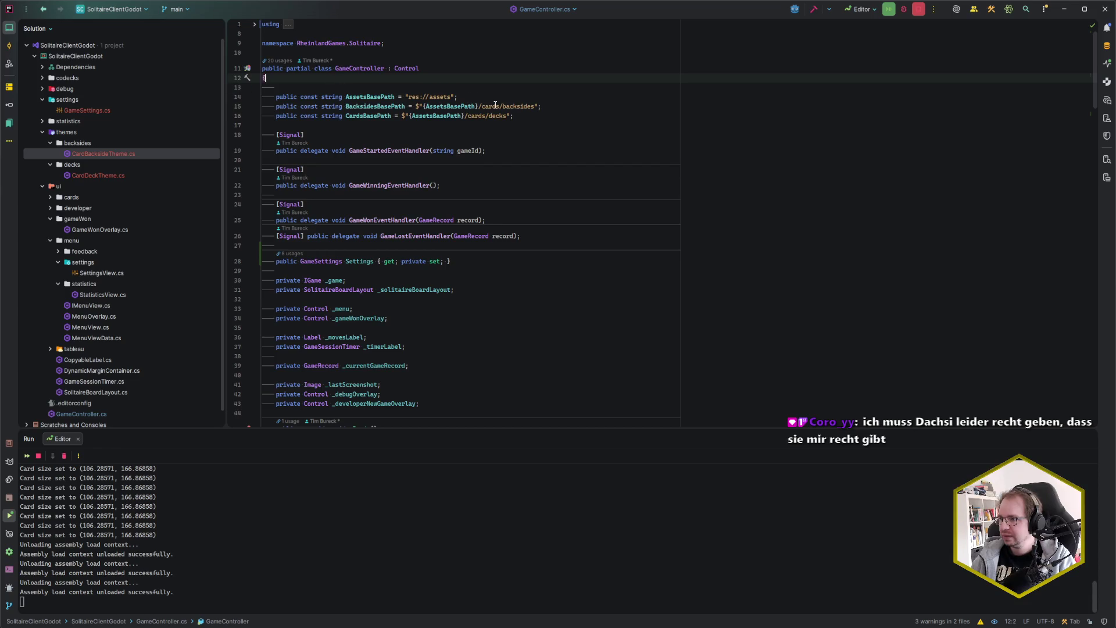
key(Return)
key(Return)
text(public )
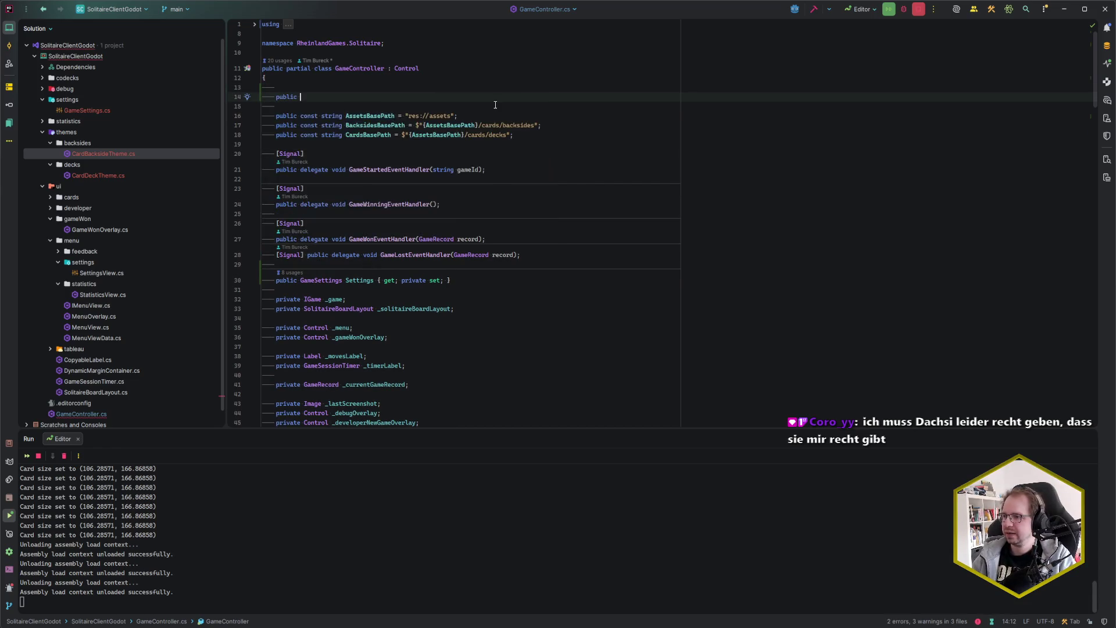
text(const string )
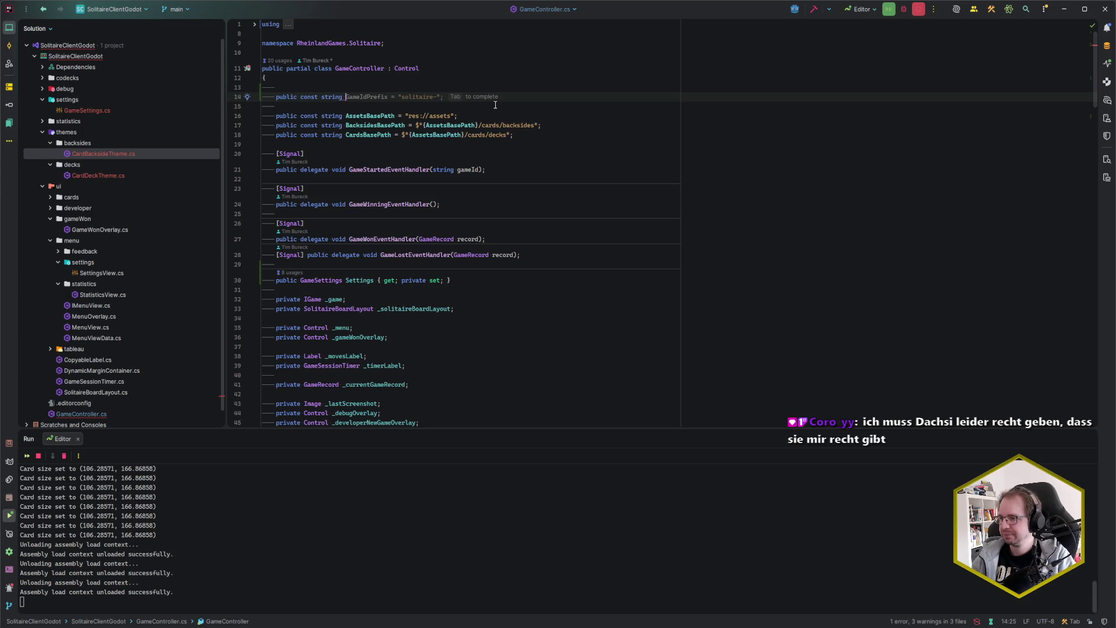
text(SettingsBasePath)
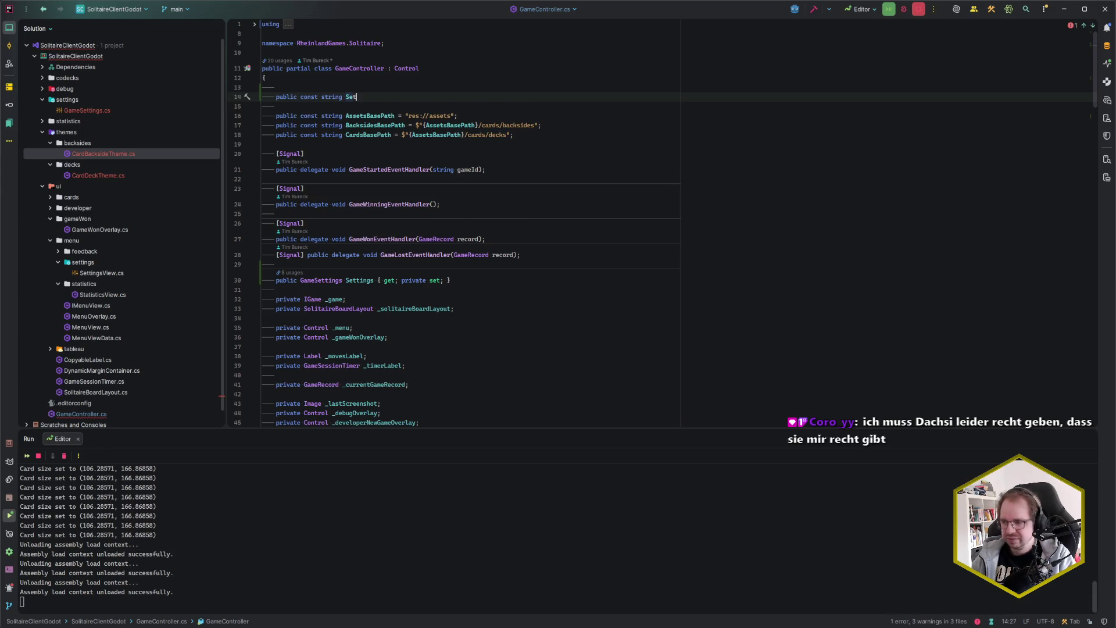
key(Tab)
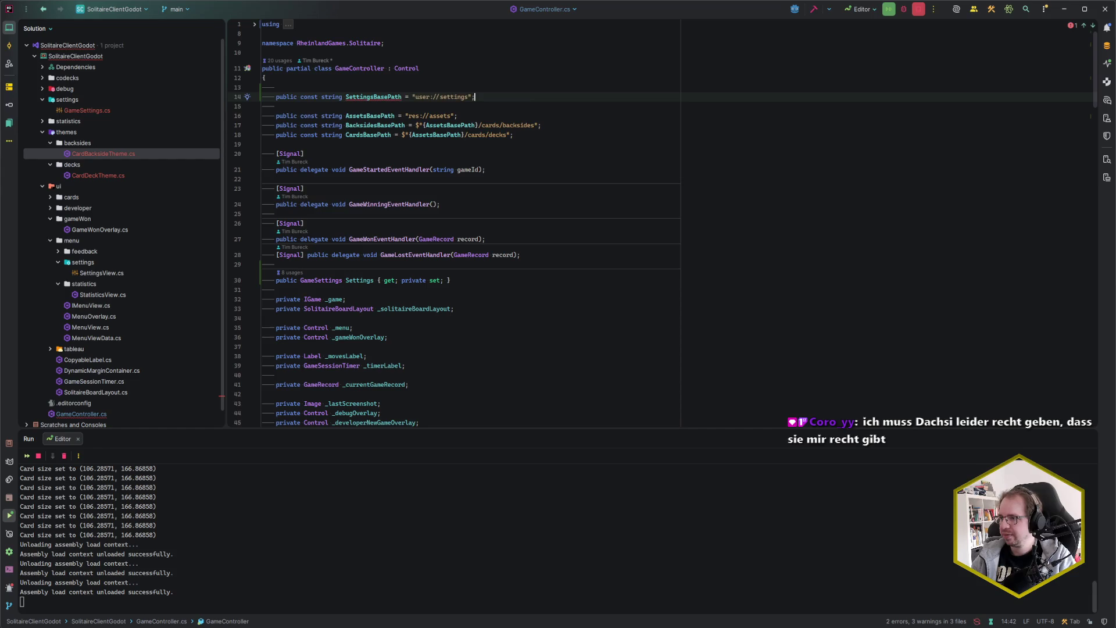
key(Return)
Step: Add a public const GameSettingsPath pointing to game.tres below SettingsBasePath
text(public const string )
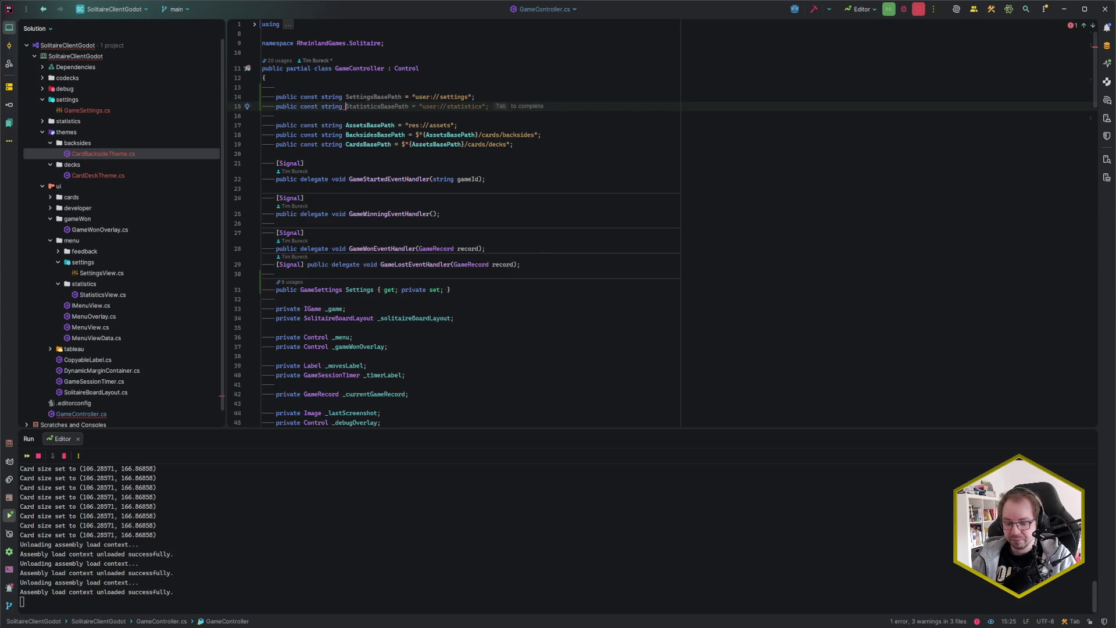
text(GameSet)
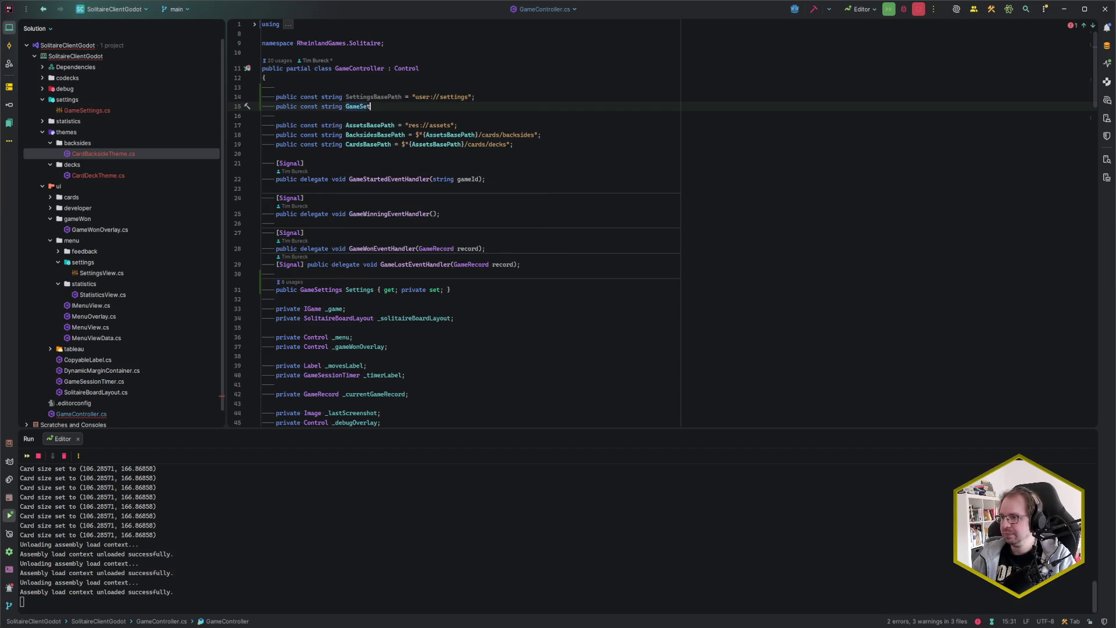
text(tingsPath =)
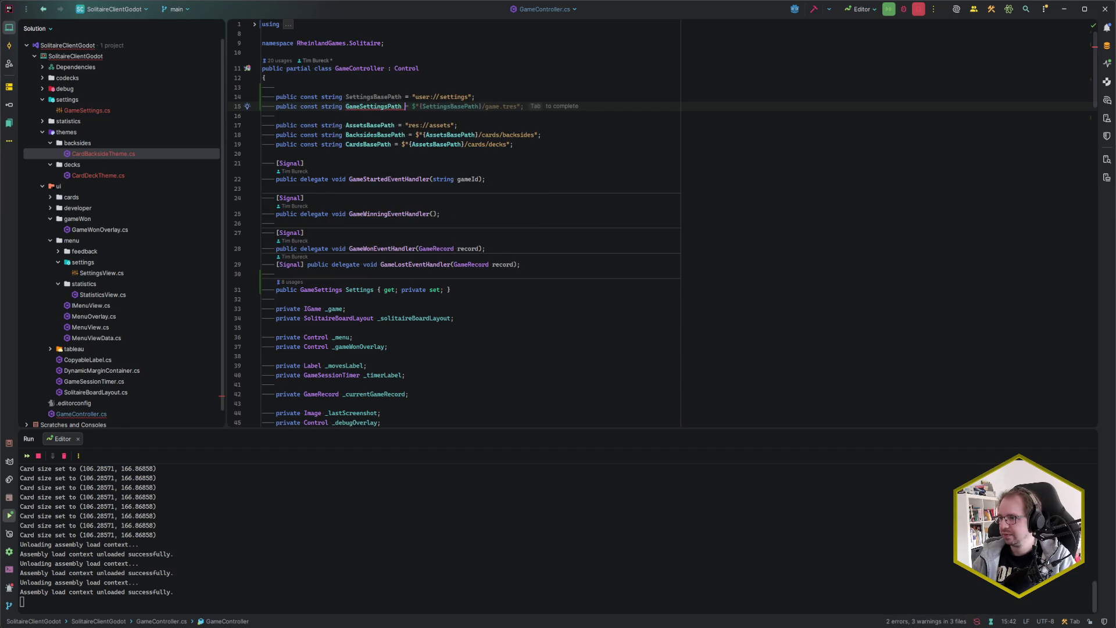
key(Tab)
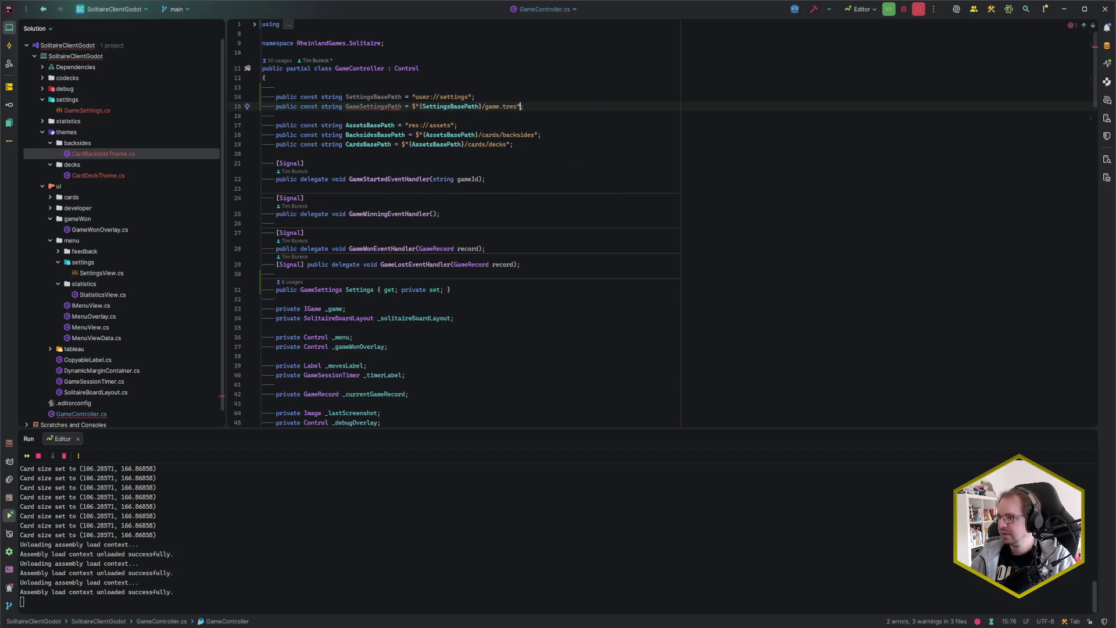
click(499, 106)
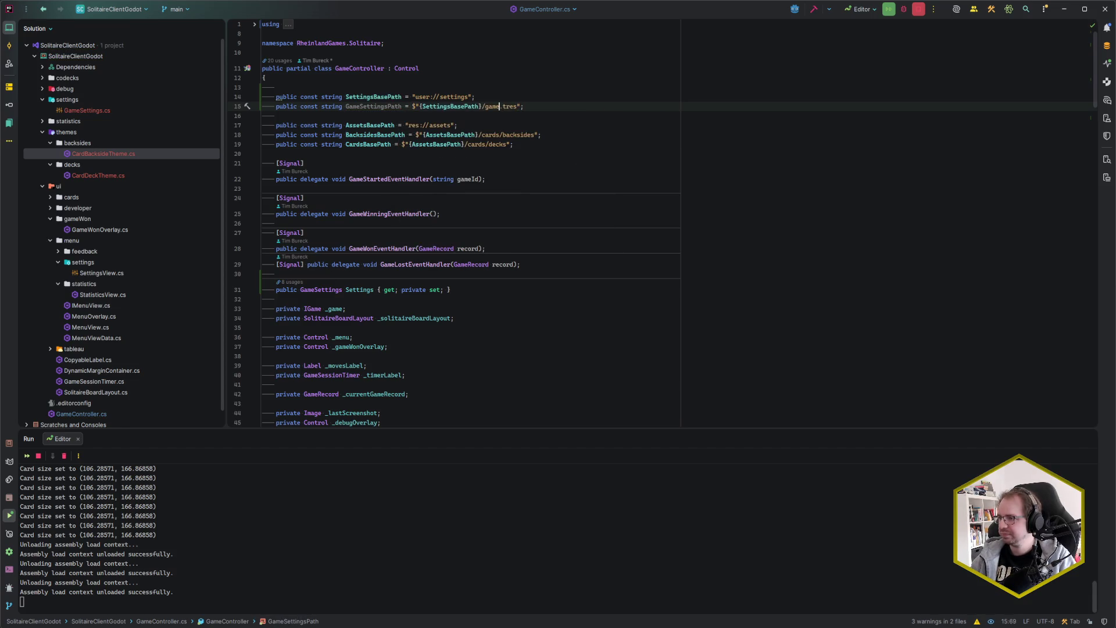
key(Delete)
key(Delete)
key(Delete)
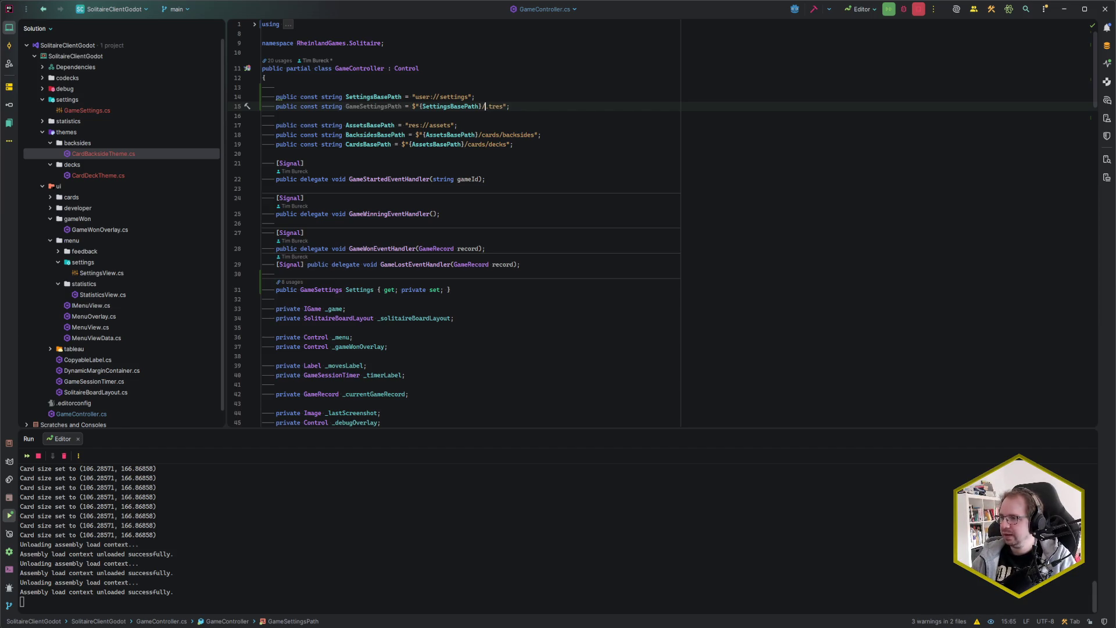
text(game)
key(End)
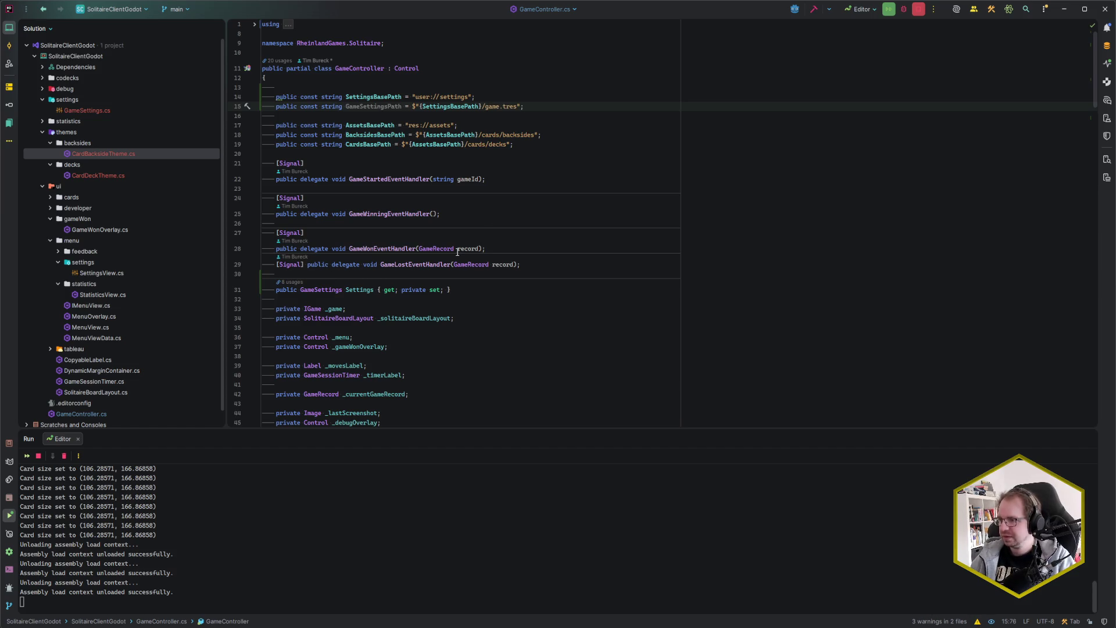
Step: Open HistoryController.cs in a split pane beside GameController.cs
scroll(465, 250, down, 7)
click(347, 281)
scroll(553, 269, up, 7)
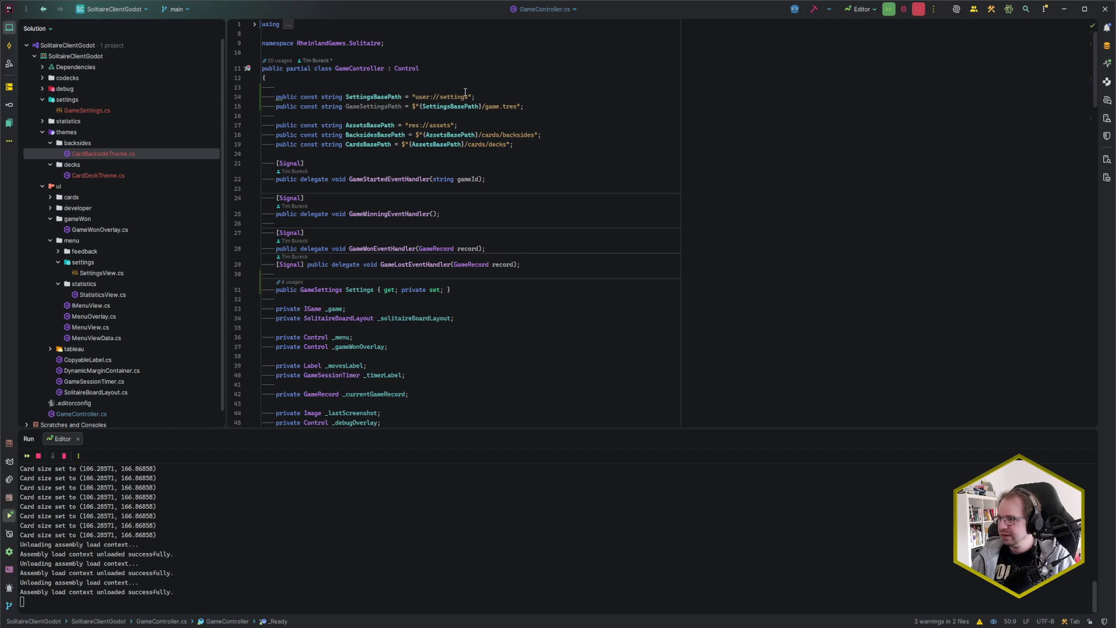
click(526, 107)
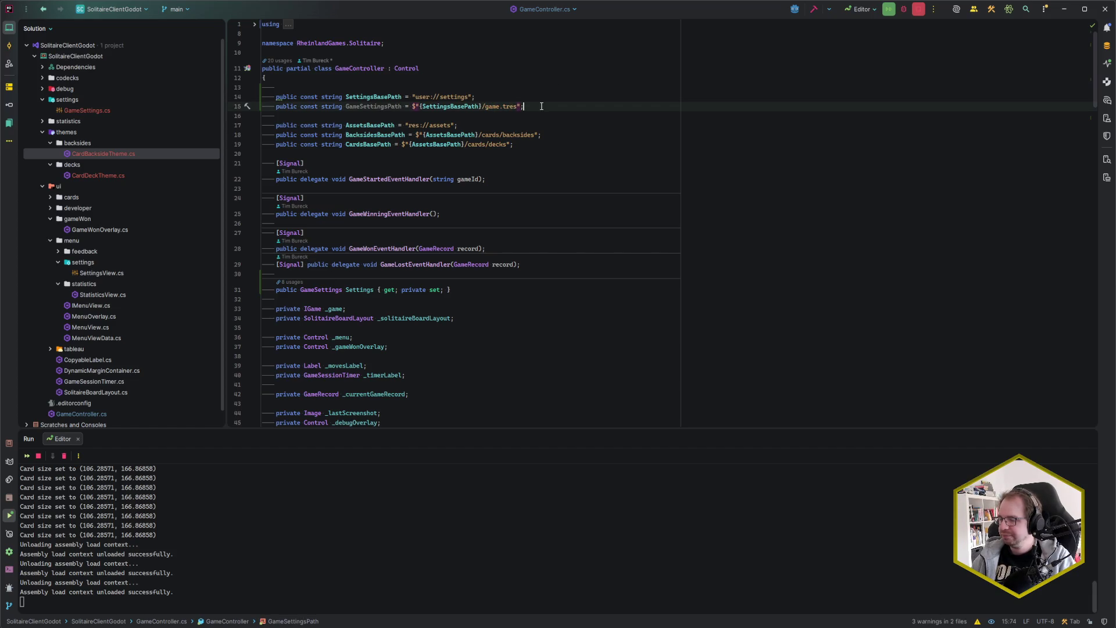
scroll(523, 148, down, 5)
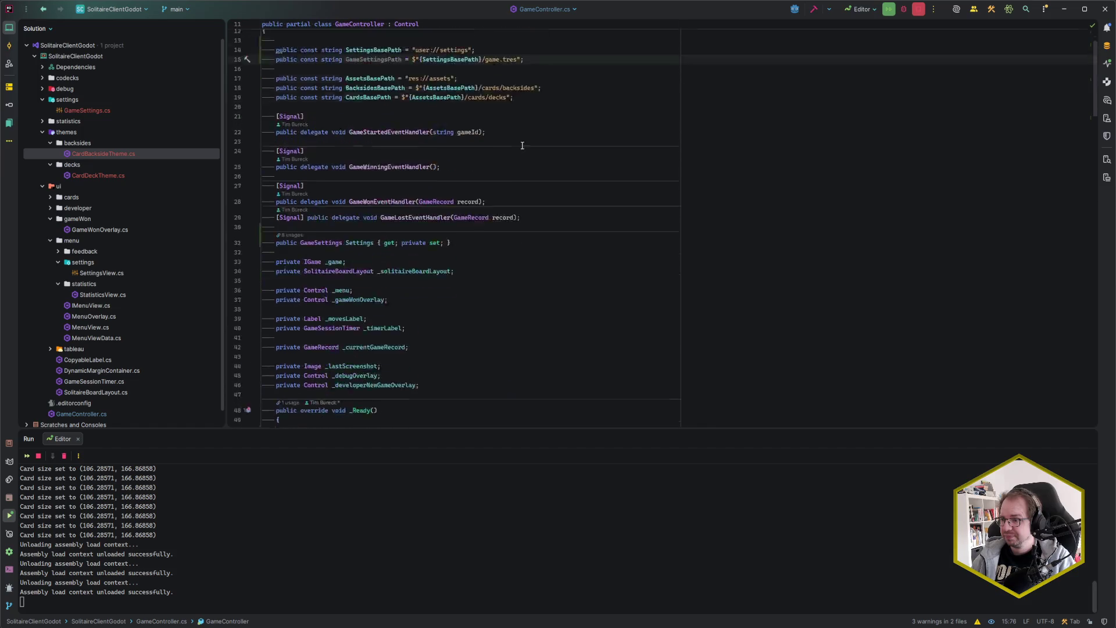
click(513, 272)
scroll(514, 258, up, 2)
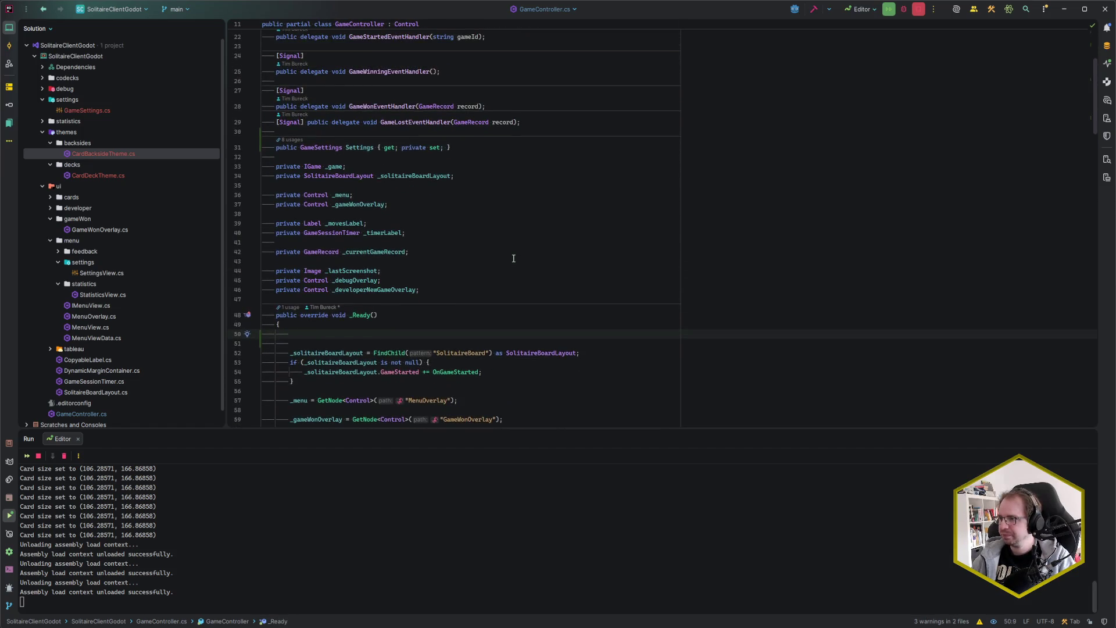
scroll(514, 258, up, 2)
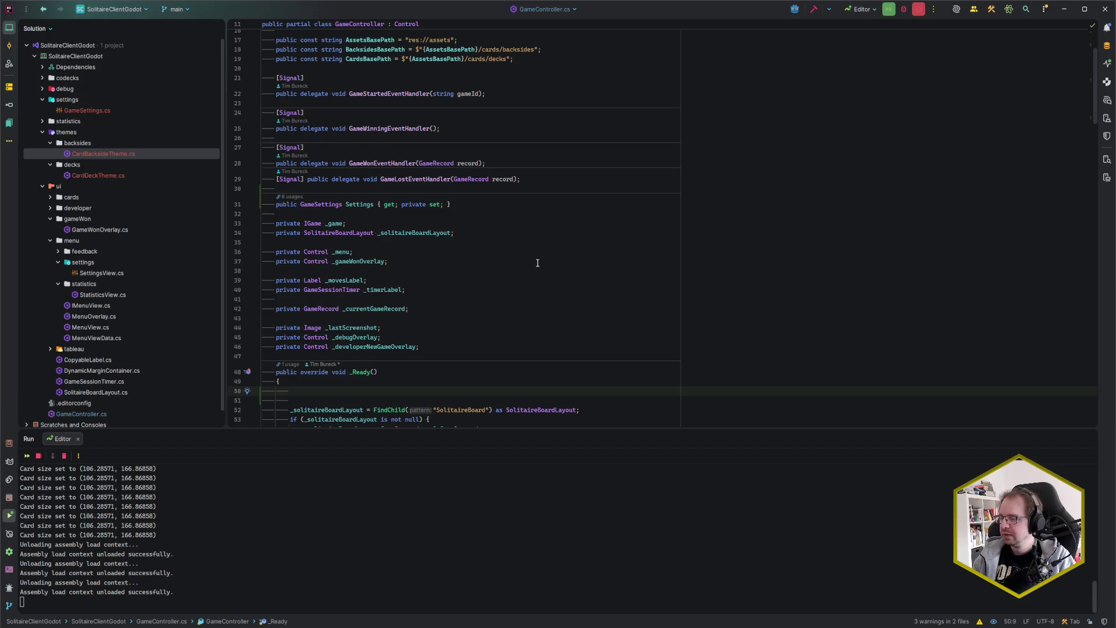
key(ctrl+e)
text(HisTr)
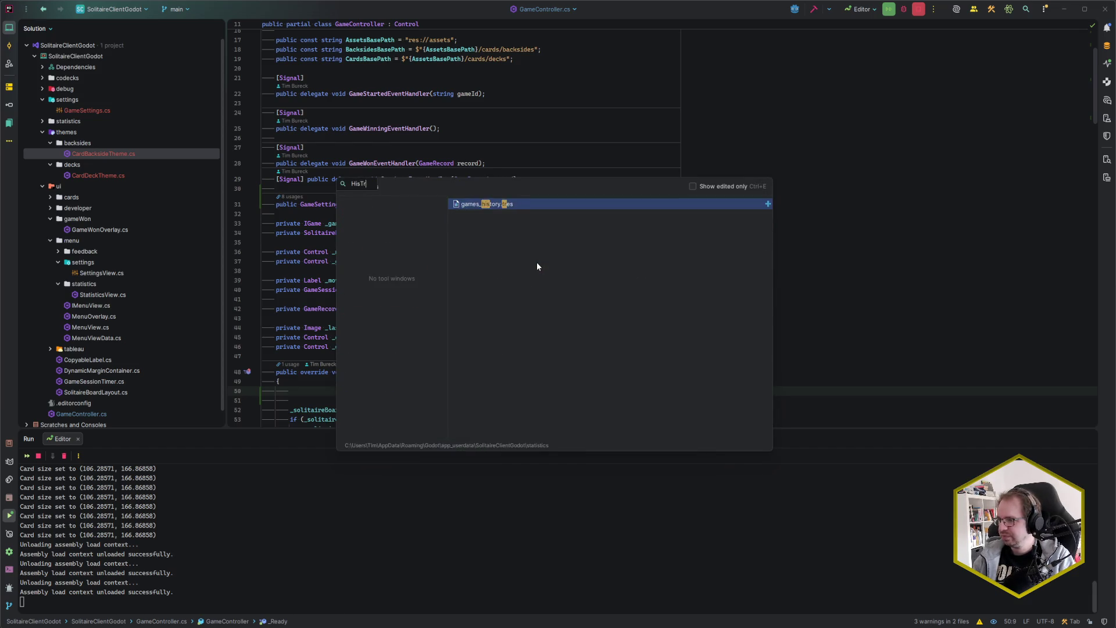
text(Con)
key(shift+Return)
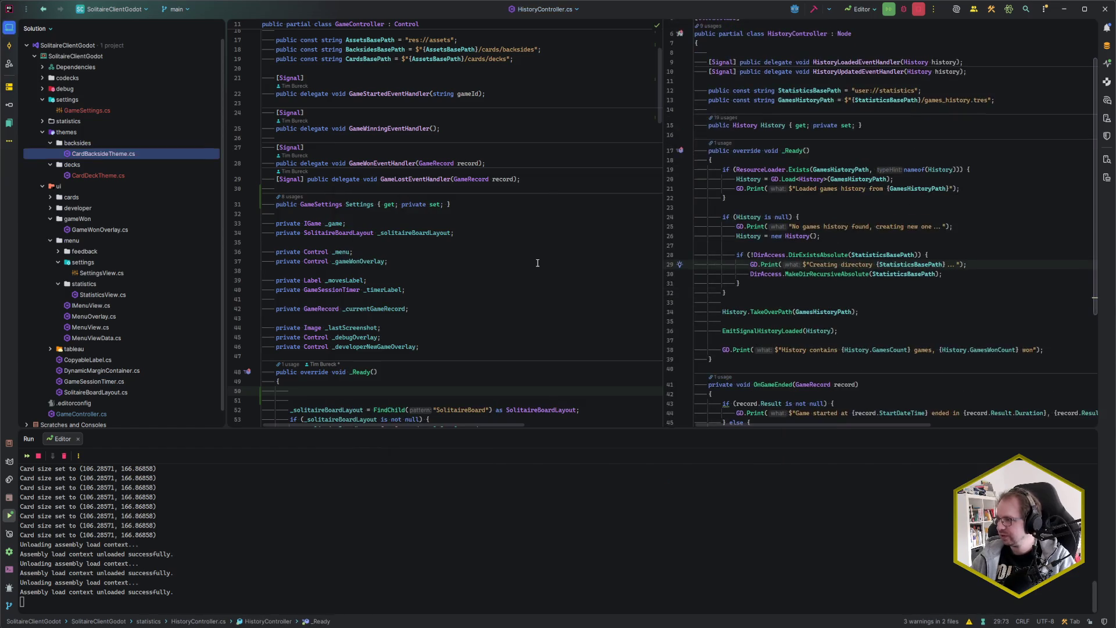
scroll(769, 300, down, 1)
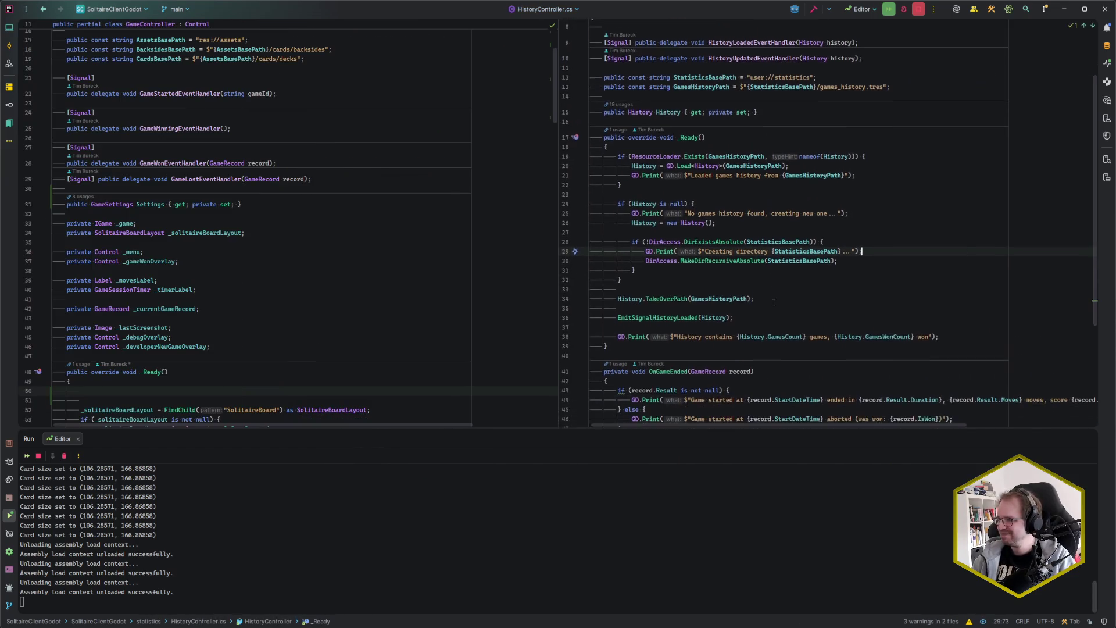
Step: Wrap a ResourceLoader.Exists(GameSettingsPath) check in an if block inside _Ready
click(147, 391)
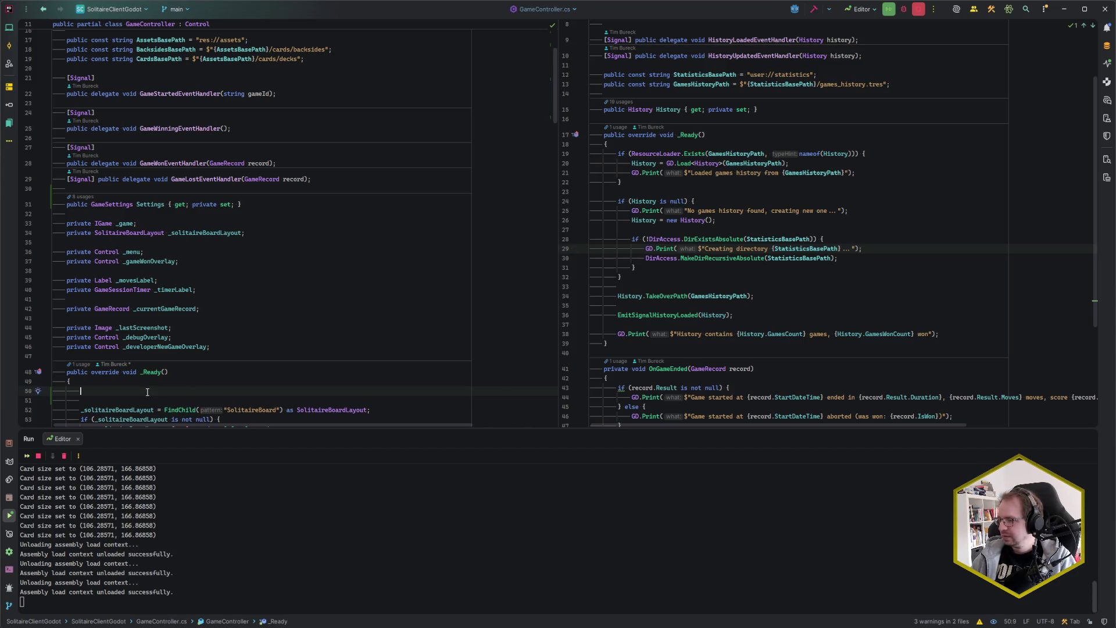
text(ResourceLoader.)
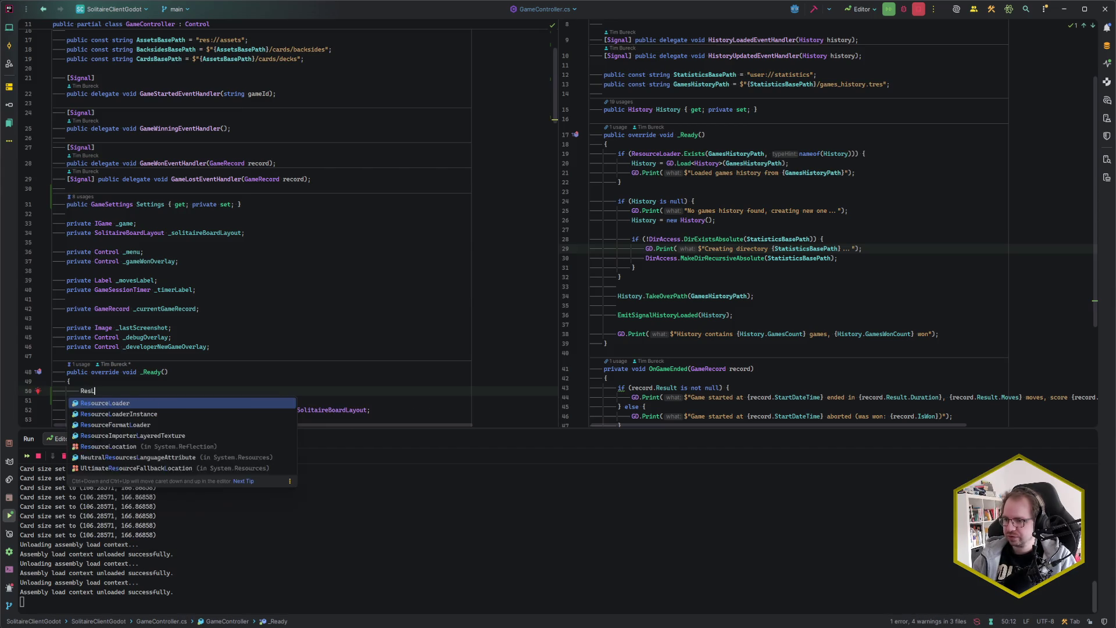
text(Exists()
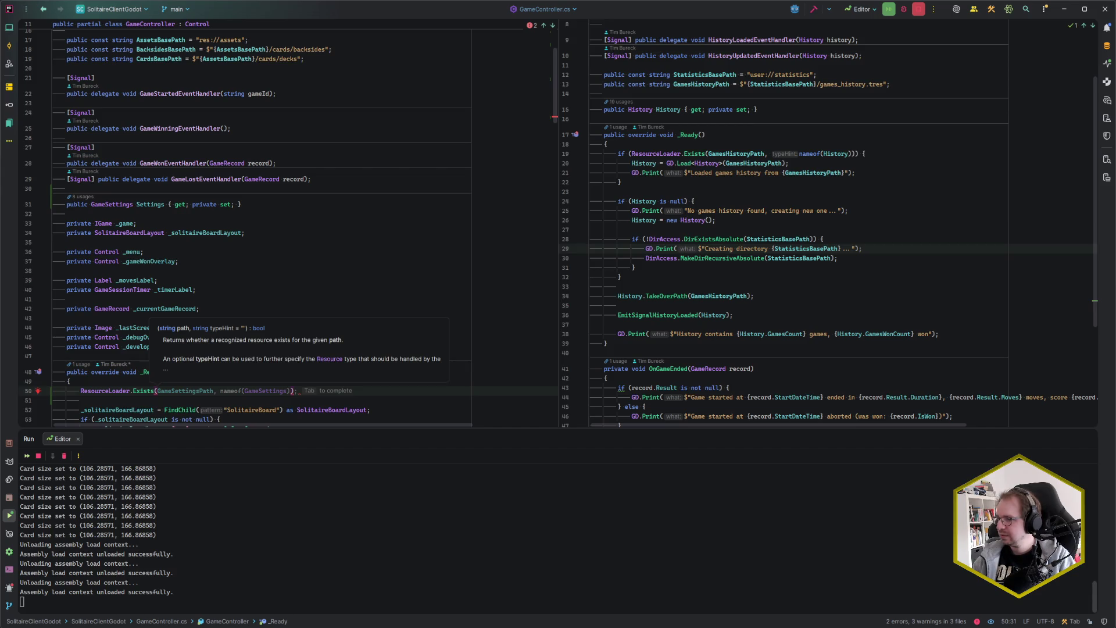
key(Tab)
key(BackSpace)
text(.var)
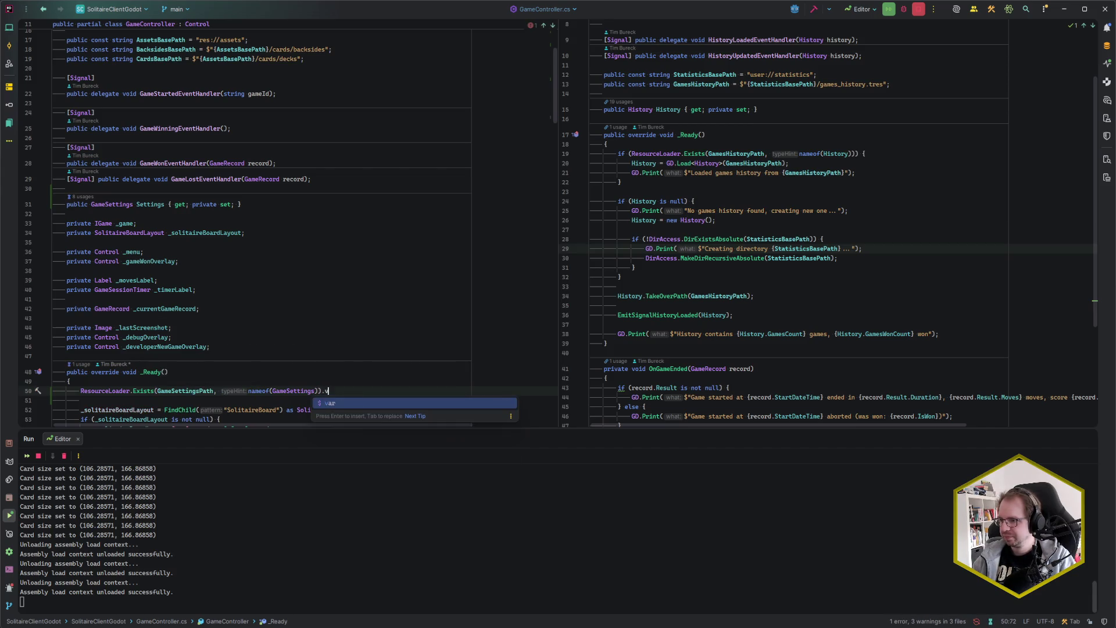
key(BackSpace)
key(BackSpace)
key(BackSpace)
text(if)
key(Return)
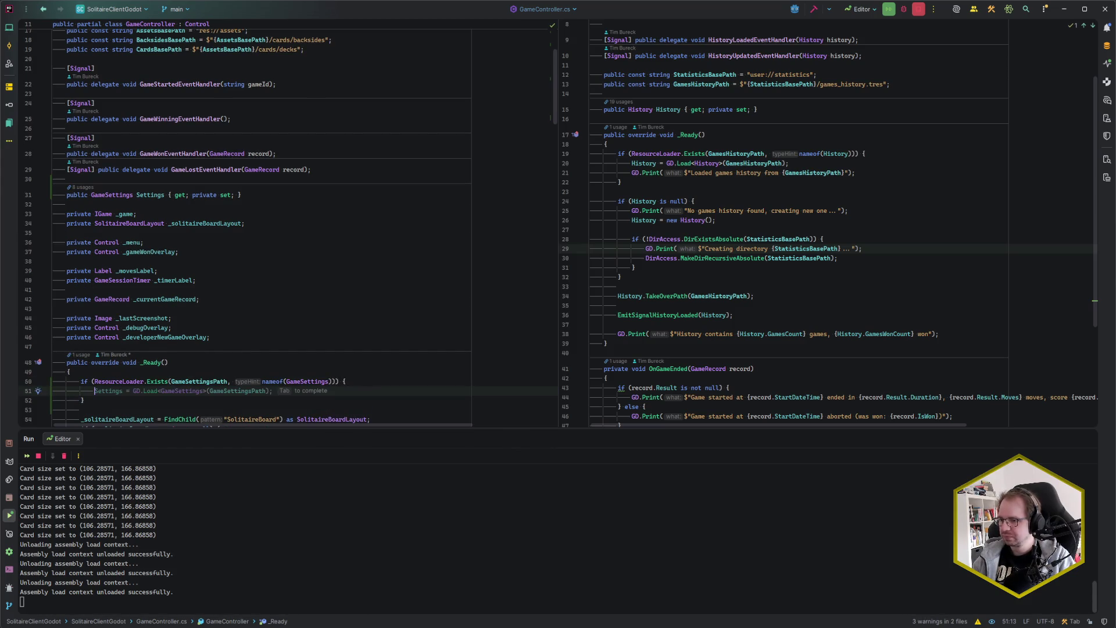
Step: Inside the check, load Settings from GameSettingsPath and GD.Print a loaded-settings message
key(Tab)
key(Return)
text(GD.Pr)
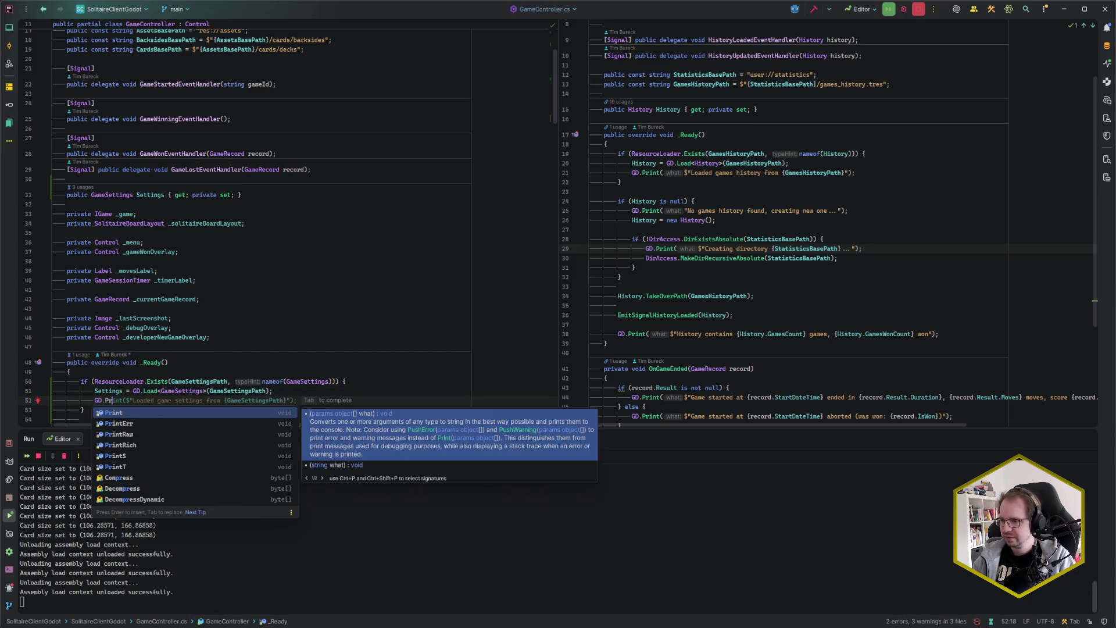
key(Return)
key(Tab)
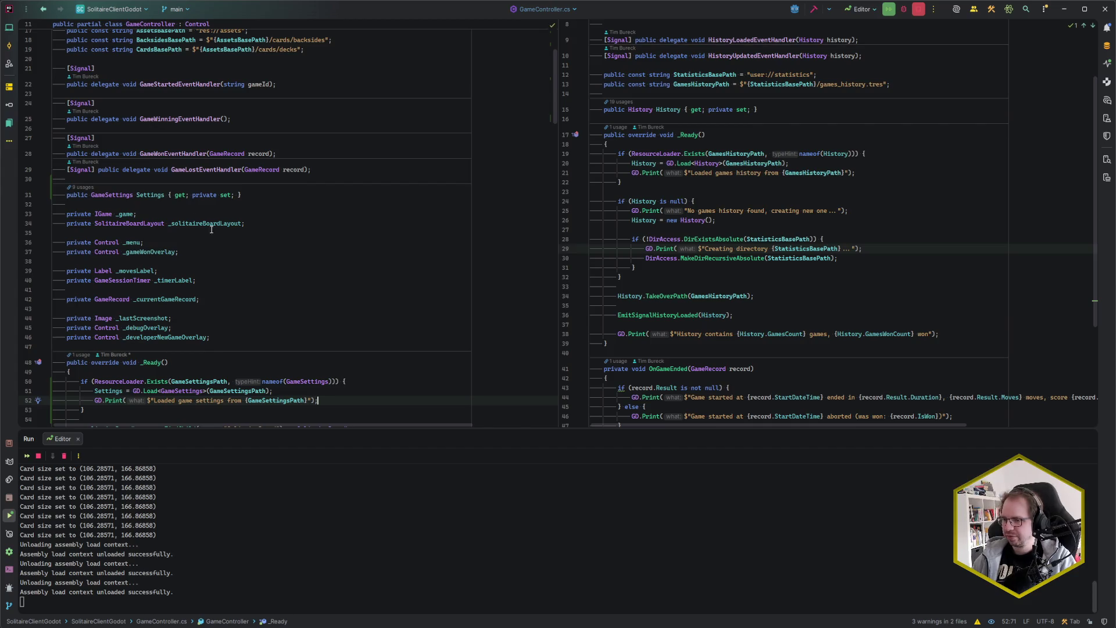
Step: Begin an if (Settings is null) block after the load check
scroll(227, 347, down, 2)
click(239, 350)
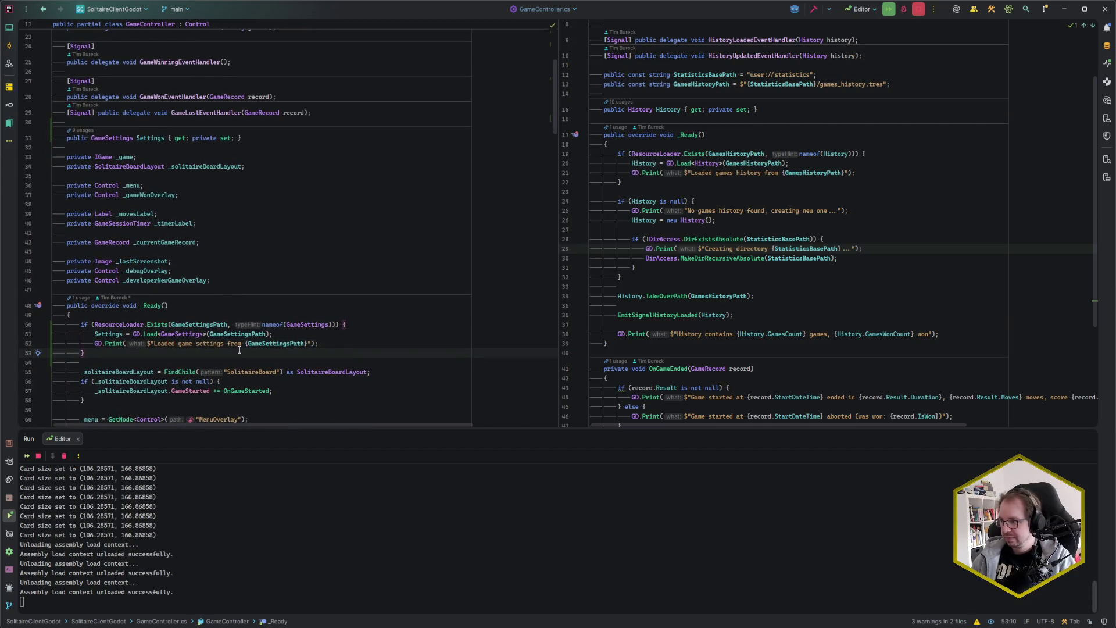
key(Return)
key(Return)
text(if (Settings is null) {)
key(Return)
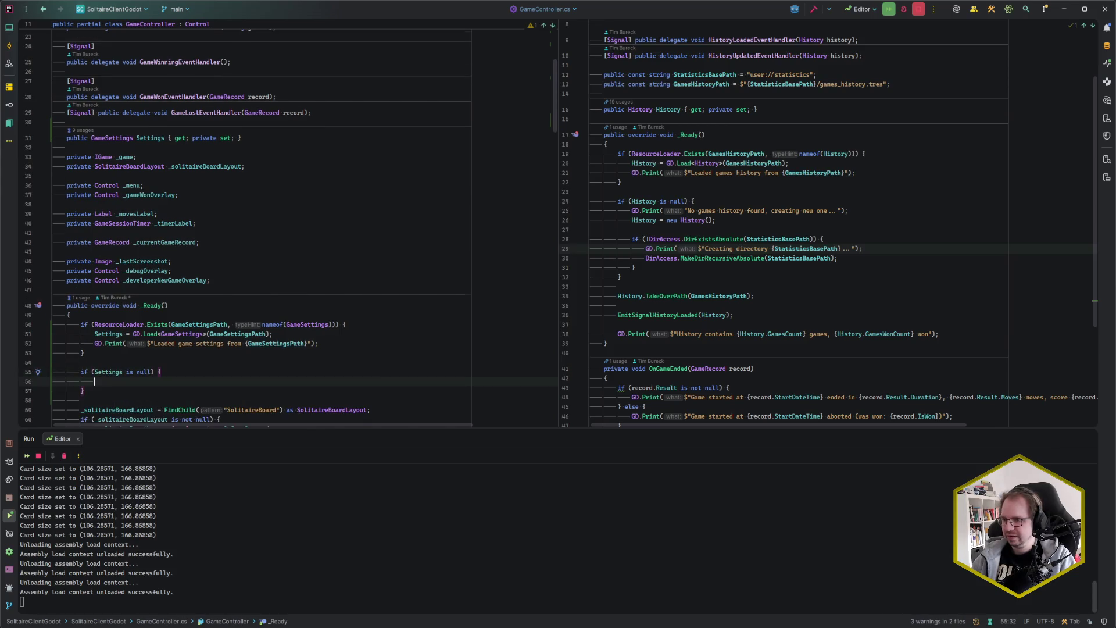
Step: Log that no settings were found and assign a new GameSettings instance
scroll(303, 305, down, 3)
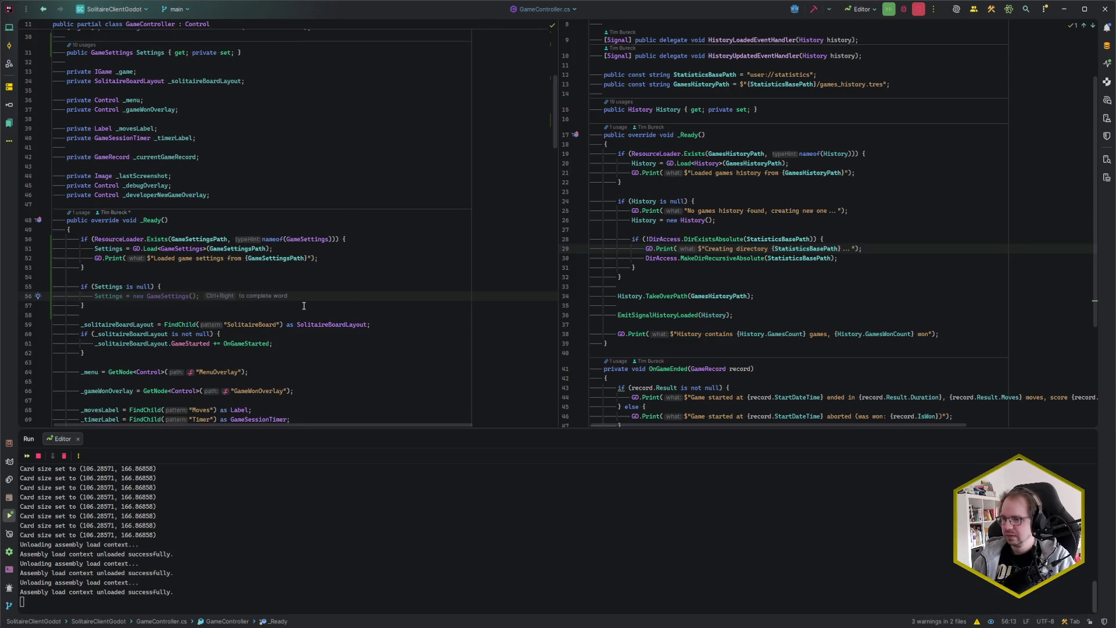
text(GD.Pr)
key(Tab)
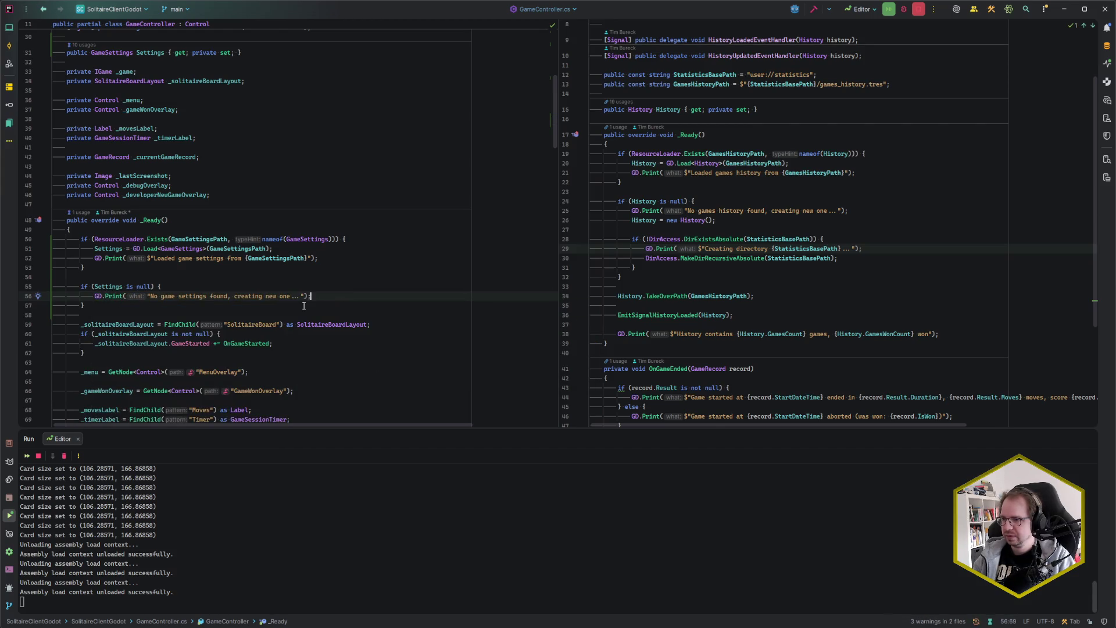
key(Return)
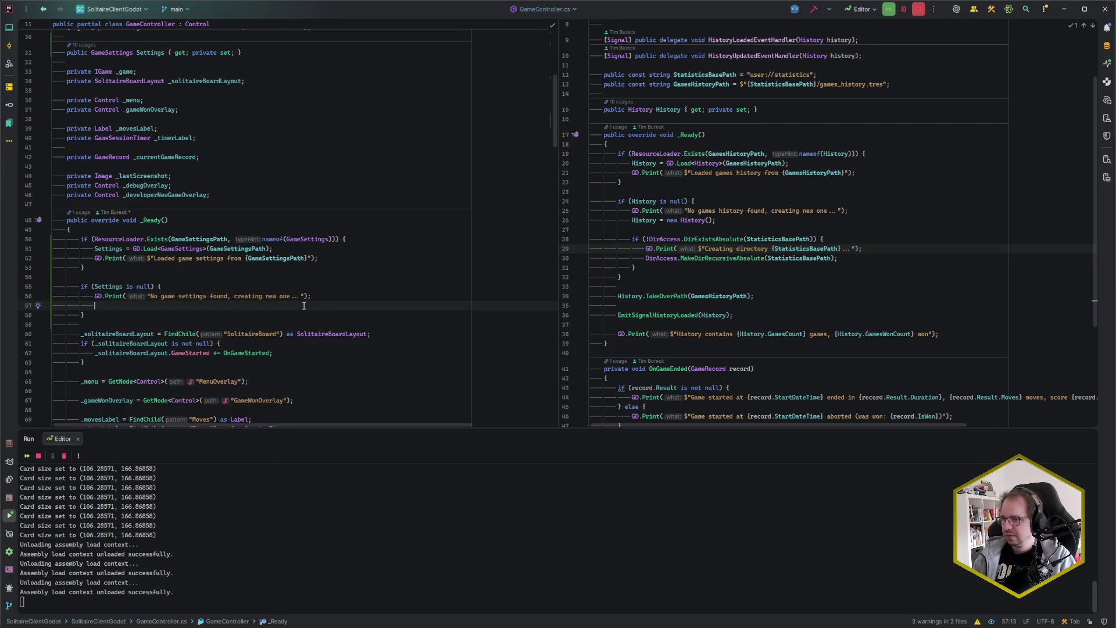
text(Sett)
key(Tab)
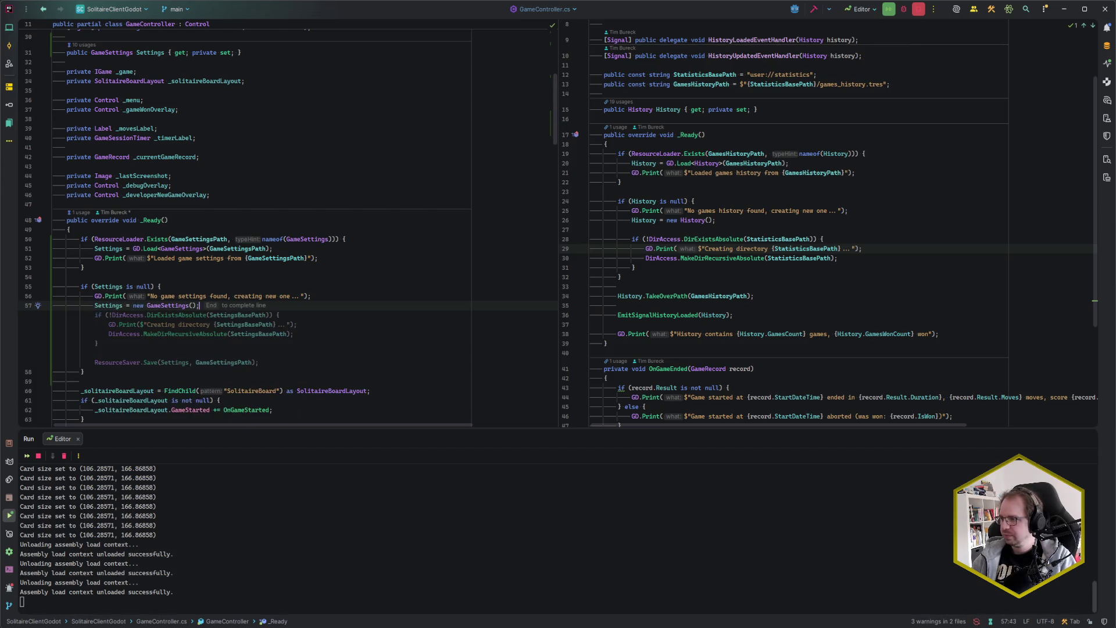
Step: Ensure the SettingsBasePath directory exists and save Settings with ResourceSaver.Save
key(Return)
key(Return)
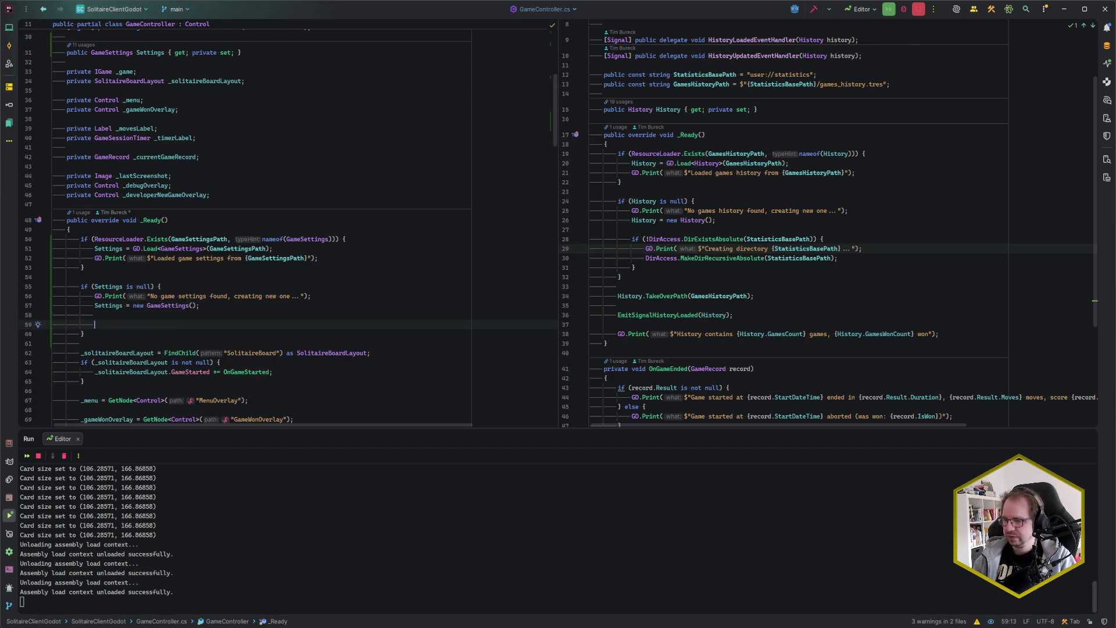
text(if)
key(Tab)
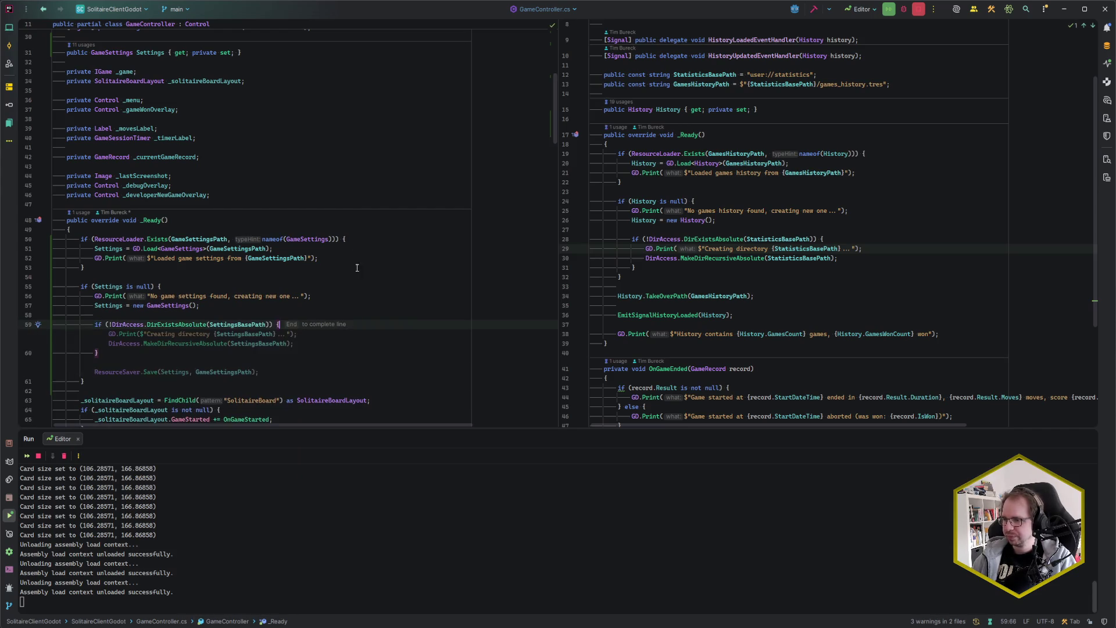
scroll(357, 267, down, 2)
key(Tab)
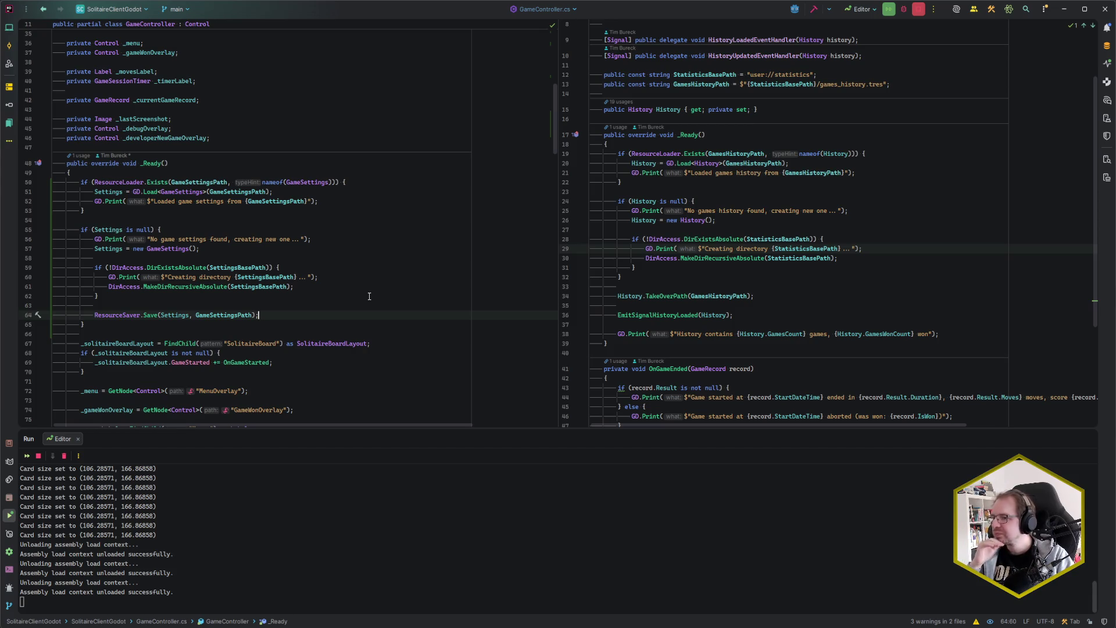
Step: Extract the selected settings-loading block into a private LoadSettings() method called from _Ready
key(Down)
key(shift+Up)
key(shift+Up)
key(shift+Up)
key(shift+Up)
key(shift+Home)
key(ctrl+alt+m)
key(Return)
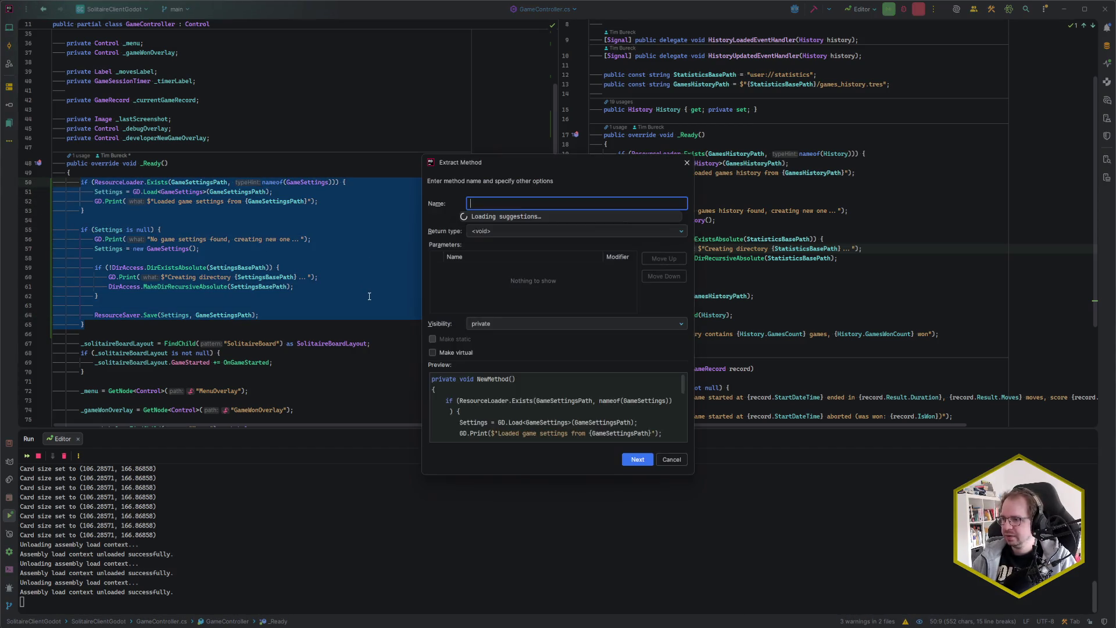
text(Load)
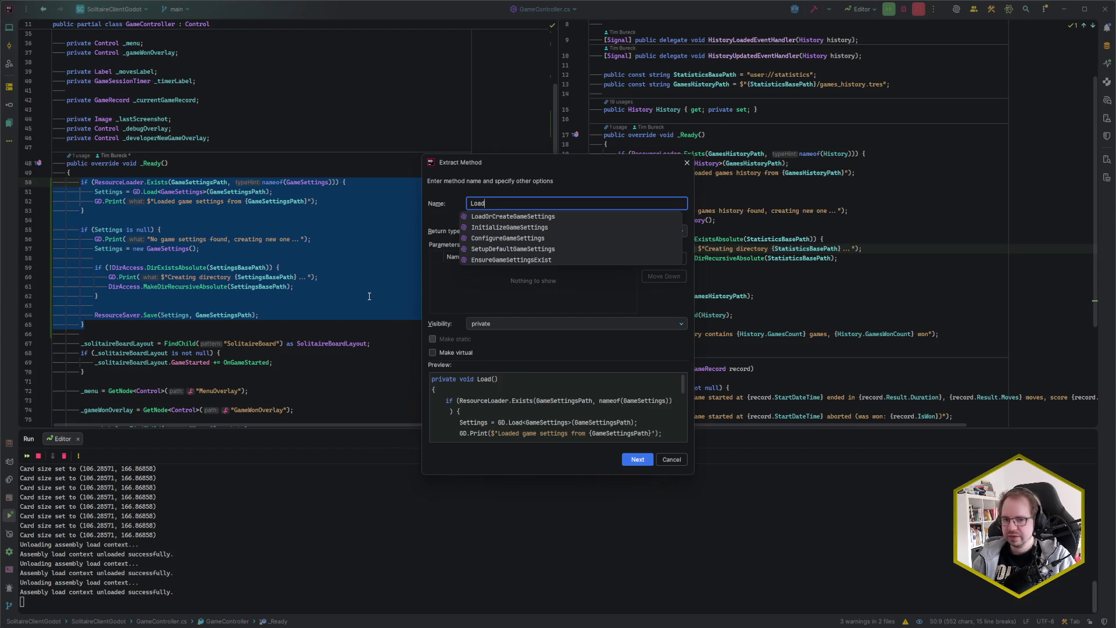
text(Settings)
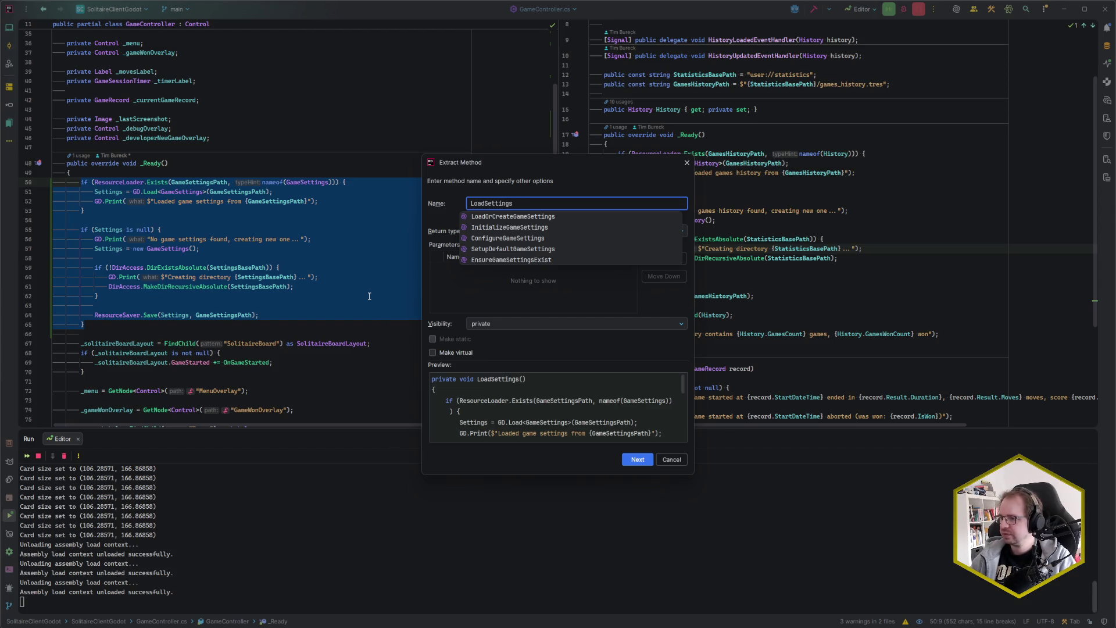
text(Game)
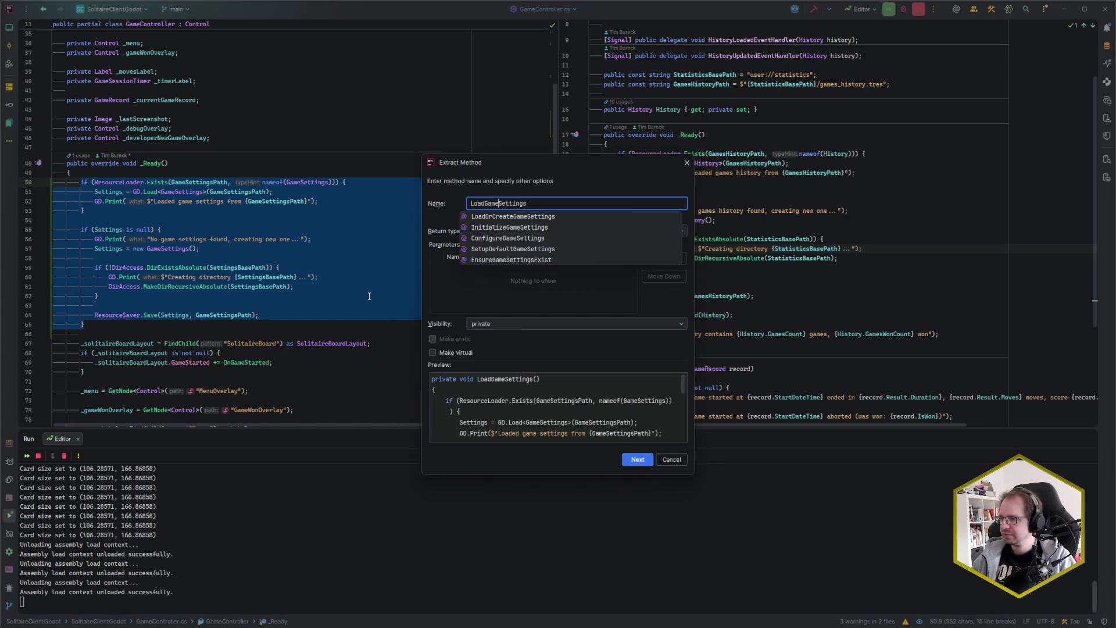
key(BackSpace)
key(BackSpace)
key(BackSpace)
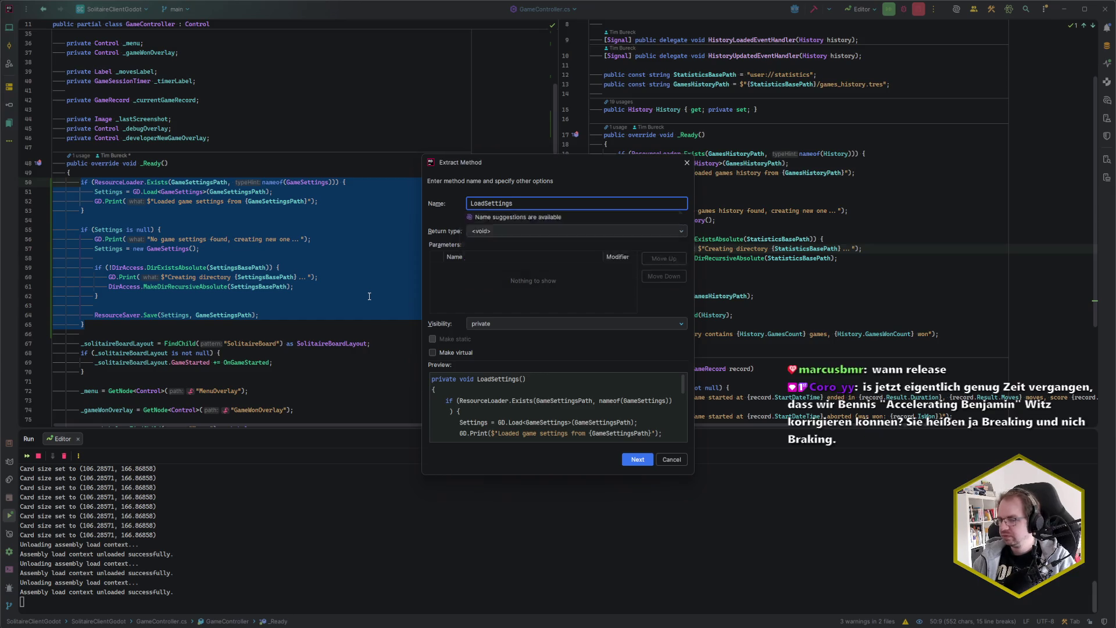
key(Return)
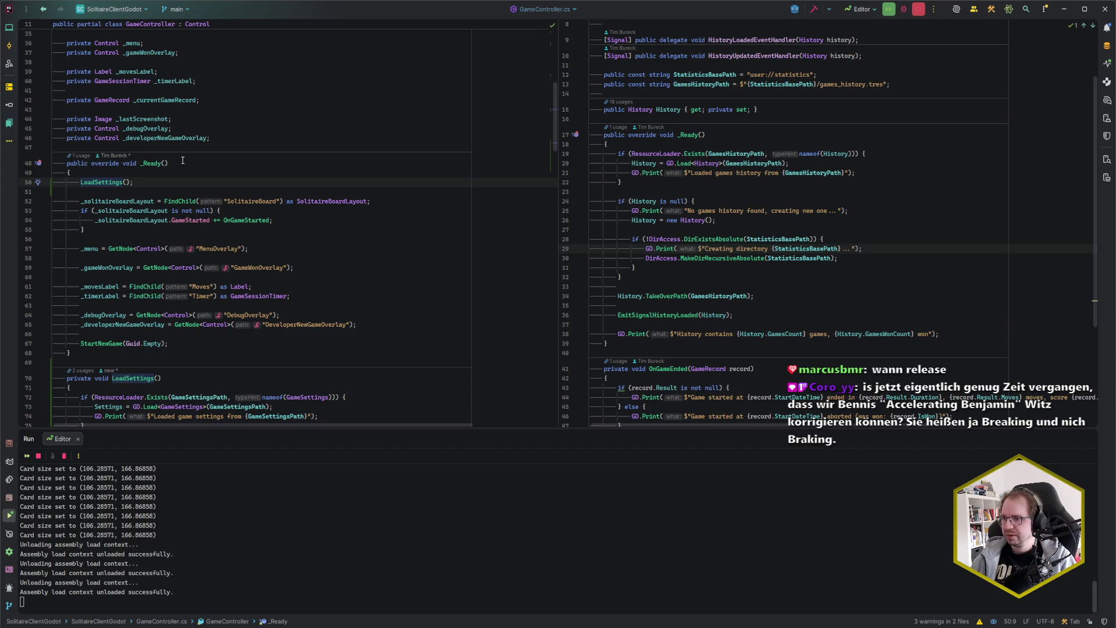
click(161, 184)
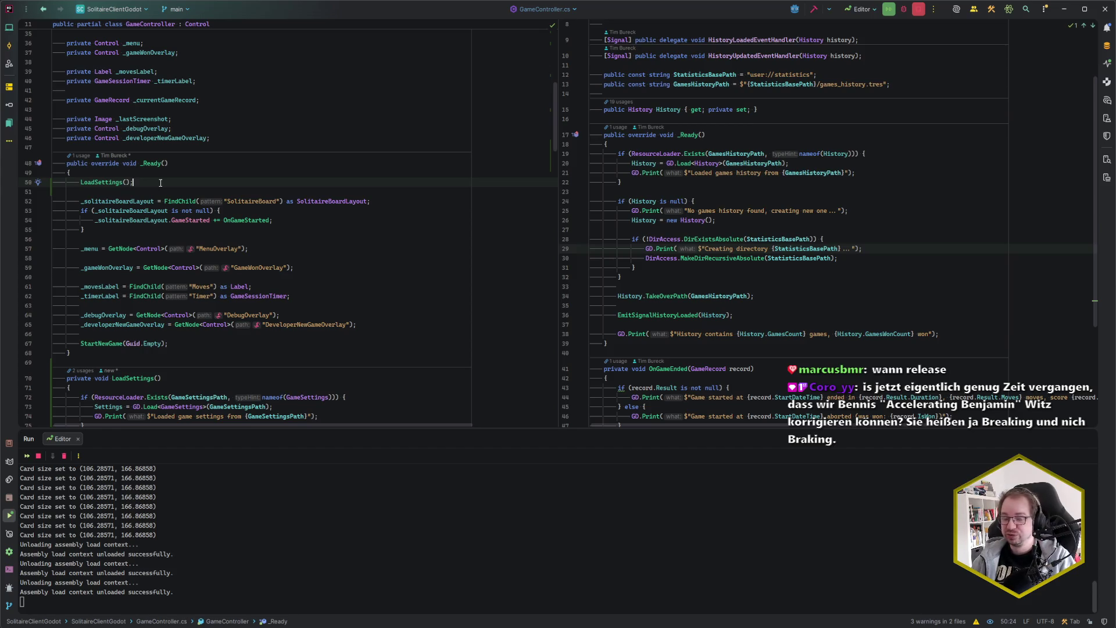
scroll(160, 182, down, 5)
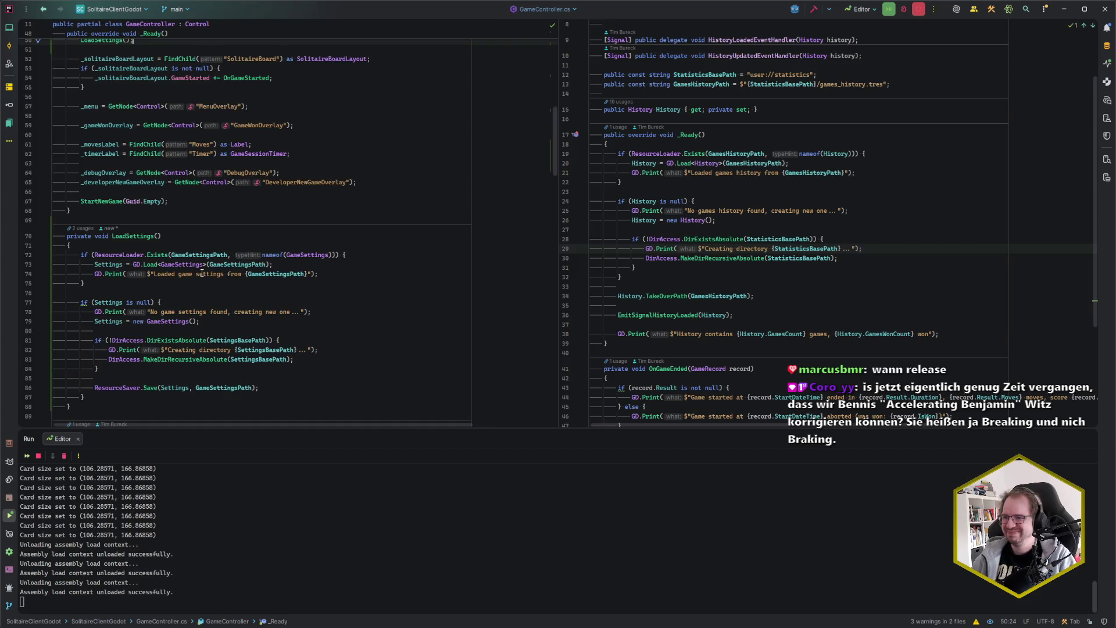
scroll(201, 273, down, 5)
scroll(198, 273, up, 7)
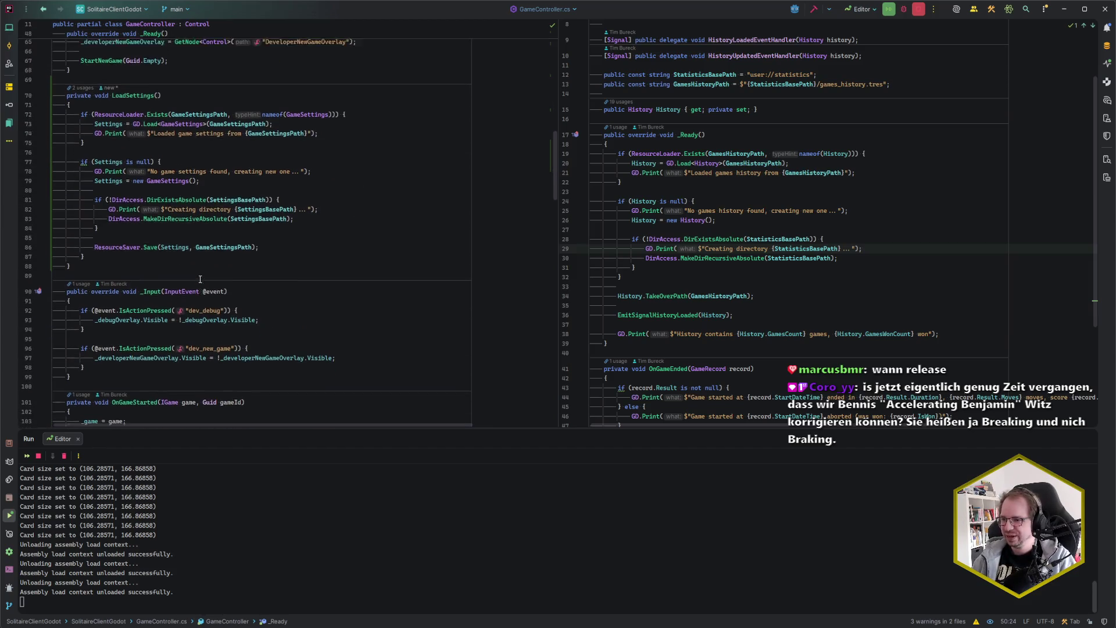
click(186, 248)
scroll(185, 249, up, 2)
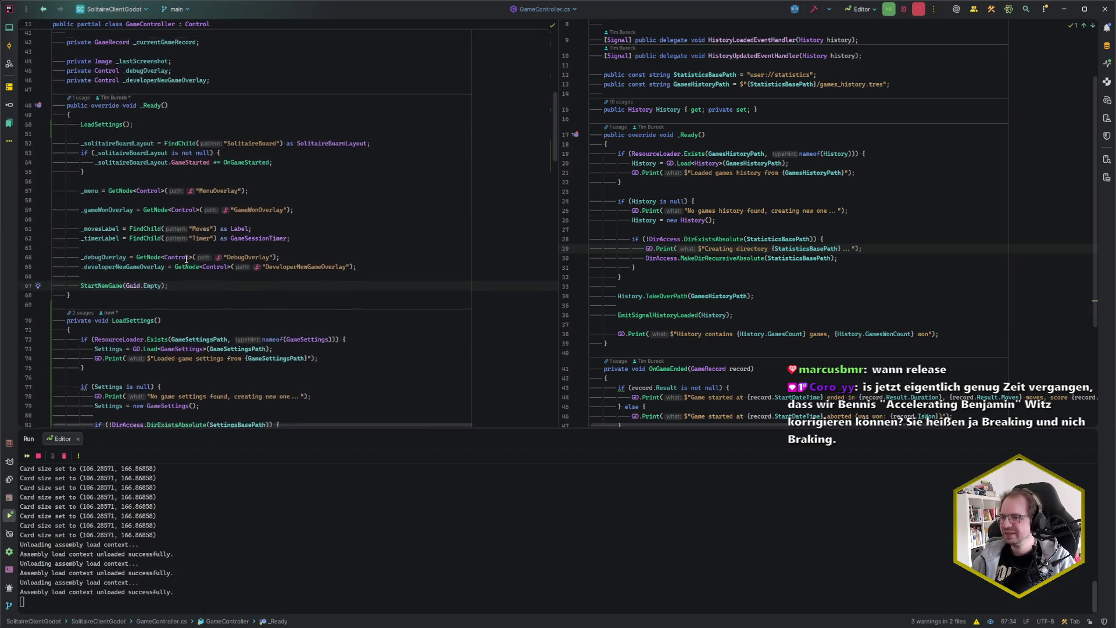
click(135, 144)
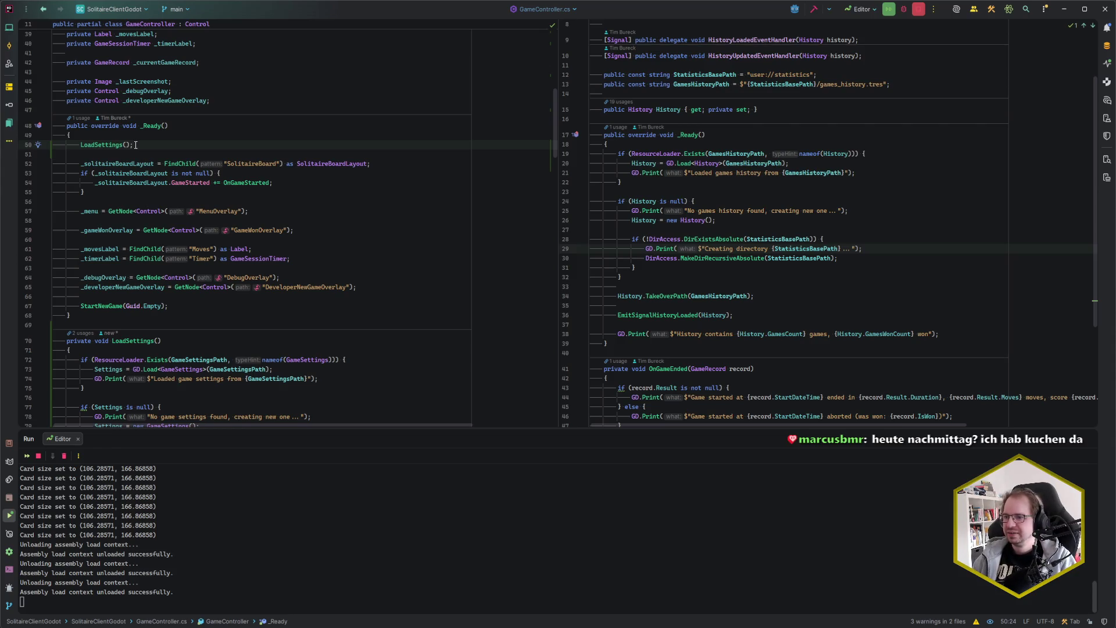
scroll(267, 299, down, 7)
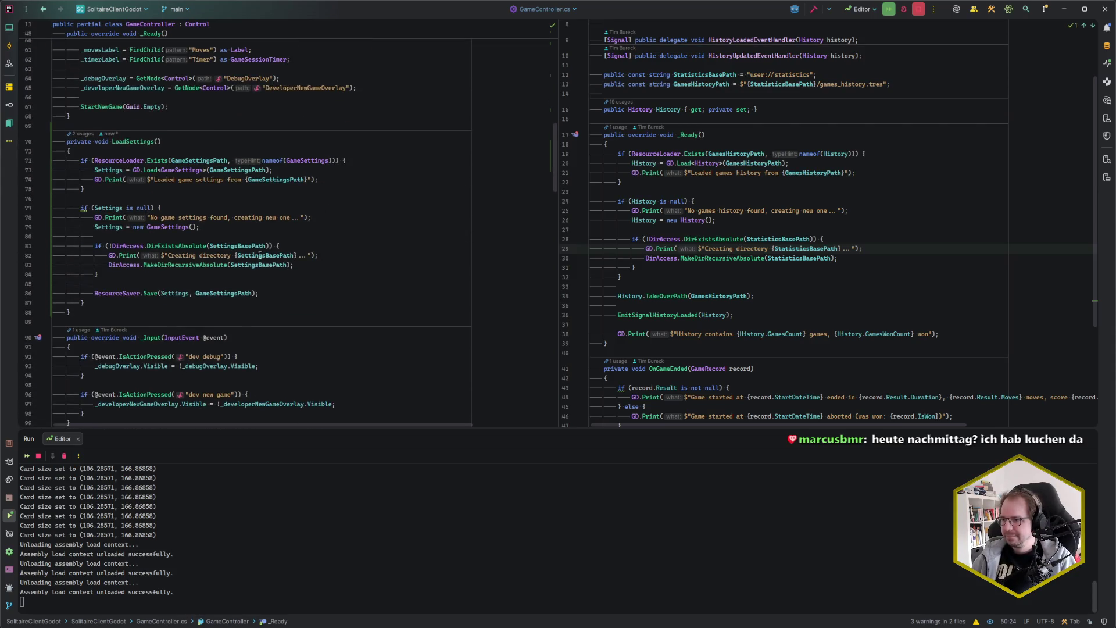
click(263, 294)
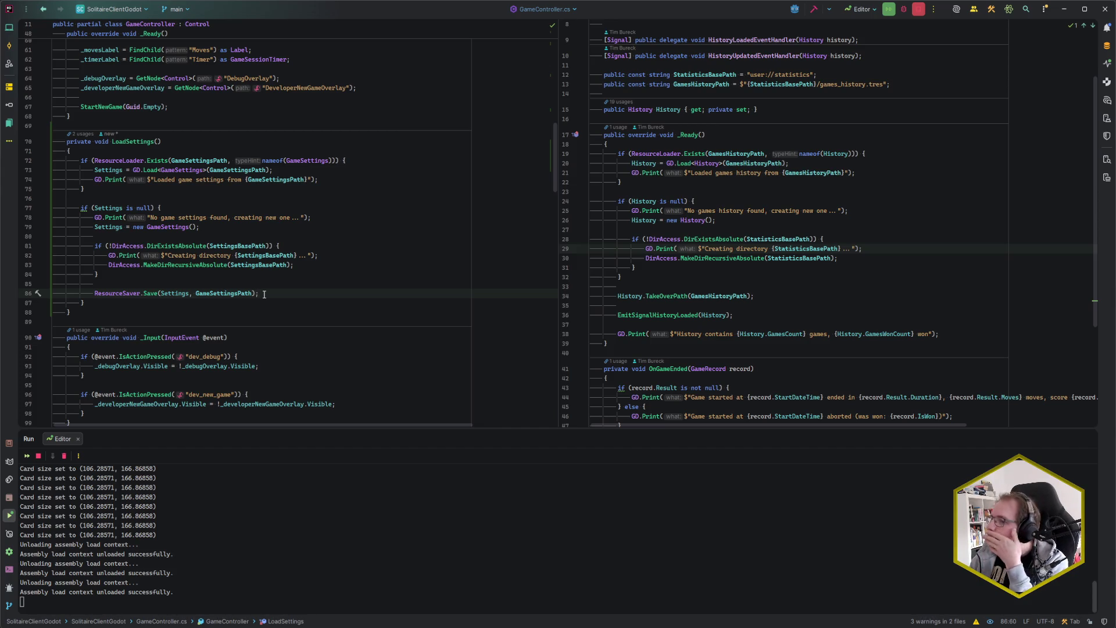
scroll(264, 294, up, 5)
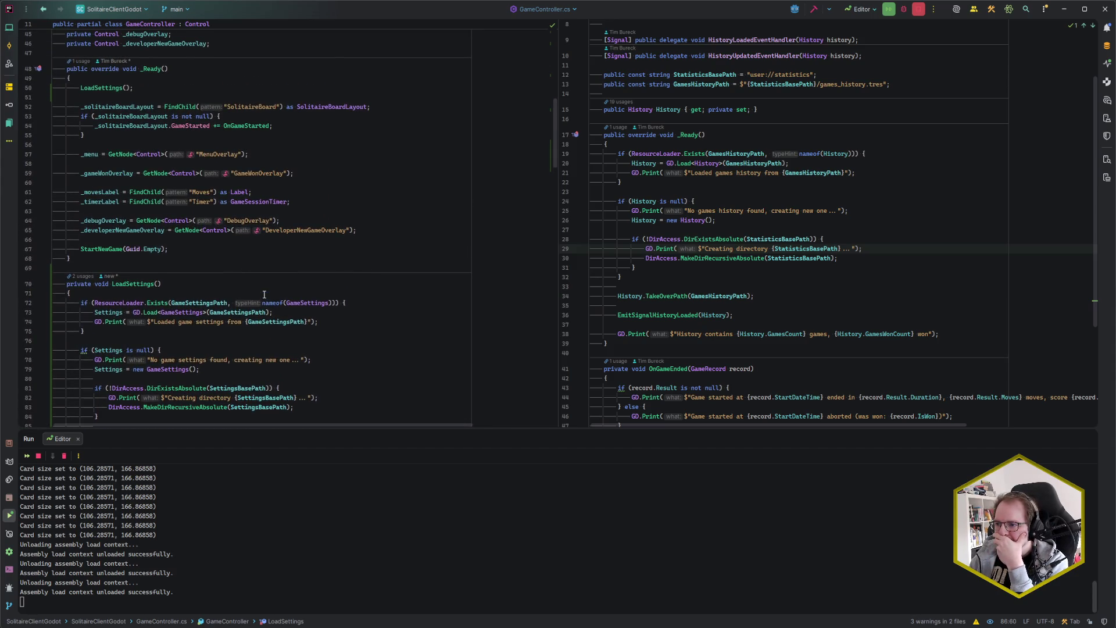
scroll(264, 294, down, 3)
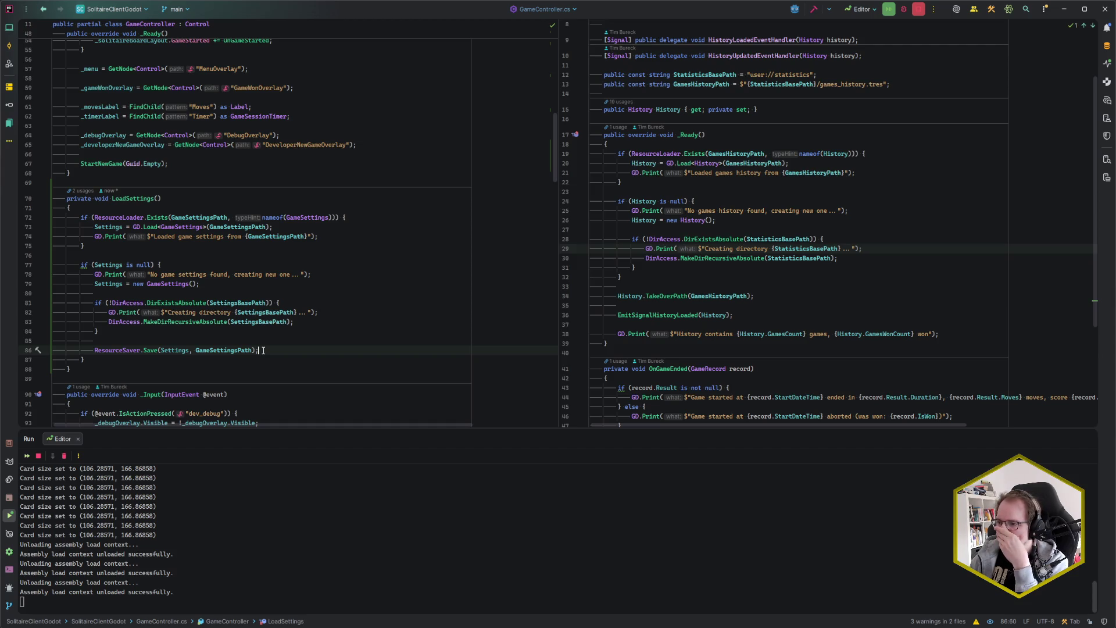
scroll(263, 351, down, 3)
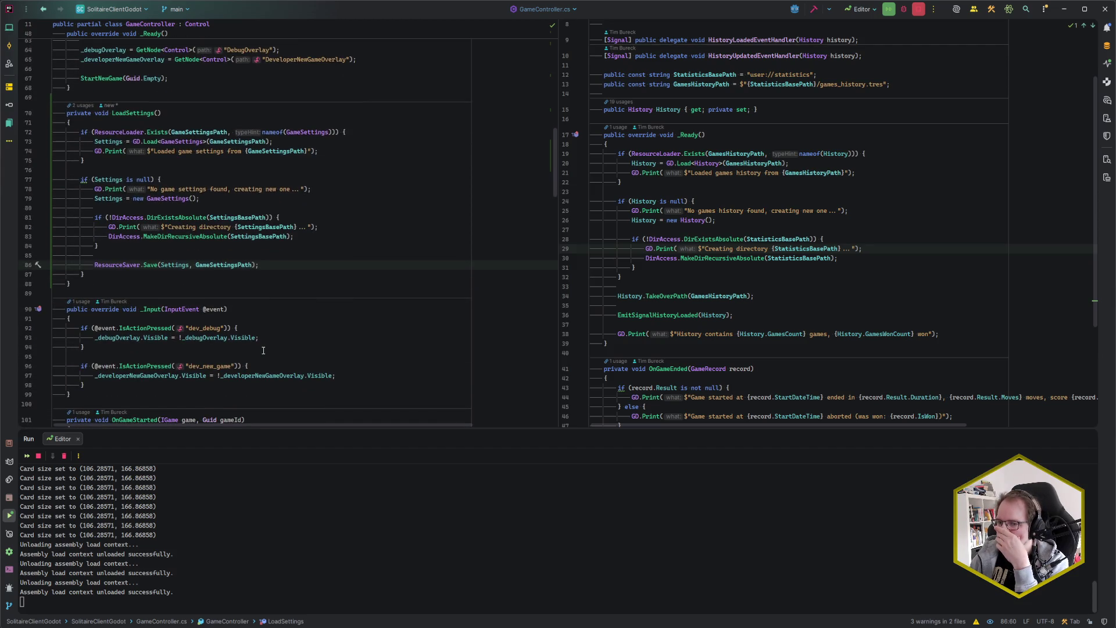
scroll(263, 350, down, 1)
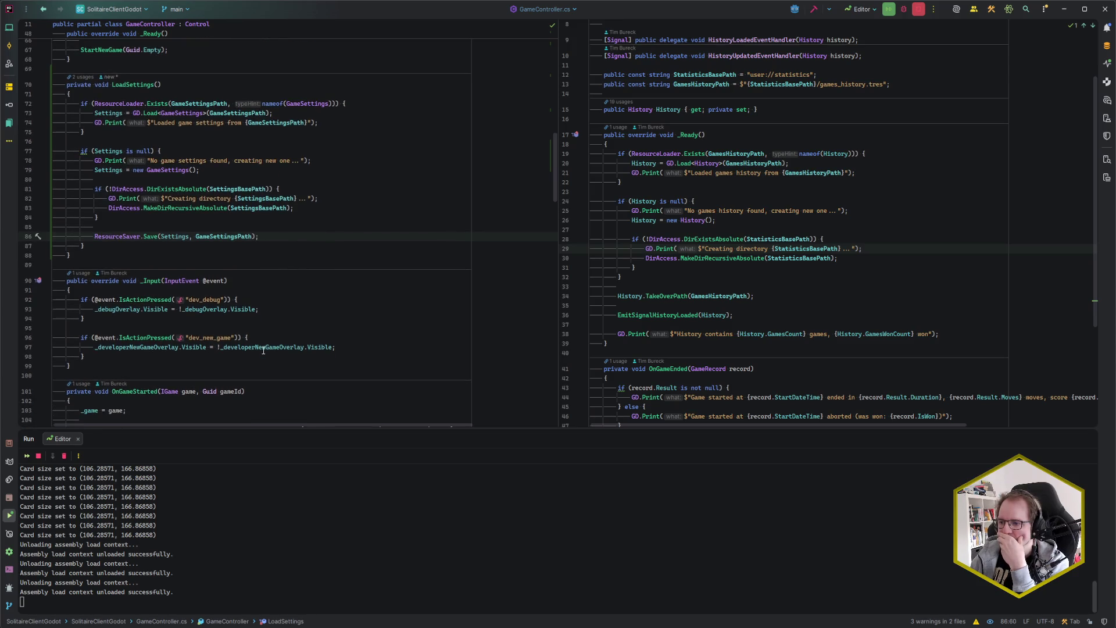
scroll(263, 351, down, 2)
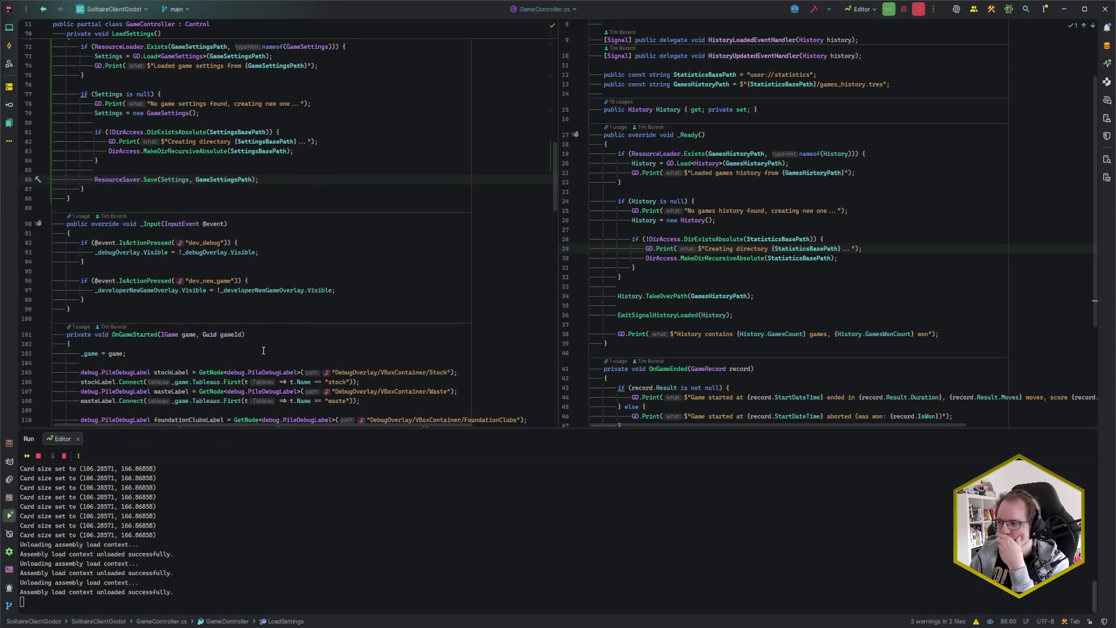
scroll(263, 350, up, 3)
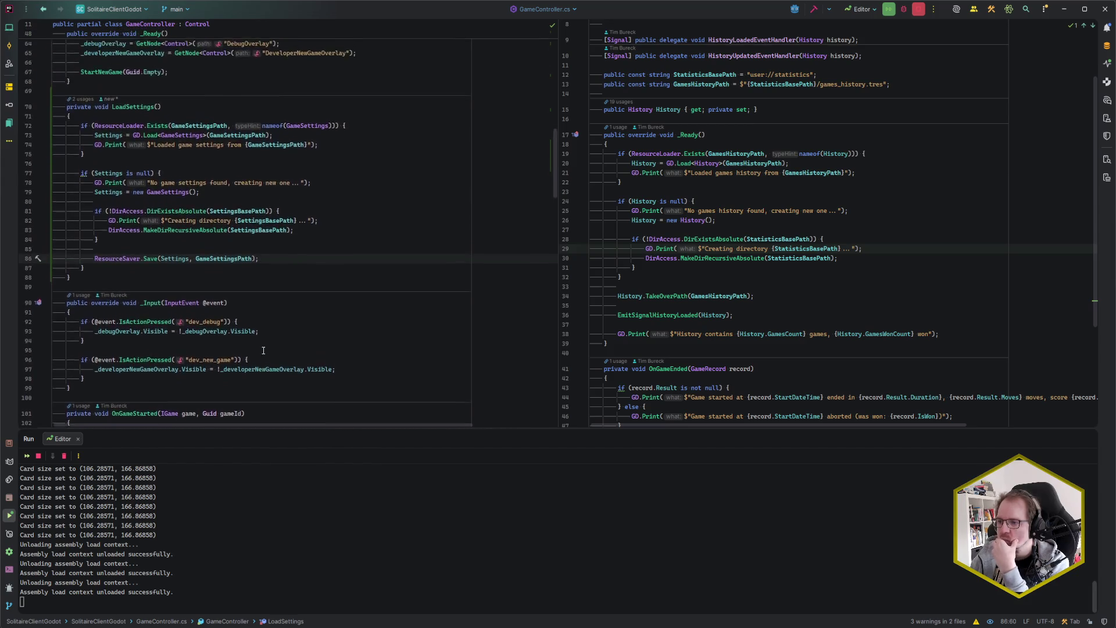
click(757, 296)
click(289, 271)
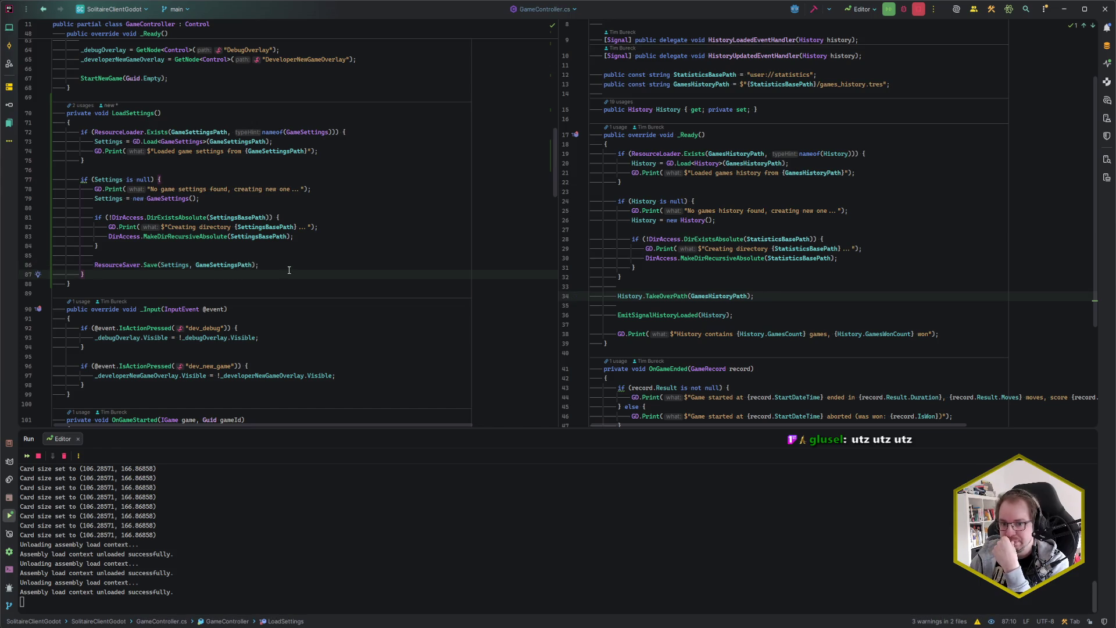
Step: Add Settings.TakeOverPath(GameSettingsPath) after the if block and remove the extra blank lines
key(Return)
key(Return)
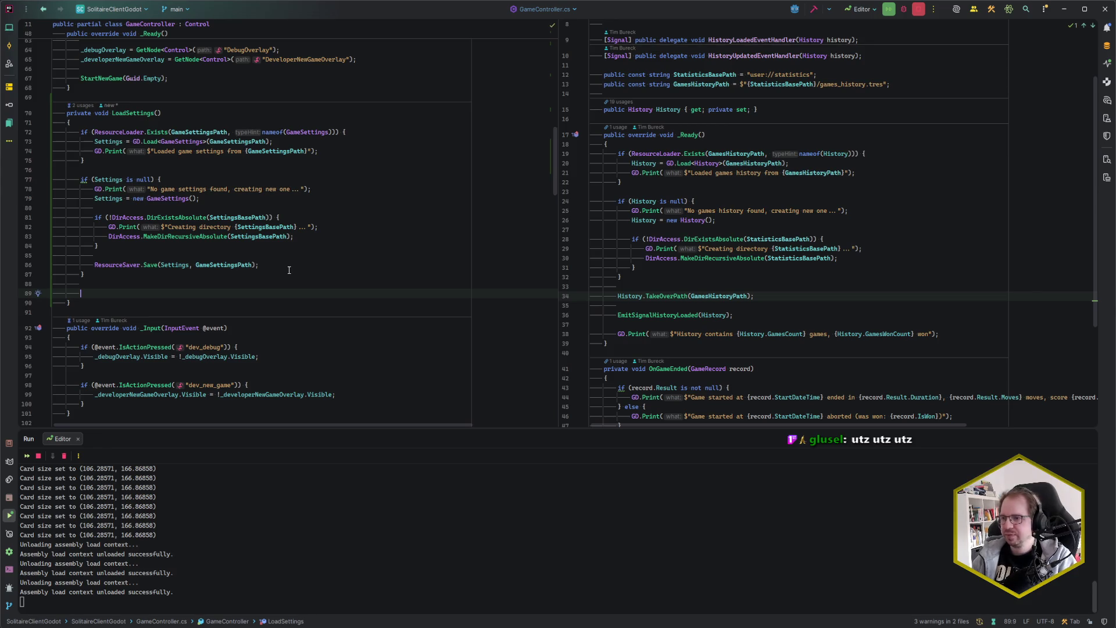
key(Tab)
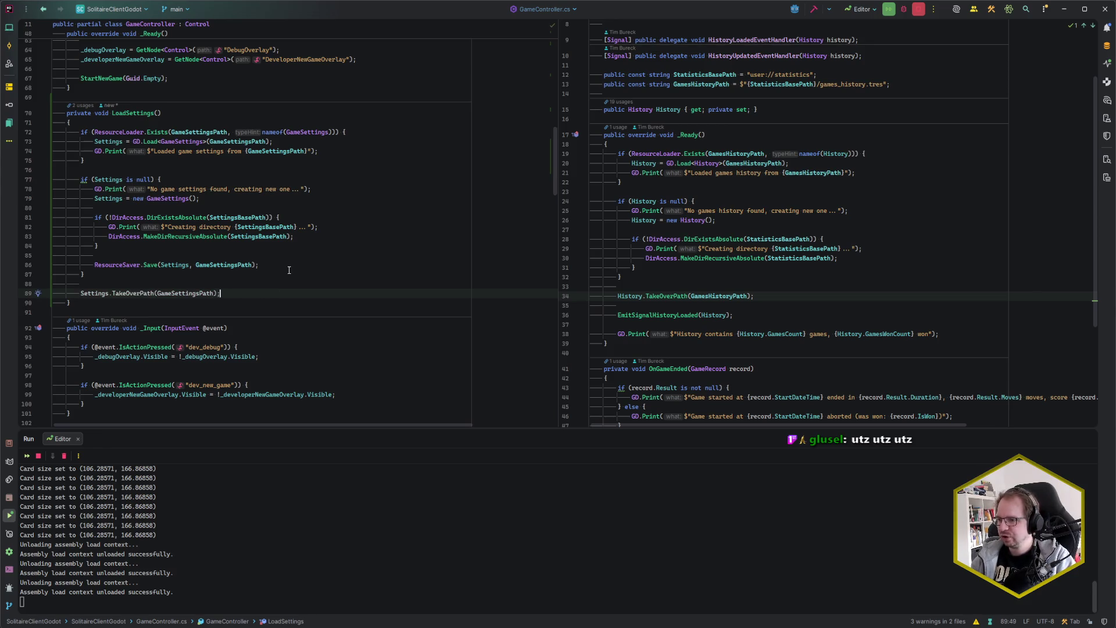
key(Return)
key(Return)
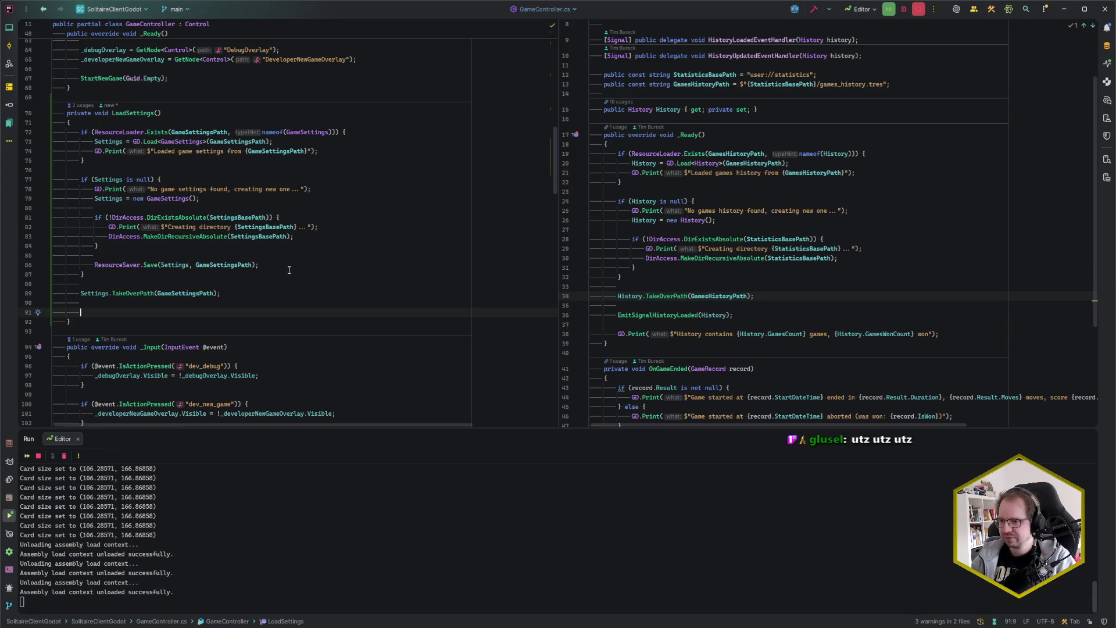
scroll(279, 276, down, 1)
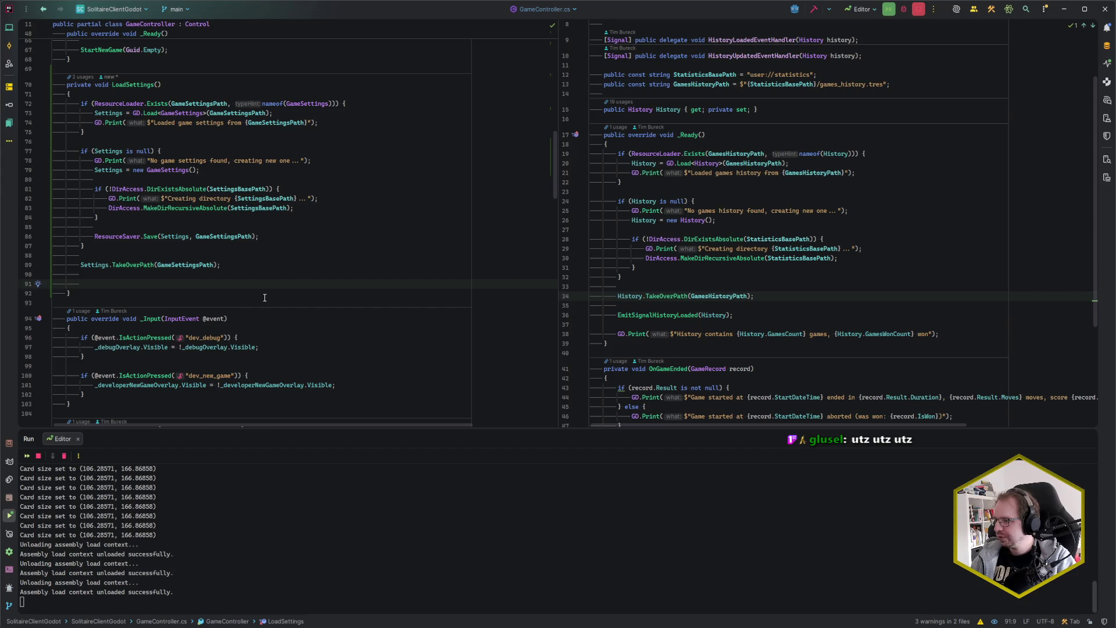
key(BackSpace)
key(BackSpace)
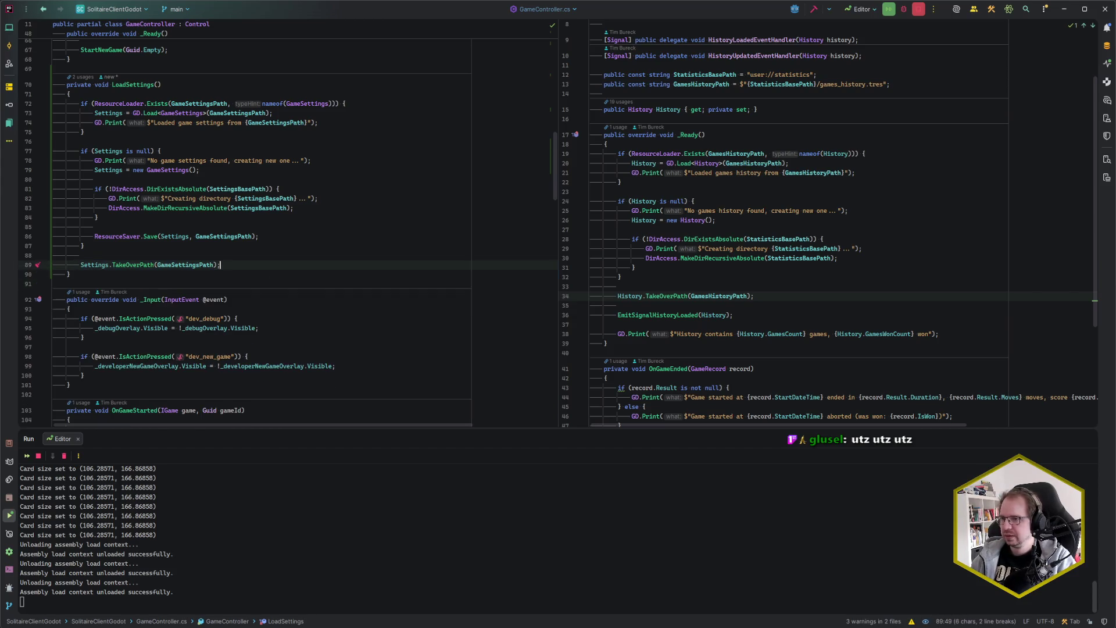
Step: Review _Ready down to StartNewGame(Guid.Empty), then switch to the Godot editor
scroll(264, 298, up, 7)
scroll(206, 152, up, 5)
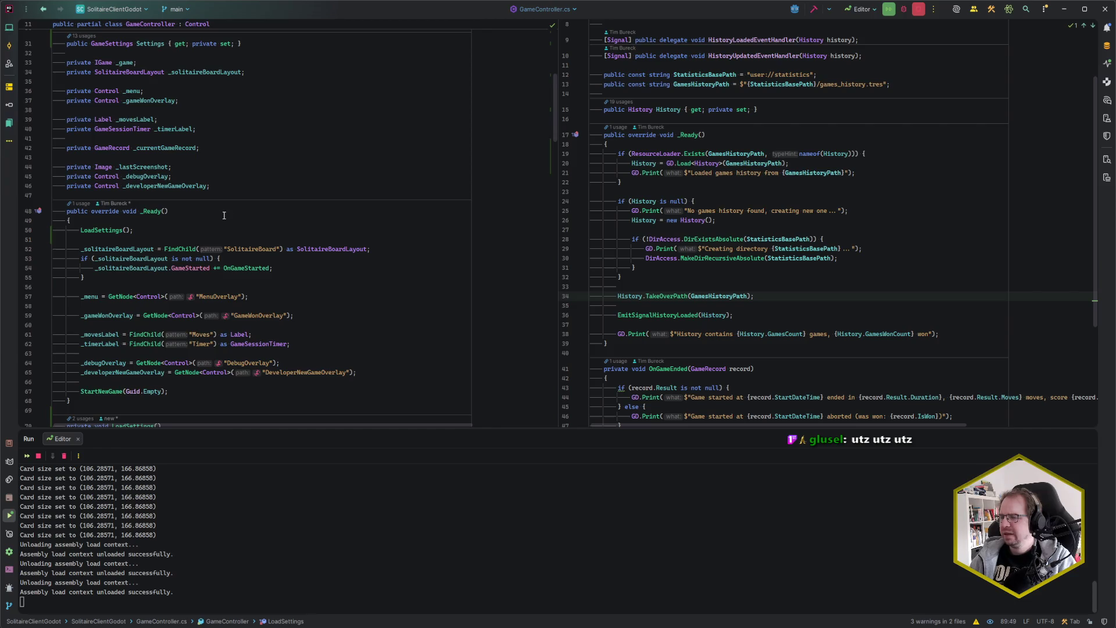
scroll(224, 215, up, 2)
scroll(185, 324, down, 5)
scroll(185, 324, up, 2)
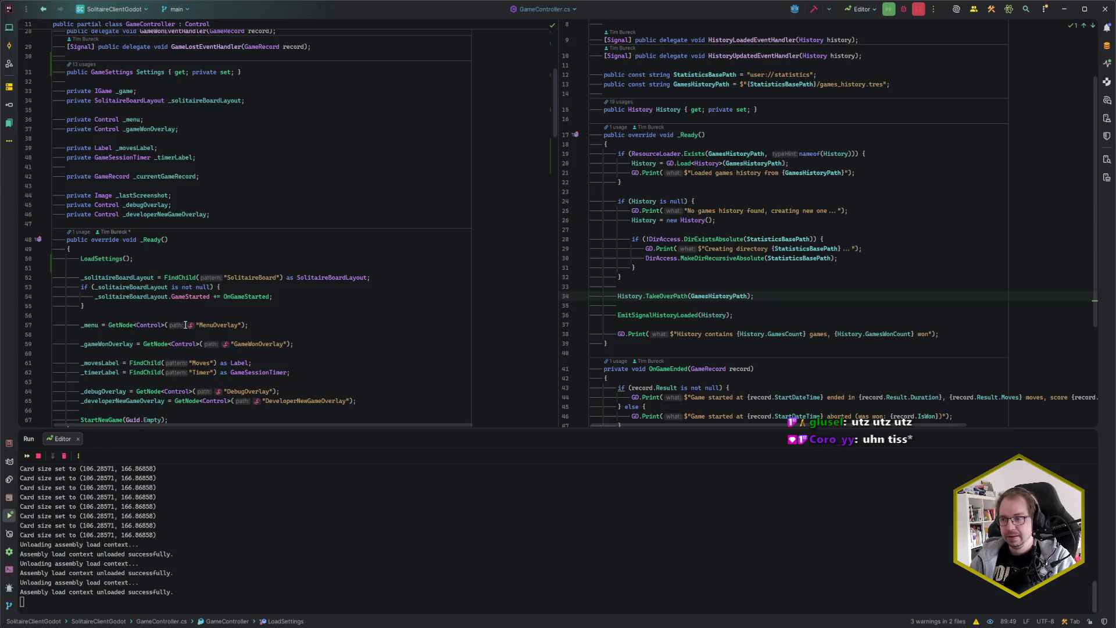
scroll(231, 289, down, 4)
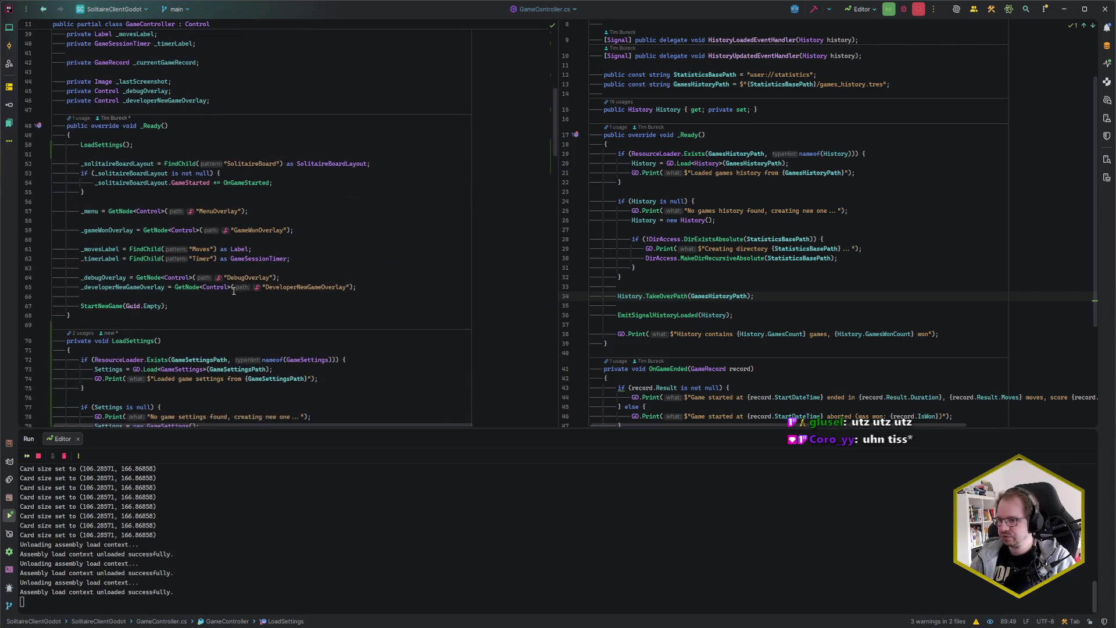
click(220, 306)
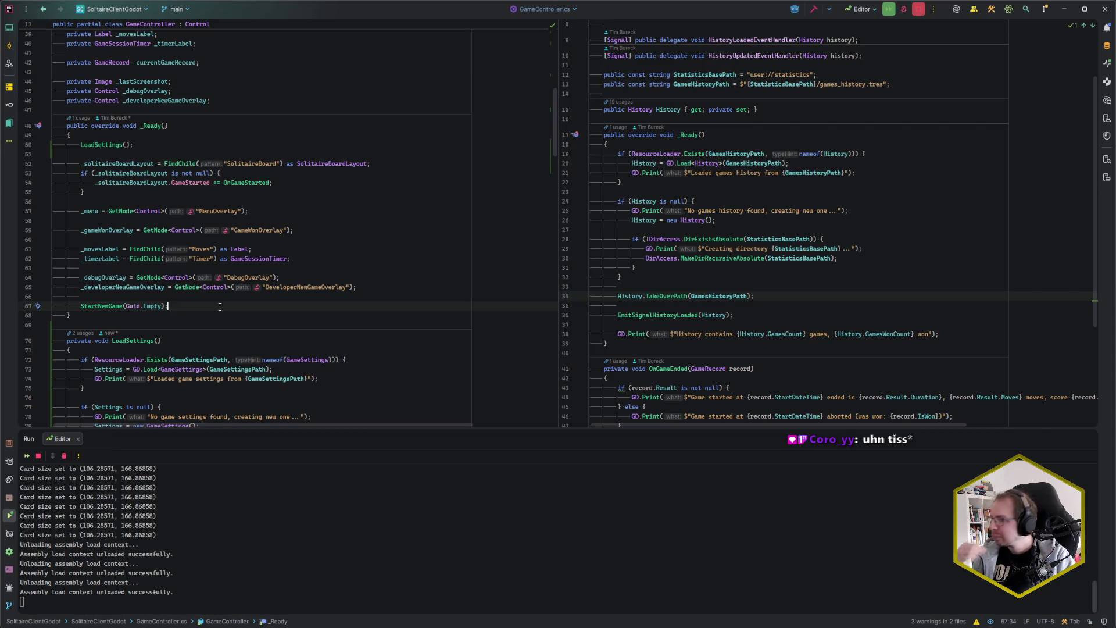
scroll(221, 175, up, 3)
scroll(221, 175, down, 3)
scroll(741, 255, down, 5)
scroll(769, 260, up, 8)
scroll(770, 259, down, 4)
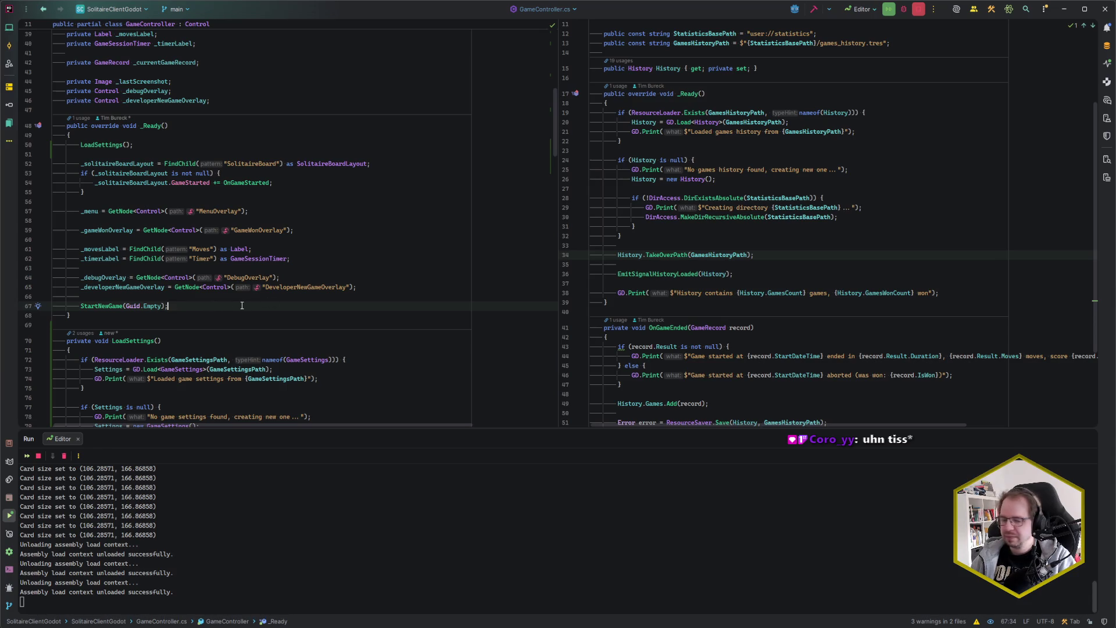
key(alt+Tab)
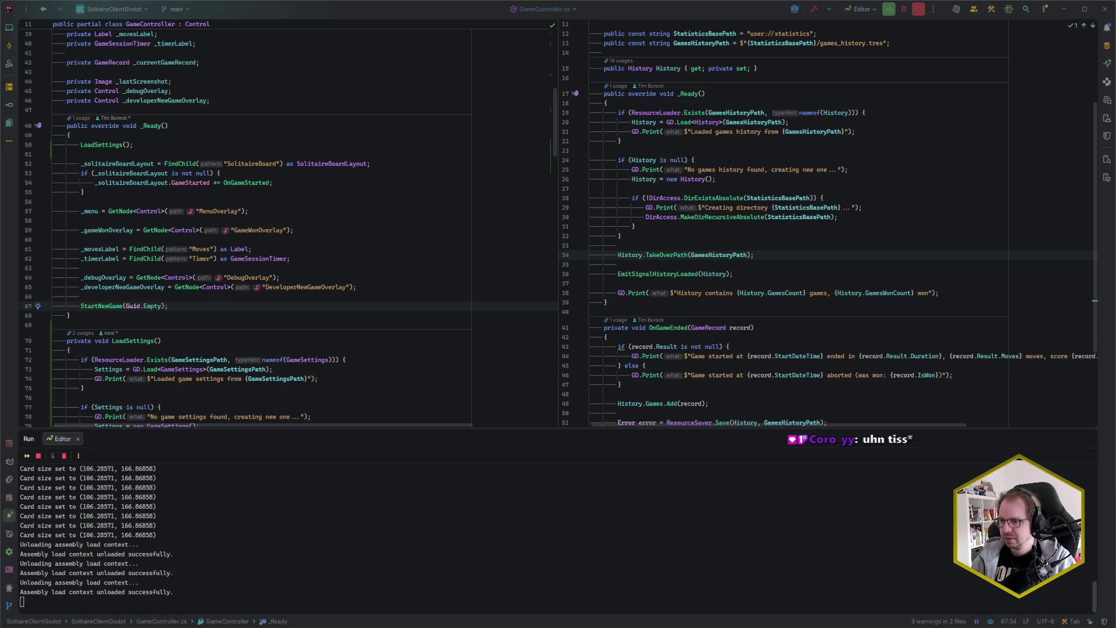
Step: Create a SettingsController.cs C# script in the settings folder from the FileSystem dock
click(15, 424)
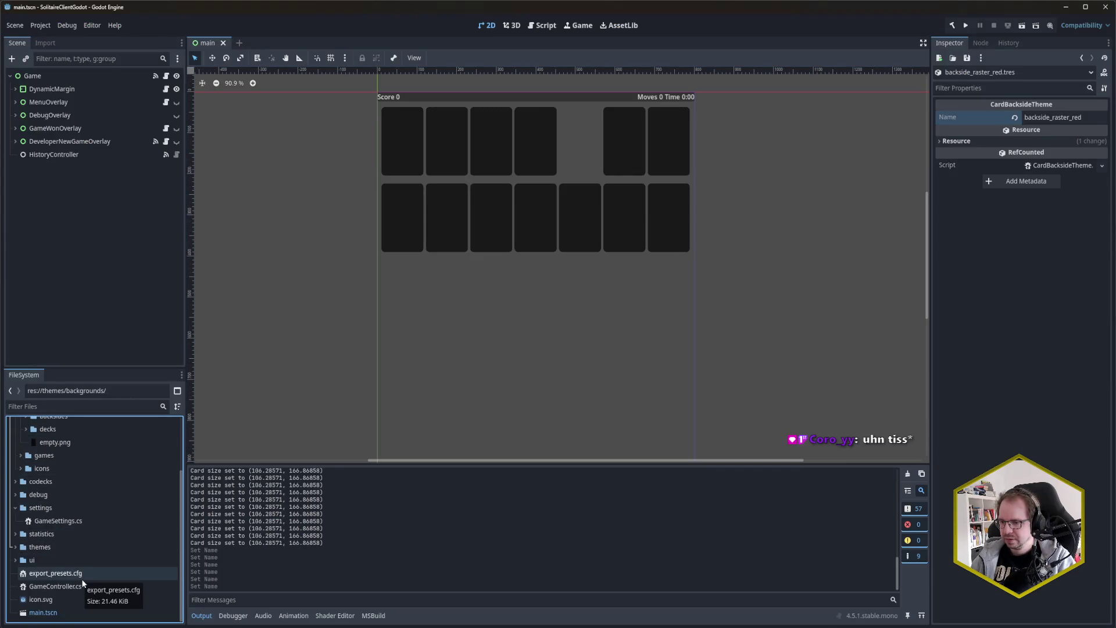
click(51, 508)
right_click(52, 508)
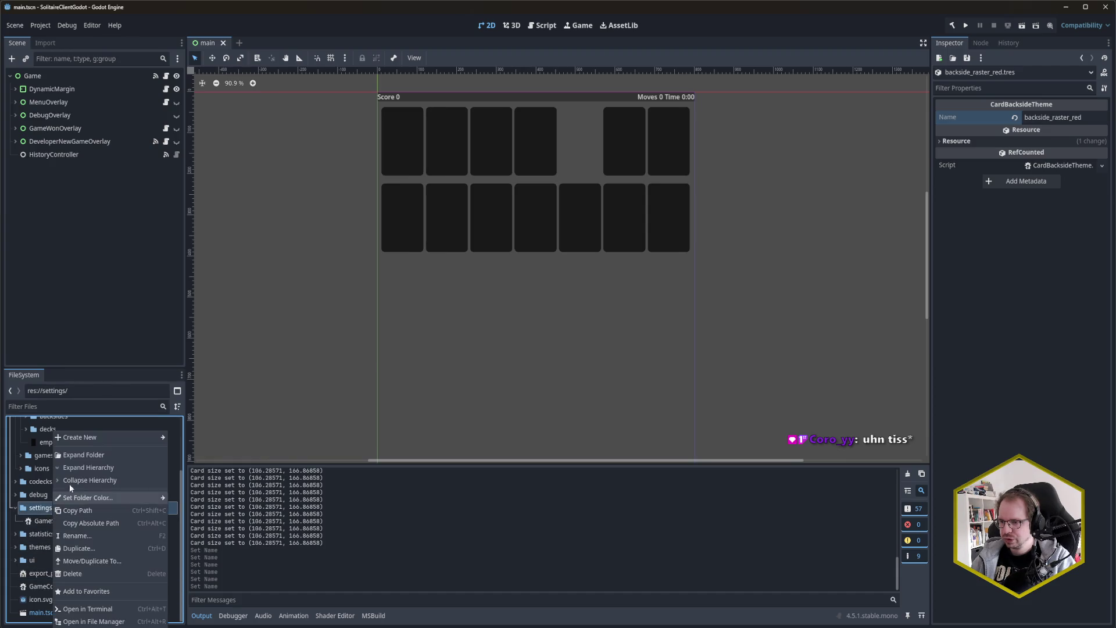
mouse_move(86, 442)
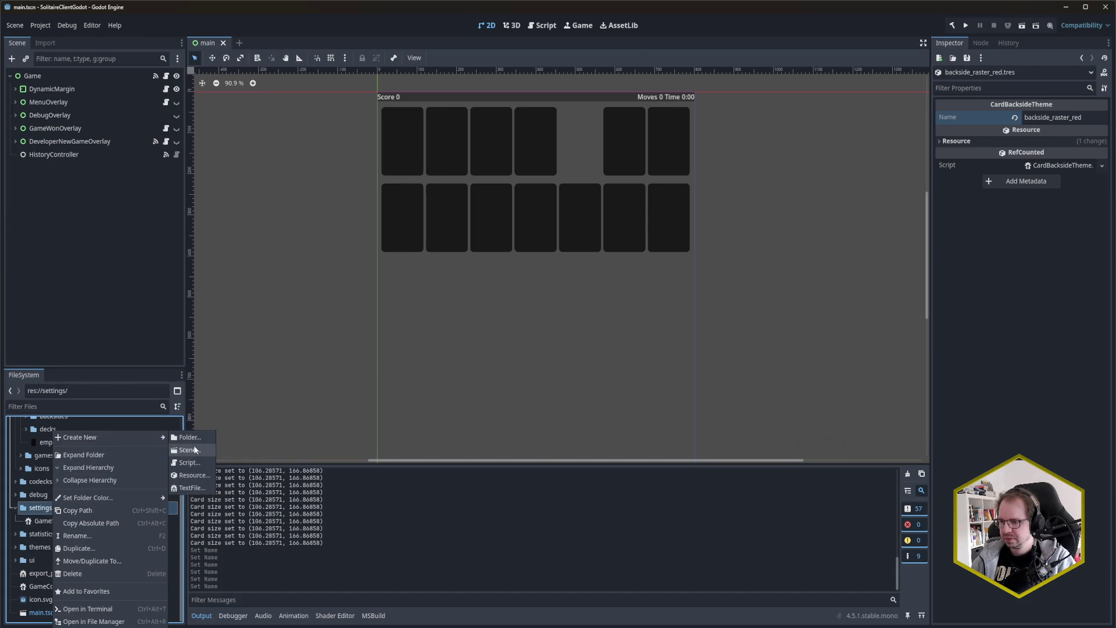
click(200, 462)
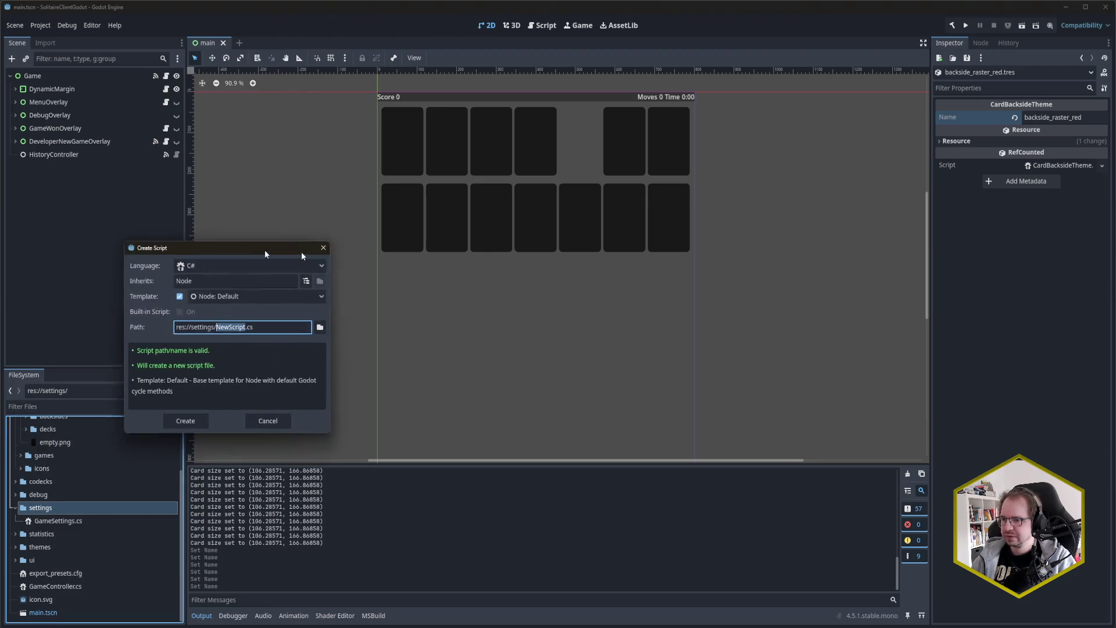
text(SettingsContro)
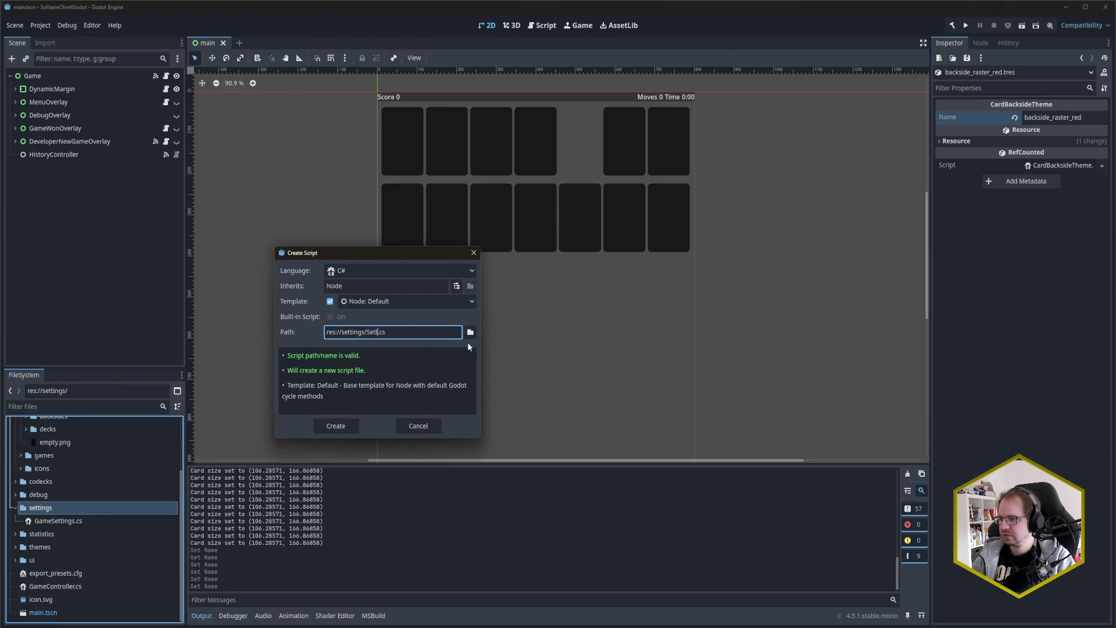
text(ller)
key(Return)
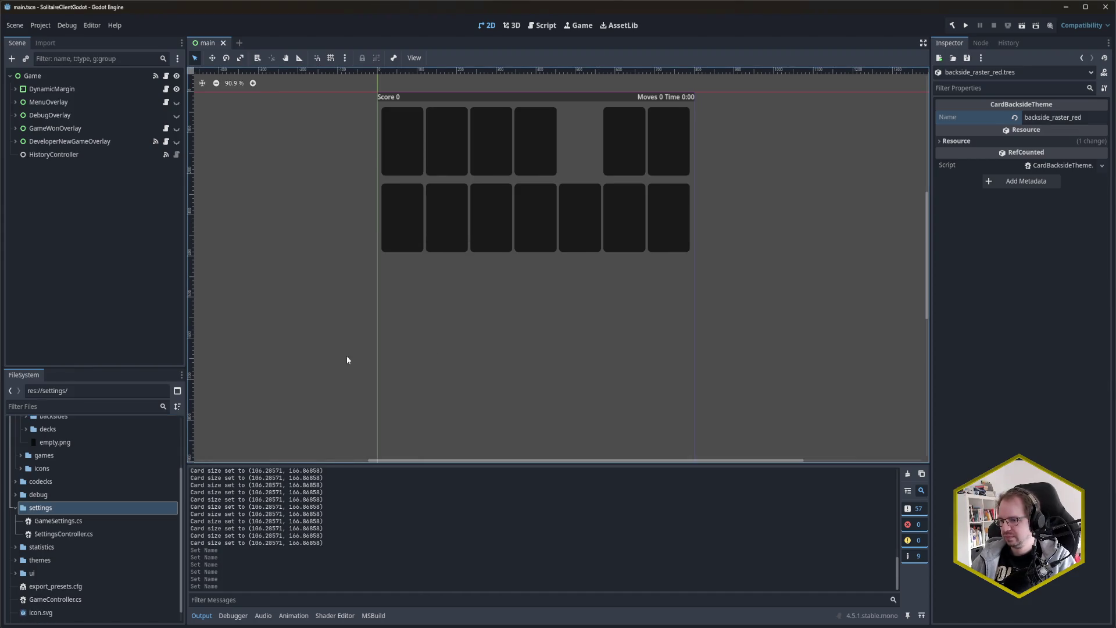
Step: Open SettingsController.cs in Rider's right-hand editor pane via class search 'SetC'
mouse_move(61, 627)
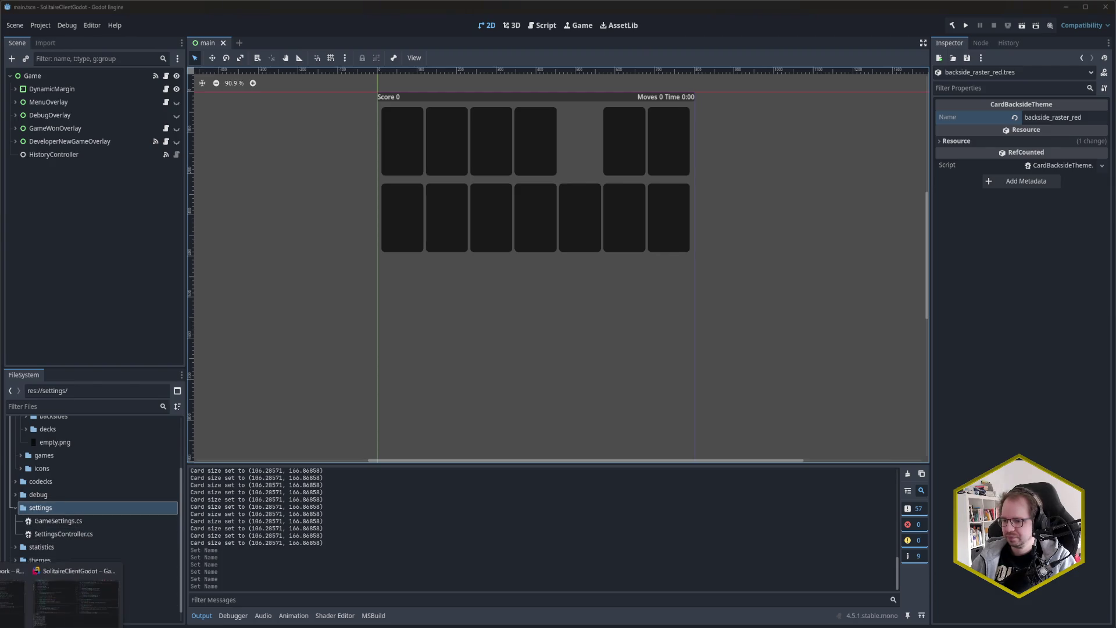
click(72, 591)
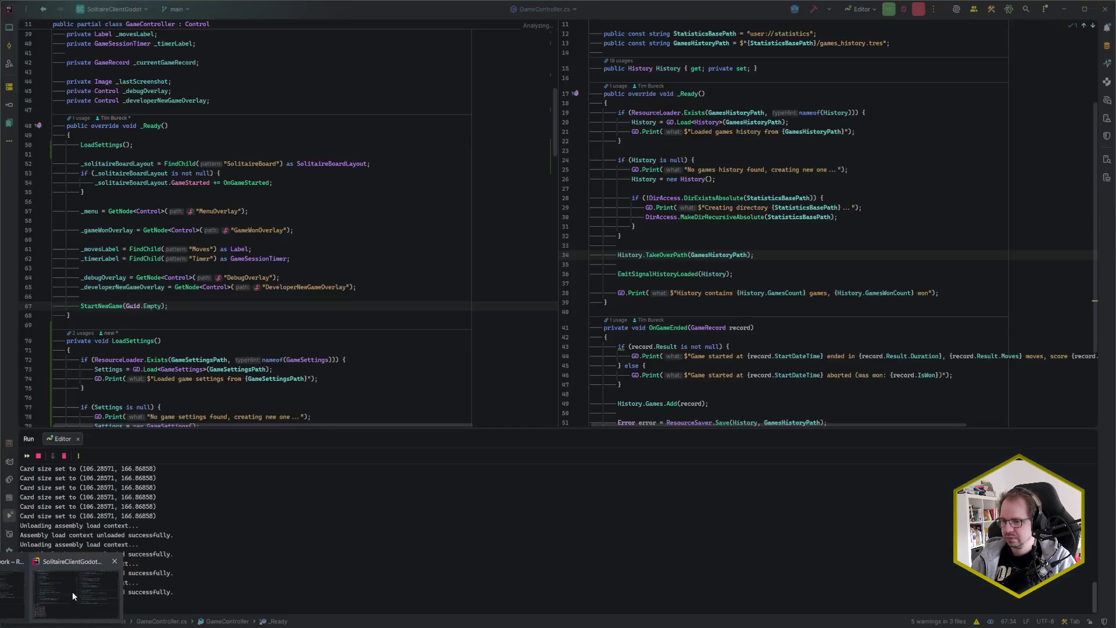
click(641, 300)
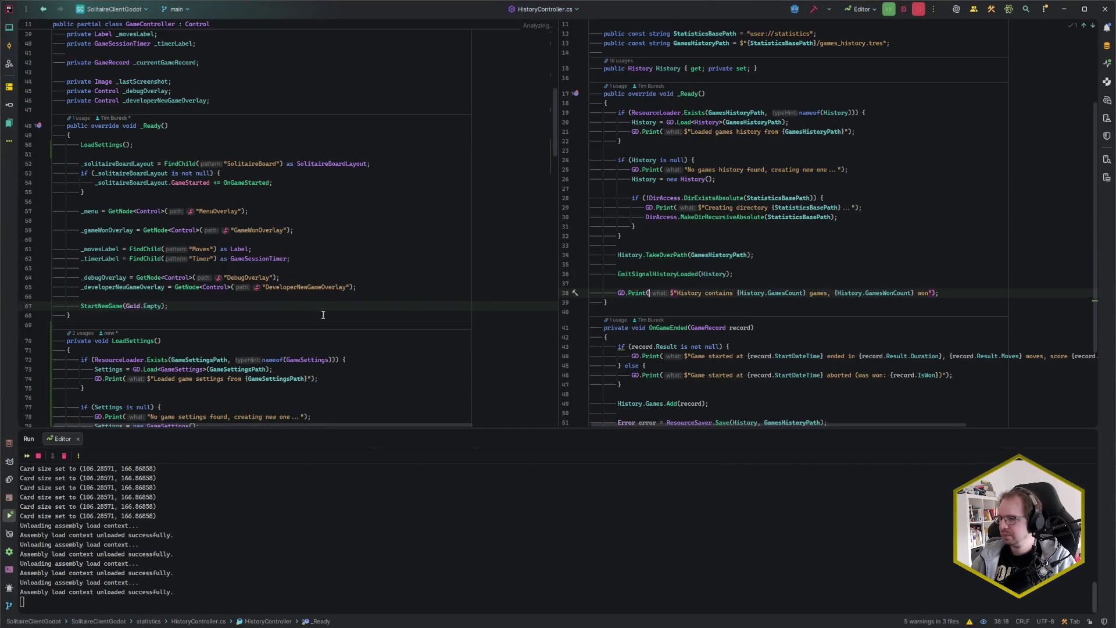
key(ctrl+Tab)
key(Escape)
key(ctrl+n)
text(SetC)
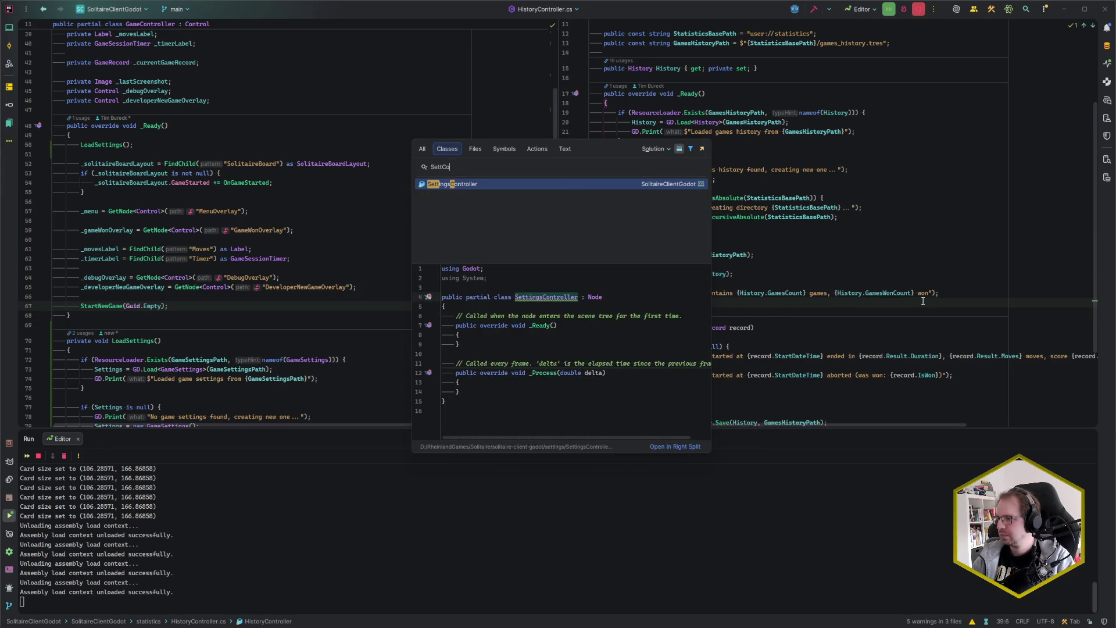
key(Return)
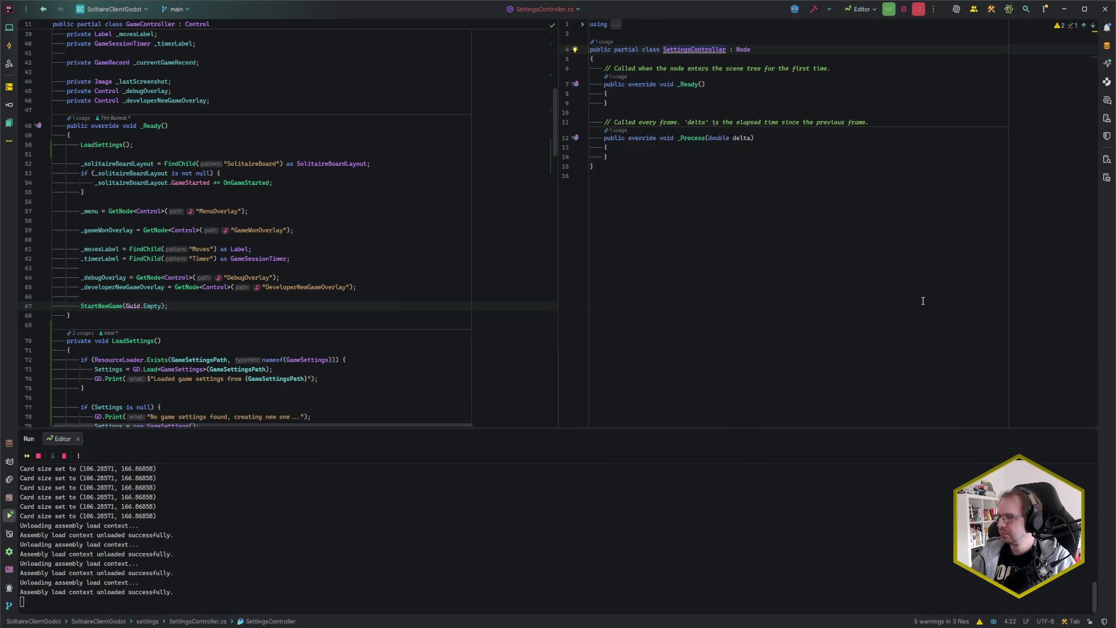
Step: Delete the template _Ready and _Process methods, leaving blank lines in the class body
key(ctrl+w)
key(ctrl+w)
key(ctrl+w)
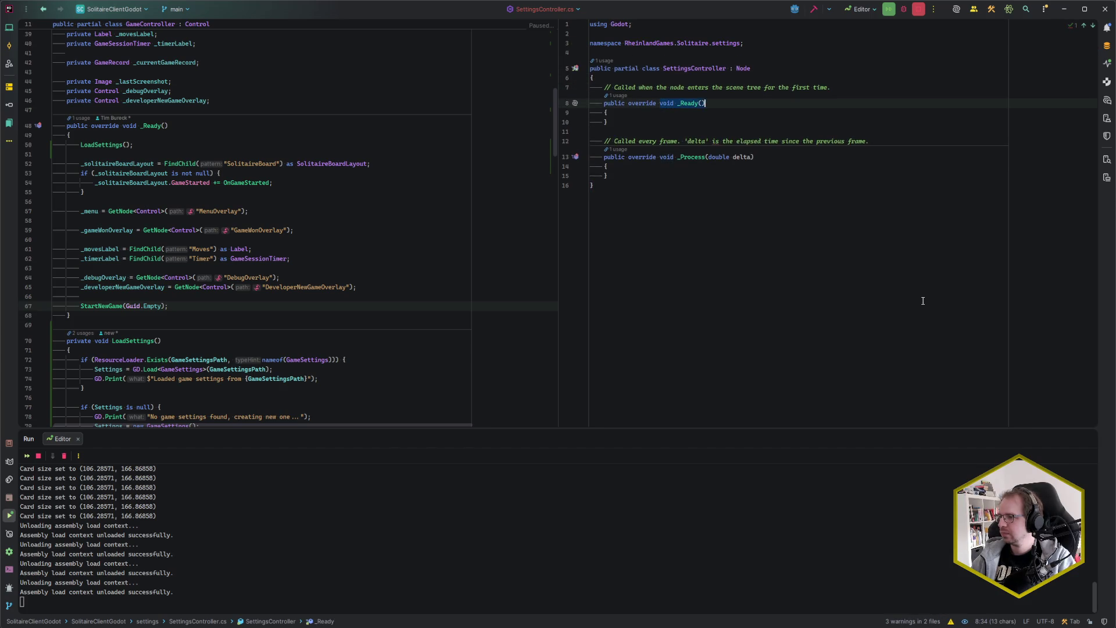
key(BackSpace)
key(Up)
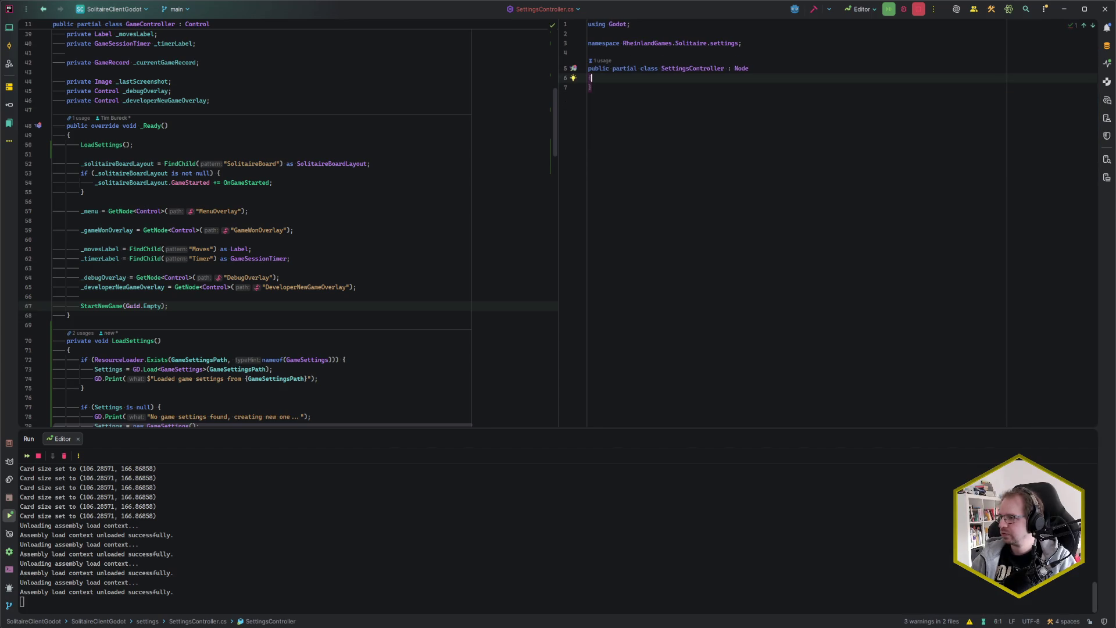
key(Down)
key(End)
key(Return)
key(Up)
key(Up)
key(Return)
key(Return)
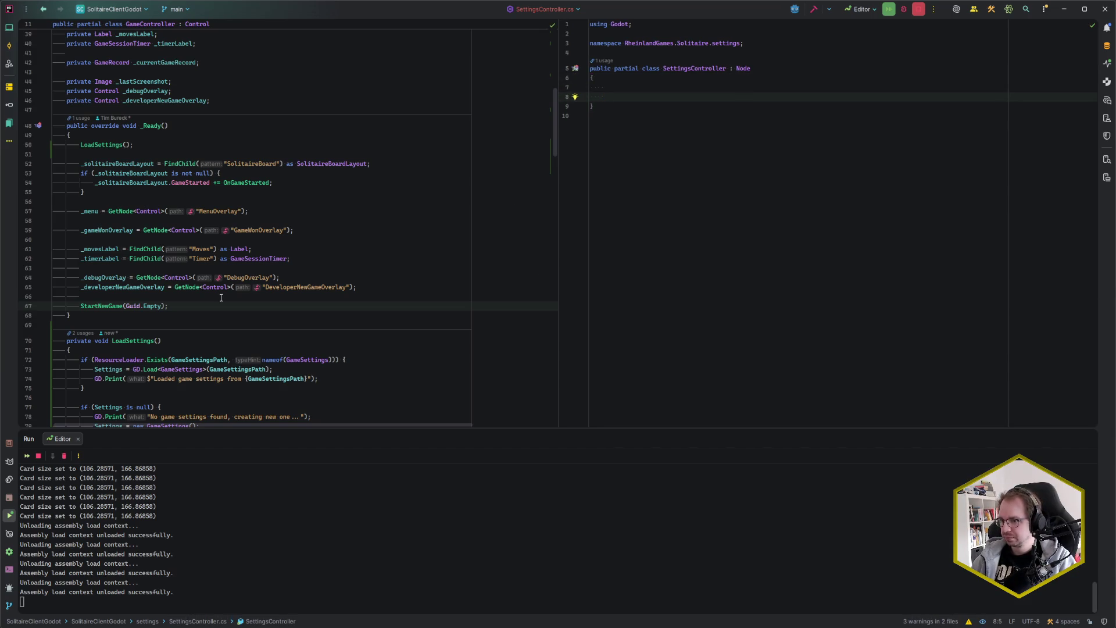
scroll(220, 298, down, 5)
drag(71, 359, 67, 170)
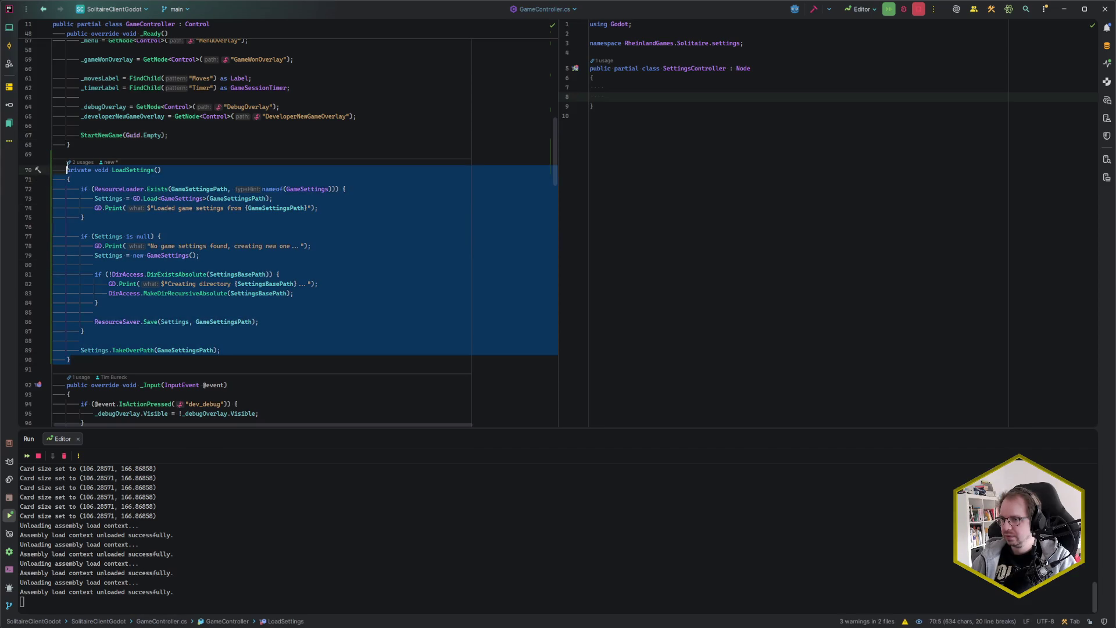
Step: Paste the copied LoadSettings method into the SettingsController class
click(625, 103)
text(private void LoadSettings()     {         if (ResourceLoader.Exists(GameSettingsPath, nameof(GameSettings))) {             Settings = GD.Load<GameSettings>(GameSettingsPath);             GD.Print($"Loaded game settings from {GameSettingsPath}");         }          if (Settings is null) {             GD.Print("No game settings found, creating new one ...");             Settings = new GameSettings();              if (!DirAccess.DirExistsAbsolute(SettingsBasePath)) {                 GD.Print($"Creating directory {SettingsBasePath} ...");                 DirAccess.MakeDirRecursiveAbsolute(SettingsBasePath);             }              ResourceSaver.Save(Settings, GameSettingsPath);         }          Settings.TakeOverPath(GameSettingsPath);     })
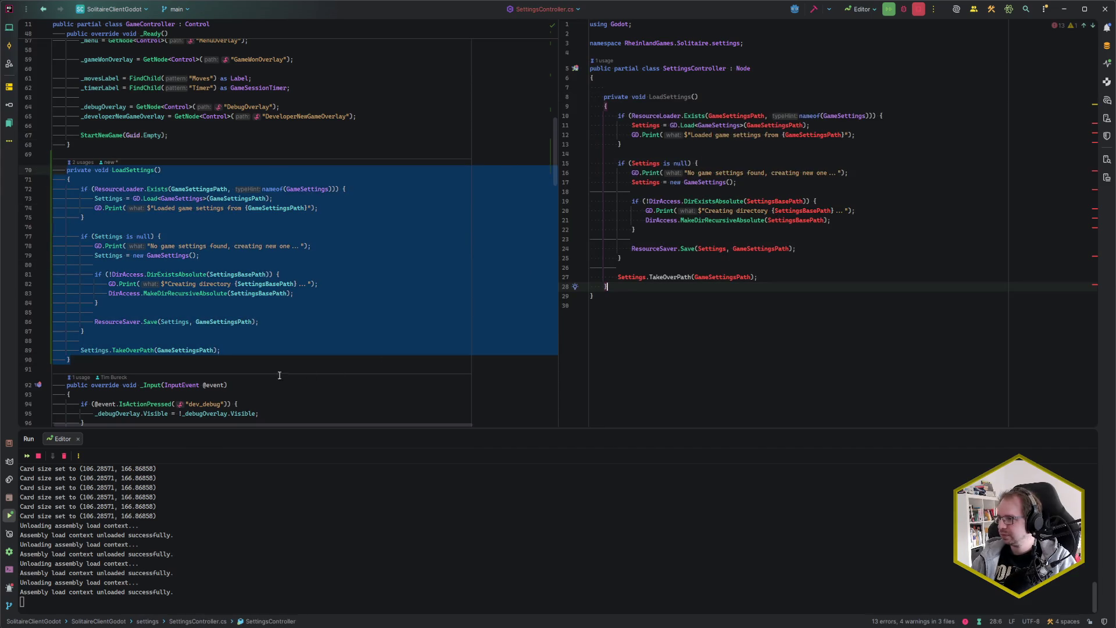
scroll(203, 191, up, 10)
scroll(203, 191, up, 2)
Step: Move the GameSettings Settings property from GameController to the top of SettingsController
click(244, 179)
key(ctrl+x)
click(608, 87)
key(ctrl+v)
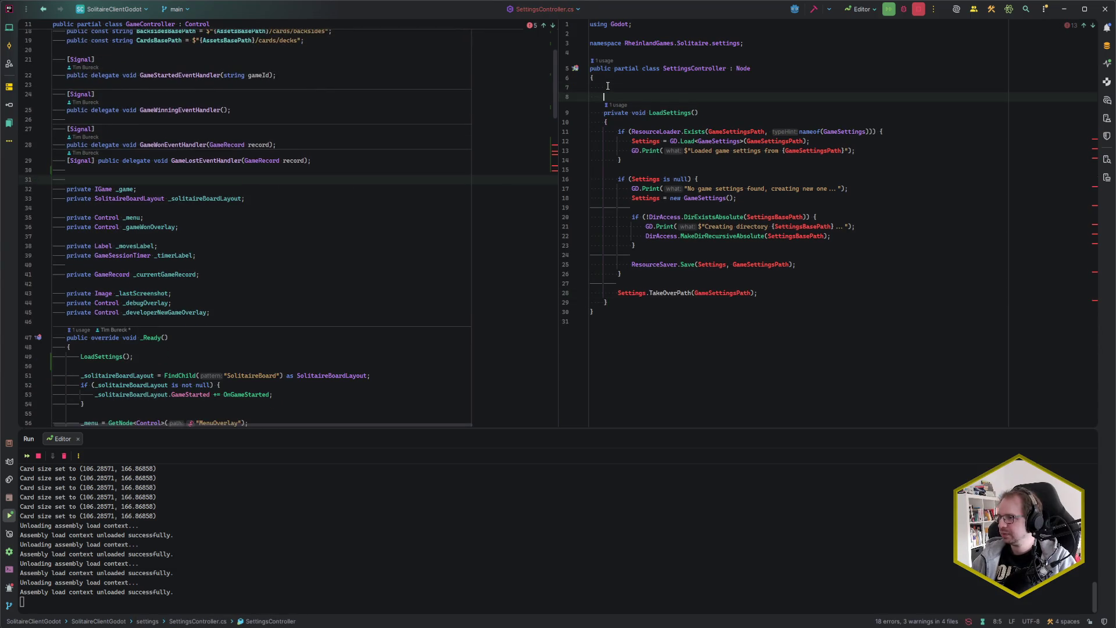
key(Return)
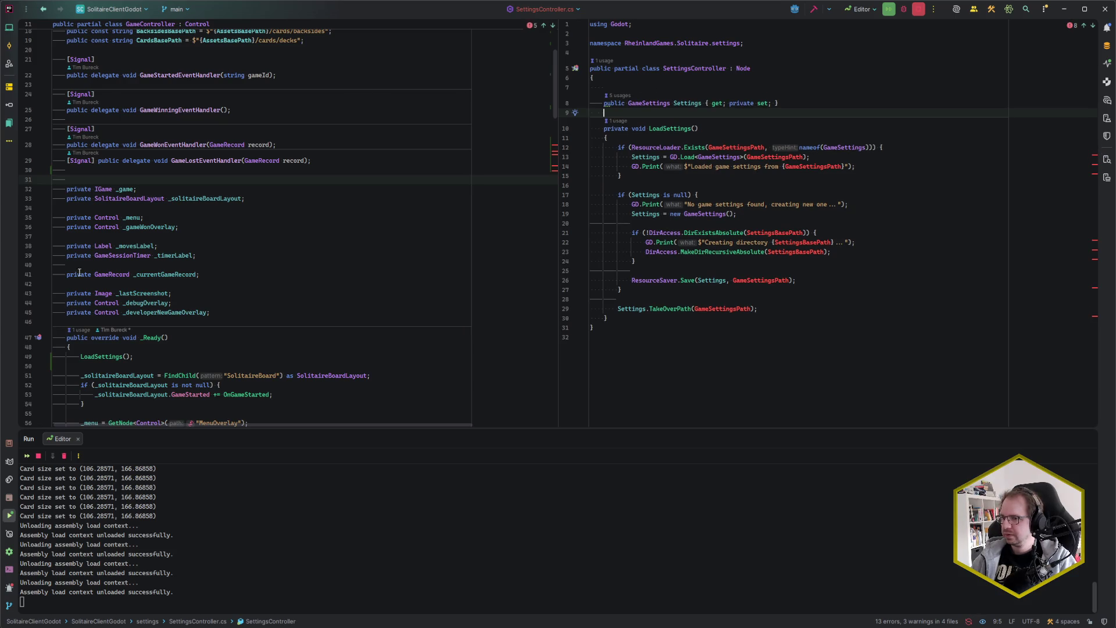
scroll(184, 269, down, 5)
scroll(185, 269, down, 4)
scroll(184, 269, up, 8)
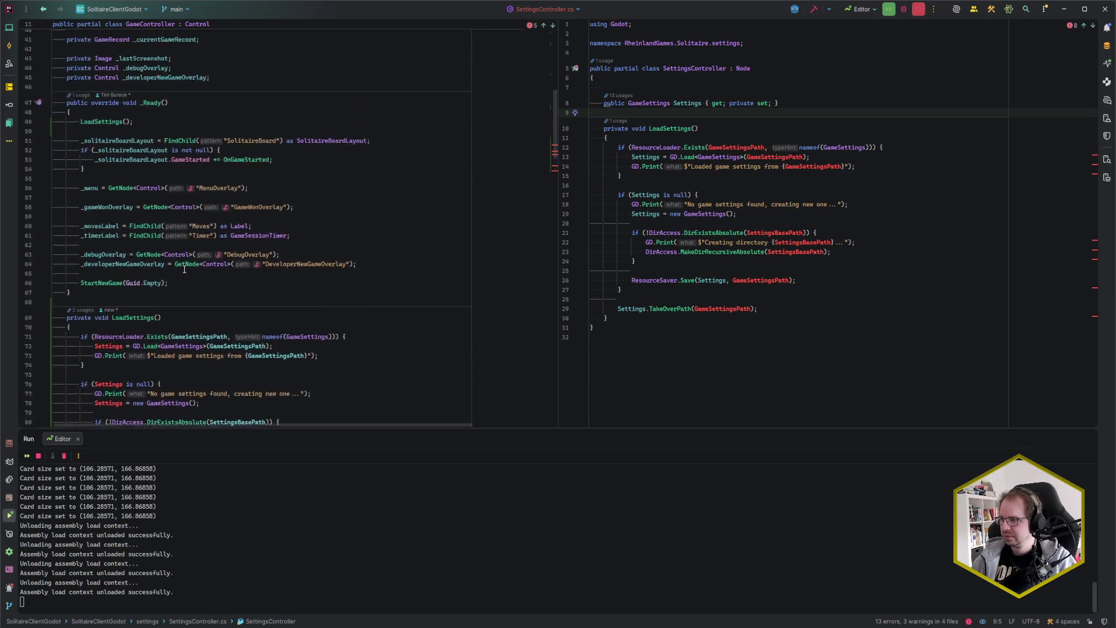
scroll(184, 269, up, 3)
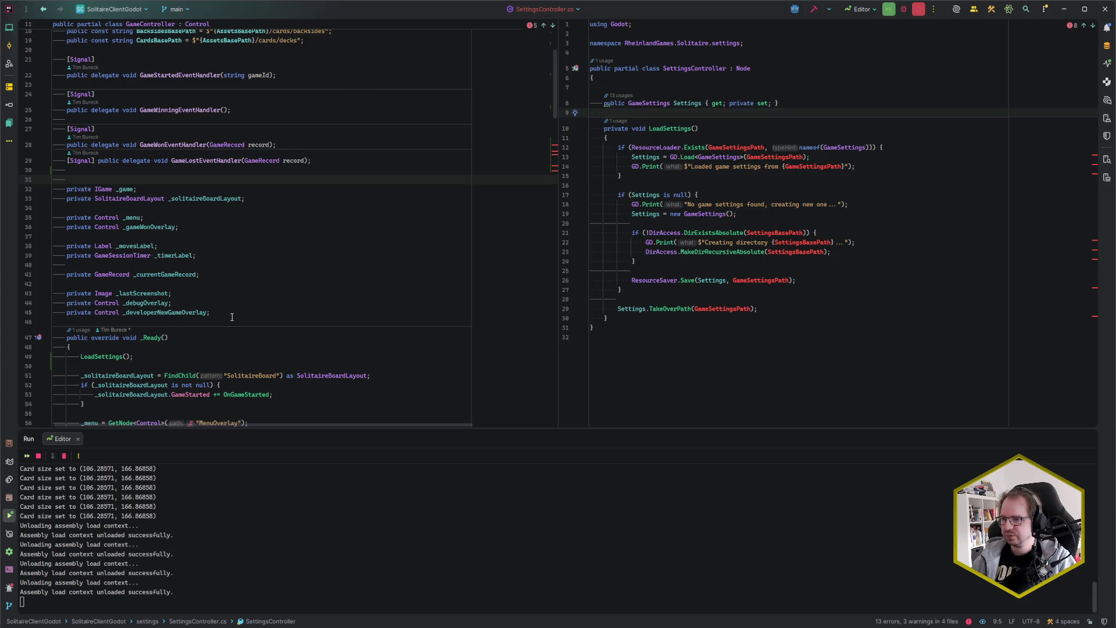
scroll(232, 317, up, 1)
click(83, 198)
key(BackSpace)
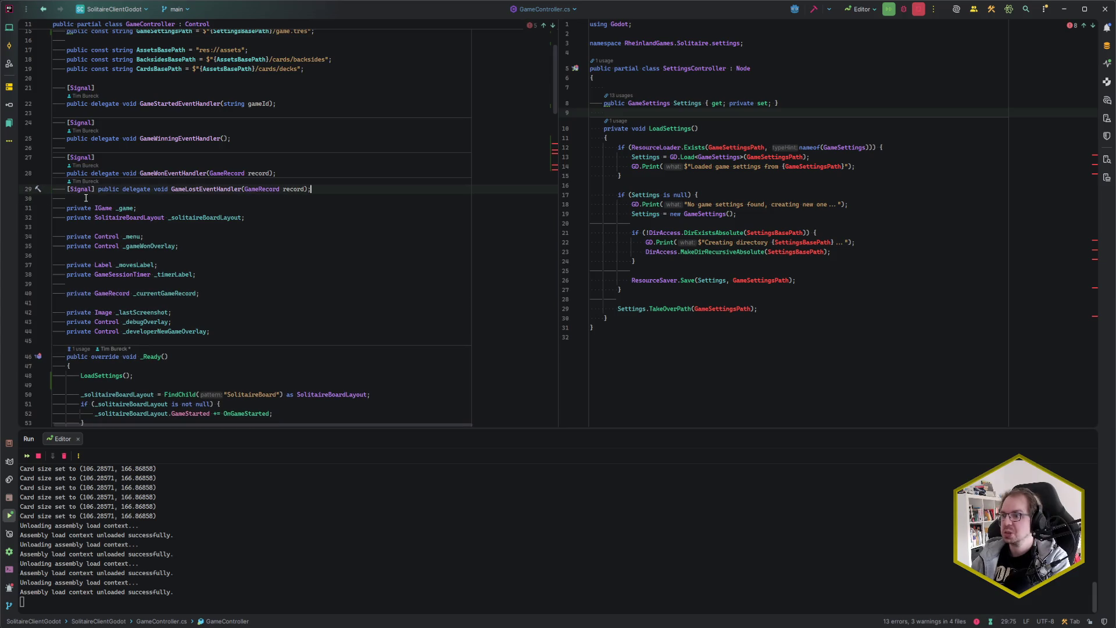
Step: Cut the SettingsBasePath and GameSettingsPath constants from GameController and paste them into SettingsController's class body
scroll(406, 312, up, 3)
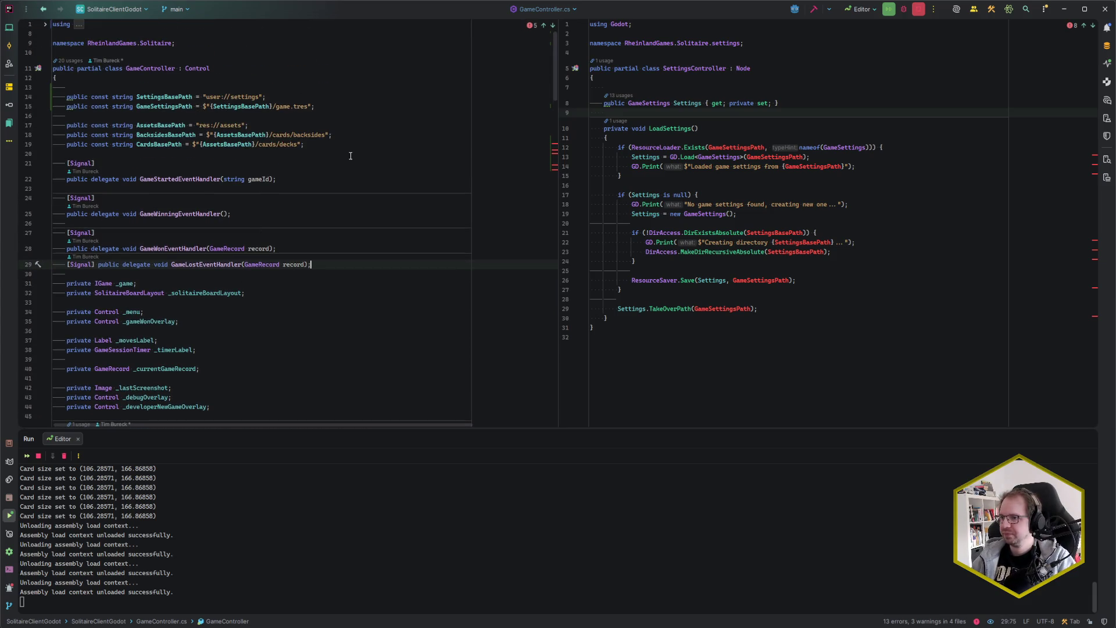
drag(317, 106, 186, 94)
key(ctrl+x)
click(697, 87)
key(ctrl+v)
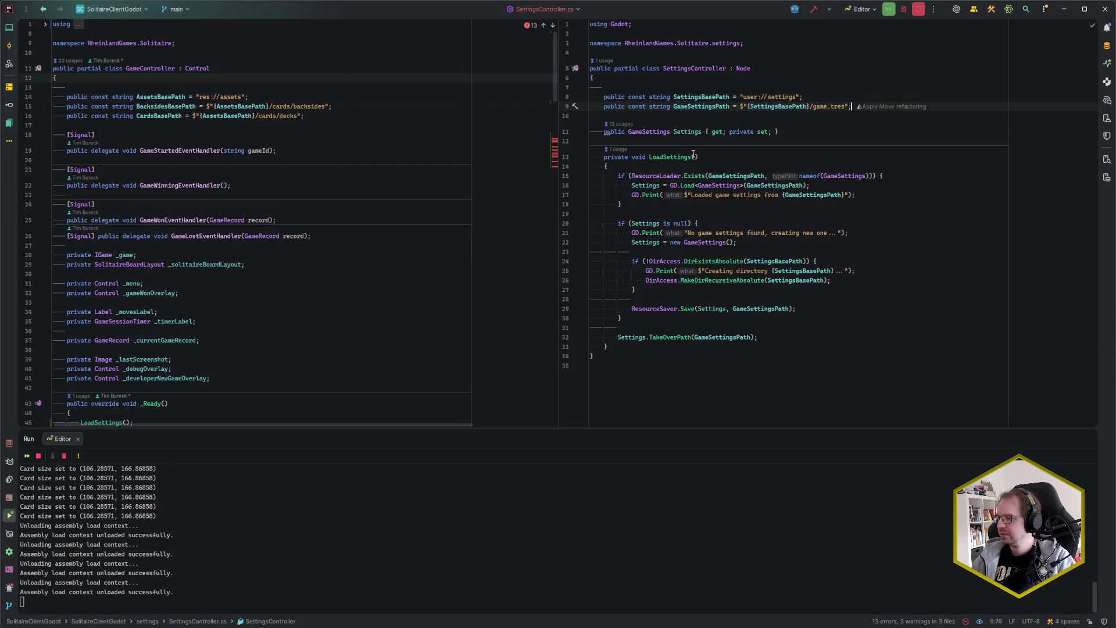
double_click(601, 88)
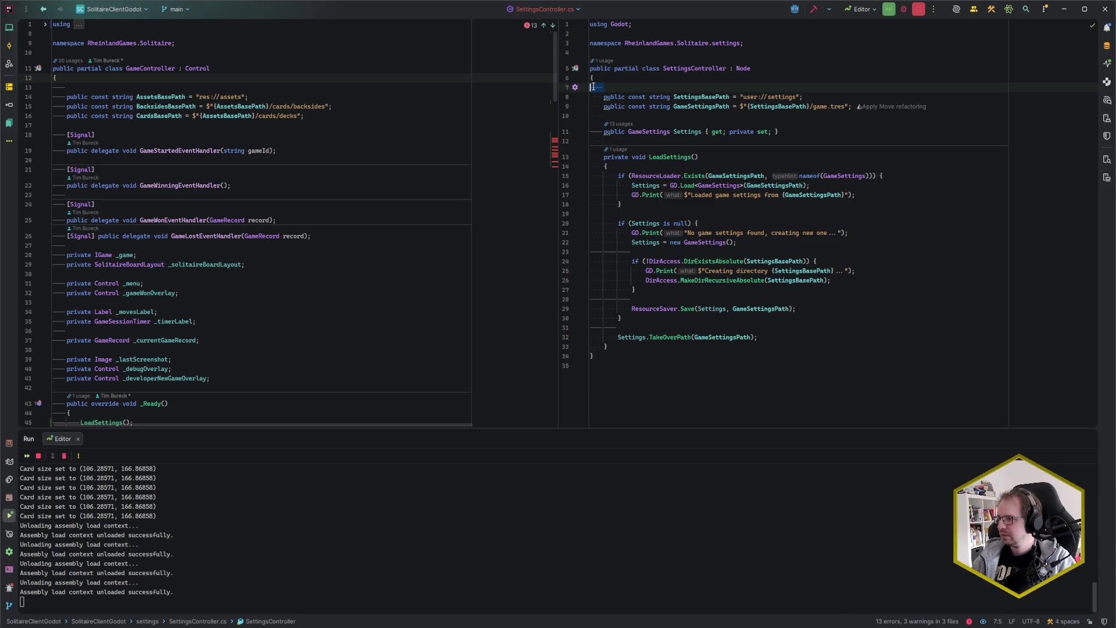
key(ctrl+w)
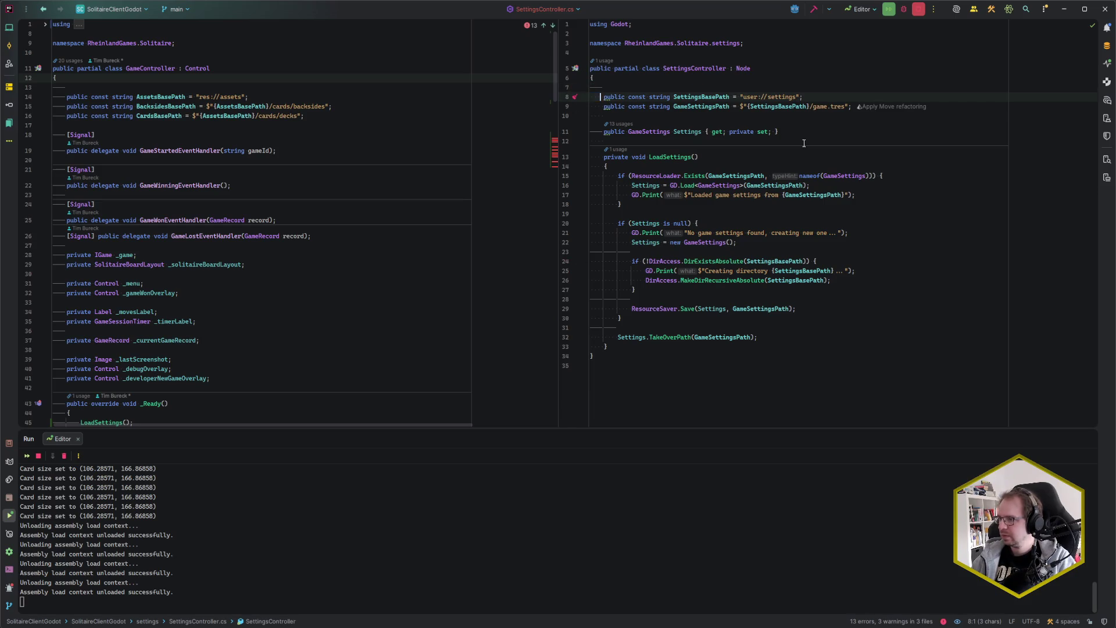
key(ctrl+w)
key(shift+Home)
key(shift+Down)
key(shift+Down)
key(shift+Down)
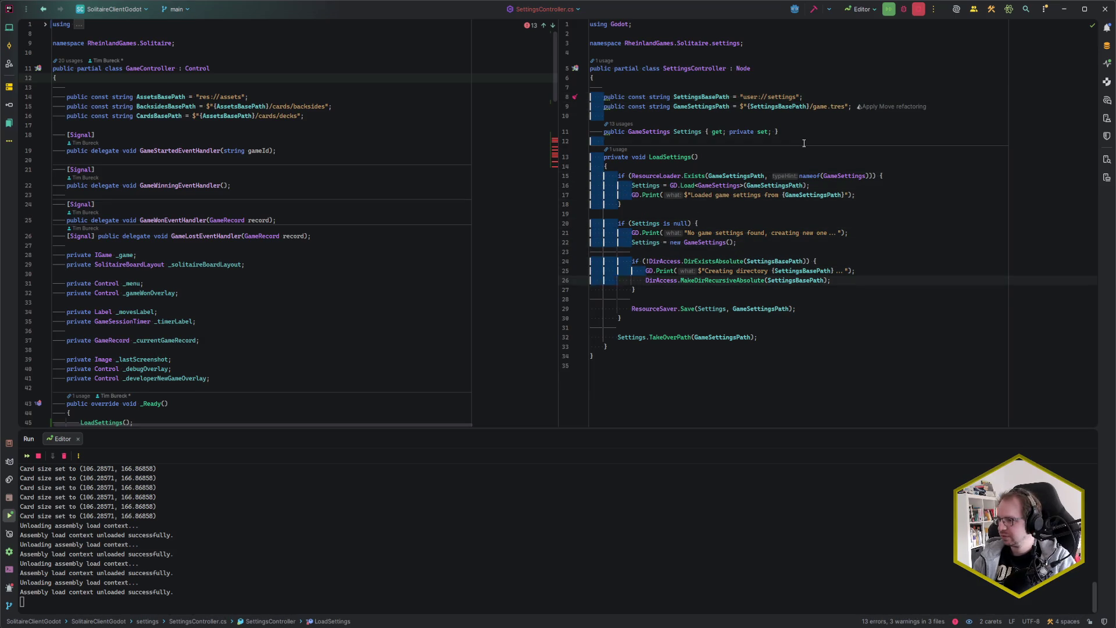
key(Escape)
key(ctrl+z)
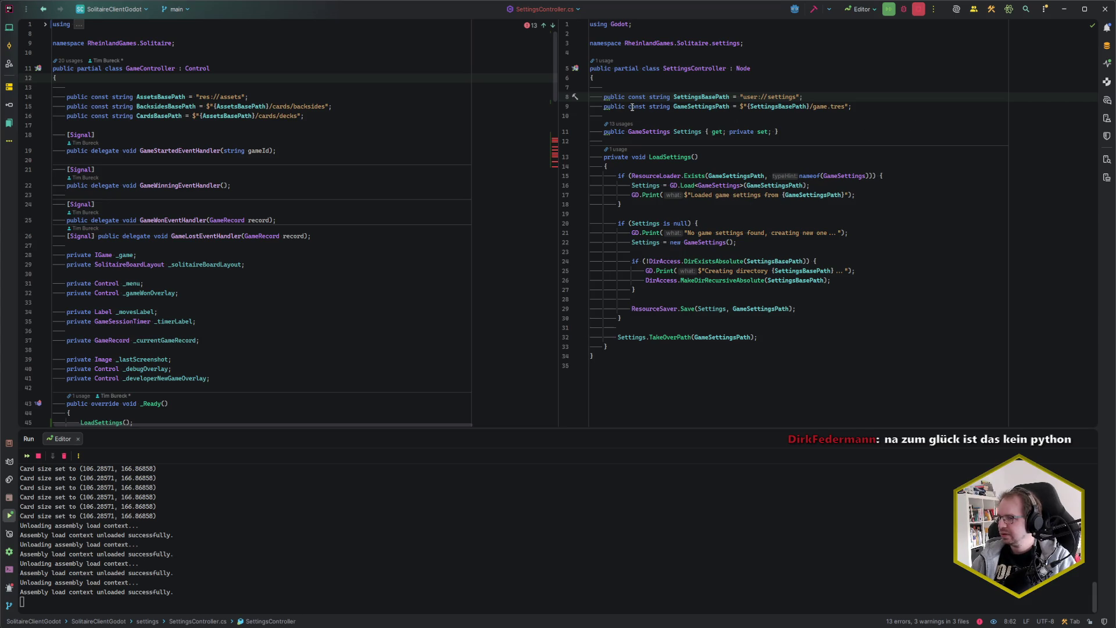
Step: Make both path constants private and add blank lines around the Settings property
click(601, 97)
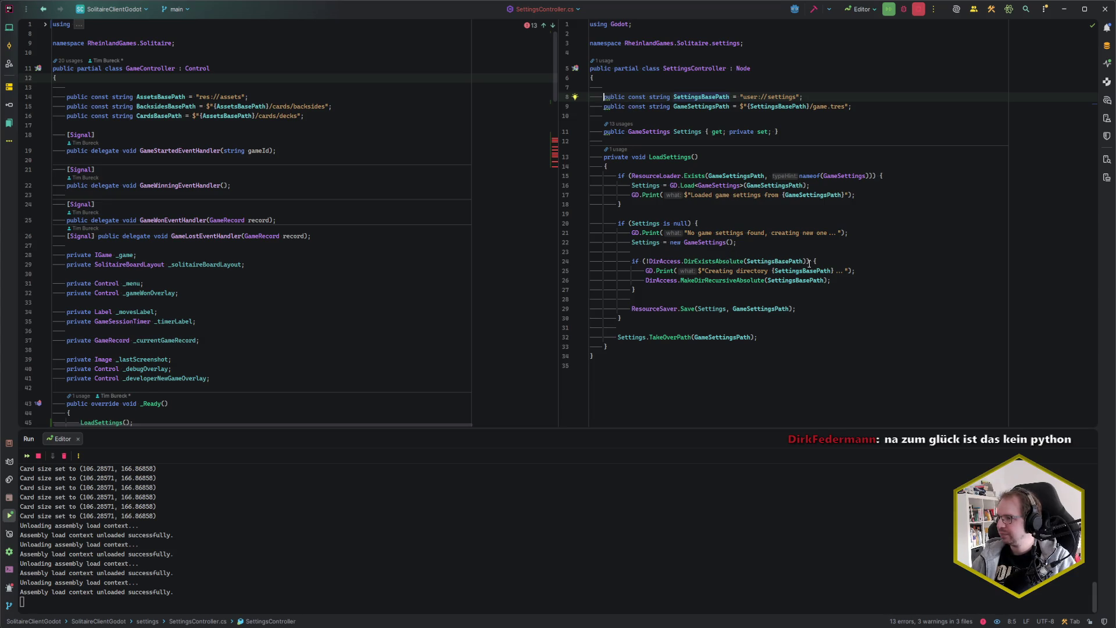
key(alt+Return)
key(Return)
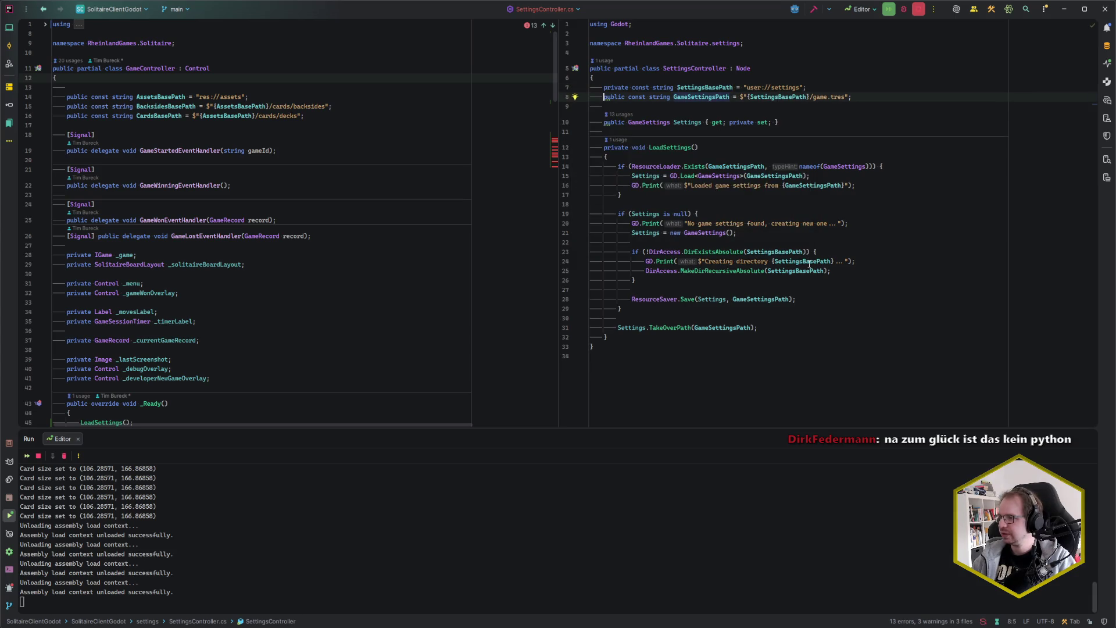
key(Up)
key(Return)
key(Down)
key(Down)
key(Down)
key(End)
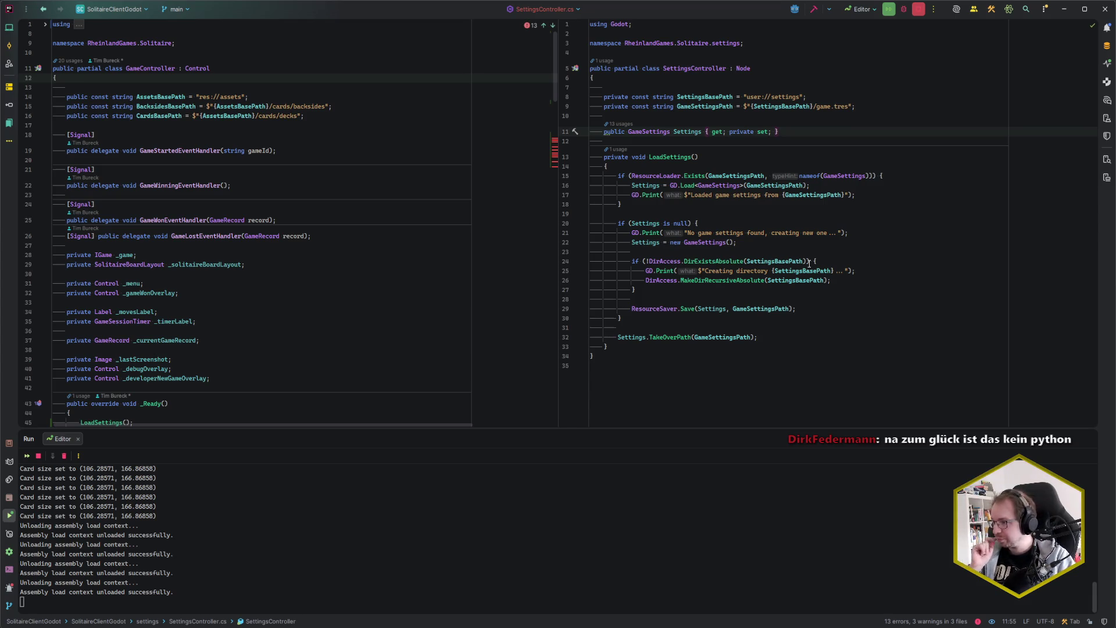
key(Return)
key(Return)
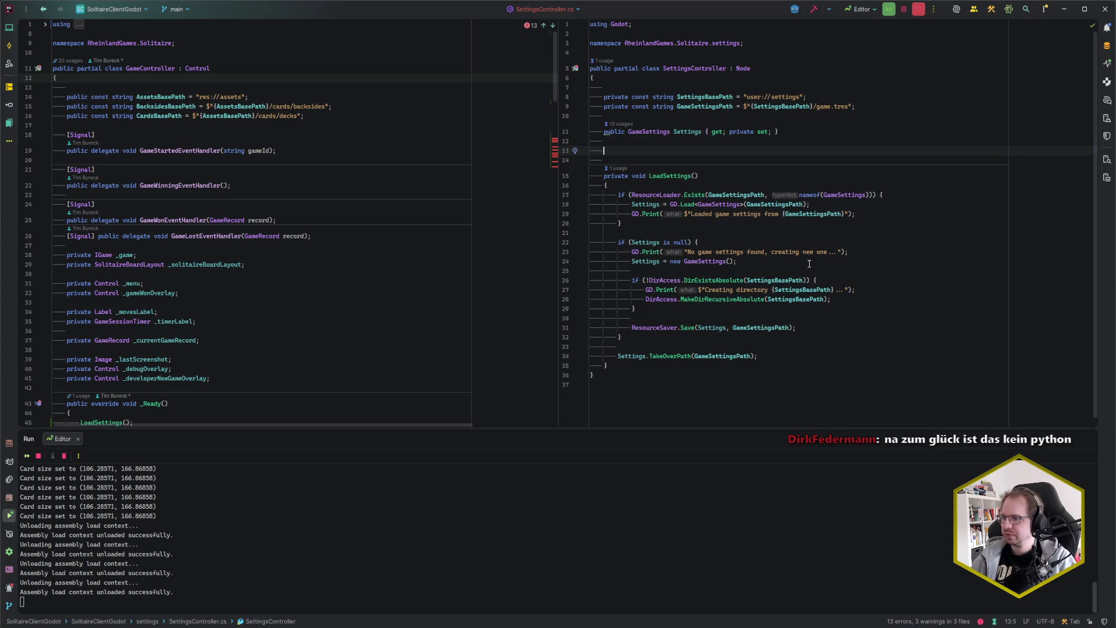
Step: Add a _Ready override to SettingsController that calls LoadSettings()
text(vo)
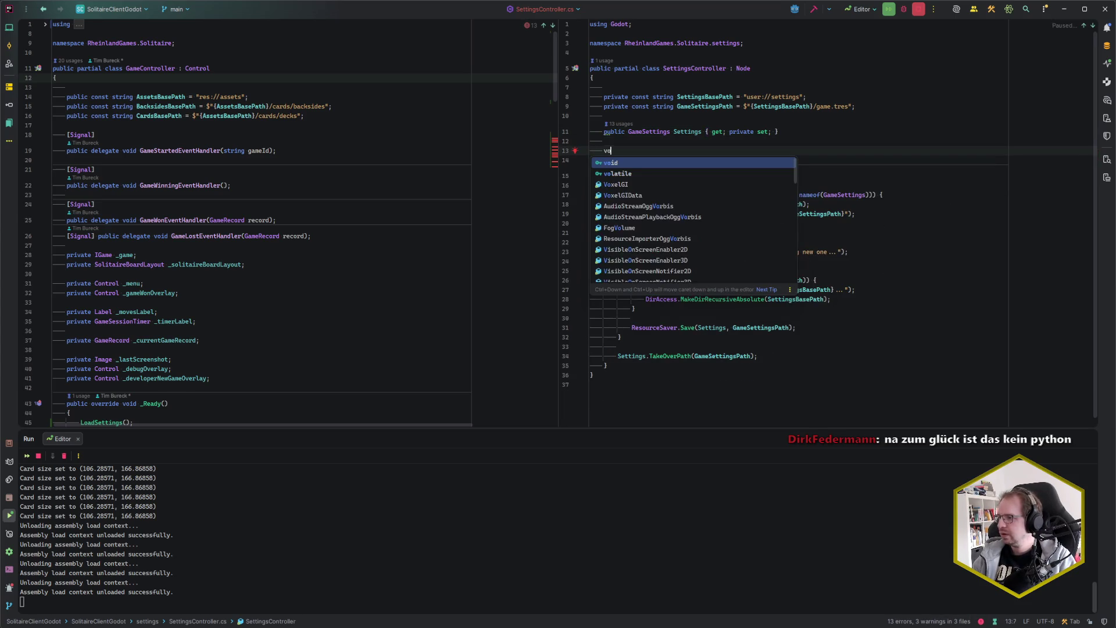
text(verride void _Re)
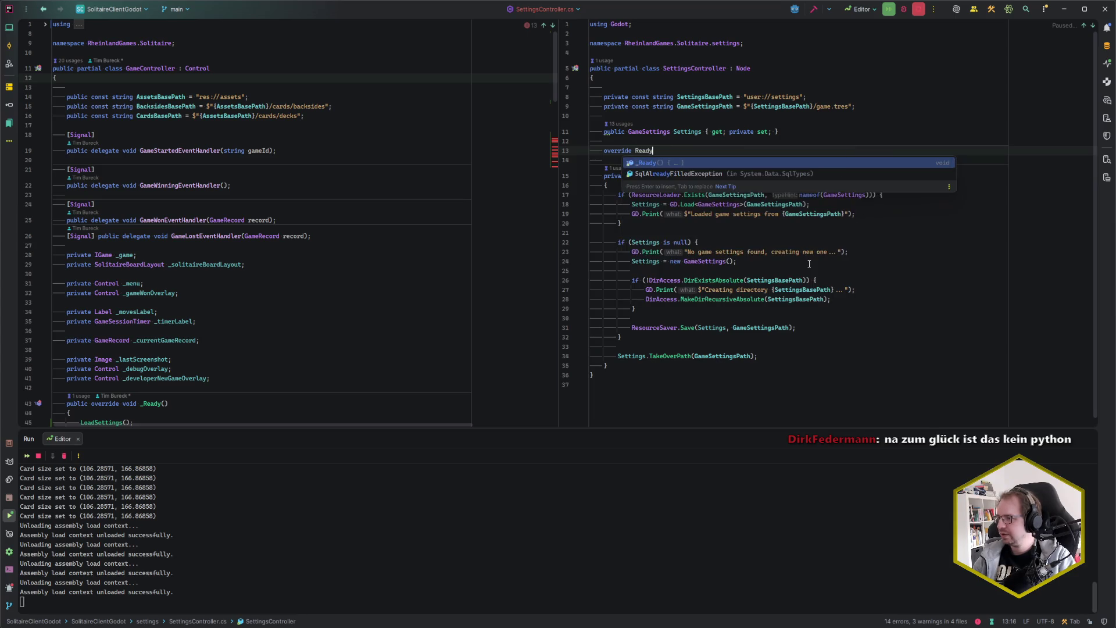
key(Return)
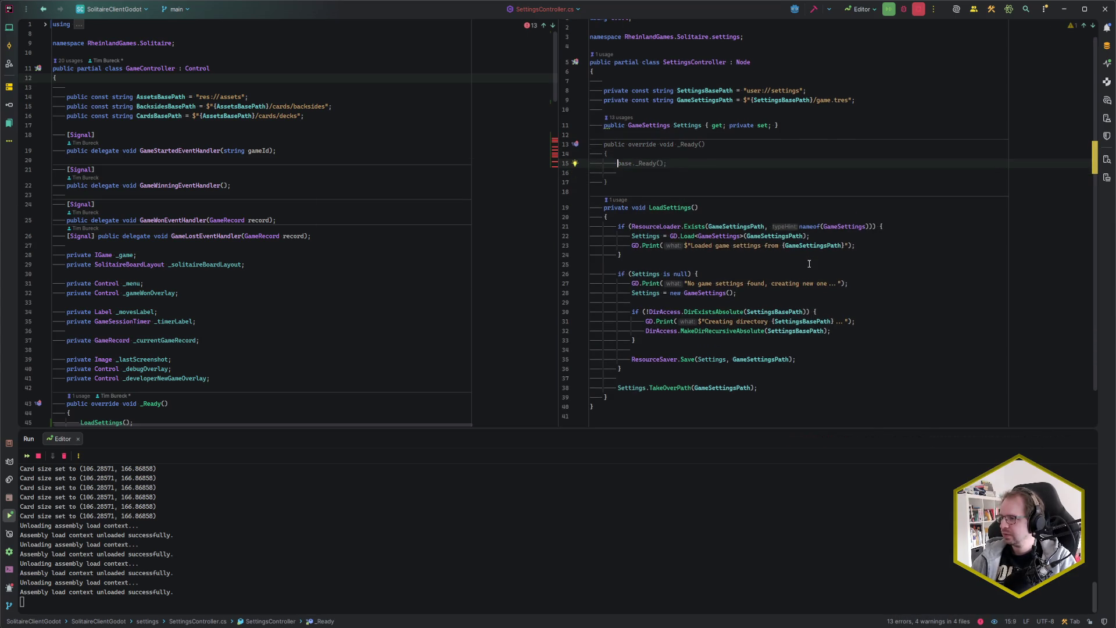
key(ctrl+y)
scroll(346, 330, down, 8)
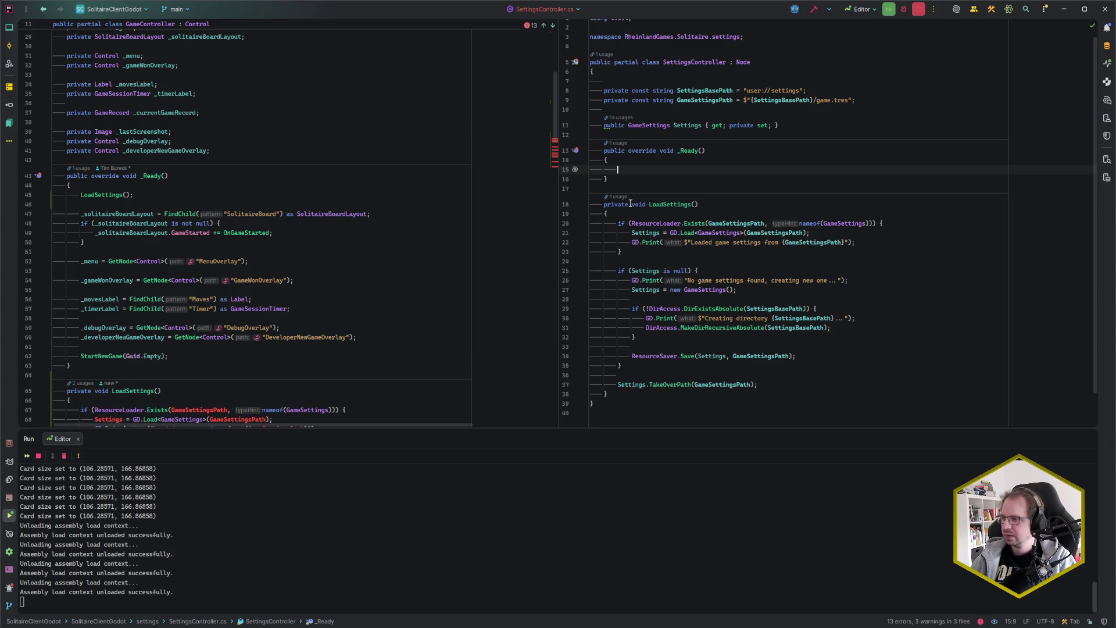
text(LoadSe)
key(Return)
text(;)
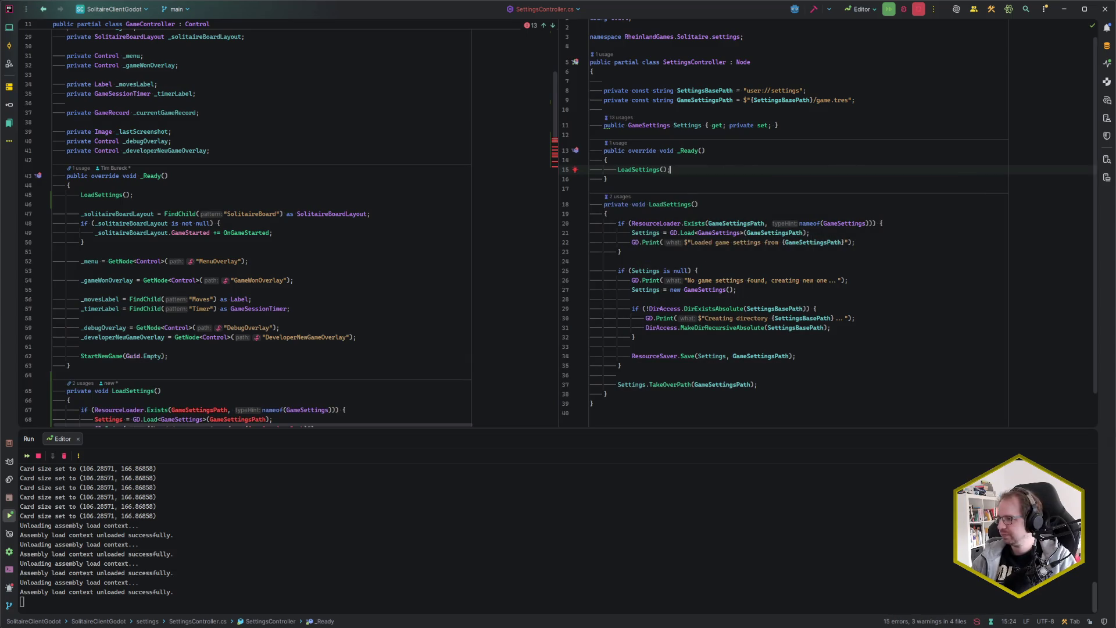
Step: Delete the LoadSettings call and the old LoadSettings method from GameController
click(195, 204)
key(shift+Up)
key(shift+Up)
key(BackSpace)
scroll(133, 320, down, 3)
scroll(134, 320, down, 3)
mouse_move(67, 390)
mouse_down()
mouse_move(116, 201)
mouse_move(107, 176)
mouse_up()
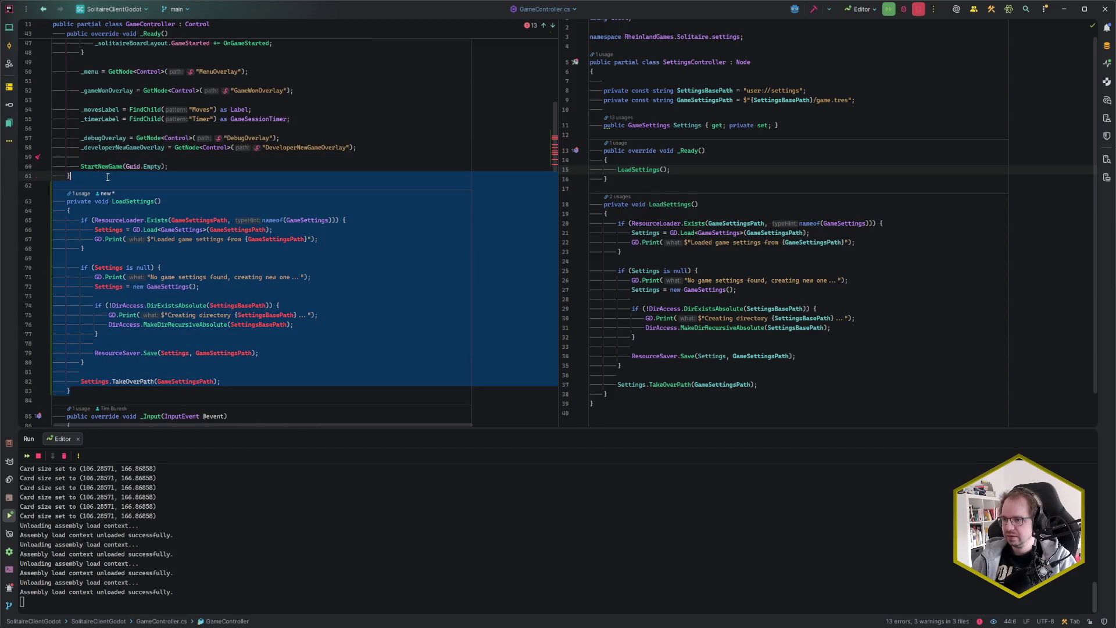
key(BackSpace)
scroll(239, 251, down, 15)
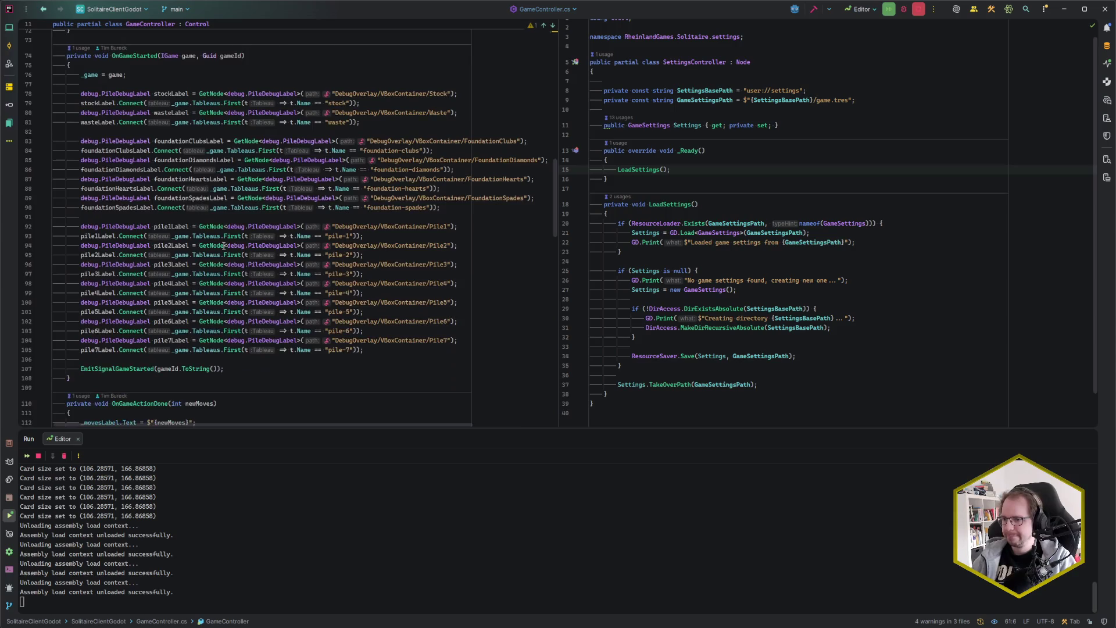
scroll(240, 251, up, 20)
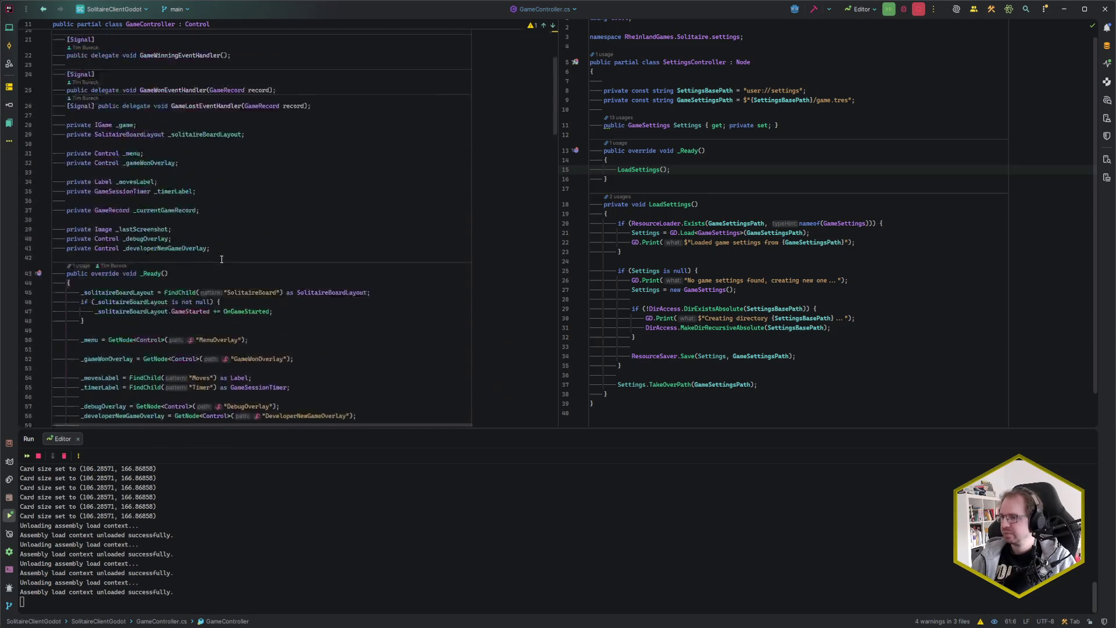
click(638, 69)
key(Return)
key(Return)
Step: Declare [Signal] public delegate void SettingsLoadedEventHandler(GameSettings settings) in SettingsController
text([Sign)
key(Return)
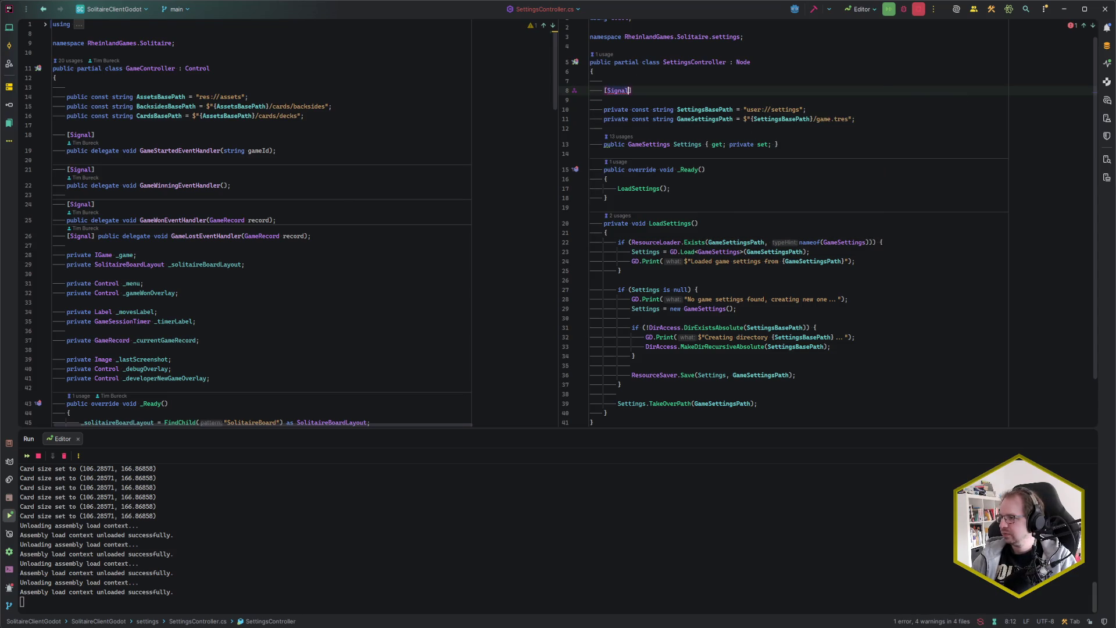
key(Return)
text(pu)
key(Return)
text(public de)
key(Return)
text(void SettingsLK)
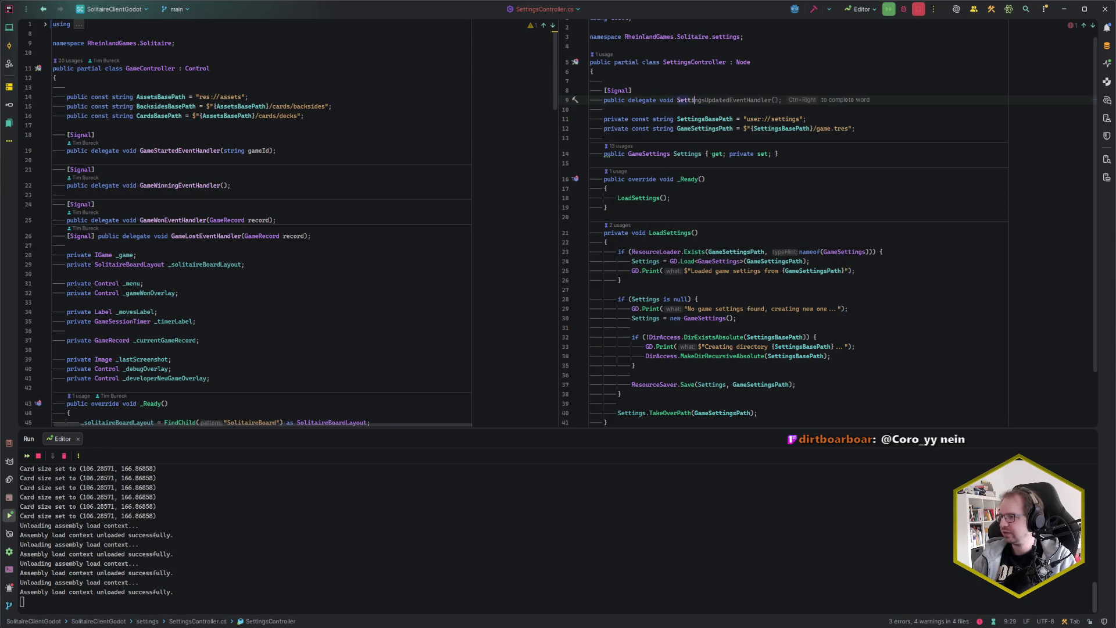
key(BackSpace)
text(oadedEventHa)
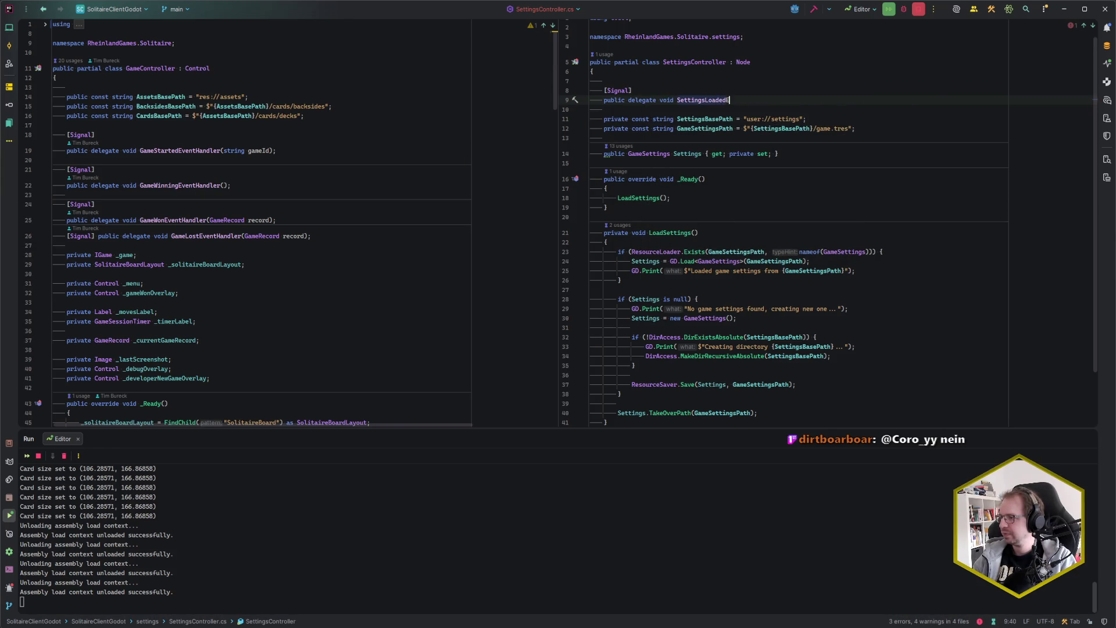
key(Tab)
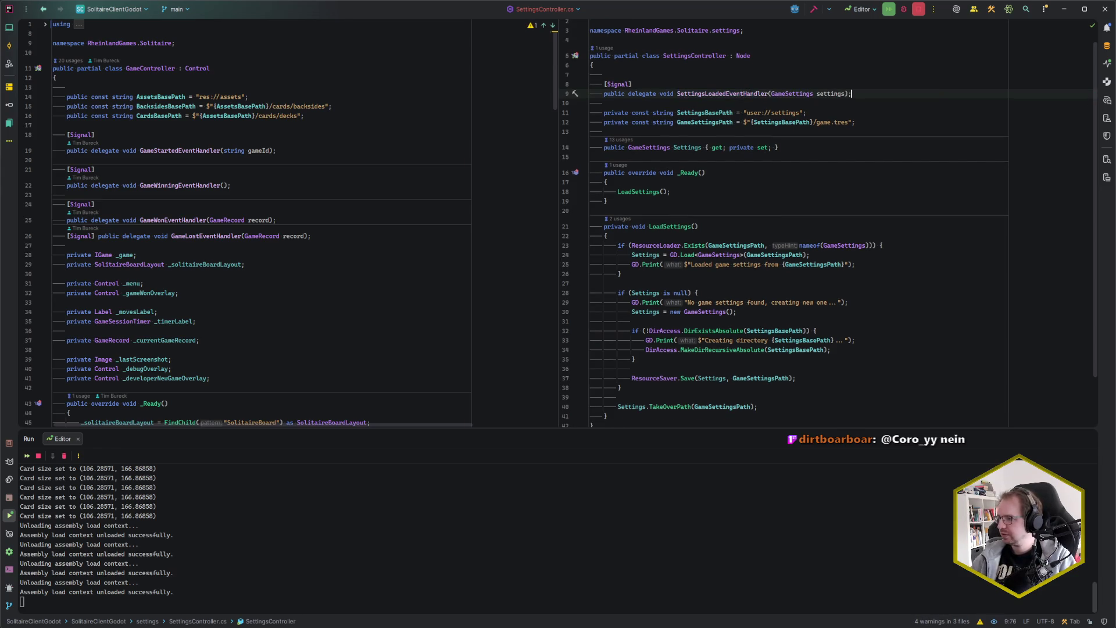
Step: Add EmitSignalSettingsLoaded(Settings); as the last statement of LoadSettings
scroll(763, 358, down, 2)
click(763, 350)
key(Return)
key(Return)
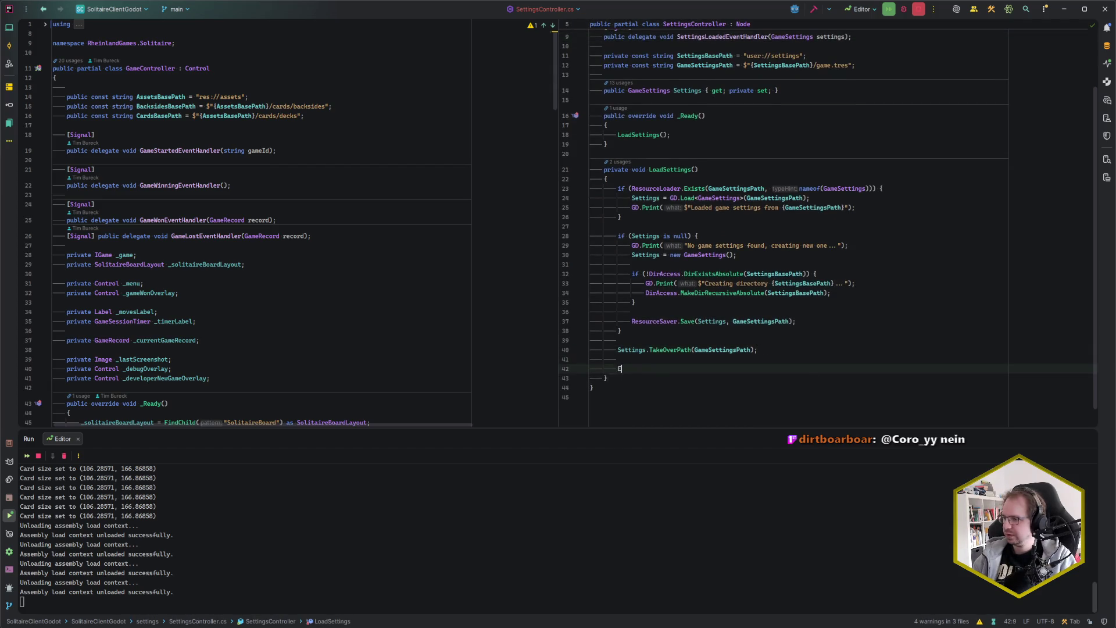
text(EmitSig)
key(Return)
text(Settings);)
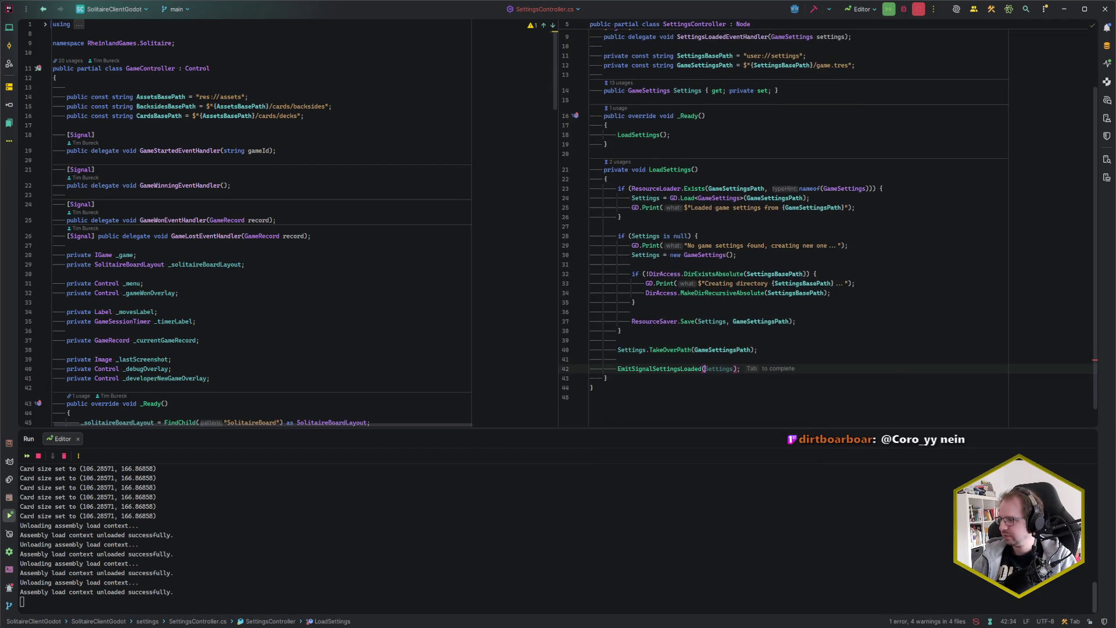
key(Down)
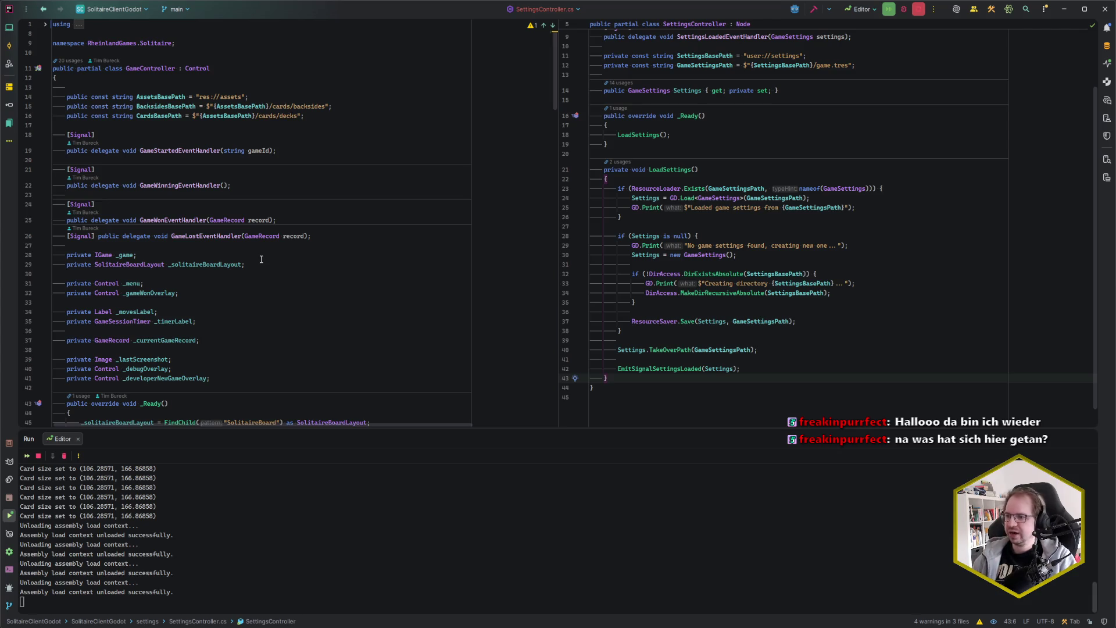
scroll(253, 258, down, 4)
Step: Review how GameController subscribes to the GameStarted signal
click(281, 319)
click(284, 328)
scroll(286, 325, down, 3)
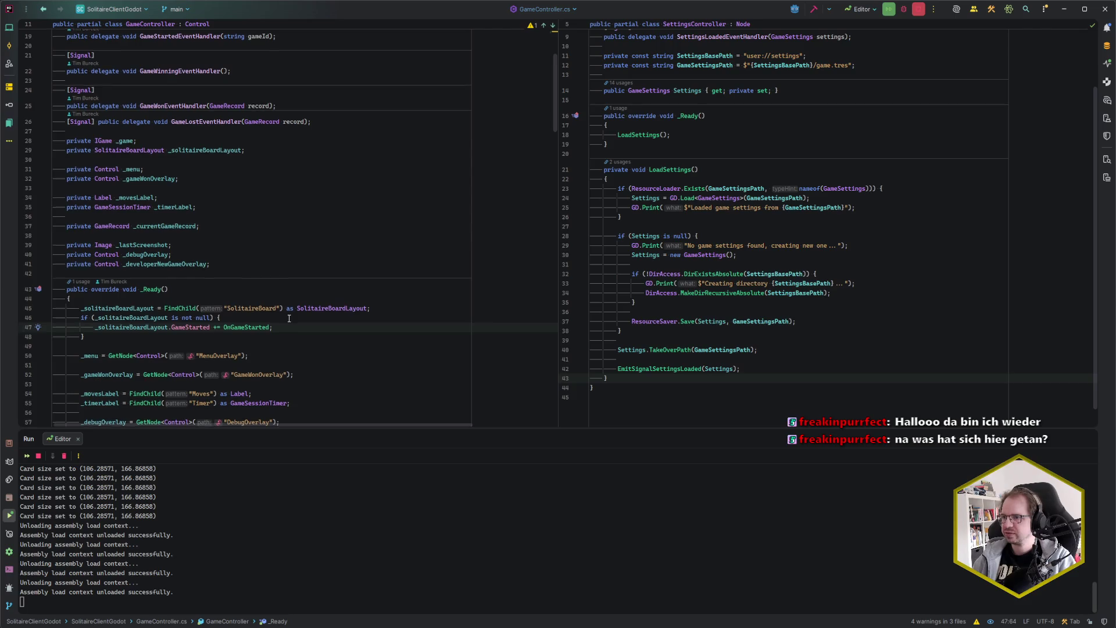
scroll(290, 320, down, 5)
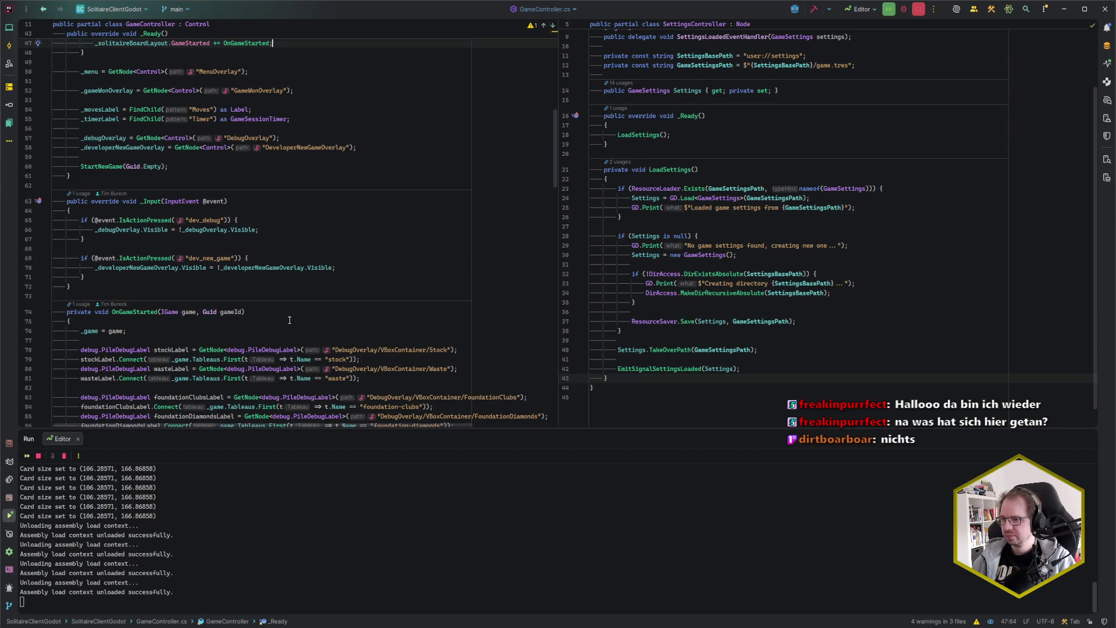
scroll(289, 320, down, 3)
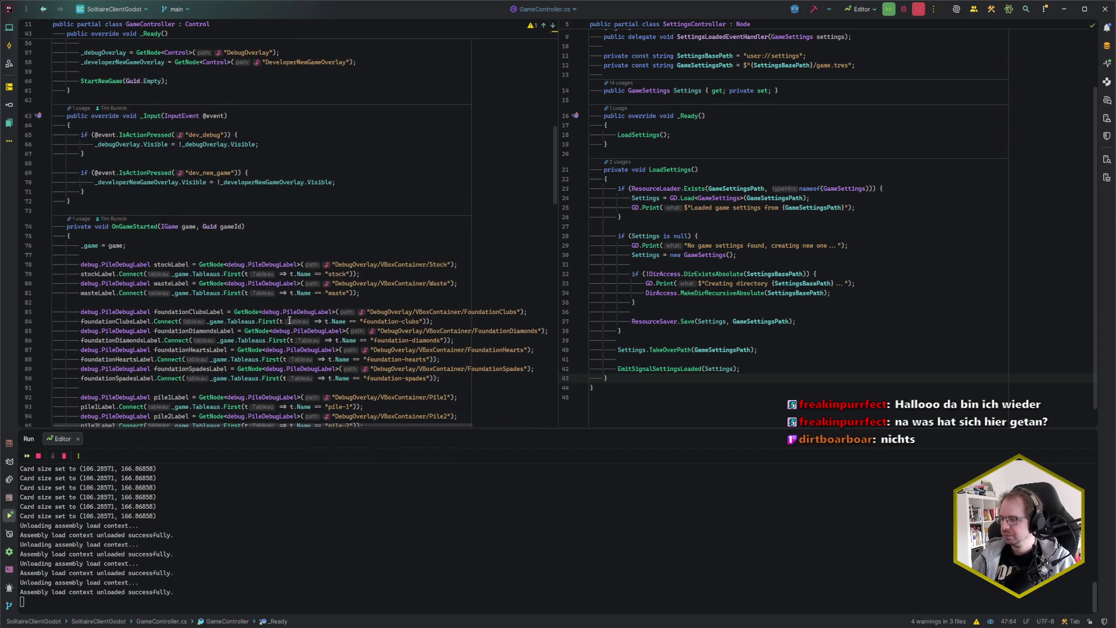
scroll(290, 321, up, 15)
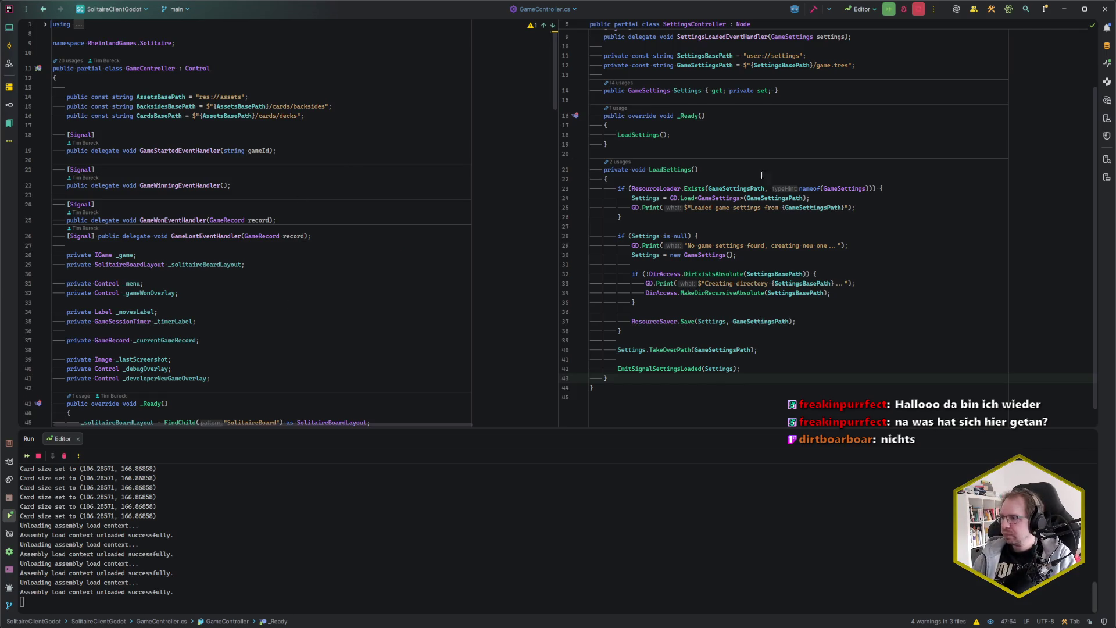
scroll(756, 233, up, 3)
Step: Put a [GlobalClass] attribute above the SettingsController class and return to Godot
click(668, 305)
click(633, 49)
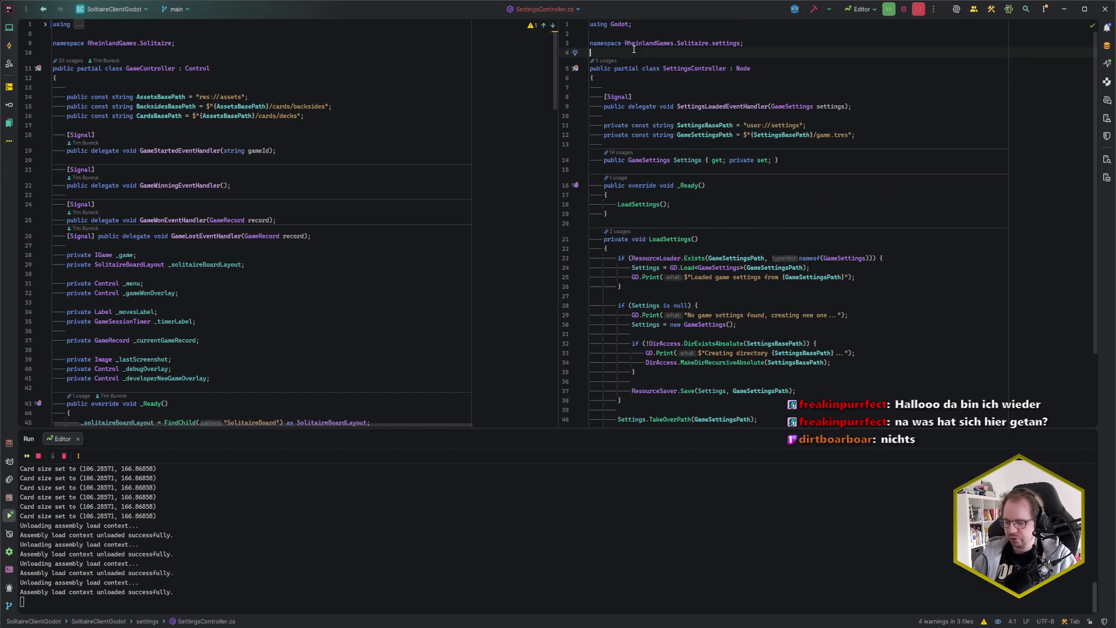
key(Return)
text([GlobalClass)
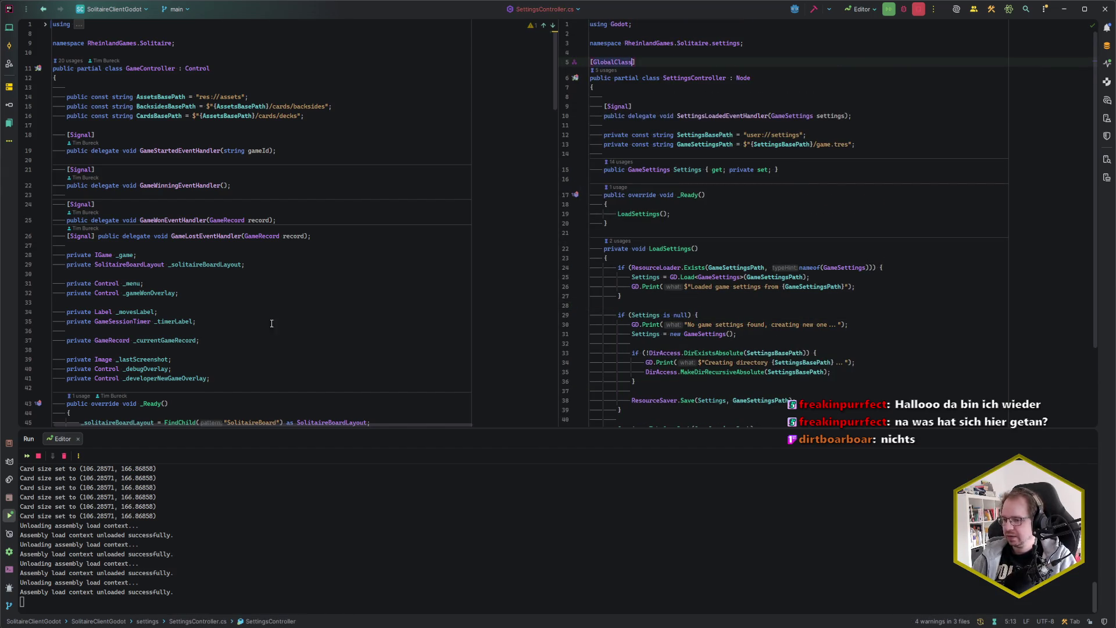
key(alt+Tab)
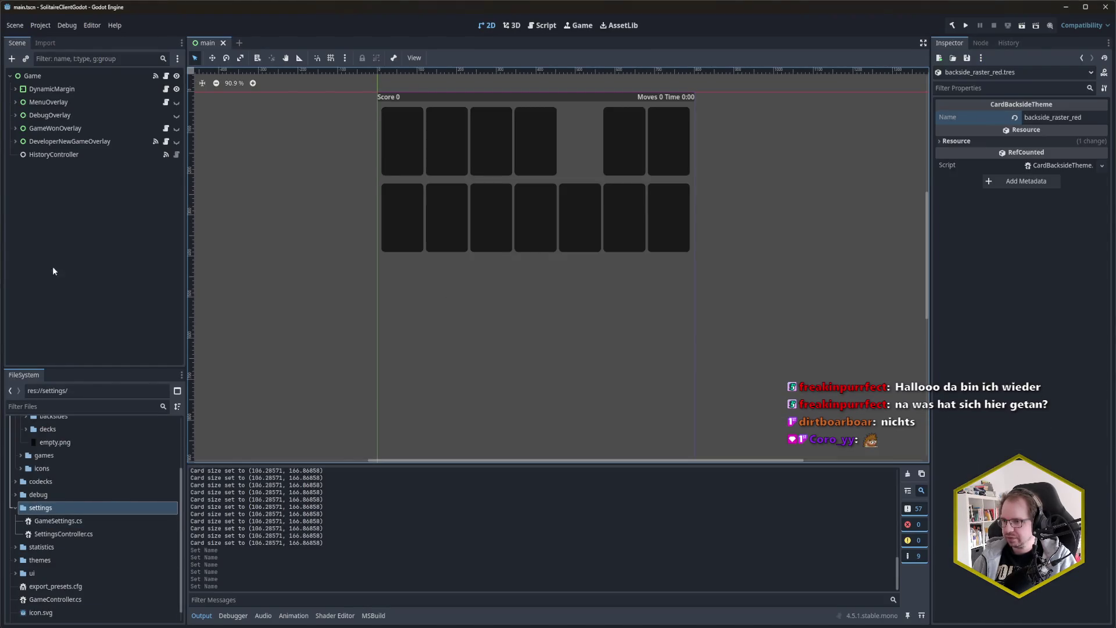
Step: Add a SettingsController child node under Game by searching 'Sett', then return to Rider
right_click(46, 76)
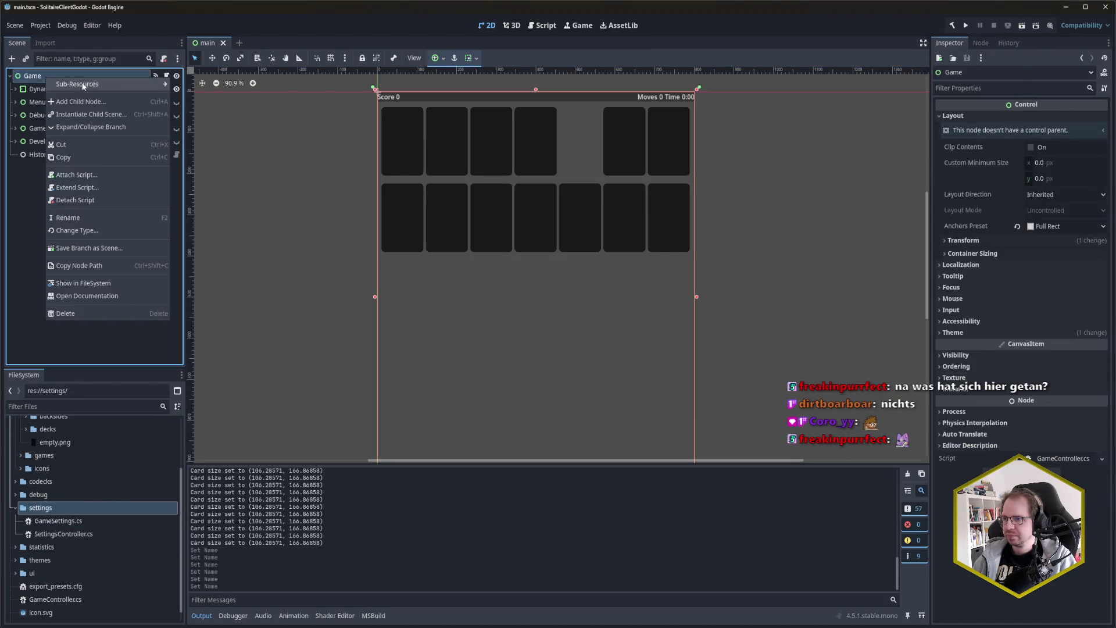
key(ctrl+a)
text(Sett)
key(Return)
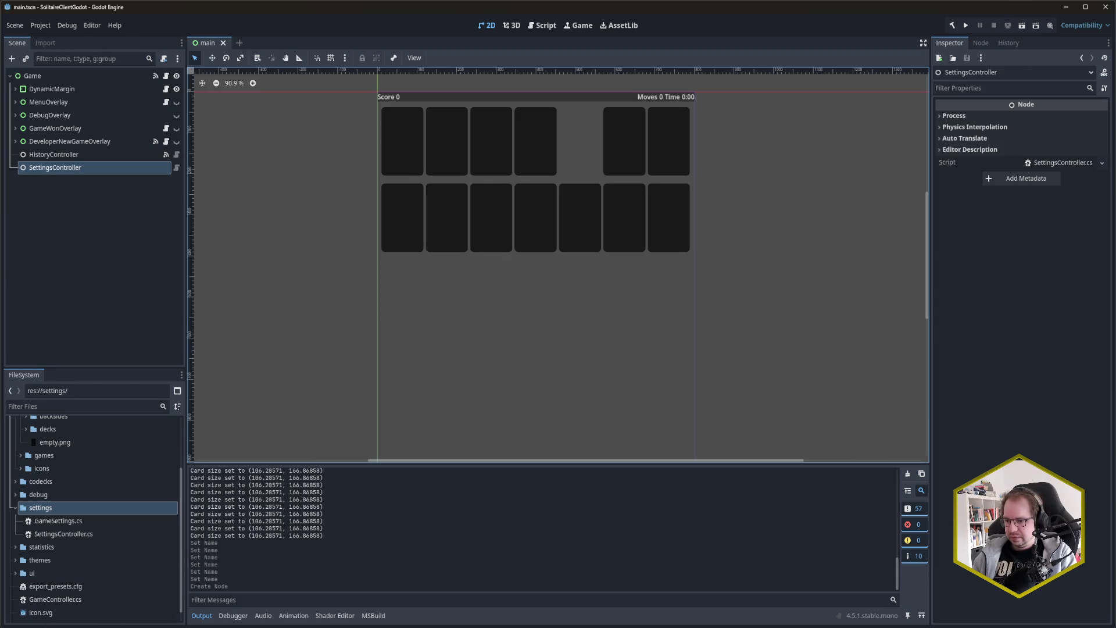
mouse_move(61, 624)
click(83, 577)
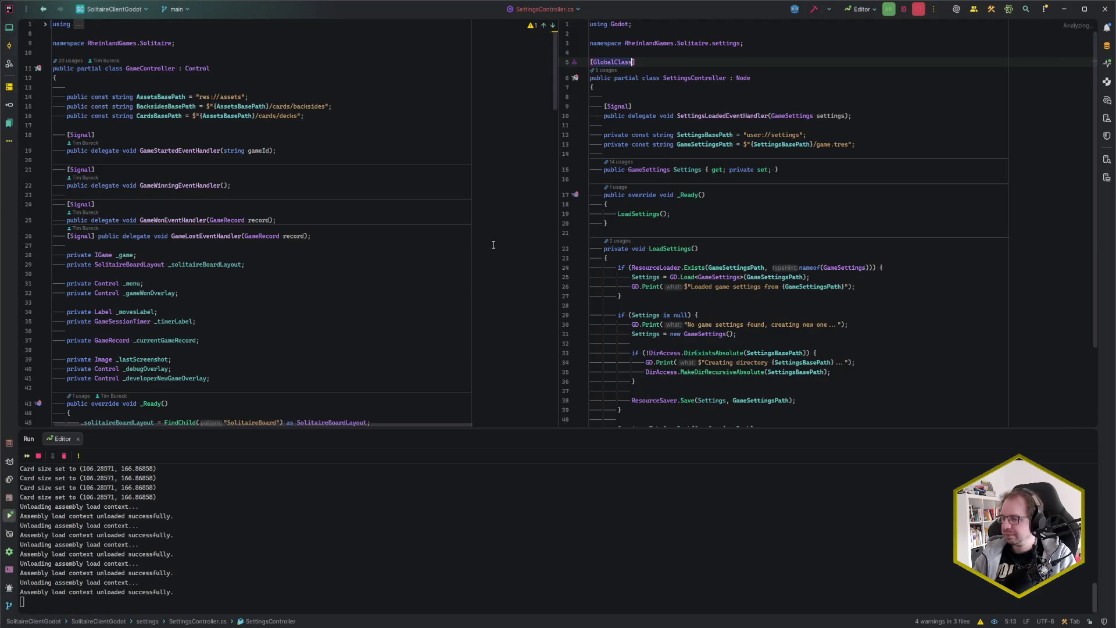
Step: Open SettingsView.cs from recent files and add a private GameSettings _settings field
click(235, 186)
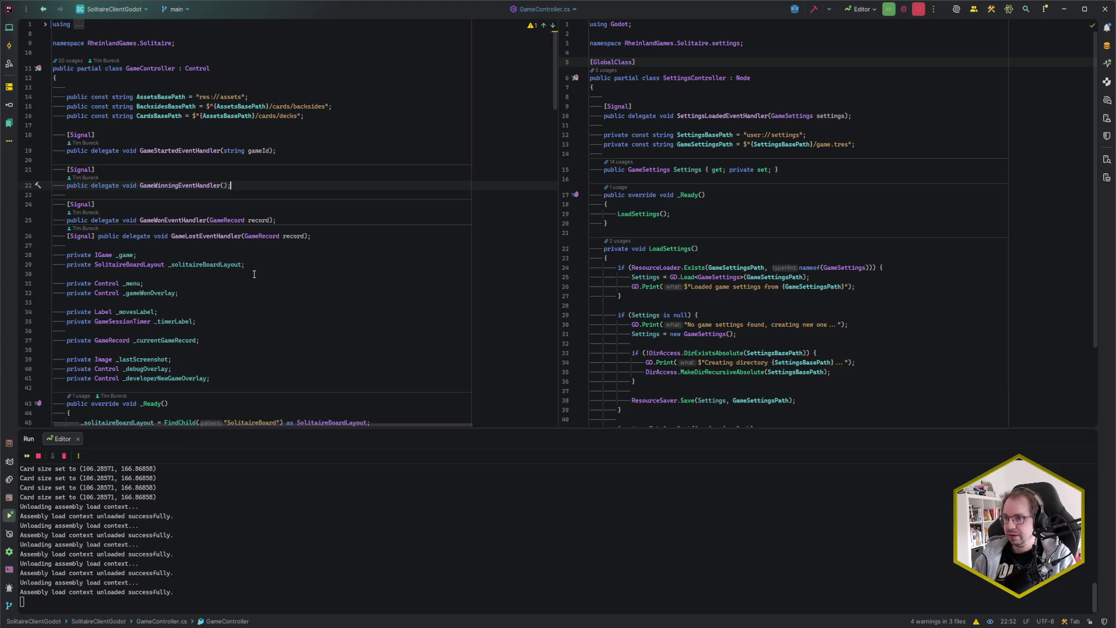
key(ctrl+e)
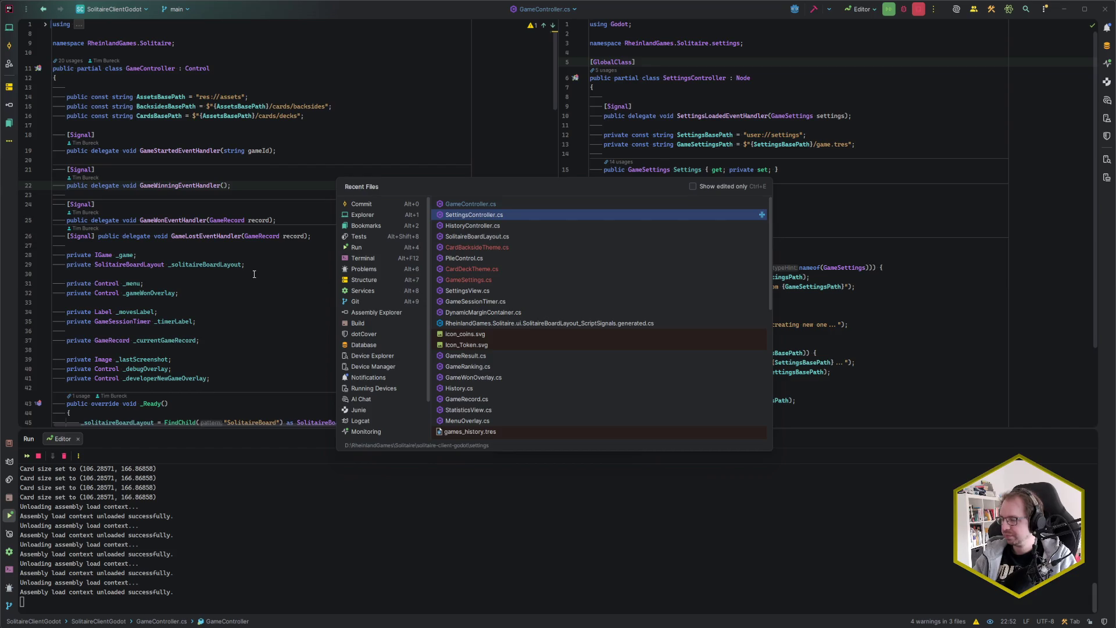
key(Down)
key(Down)
key(Down)
key(Return)
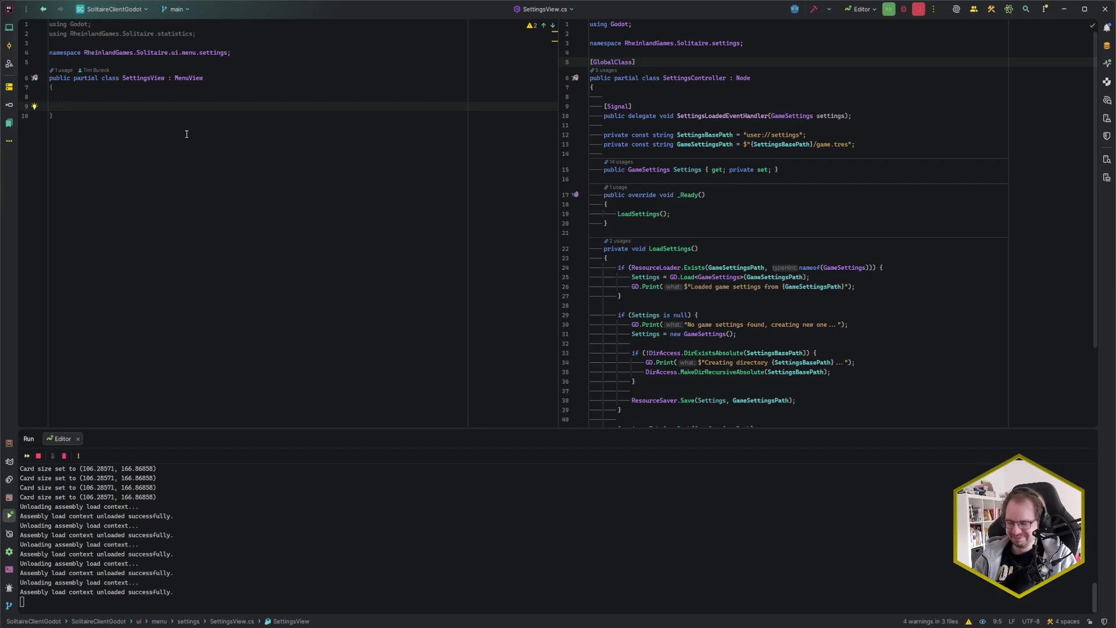
text(private )
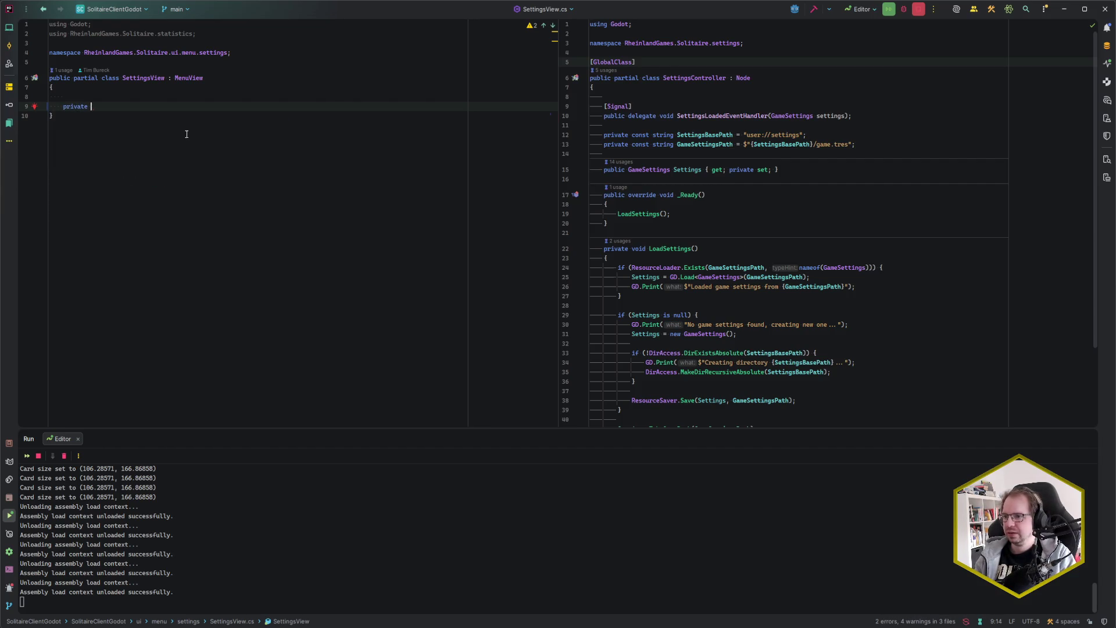
text(GameS)
key(Return)
key(Return)
text(;)
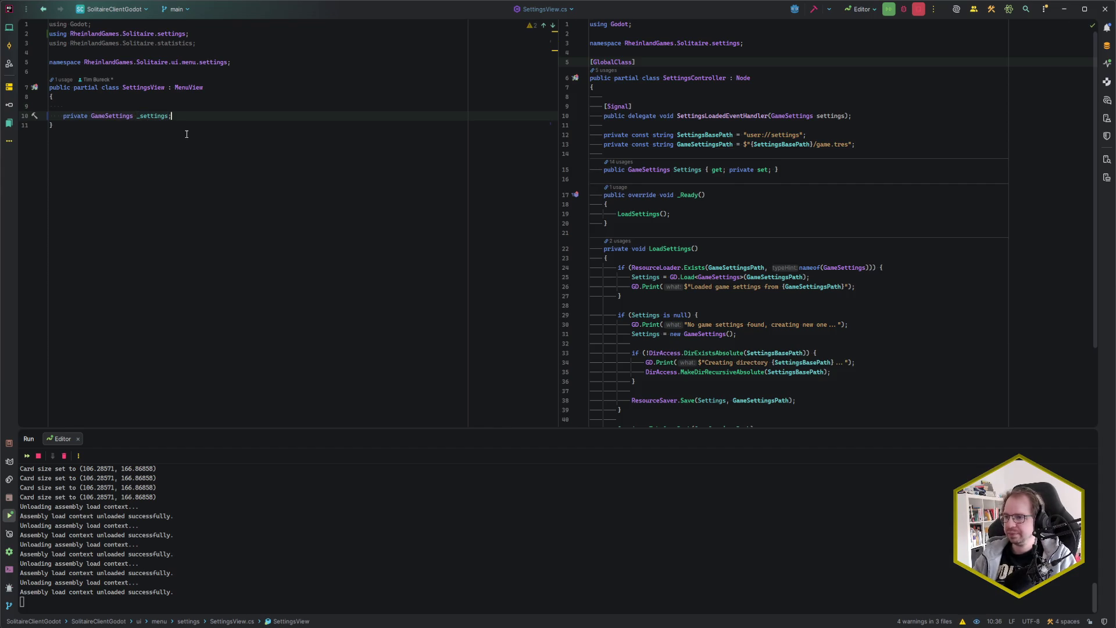
Step: Add an OnGameSettingsLoaded(GameSettings settings) handler assigning _settings, and remove unused usings
key(Return)
key(Return)
text(p)
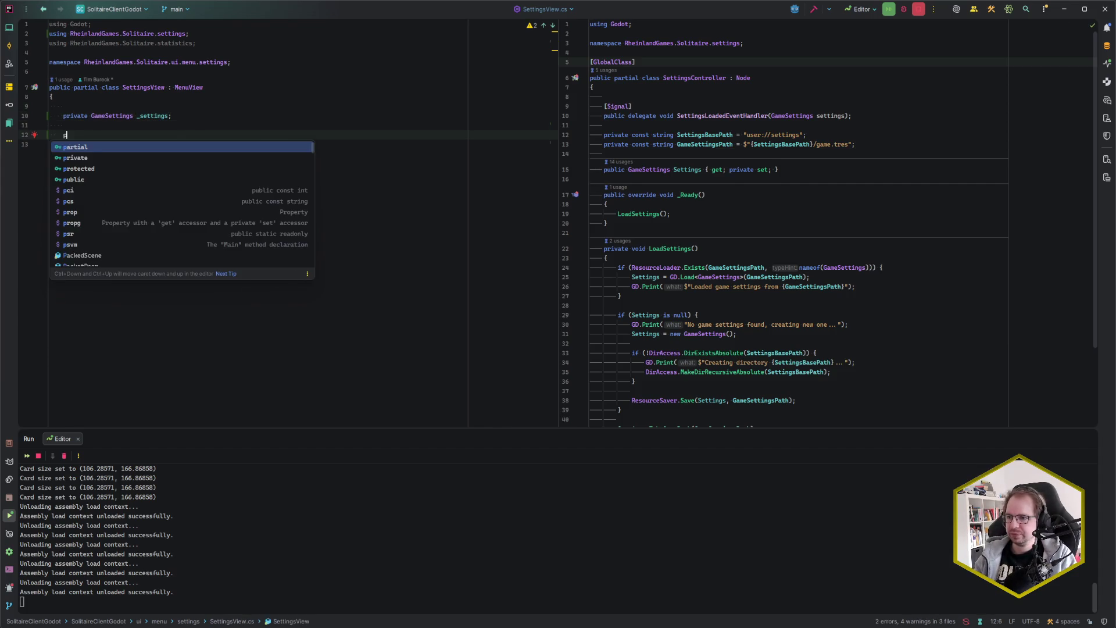
text(rivate void OnGame)
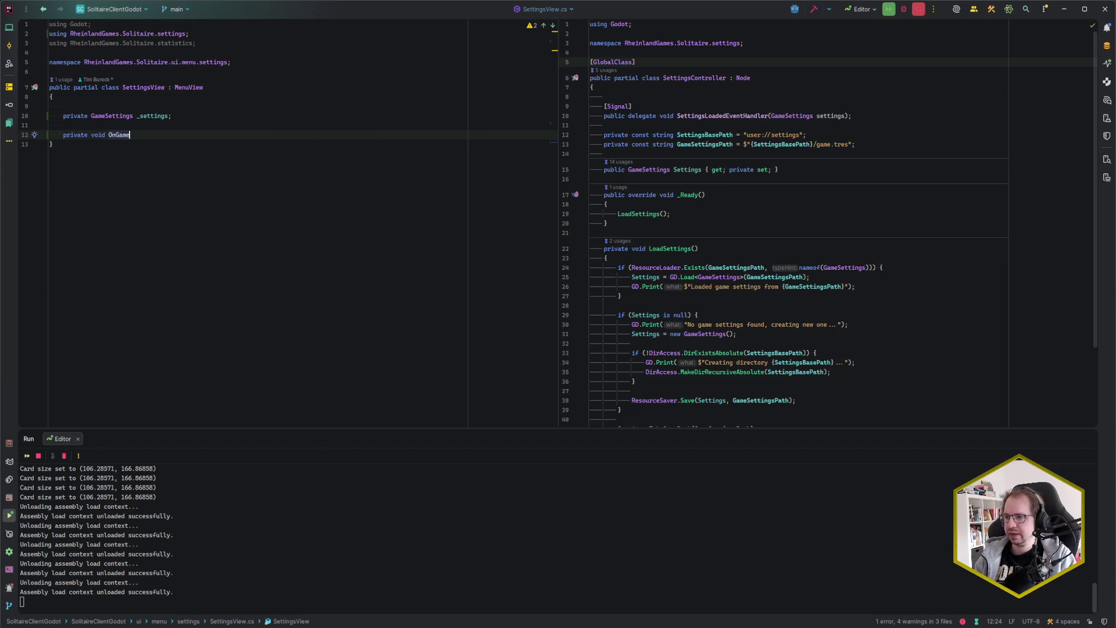
text(SettingsLoaded()
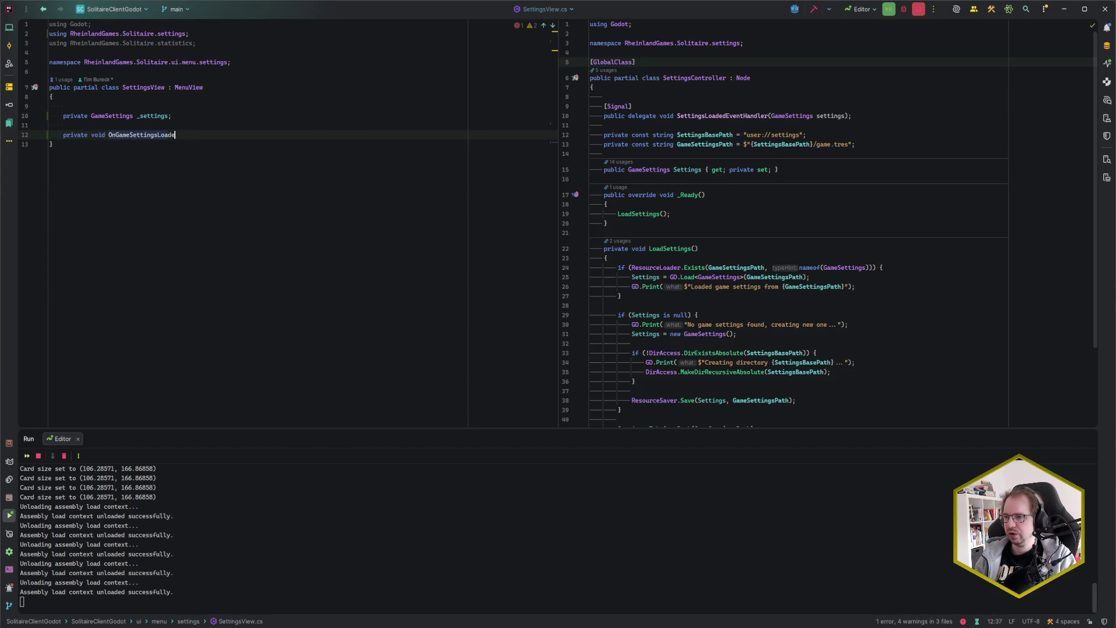
key(Tab)
key(Return)
key(Tab)
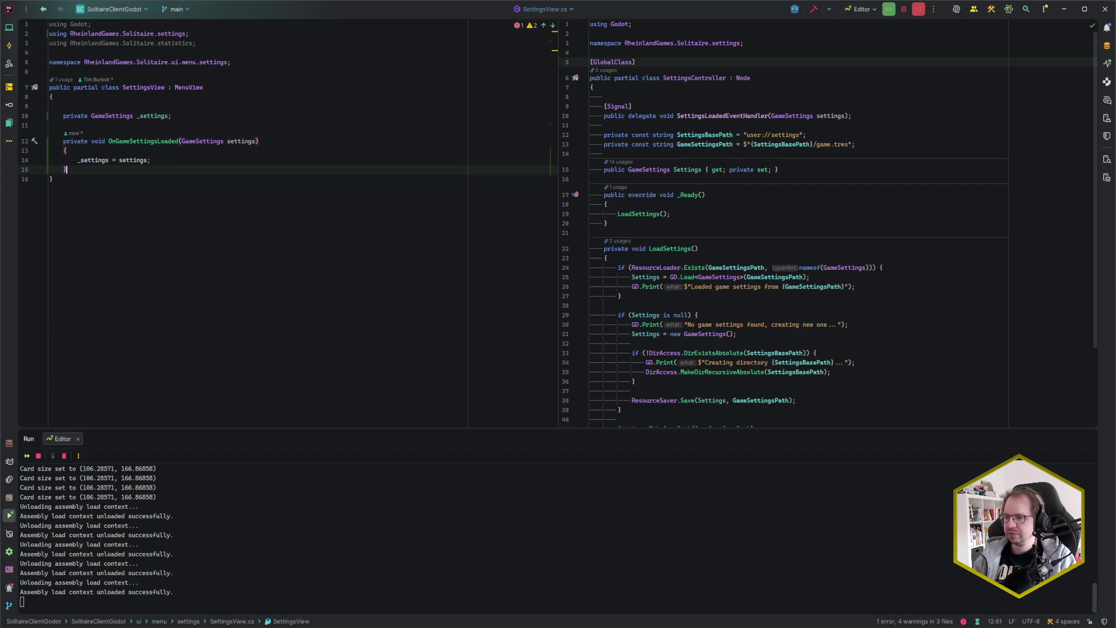
click(150, 160)
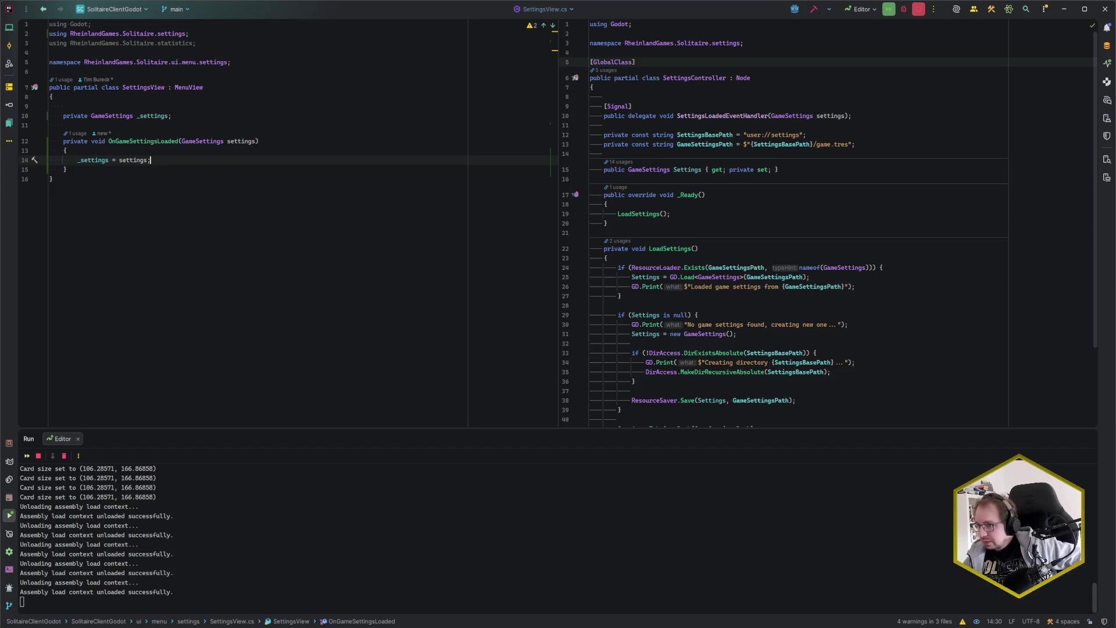
key(ctrl+alt+o)
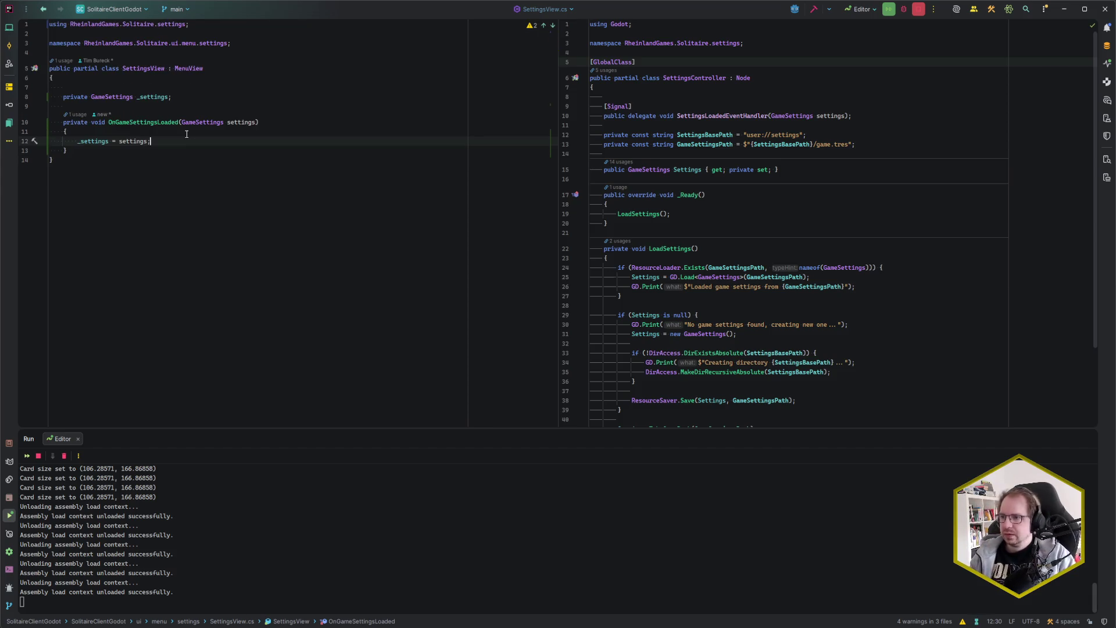
key(Down)
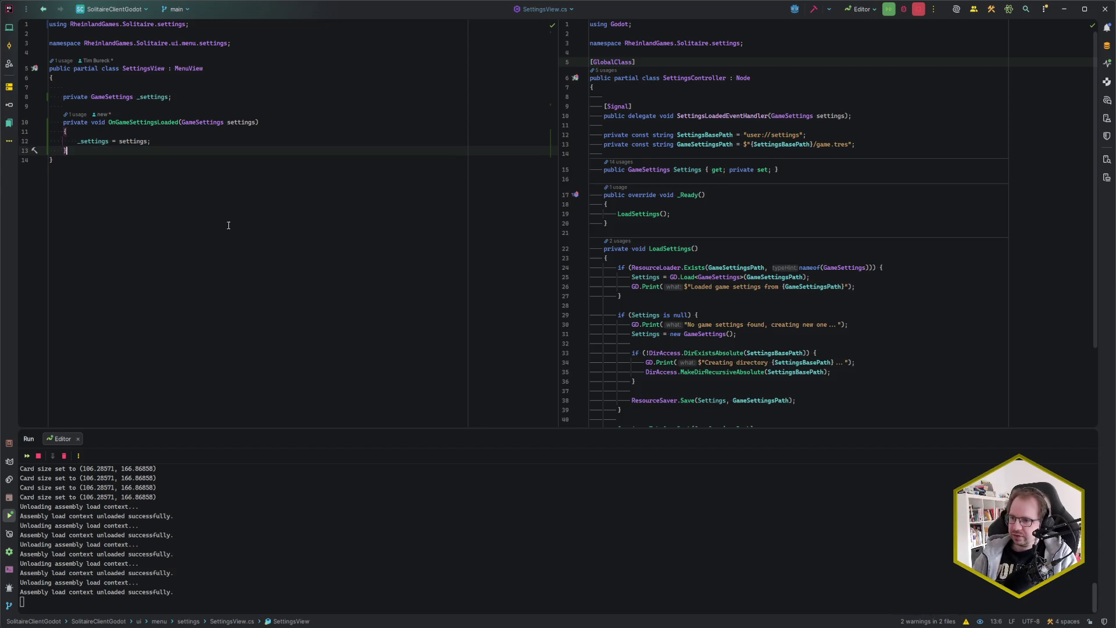
key(alt+Tab)
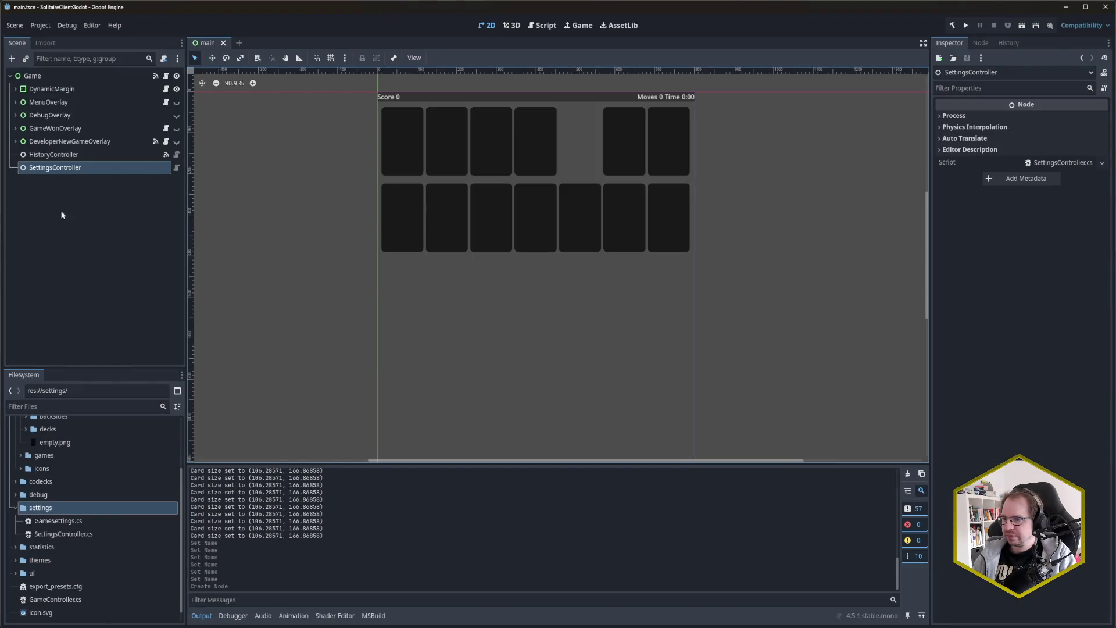
Step: Expand MenuOverlay and select the SettingsView node
click(15, 103)
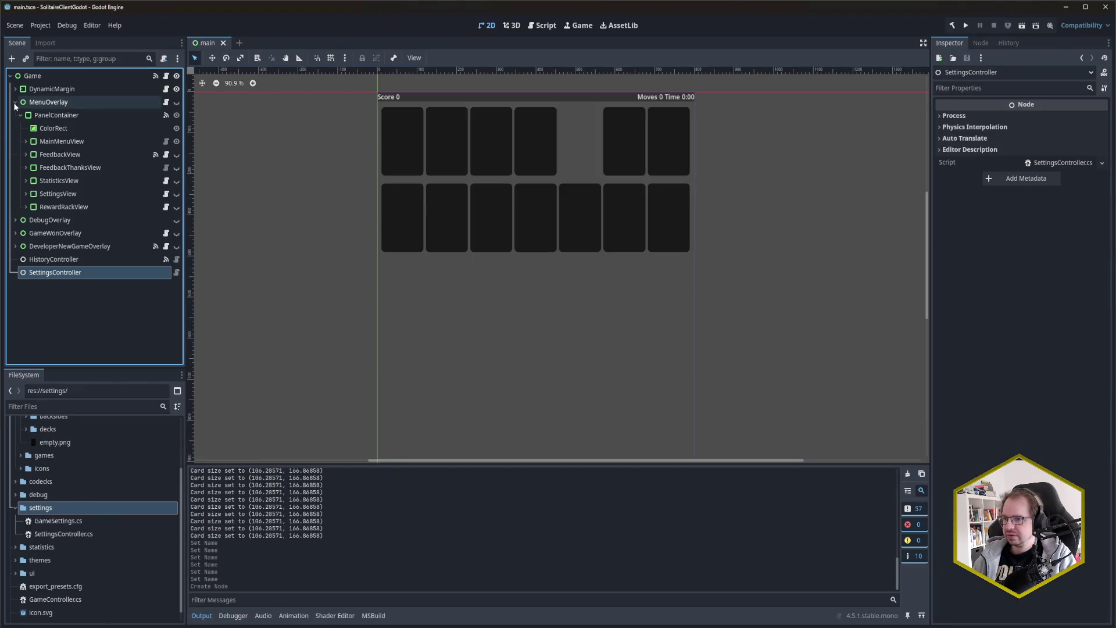
click(59, 195)
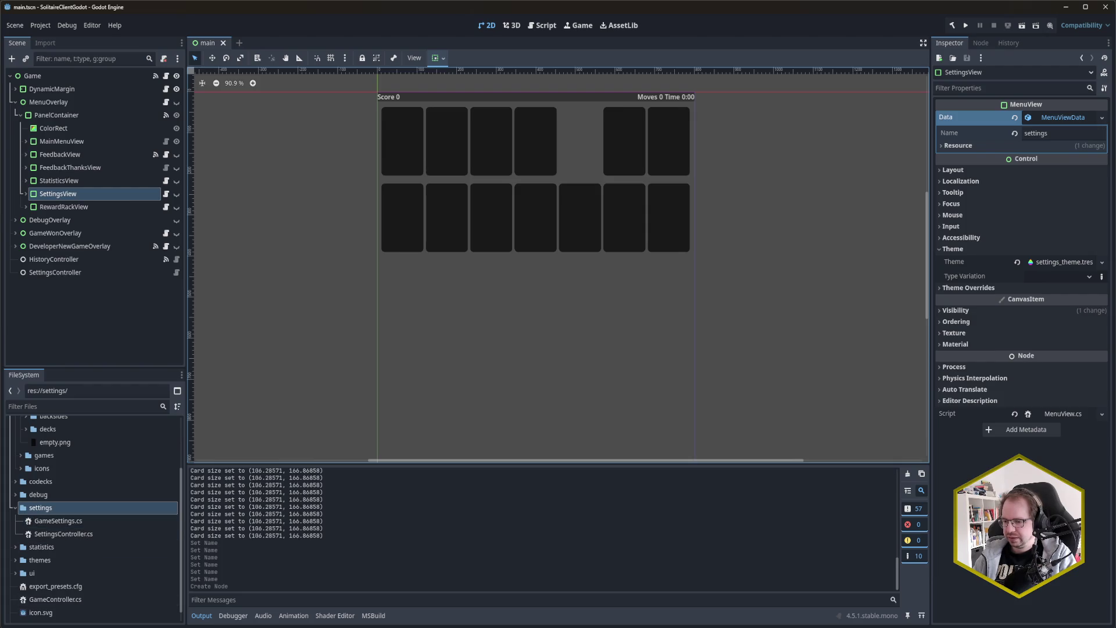
mouse_move(61, 626)
click(75, 587)
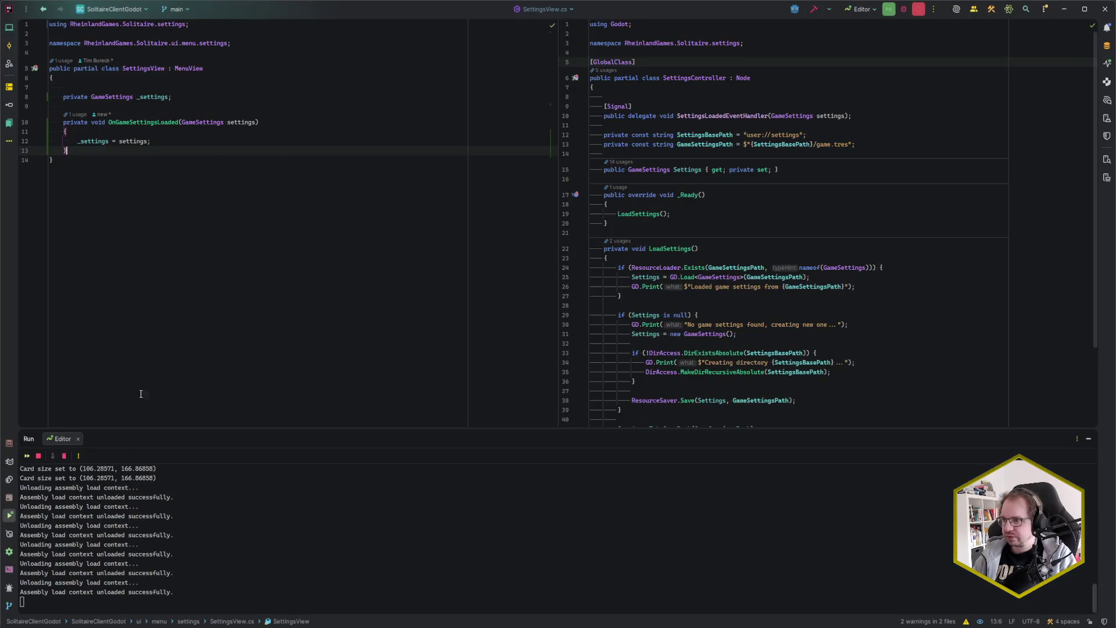
key(alt+Tab)
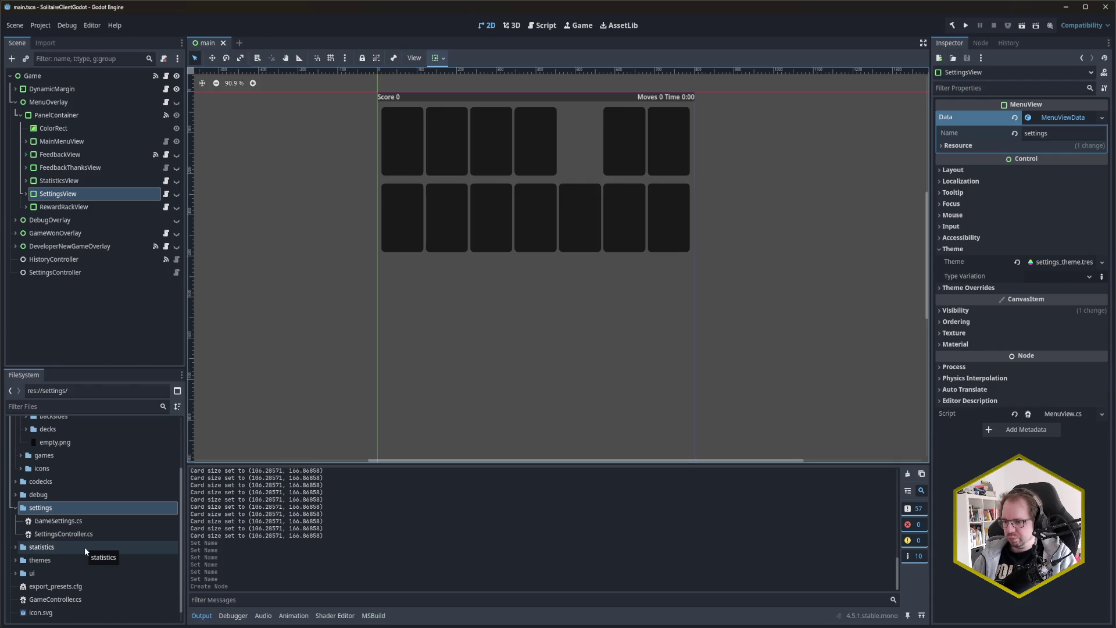
Step: Assign SettingsView.cs from the ui folder as SettingsView's script and save the main scene
click(15, 573)
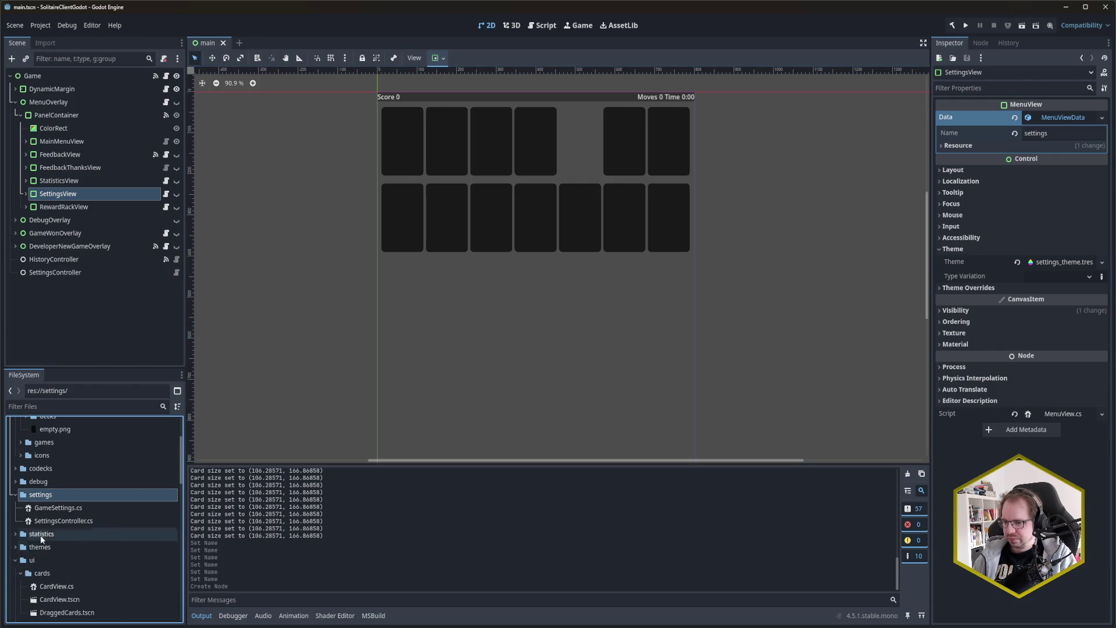
scroll(40, 534, down, 10)
scroll(106, 571, down, 2)
mouse_move(67, 544)
mouse_down()
mouse_move(668, 526)
mouse_move(1061, 418)
mouse_up()
key(ctrl+s)
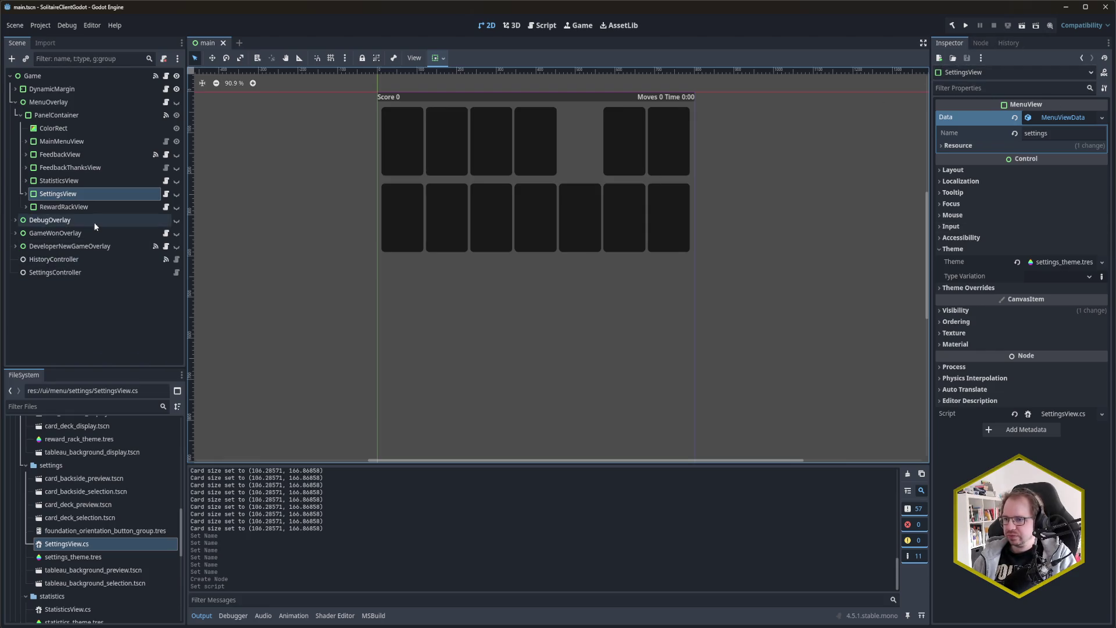
click(54, 273)
Step: Connect SettingsLoaded from the Node Signals list to SettingsView's OnGameSettingsLoaded, then save the scene
click(981, 42)
double_click(1006, 104)
click(111, 273)
text(settinv)
key(BackSpace)
text(gsvi)
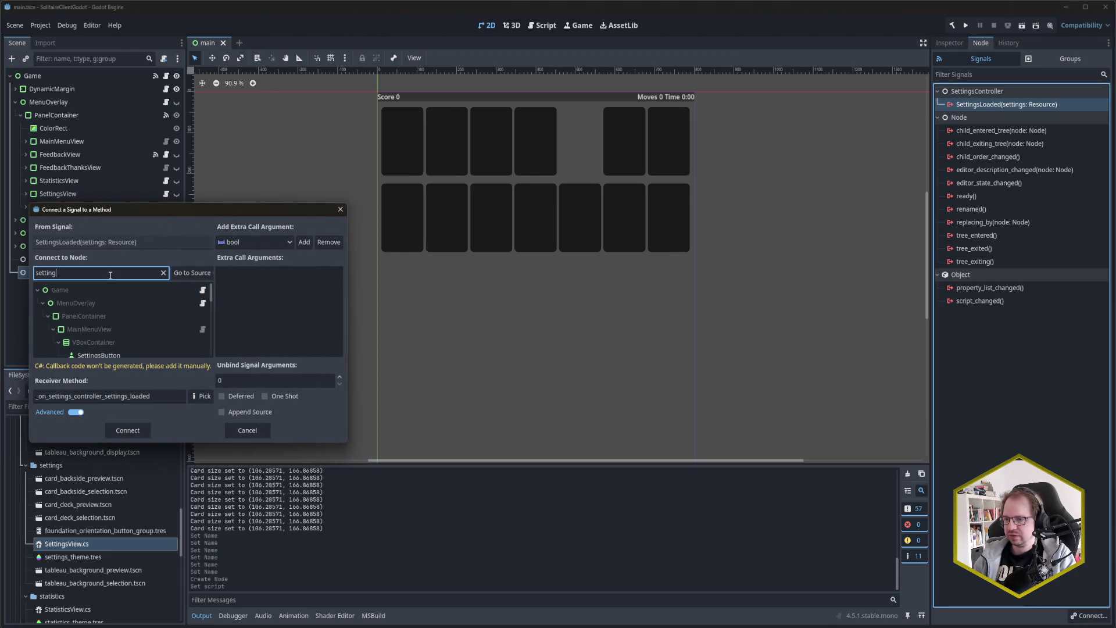
click(103, 331)
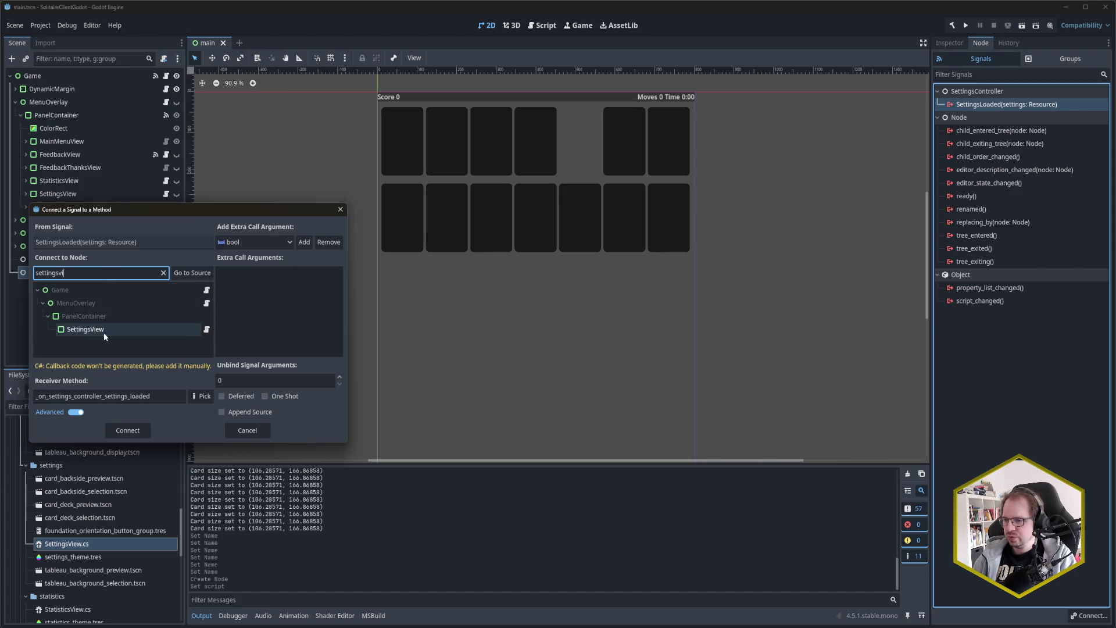
click(210, 400)
double_click(18, 232)
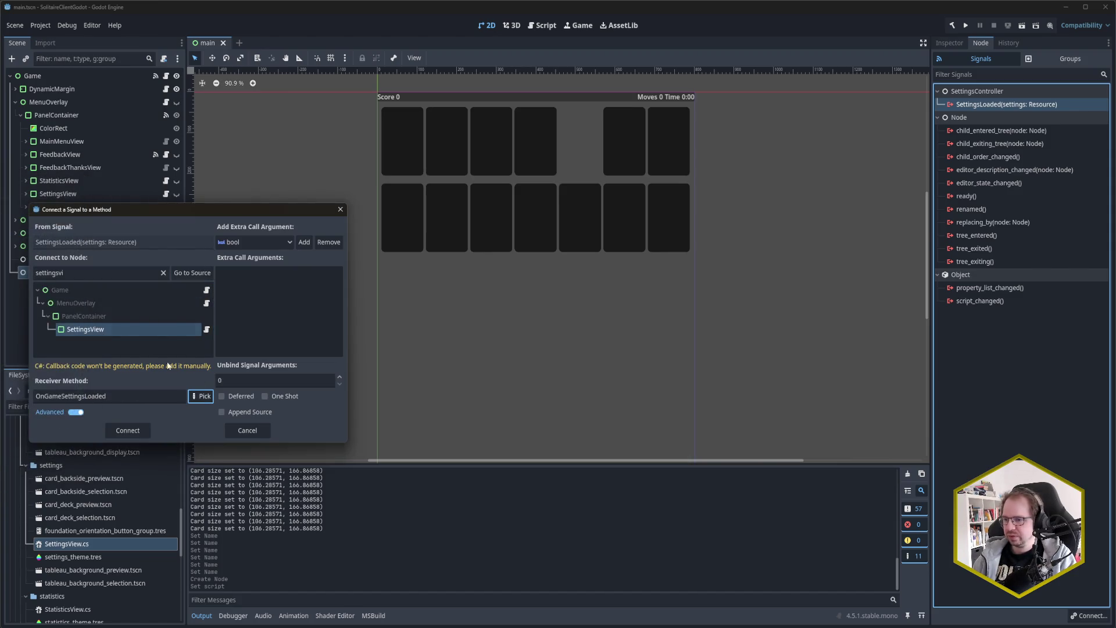
click(129, 432)
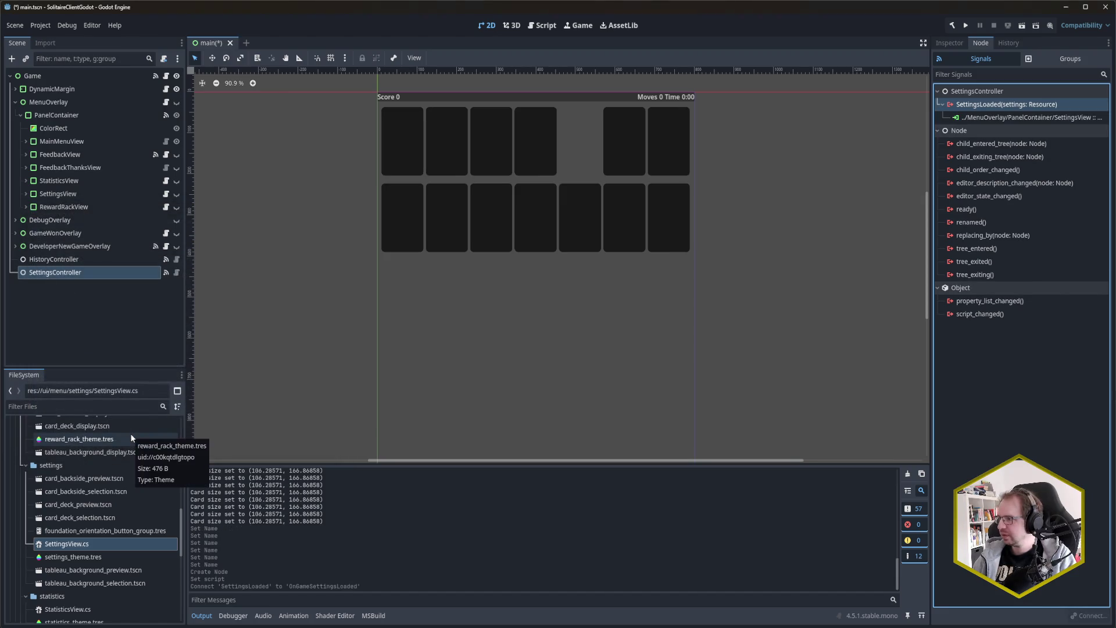
key(ctrl+s)
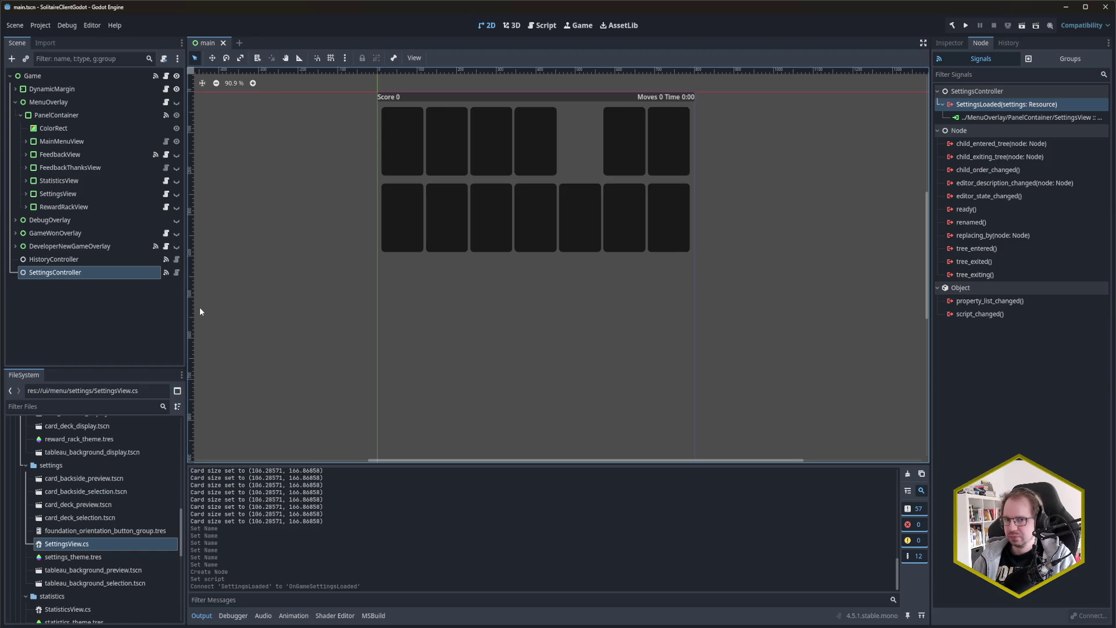
click(129, 316)
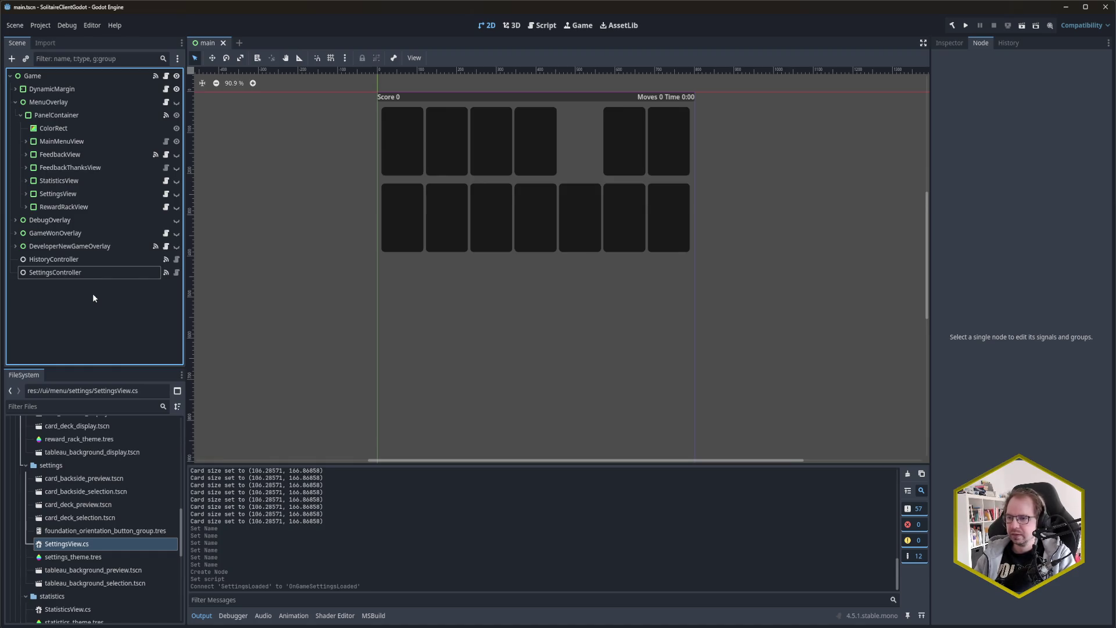
click(27, 194)
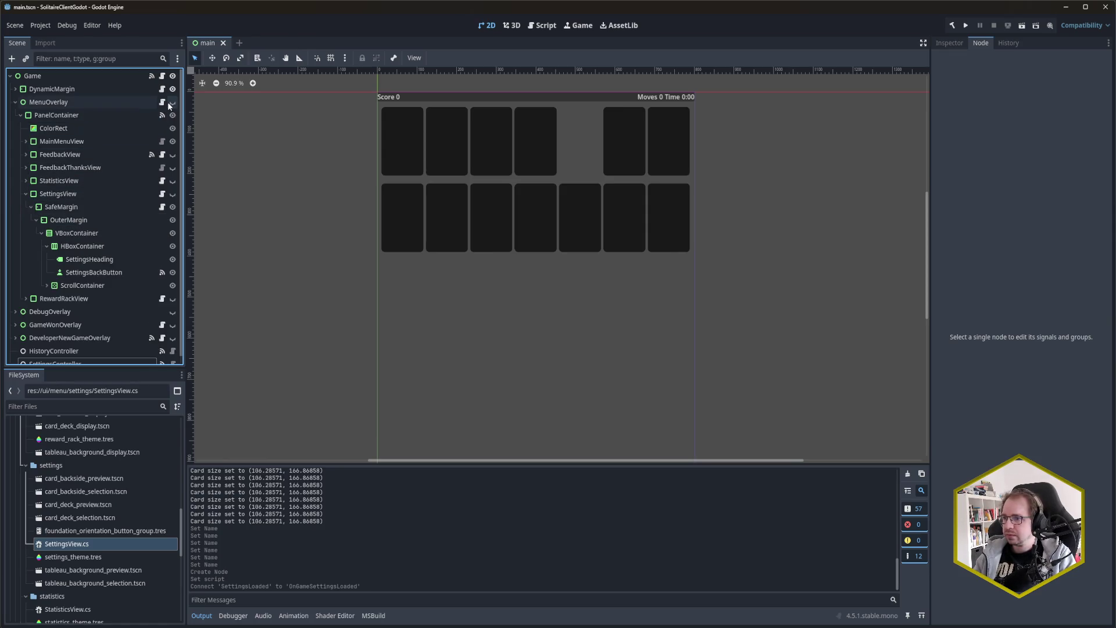
Step: Turn on MenuOverlay's visibility, hide MainMenuView and make SettingsView visible
click(172, 102)
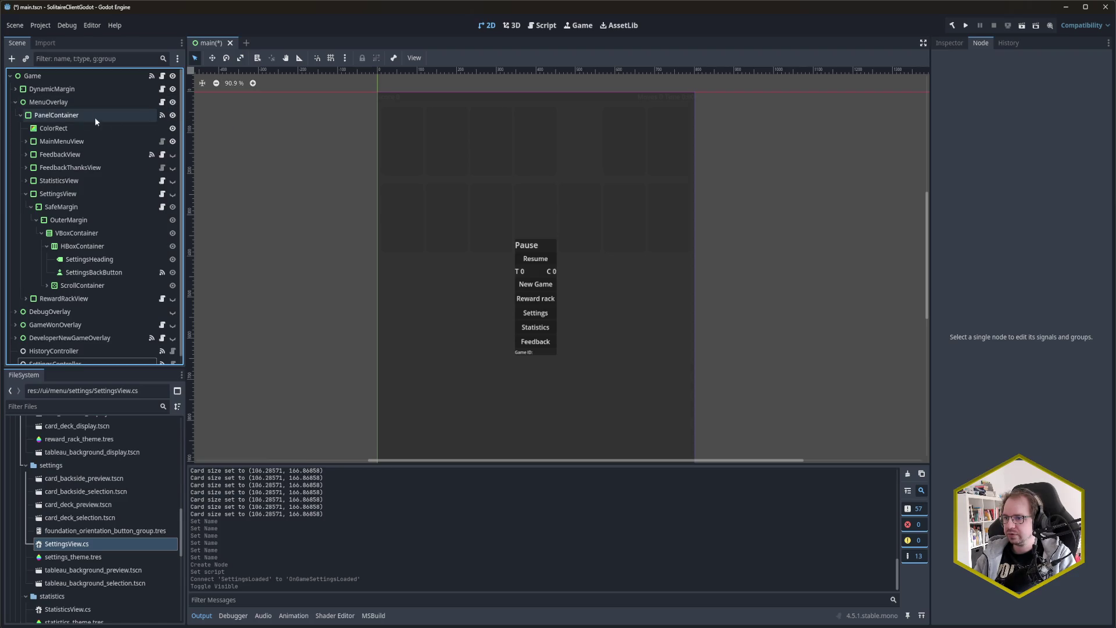
click(21, 116)
click(22, 115)
click(172, 142)
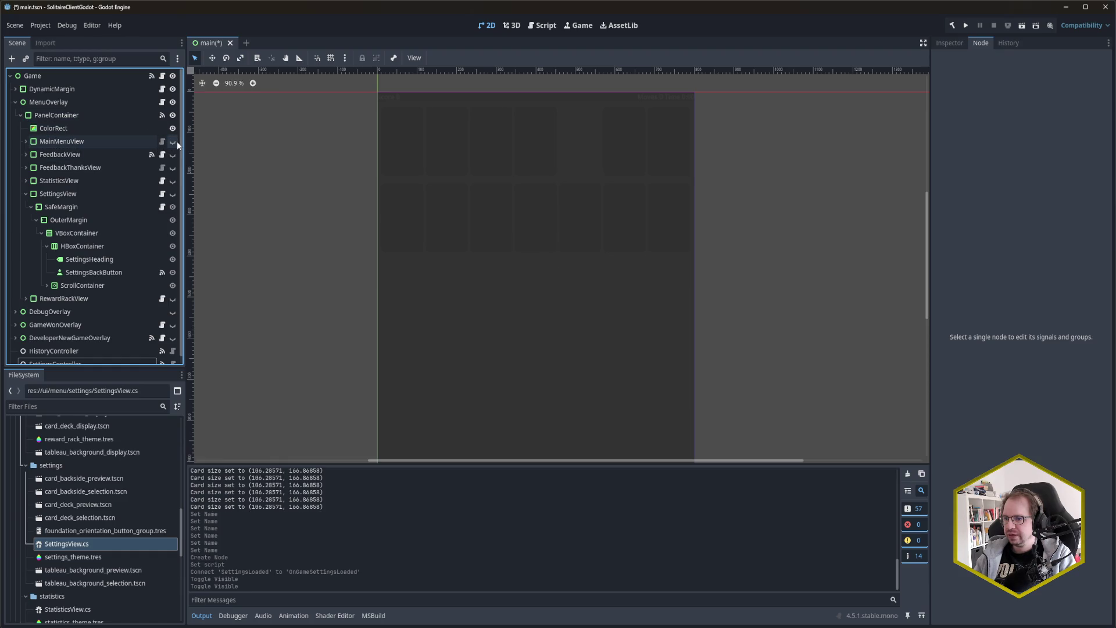
click(172, 193)
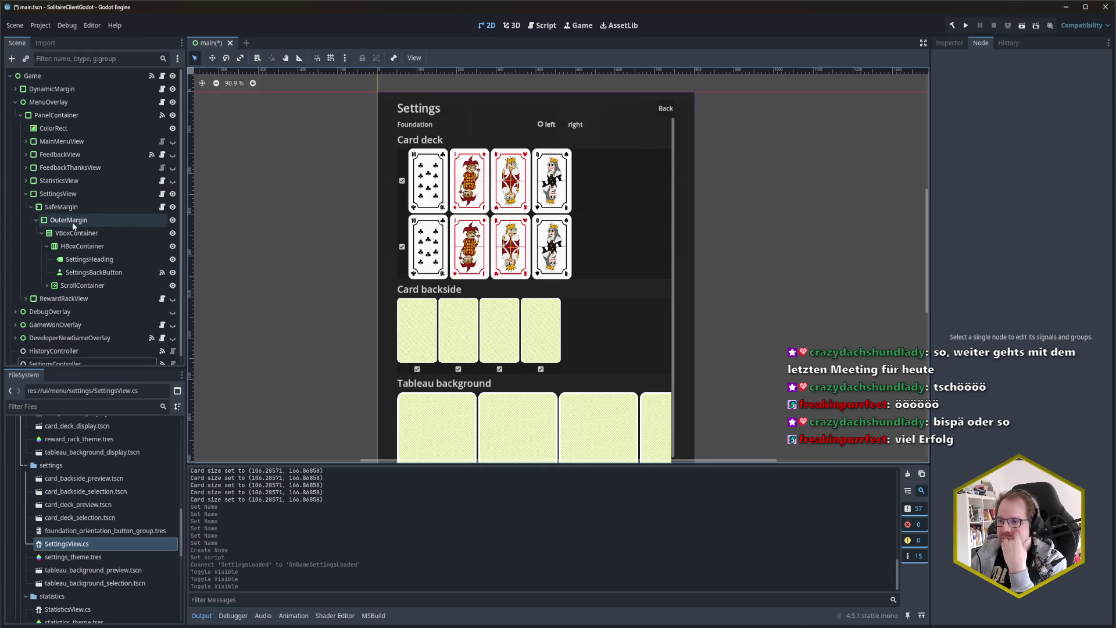
Step: Expand ScrollContainer and VBoxContainer, then select the CardDeckSelection node
scroll(72, 222, down, 1)
click(47, 276)
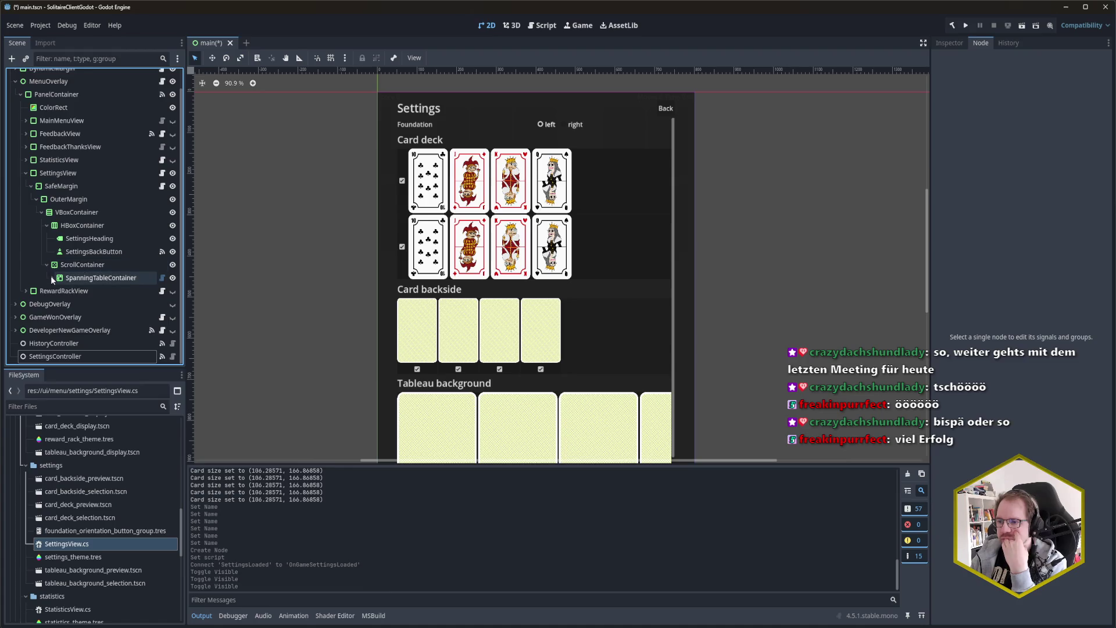
click(41, 213)
click(42, 233)
scroll(64, 244, down, 2)
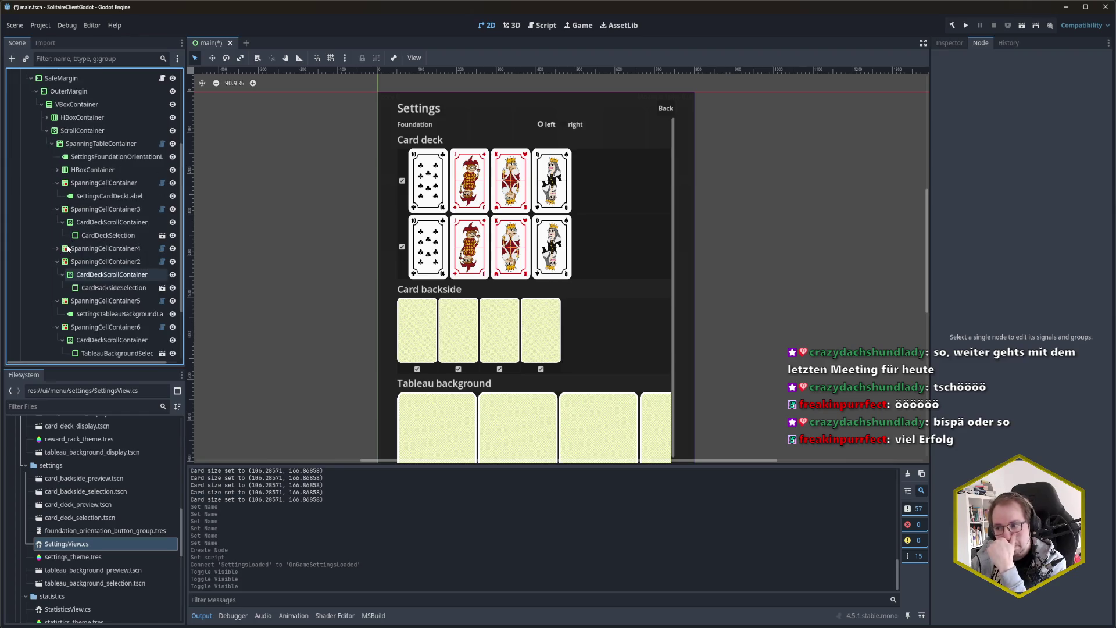
click(107, 235)
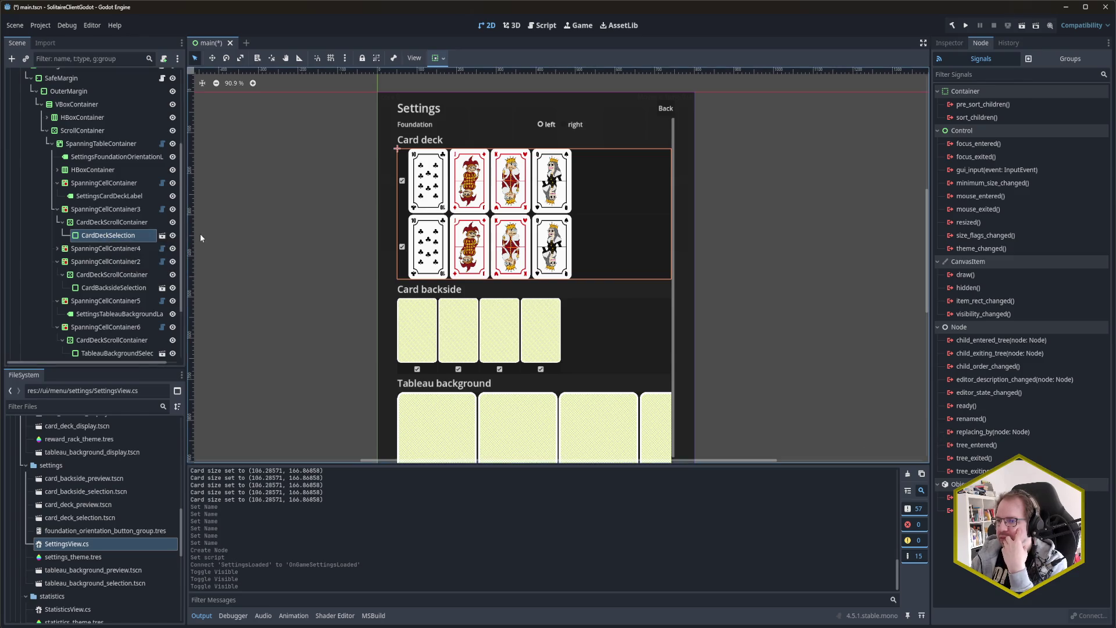
Step: Switch from signals to the Inspector to review CardDeckSelection's properties and container sizing
click(953, 43)
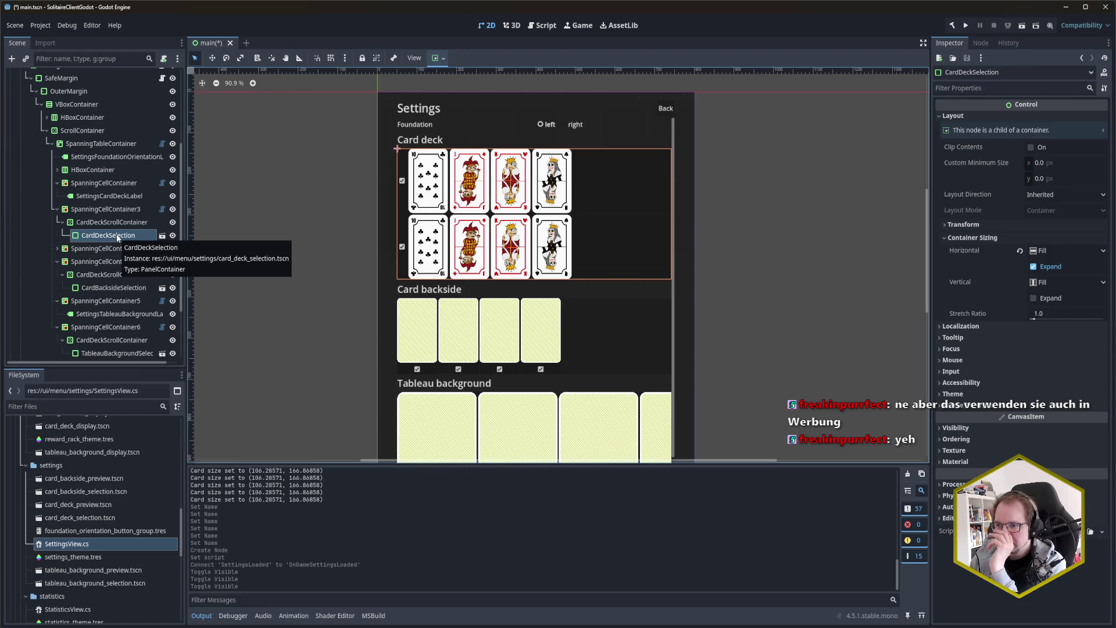
scroll(116, 233, up, 2)
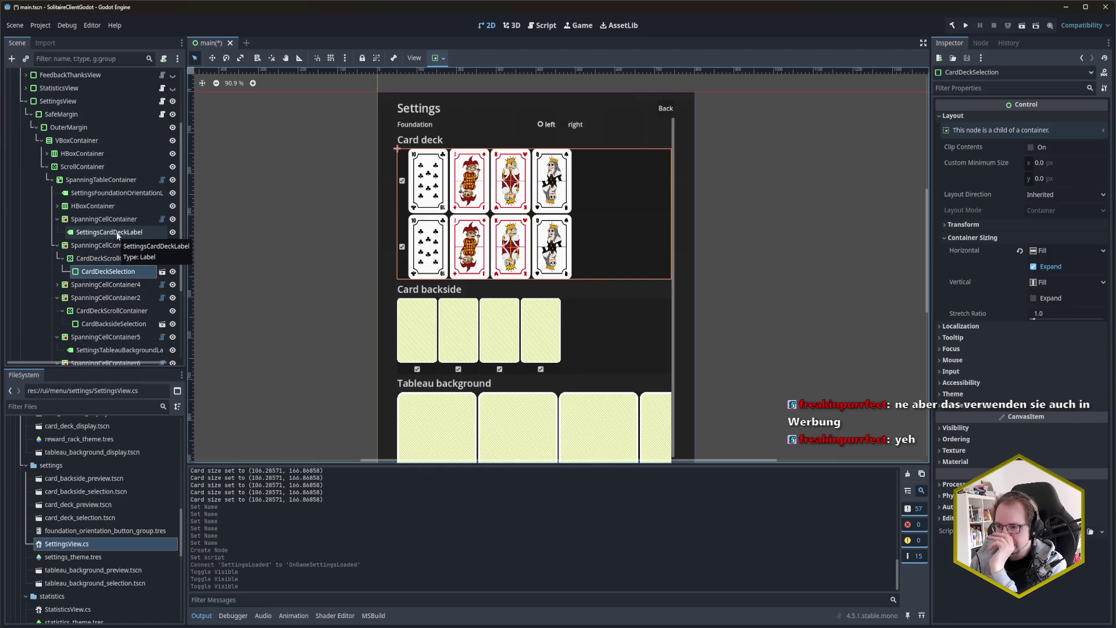
scroll(182, 279, down, 1)
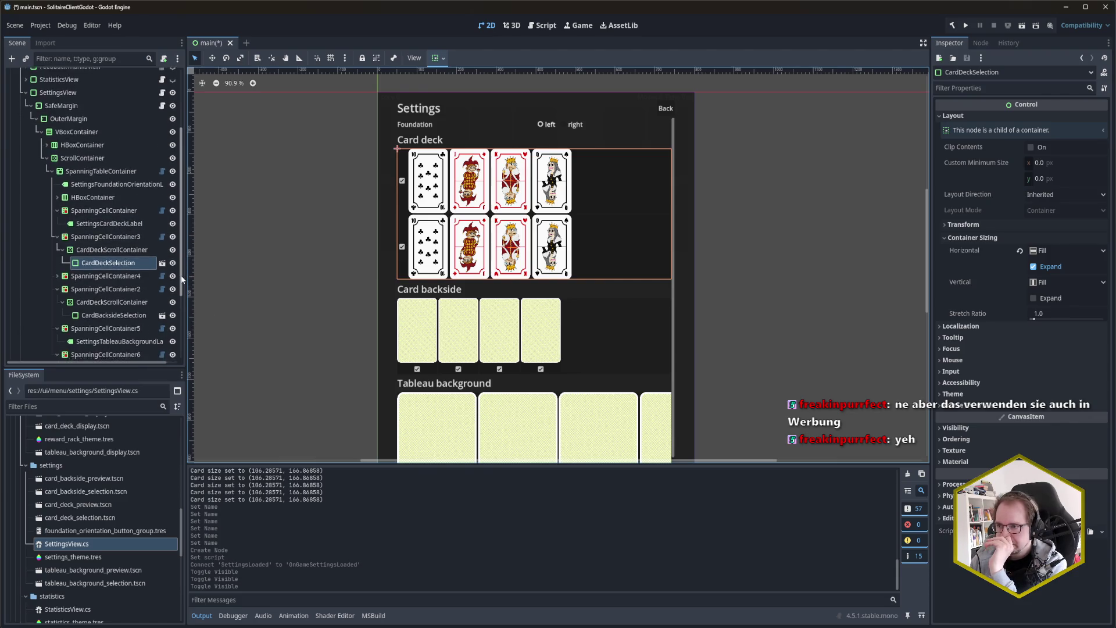
scroll(182, 283, down, 1)
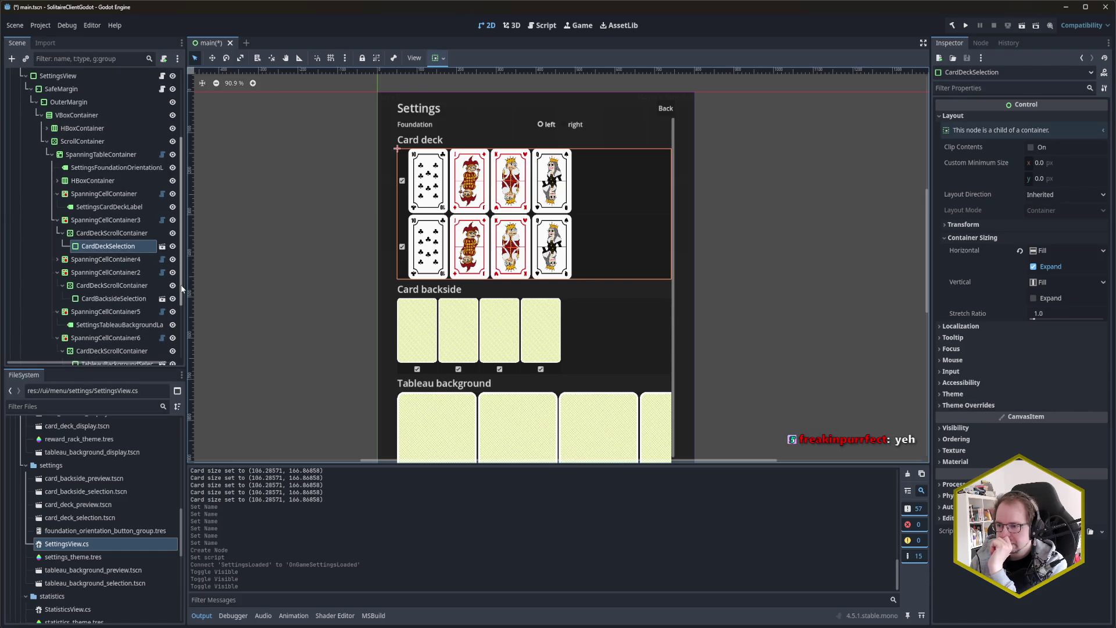
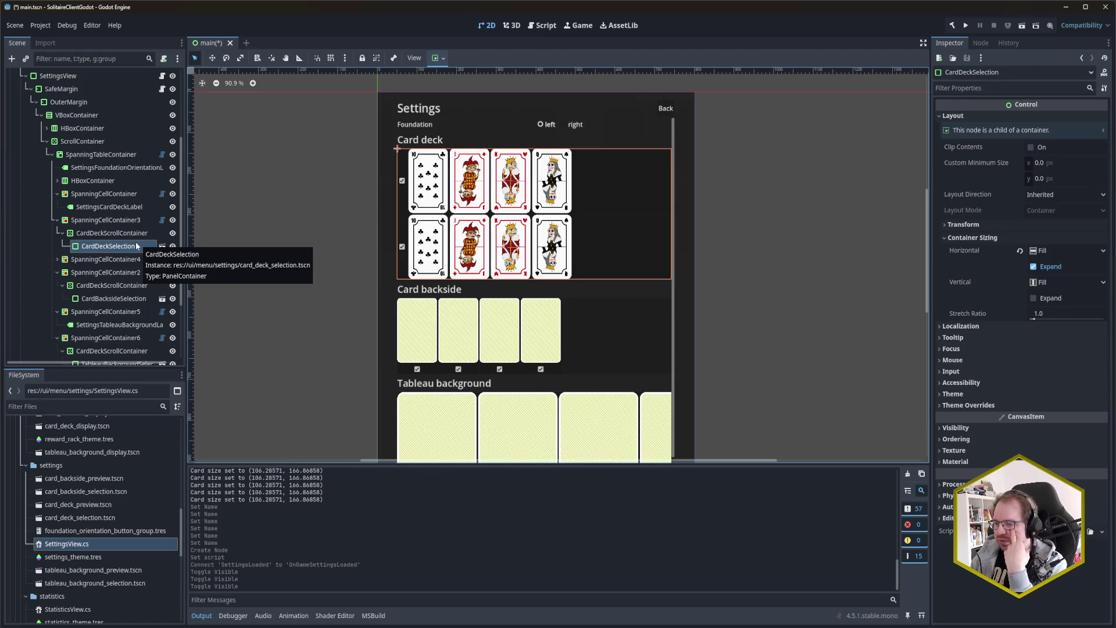
Step: Widen the side panels and open card_deck_selection.tscn and card_deck_preview.tscn from FileSystem
scroll(138, 242, up, 2)
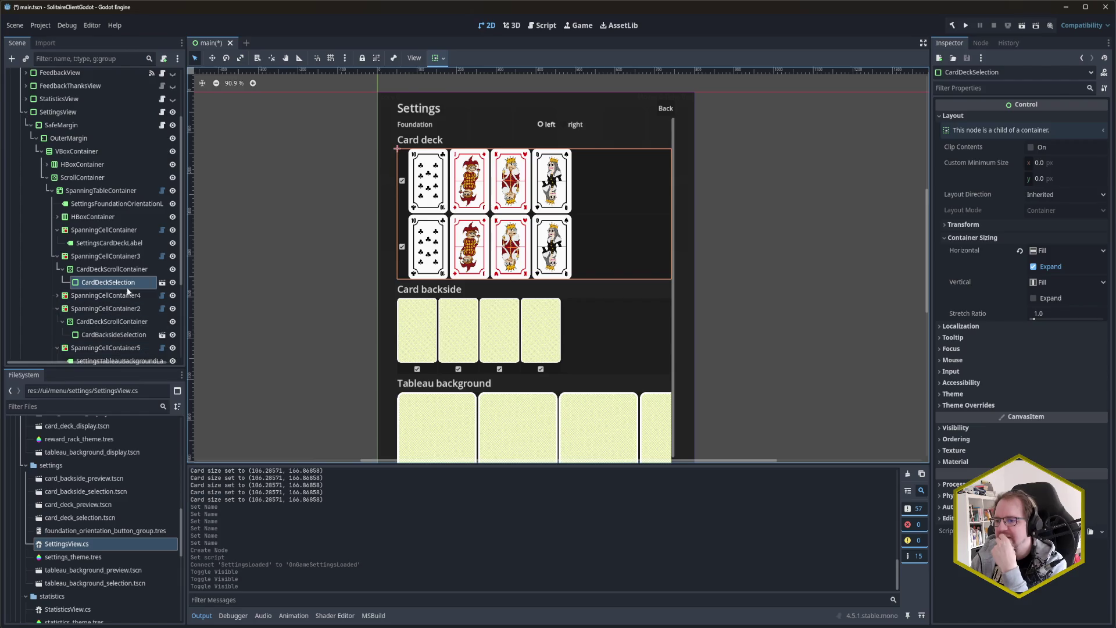
drag(187, 270, 199, 271)
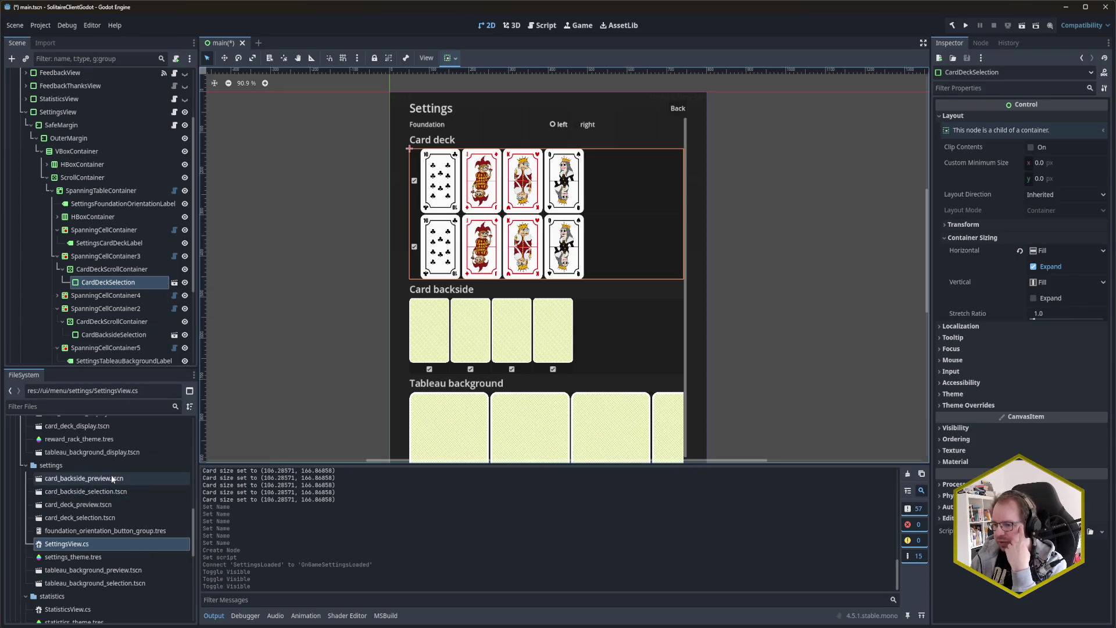
double_click(113, 515)
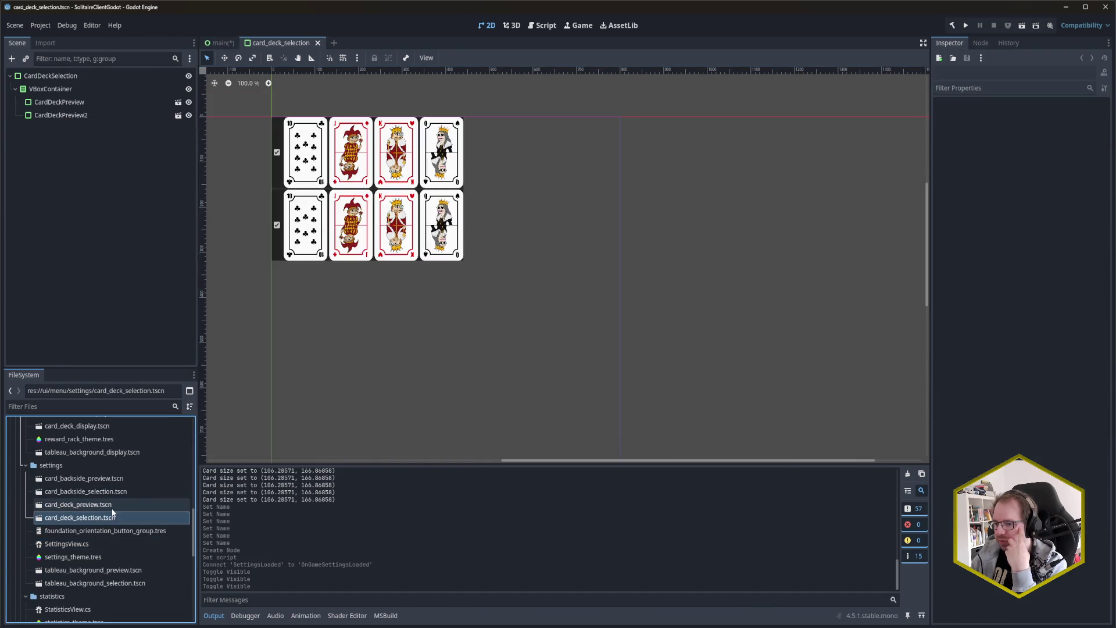
double_click(112, 504)
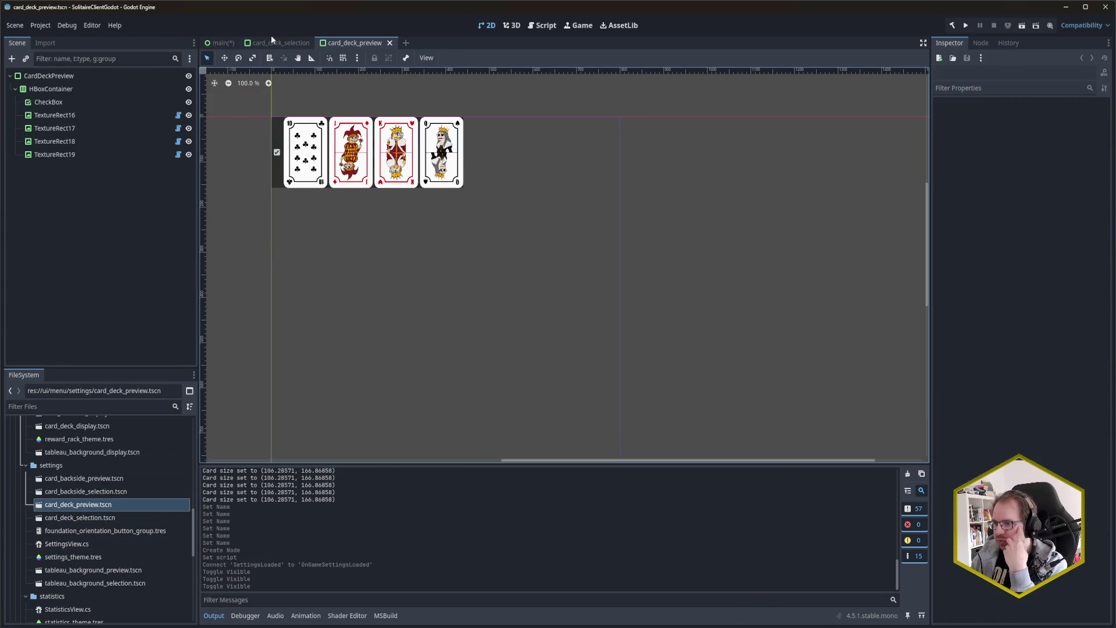
click(273, 42)
Step: Save the main scene, then view card_deck_preview with the themes folder expanded
click(222, 45)
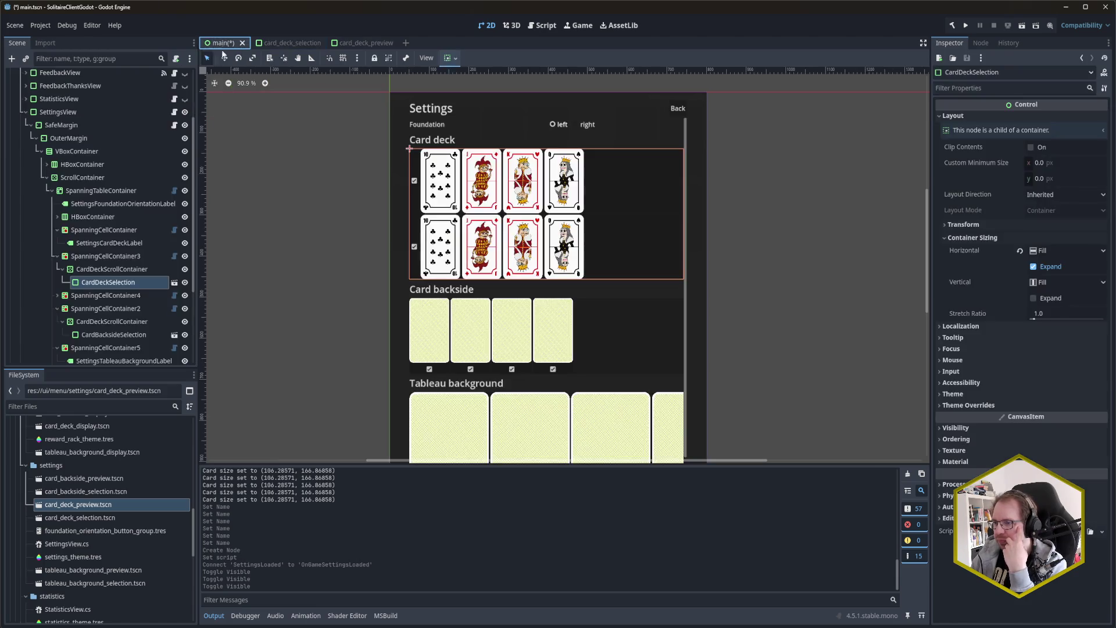
key(ctrl+s)
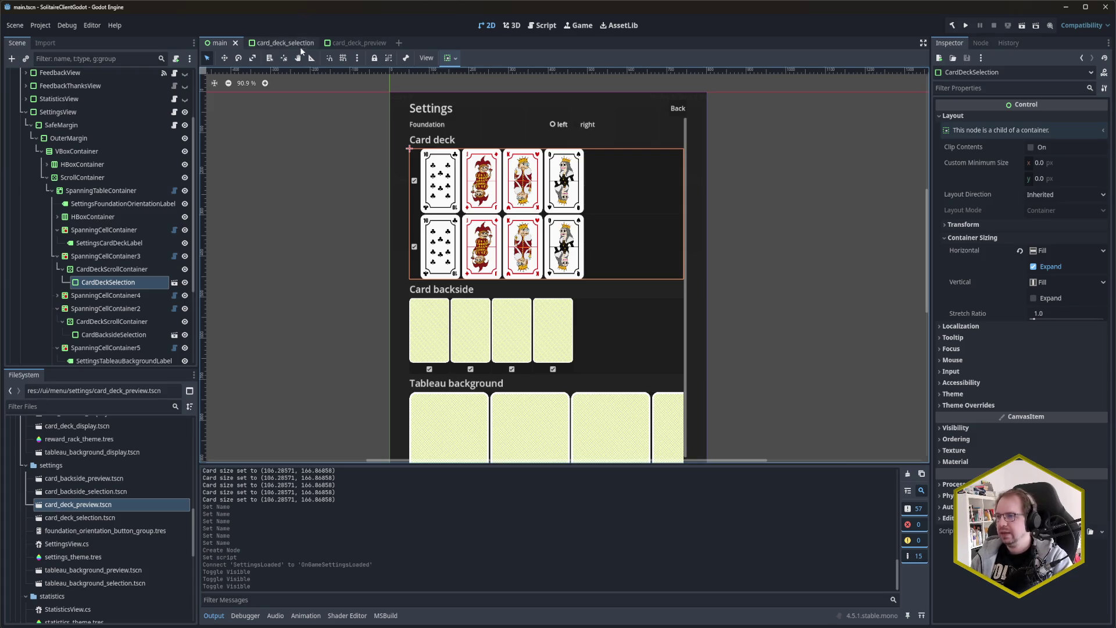
click(340, 43)
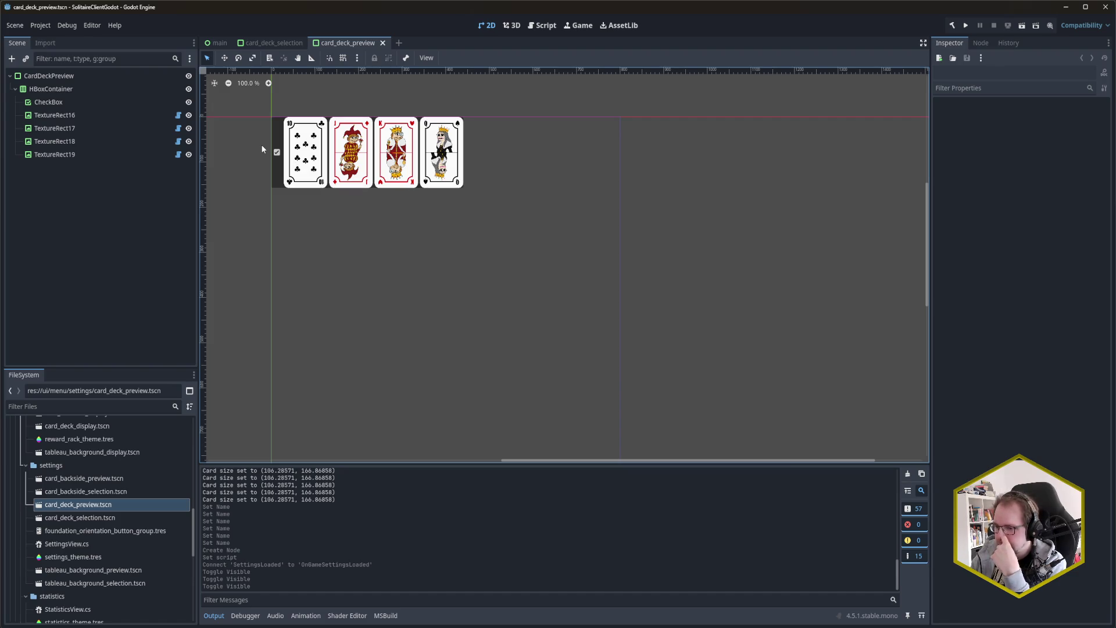
scroll(127, 509, down, 15)
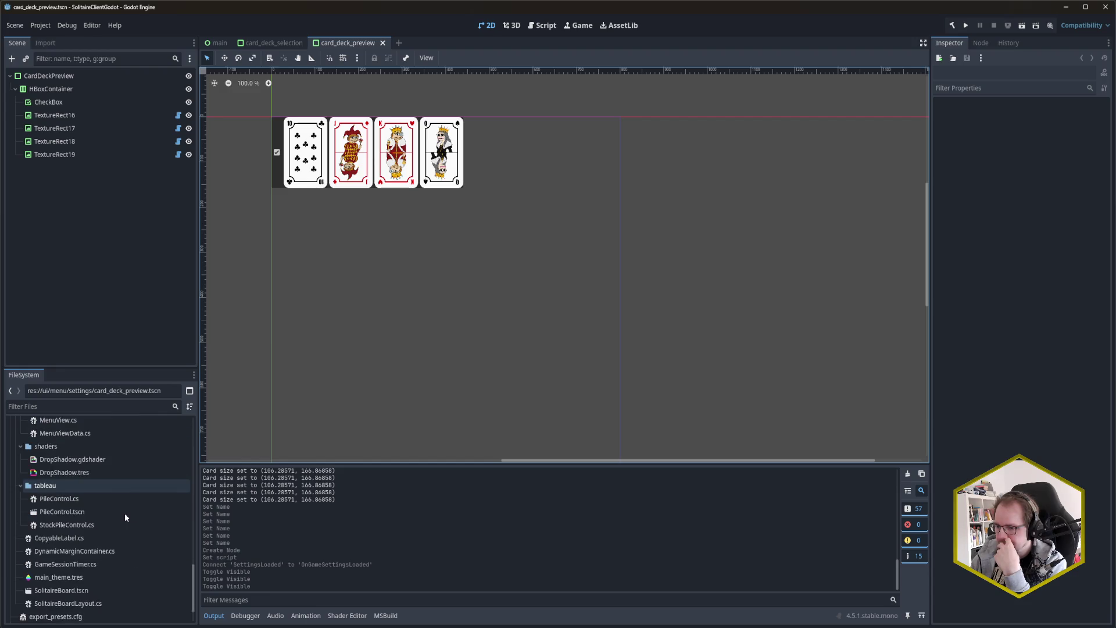
scroll(114, 530, up, 10)
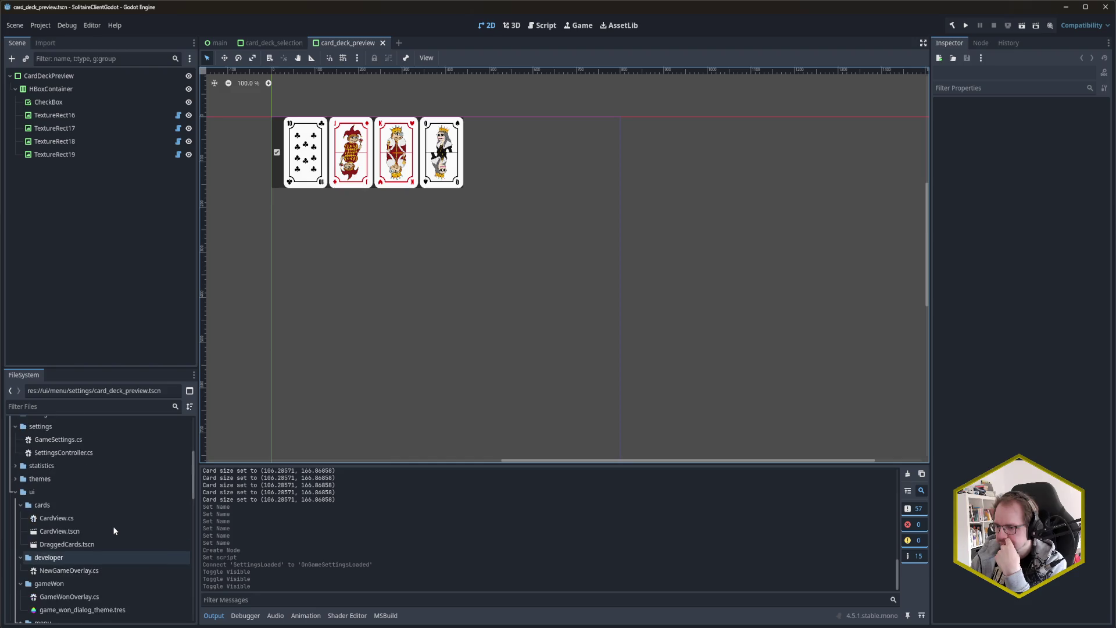
click(15, 479)
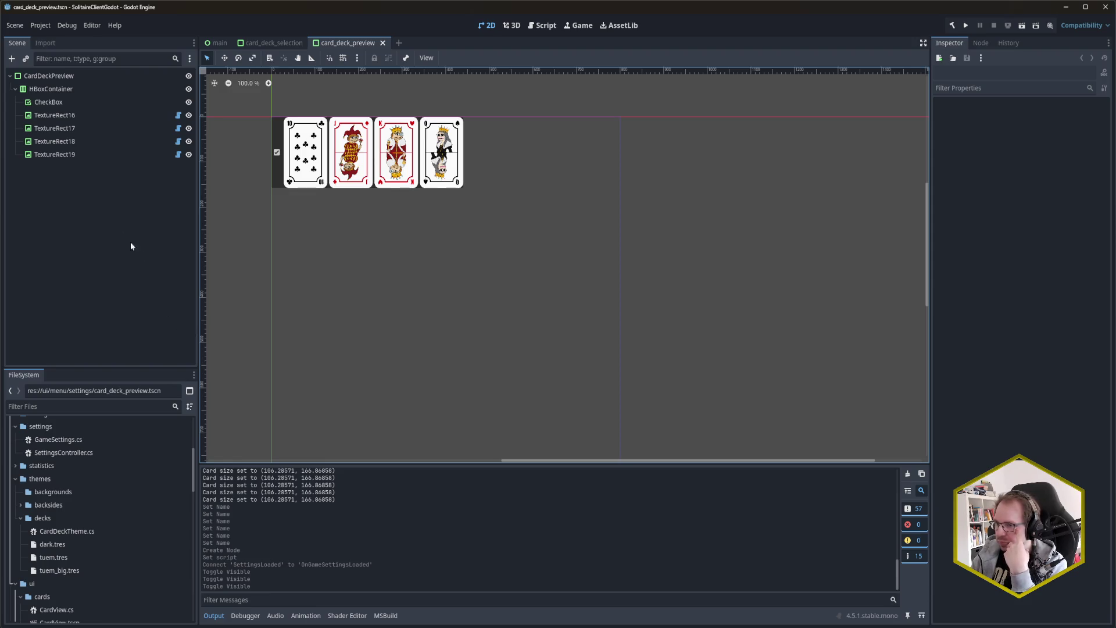
Step: Attach a C# script named CardDeckPreview.cs to the CardDeckPreview node, keeping the settings path
right_click(111, 79)
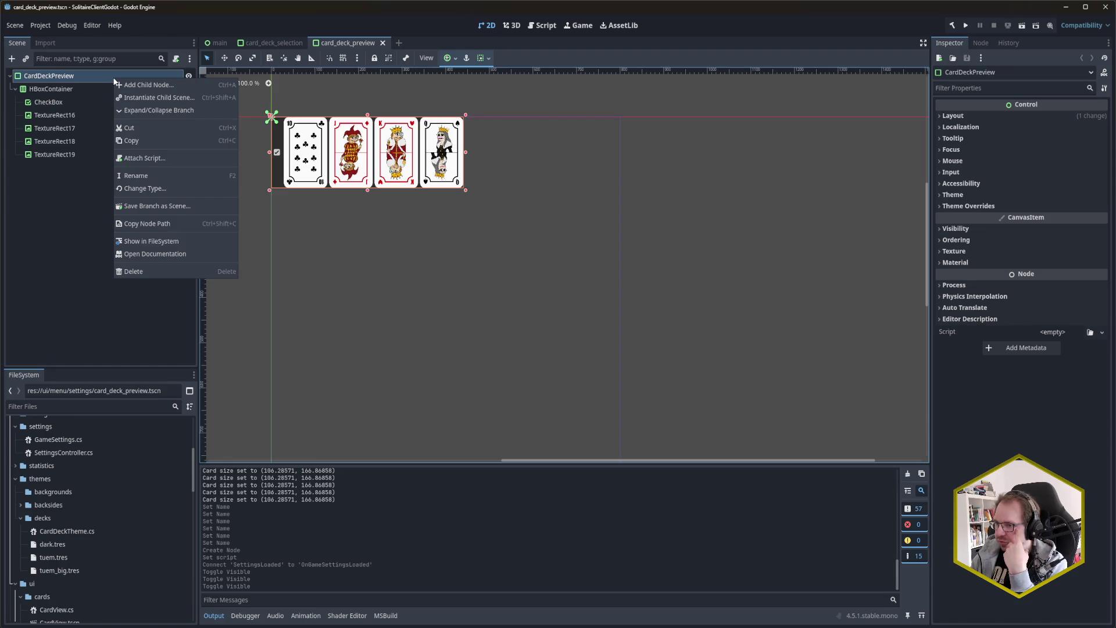
click(161, 162)
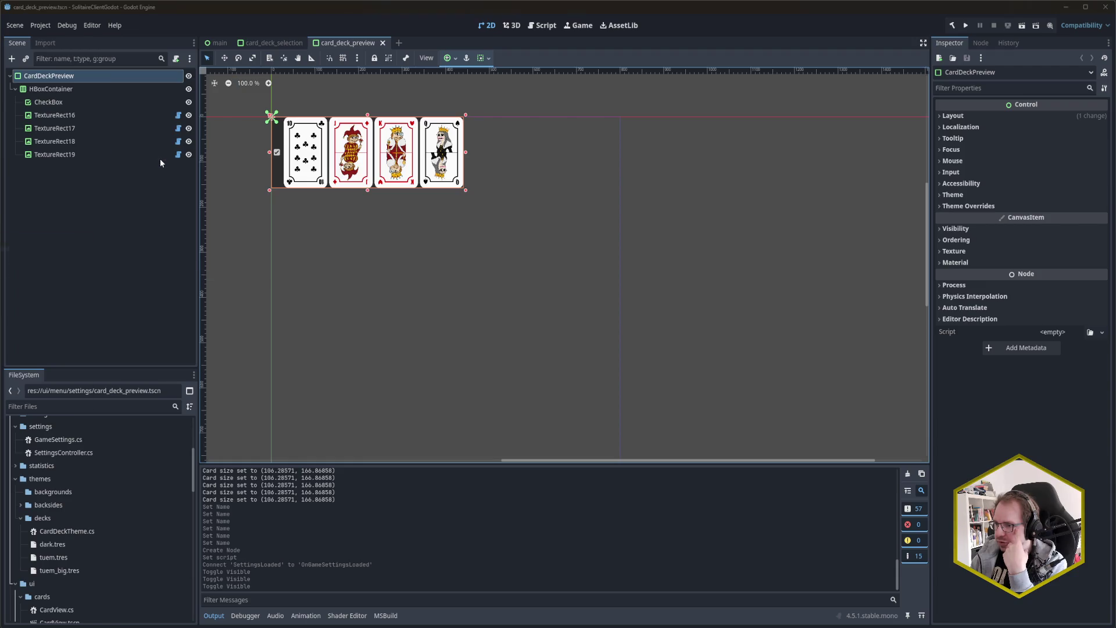
drag(48, 235, 276, 235)
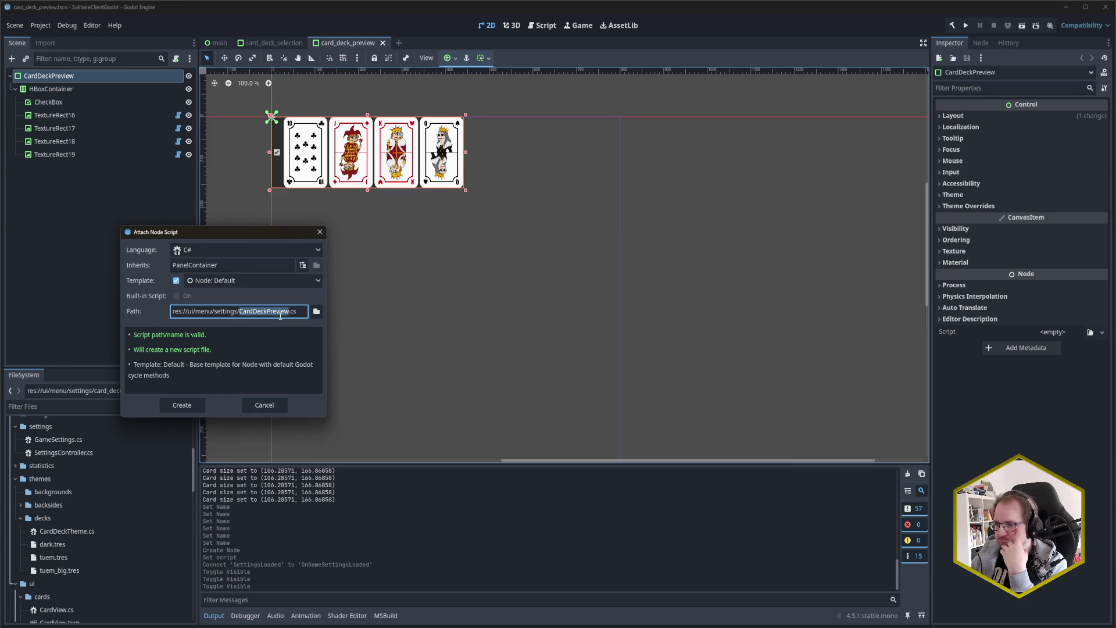
click(195, 406)
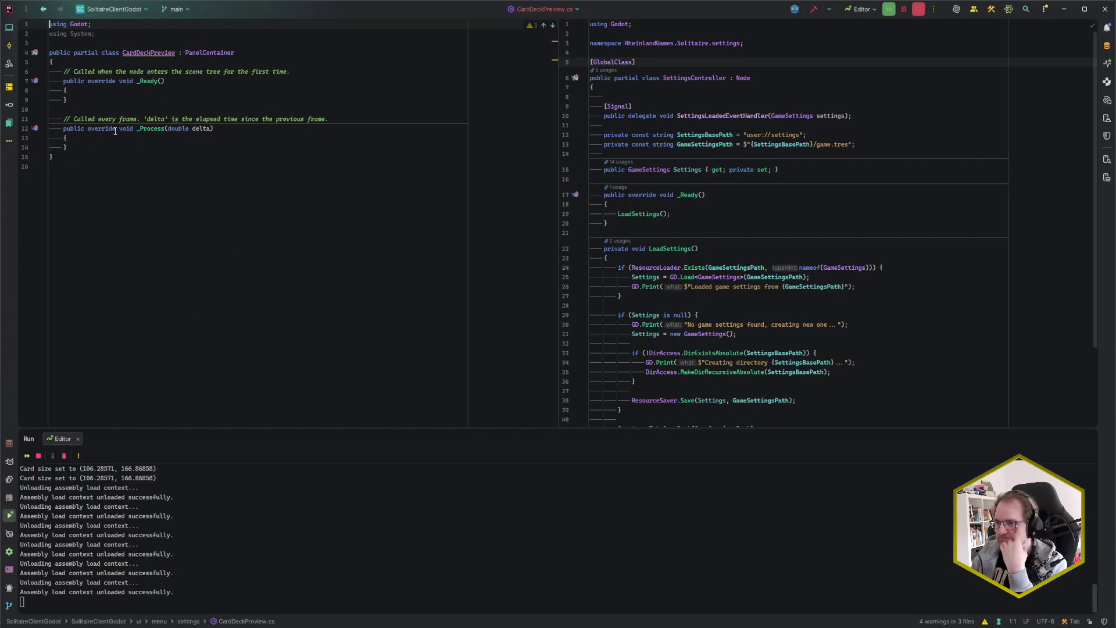
Step: Move CardDeckPreview into the settings namespace and delete the default _Ready and _Process stubs
key(alt+Return)
key(Return)
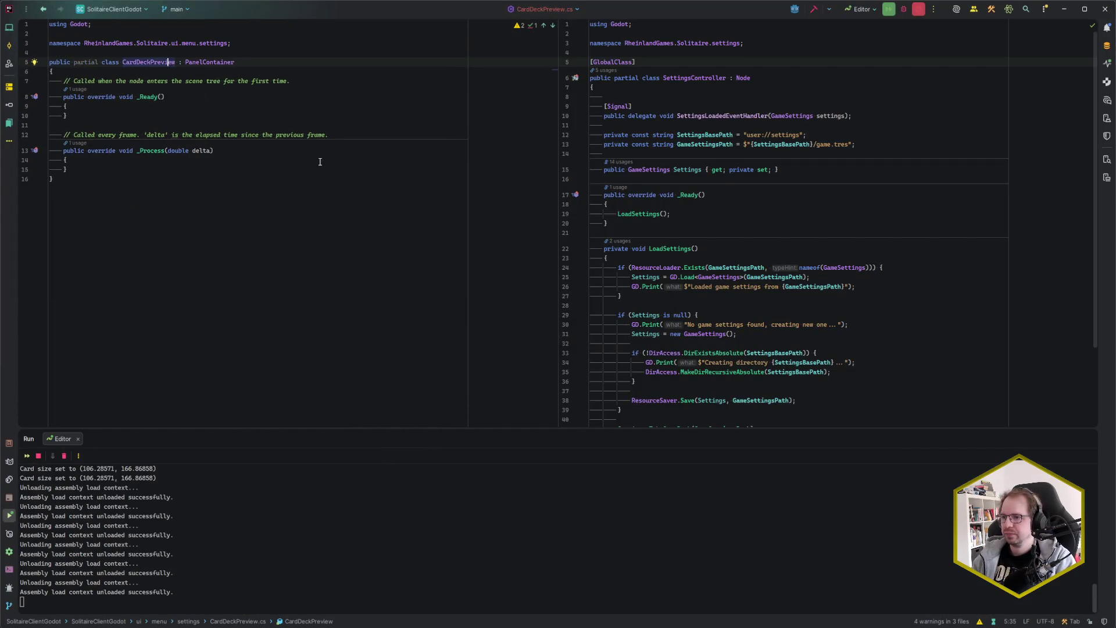
key(shift+Down)
key(shift+Down)
key(shift+Down)
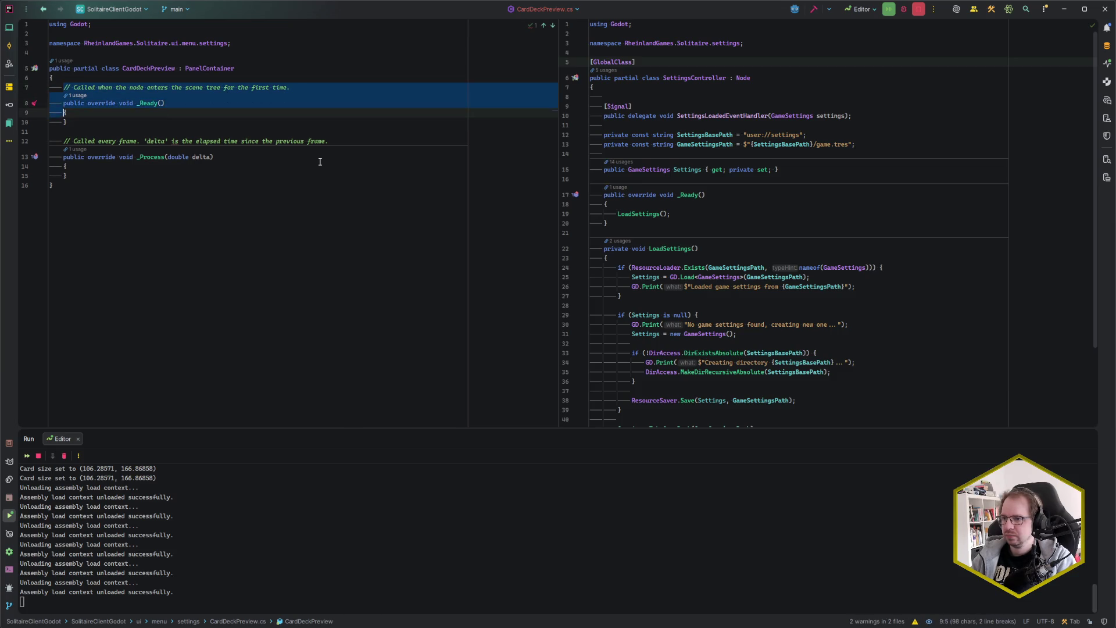
key(Delete)
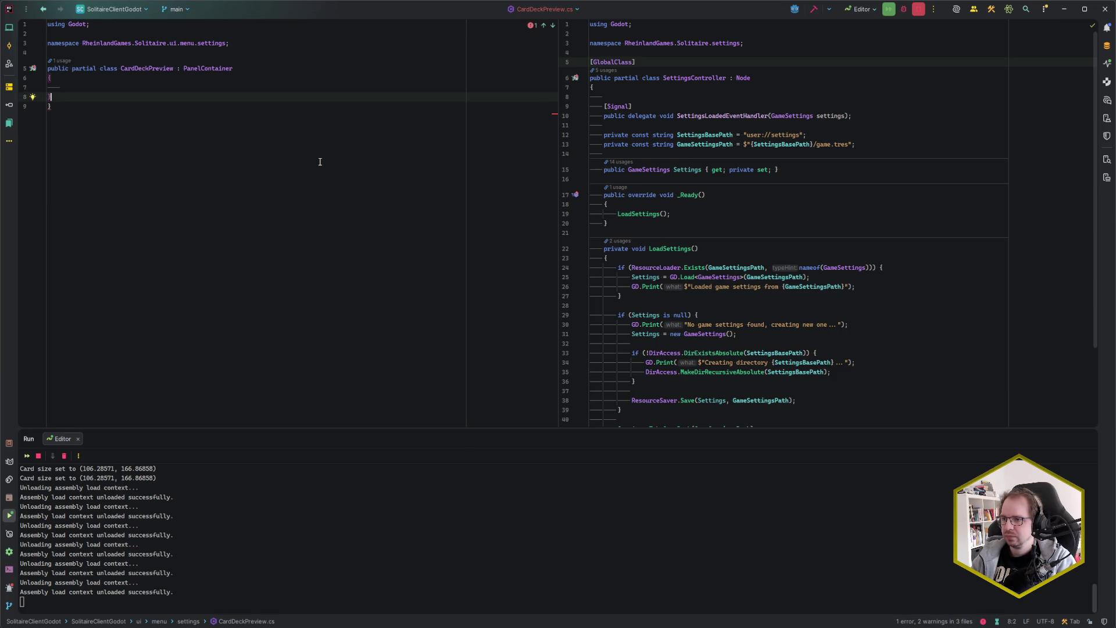
key(shift+Down)
key(Delete)
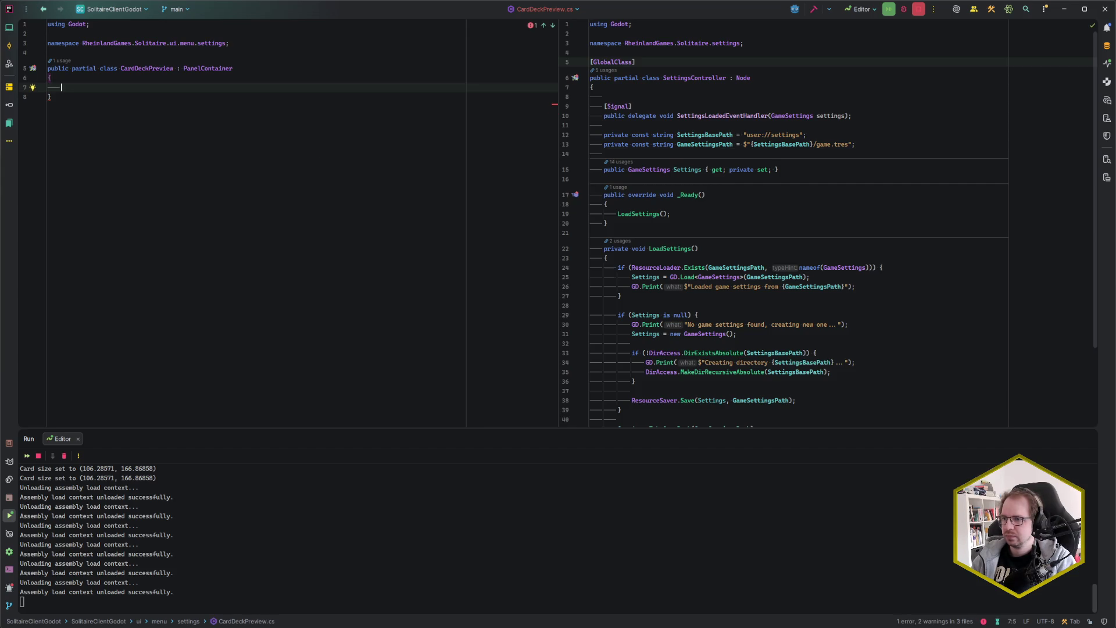
Step: Add an exported CardDeckTheme Theme property with get and set accessors
key(Return)
key(Return)
key(Up)
key(Home)
key(End)
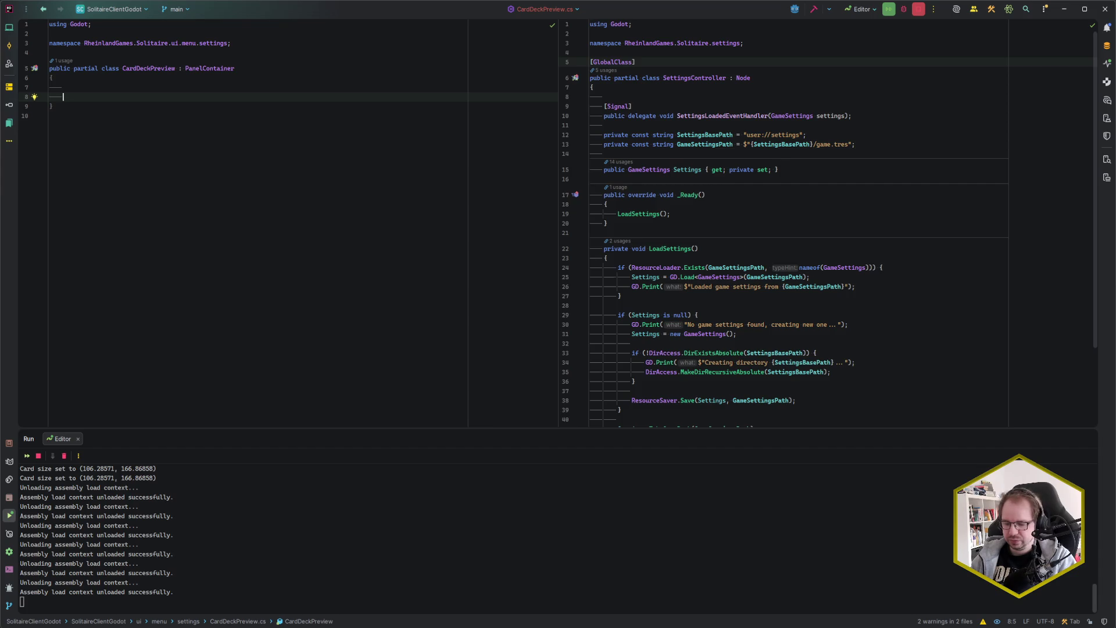
text([Export] )
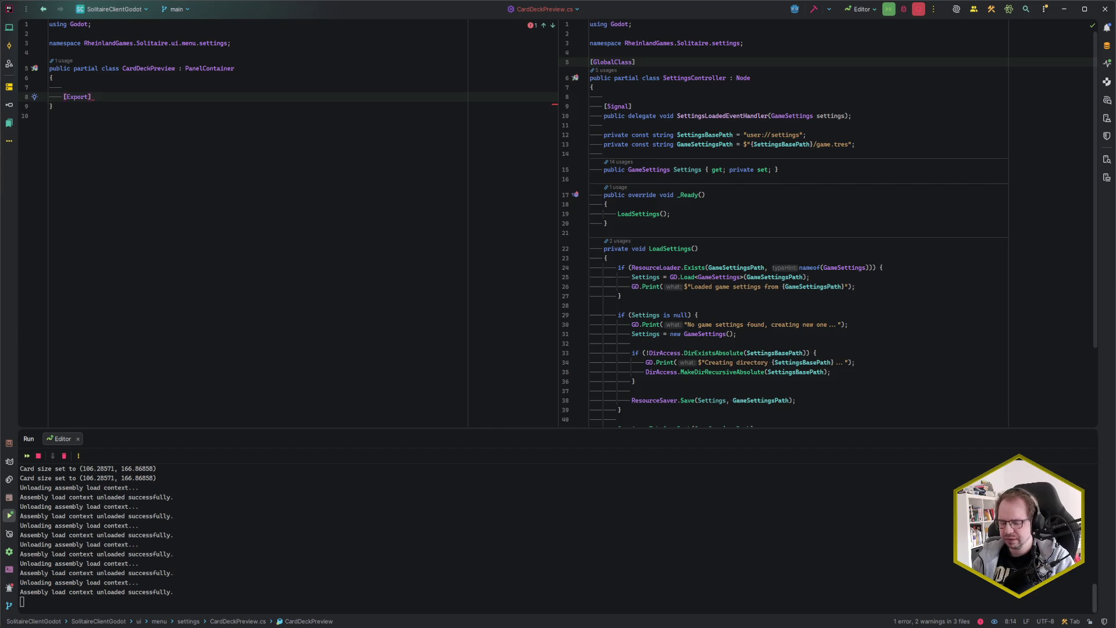
text(public )
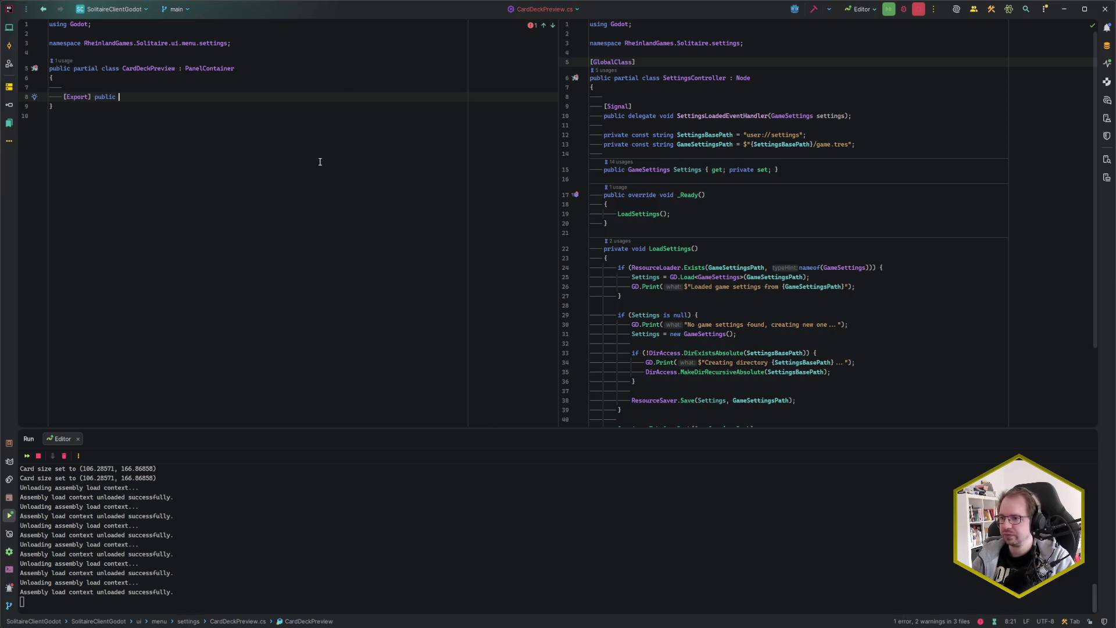
text(CardThem)
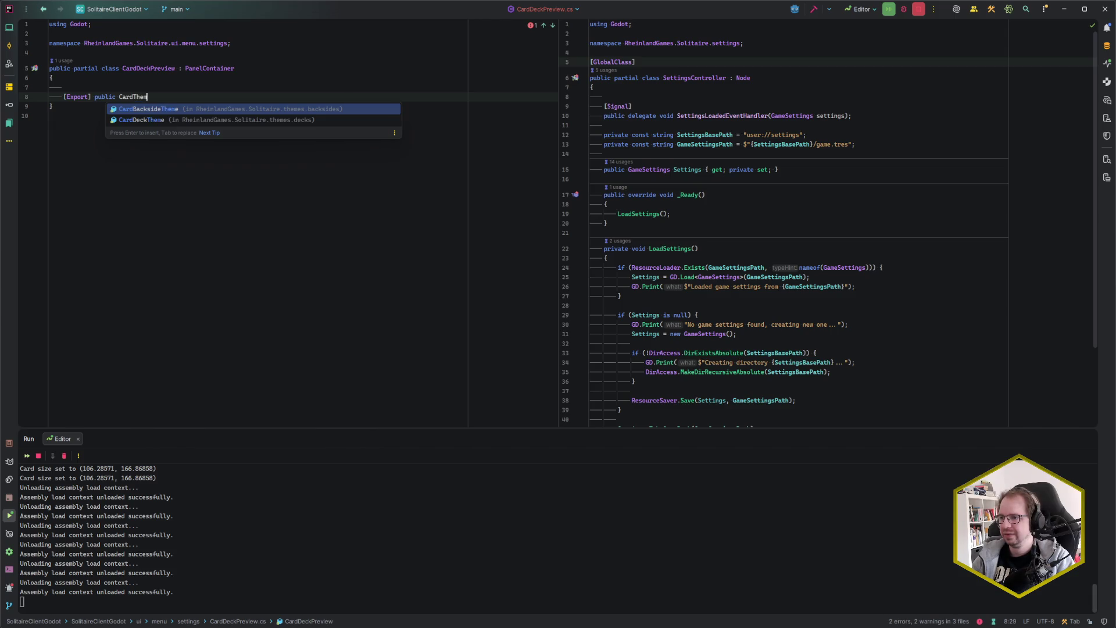
key(Down)
key(Return)
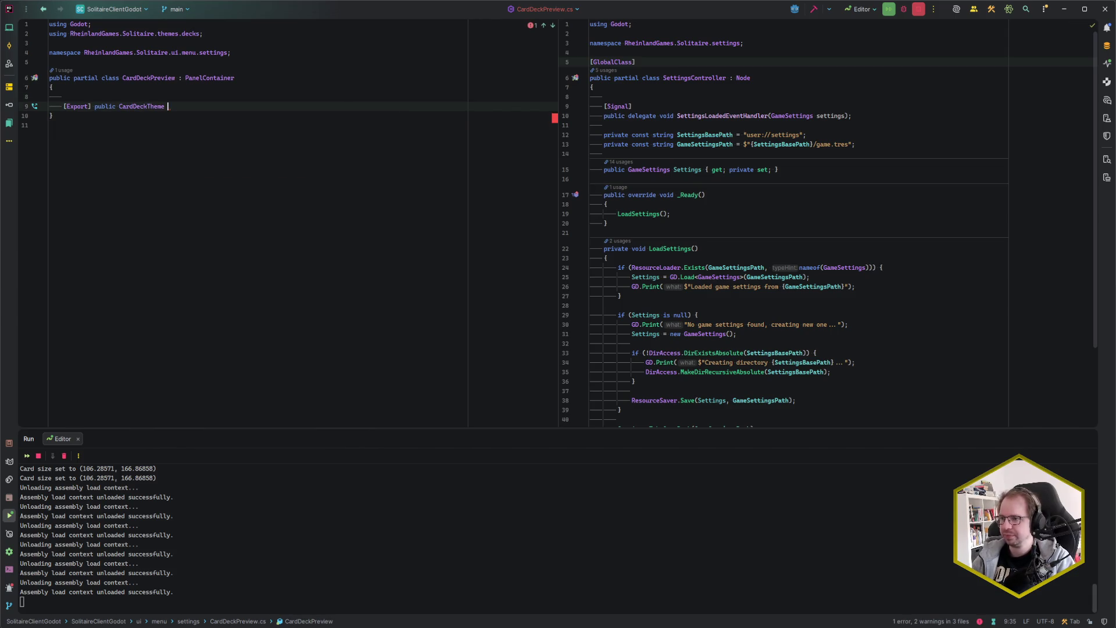
key(Return)
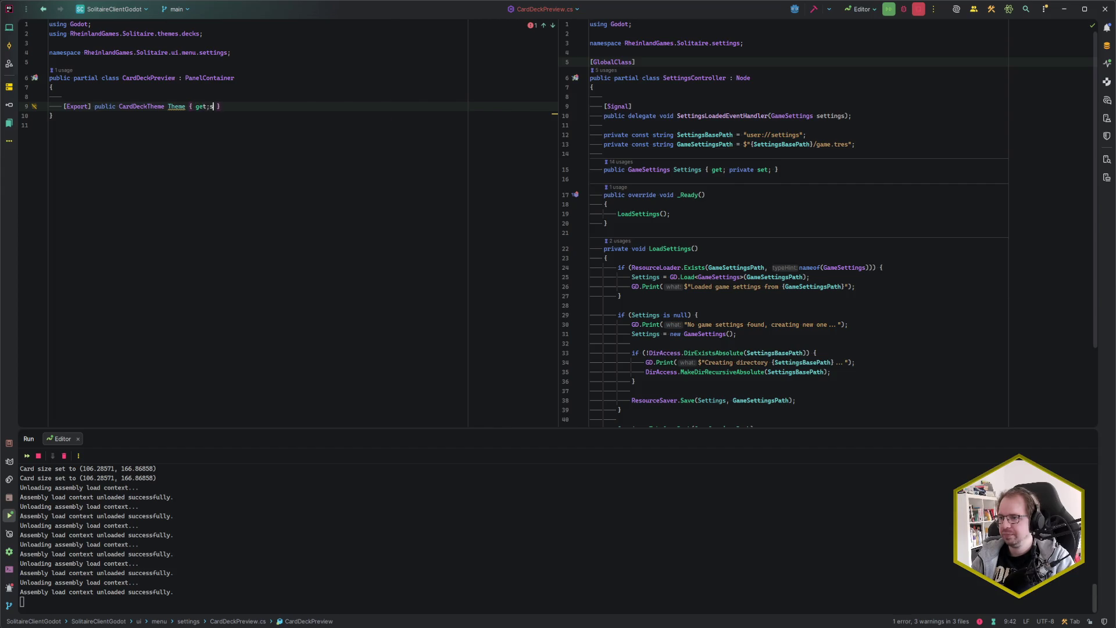
key(End)
key(Return)
key(Return)
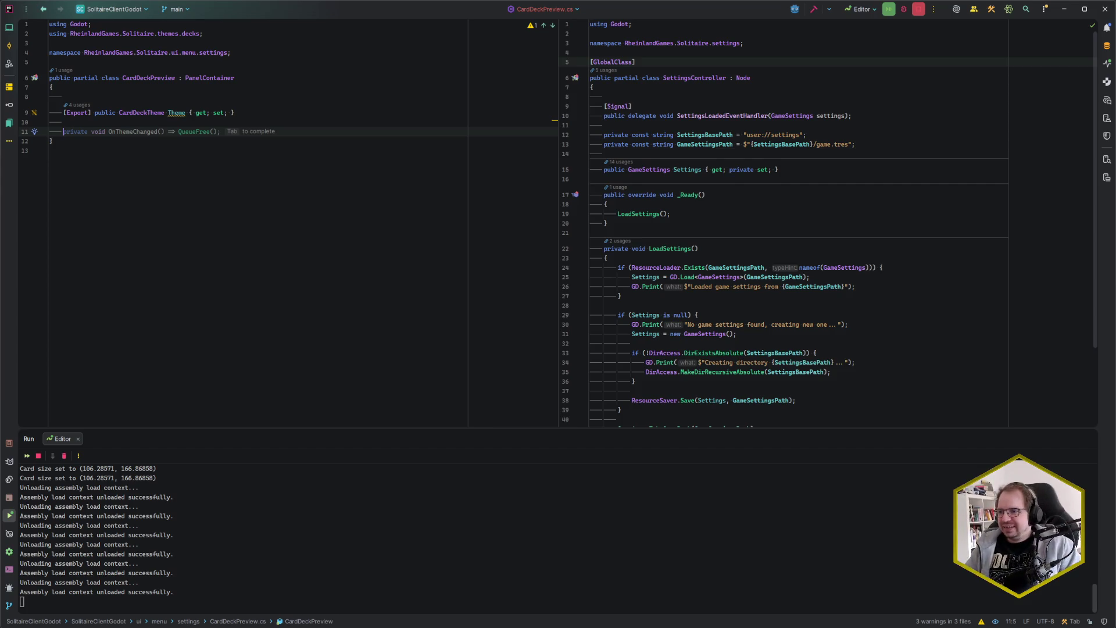
Step: Draft a public Select(CardDeckTheme theme) method, then undo the extra suggested lines
key(Up)
key(Down)
text(public)
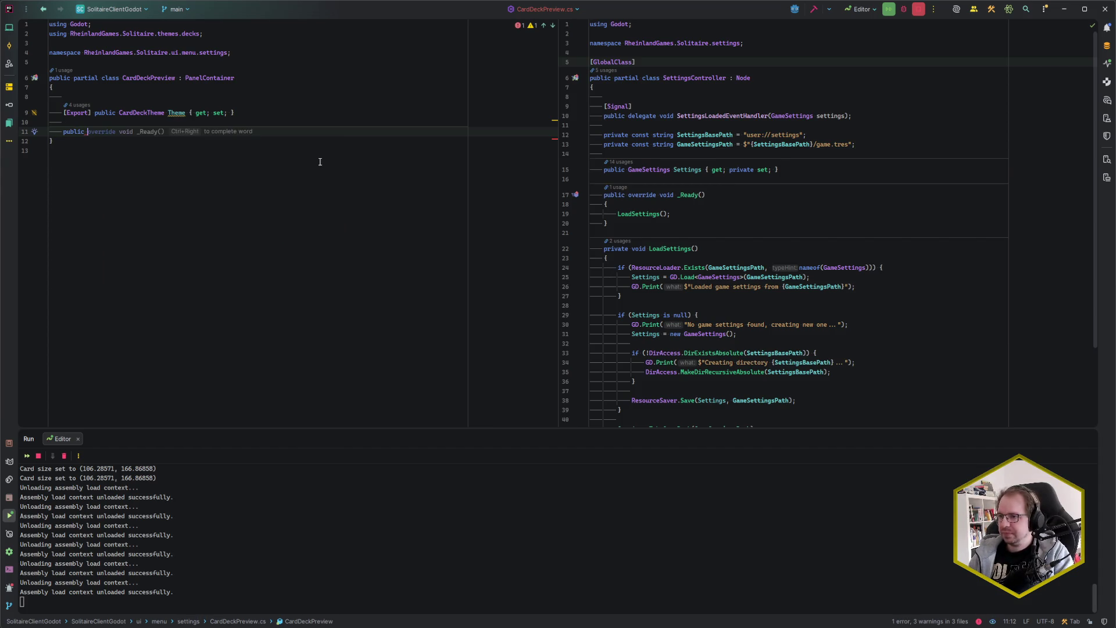
text(void Select()
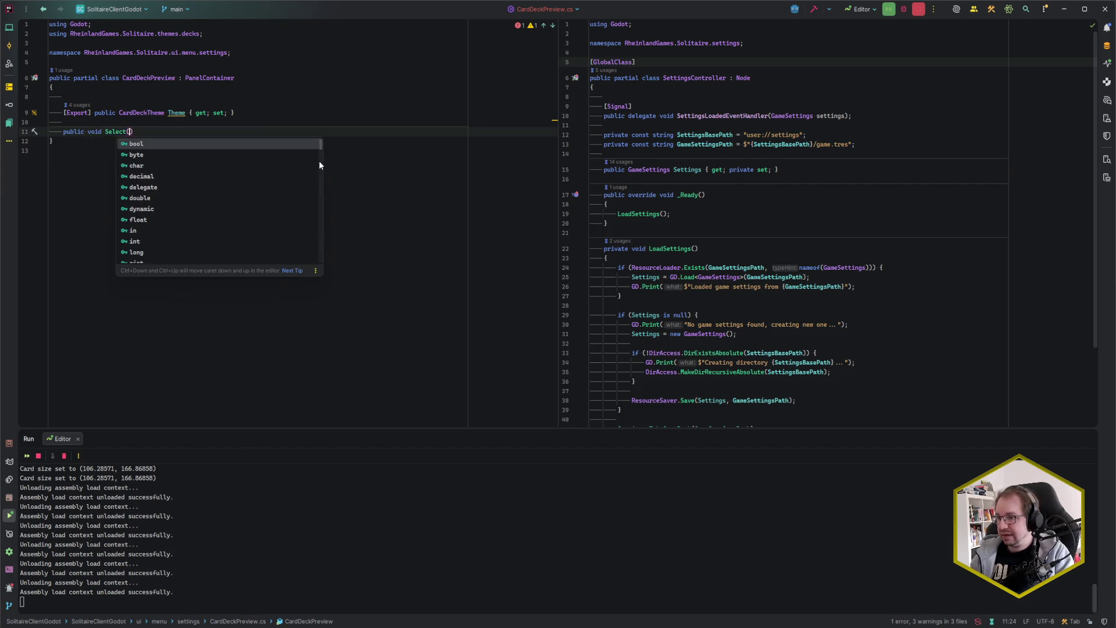
text(CDT)
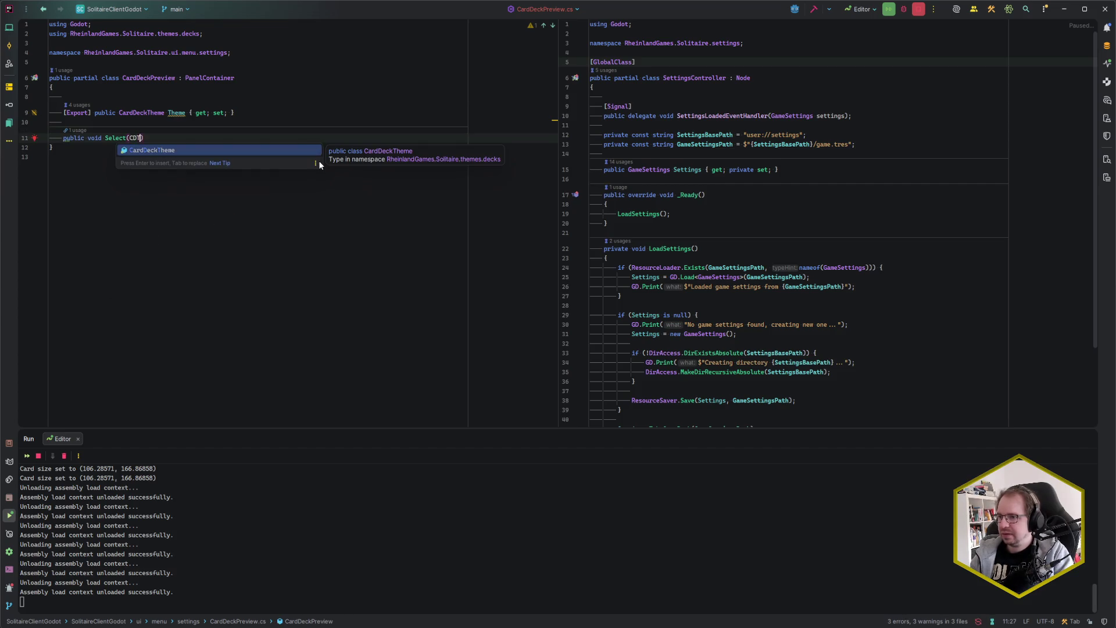
key(Return)
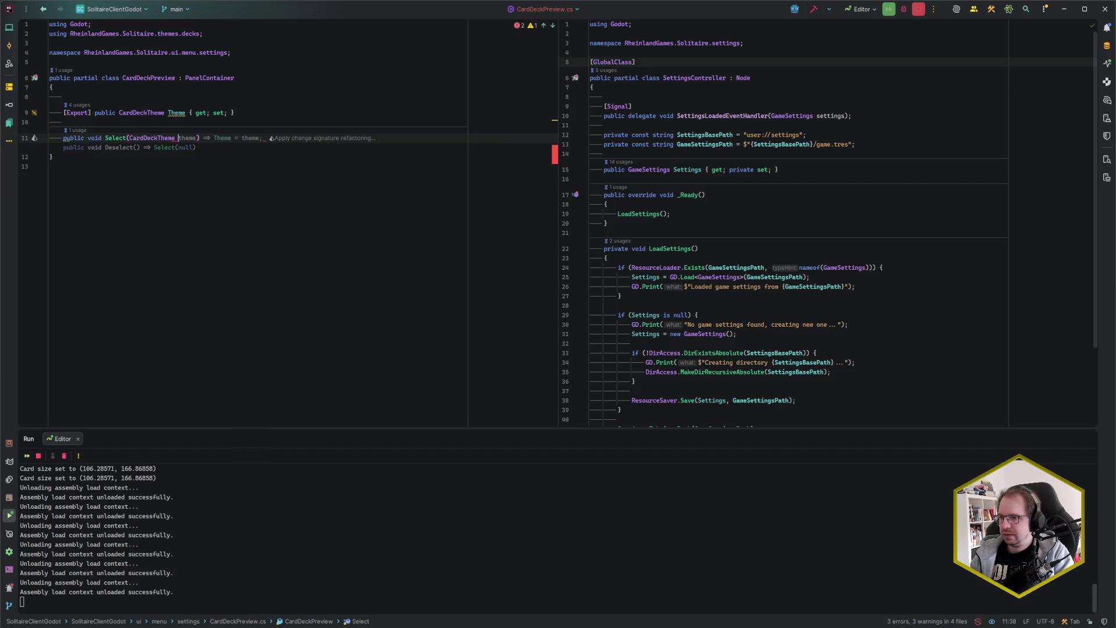
key(Tab)
key(Return)
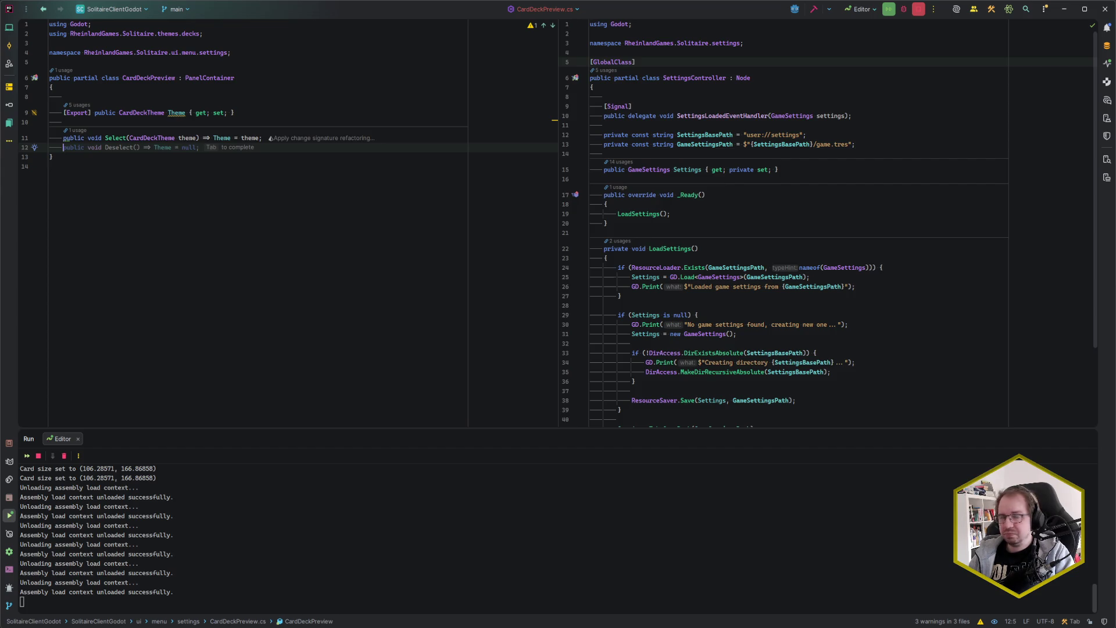
key(Return)
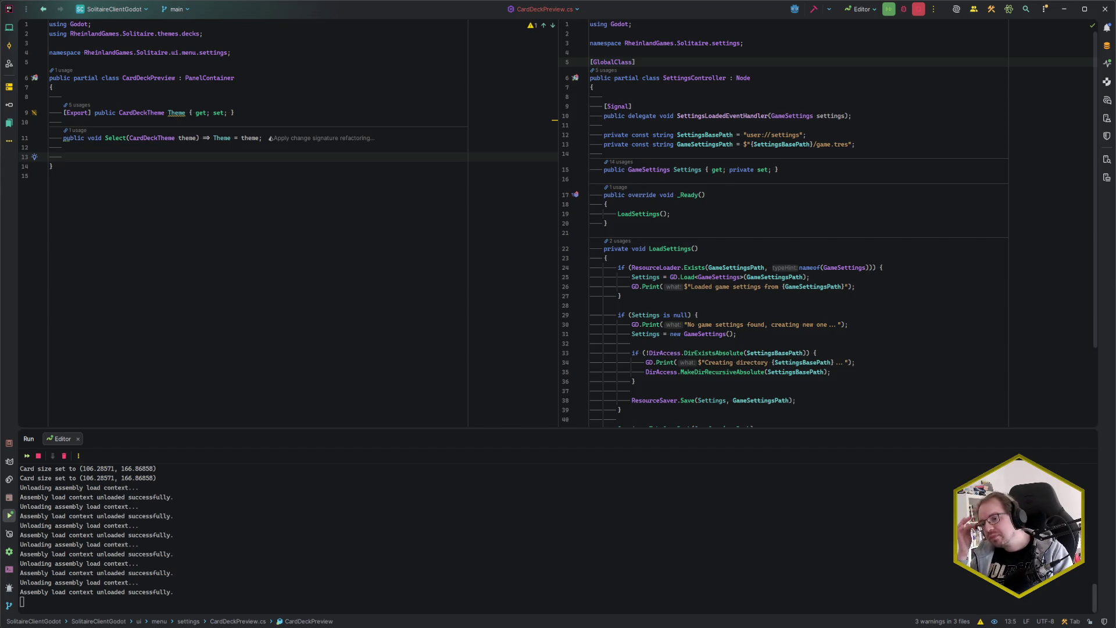
key(ctrl+z)
key(ctrl+z)
key(ctrl+z)
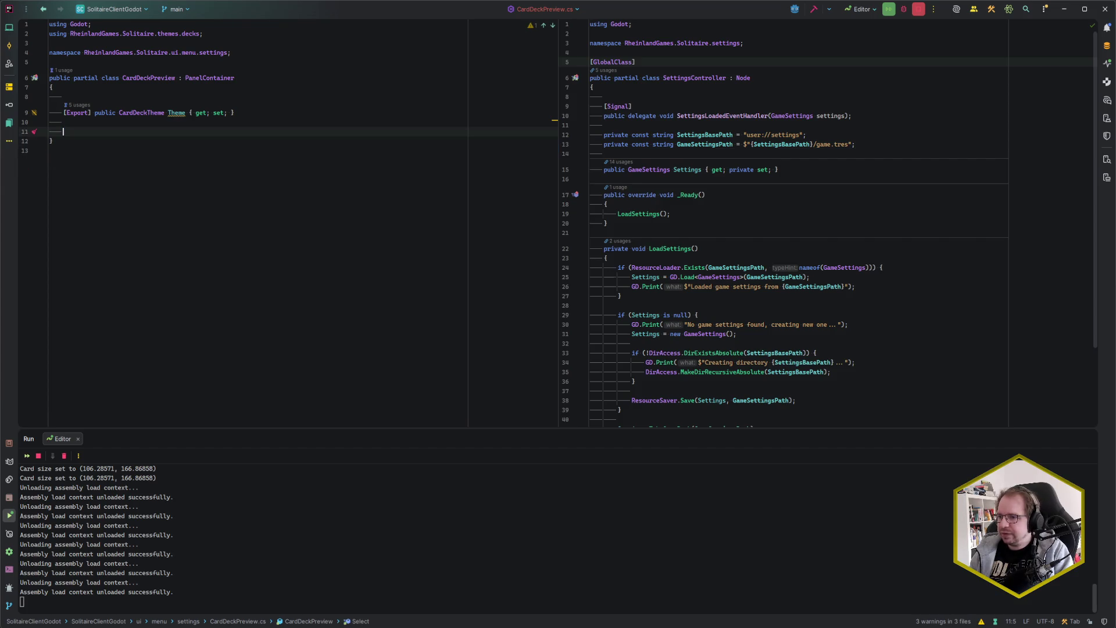
key(ctrl+z)
key(ctrl+z)
key(ctrl+z)
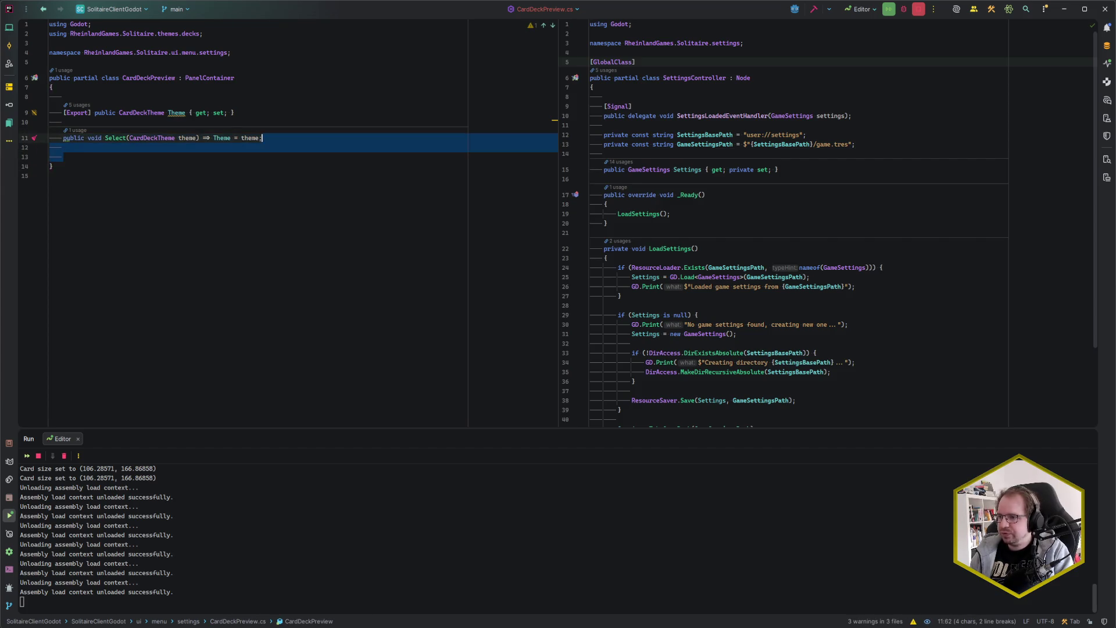
Step: Strip Select's parameter and assignment, then delete the Select method line entirely
click(198, 138)
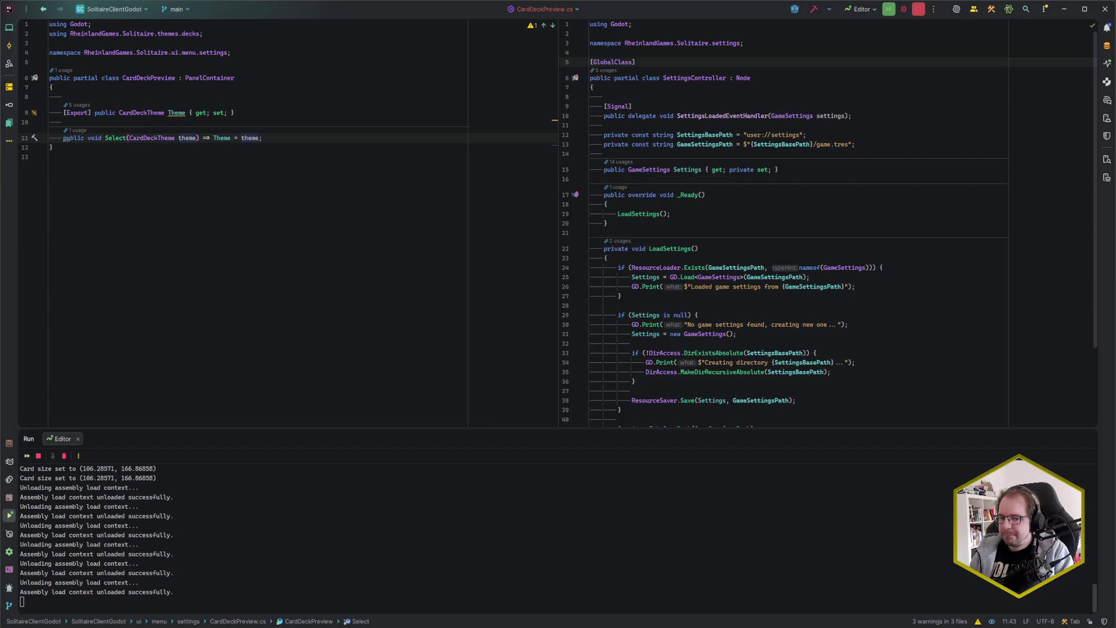
key(ctrl+shift+Left)
key(ctrl+shift+Left)
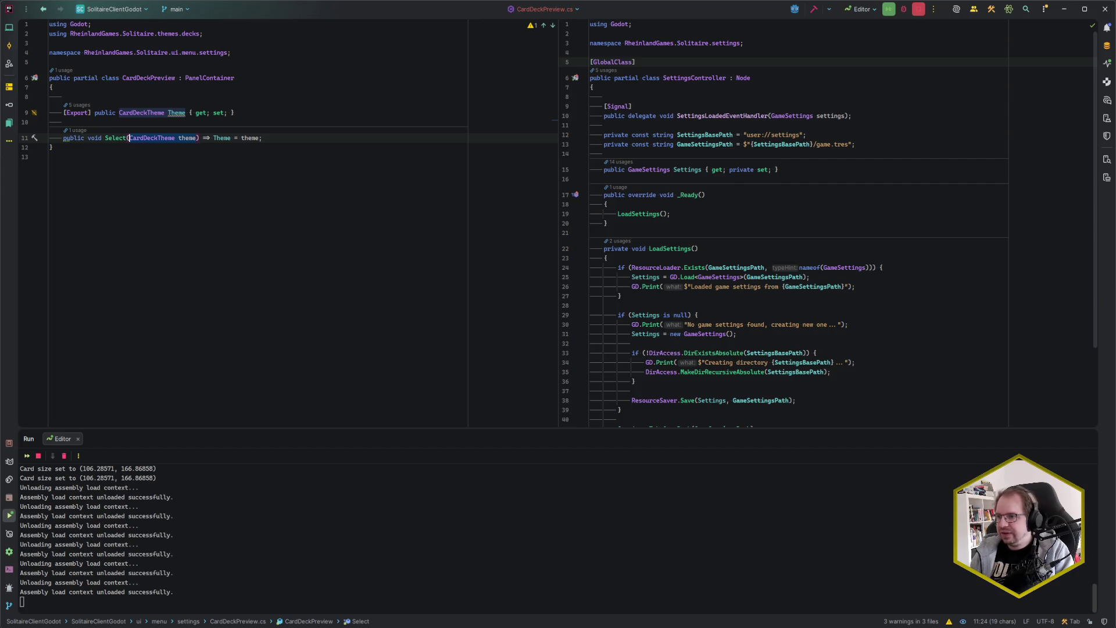
key(BackSpace)
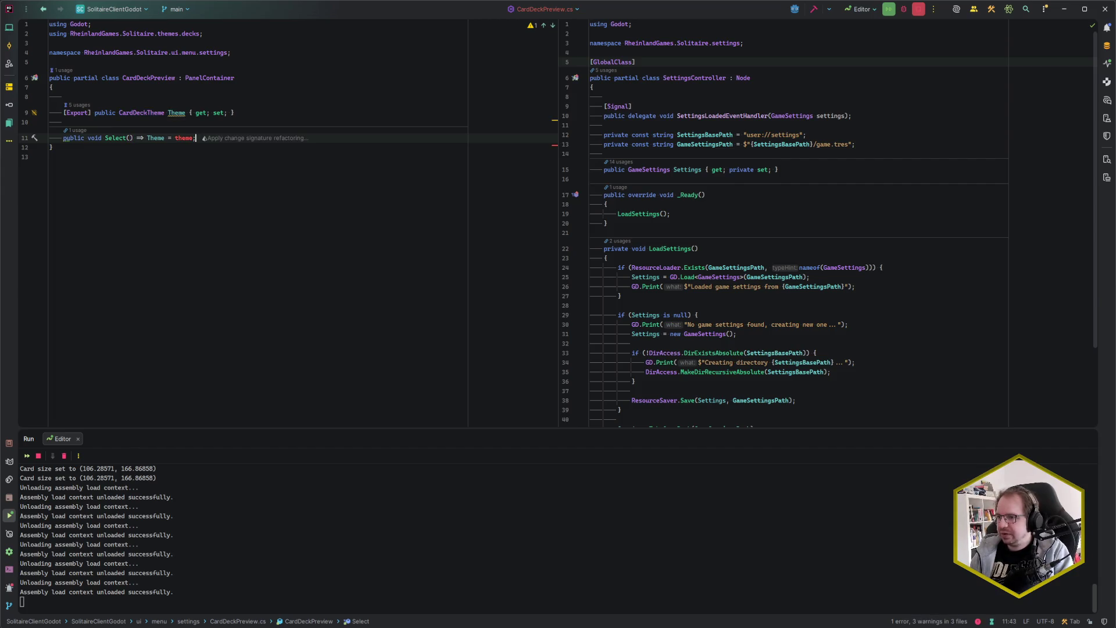
key(ctrl+shift+Left)
key(ctrl+shift+Left)
key(ctrl+shift+Left)
key(BackSpace)
key(Up)
key(Up)
key(Up)
click(235, 113)
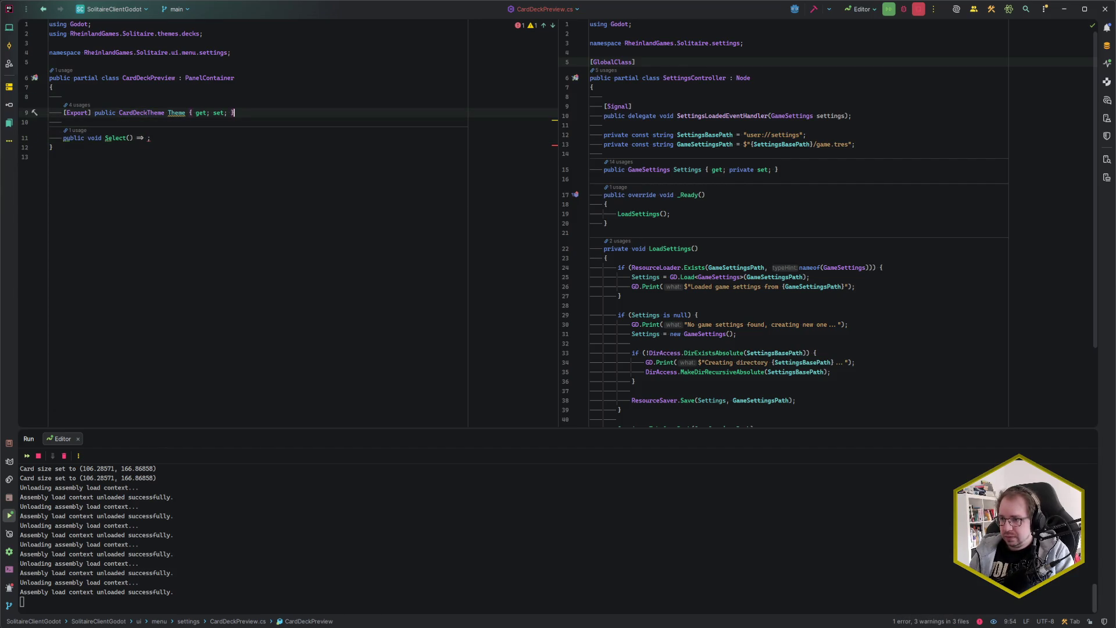
key(shift+Down)
key(shift+Down)
key(BackSpace)
Step: Add an empty public override _Ready() method with its modifiers reordered
key(Return)
key(Return)
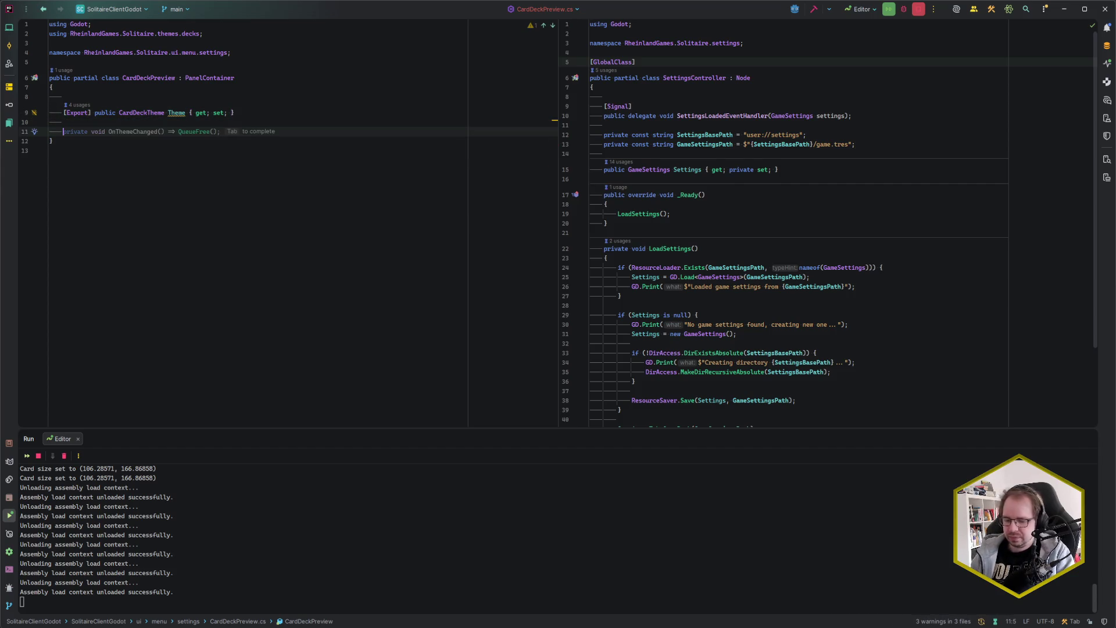
text(override)
key(Return)
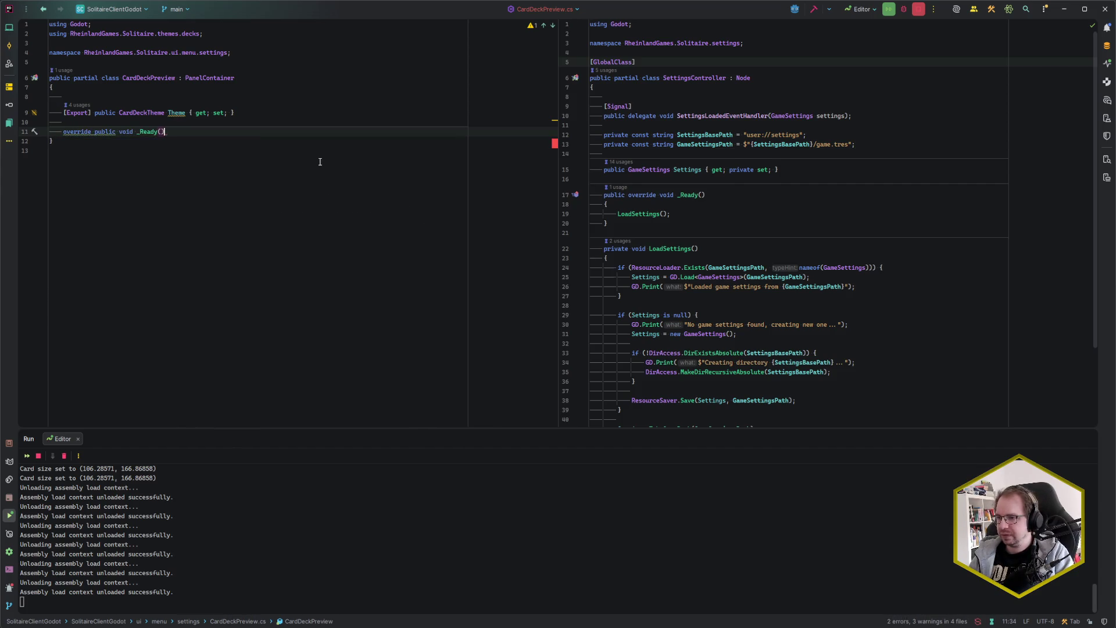
key(Return)
text({)
key(Return)
key(alt+Return)
key(Return)
key(Down)
key(Down)
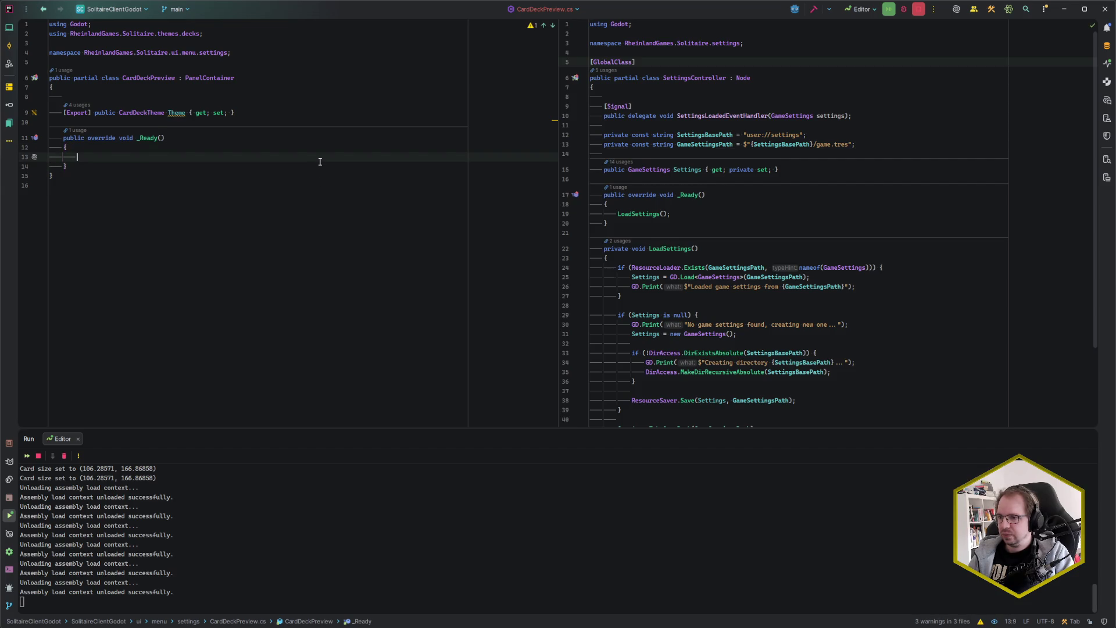
key(alt+Tab)
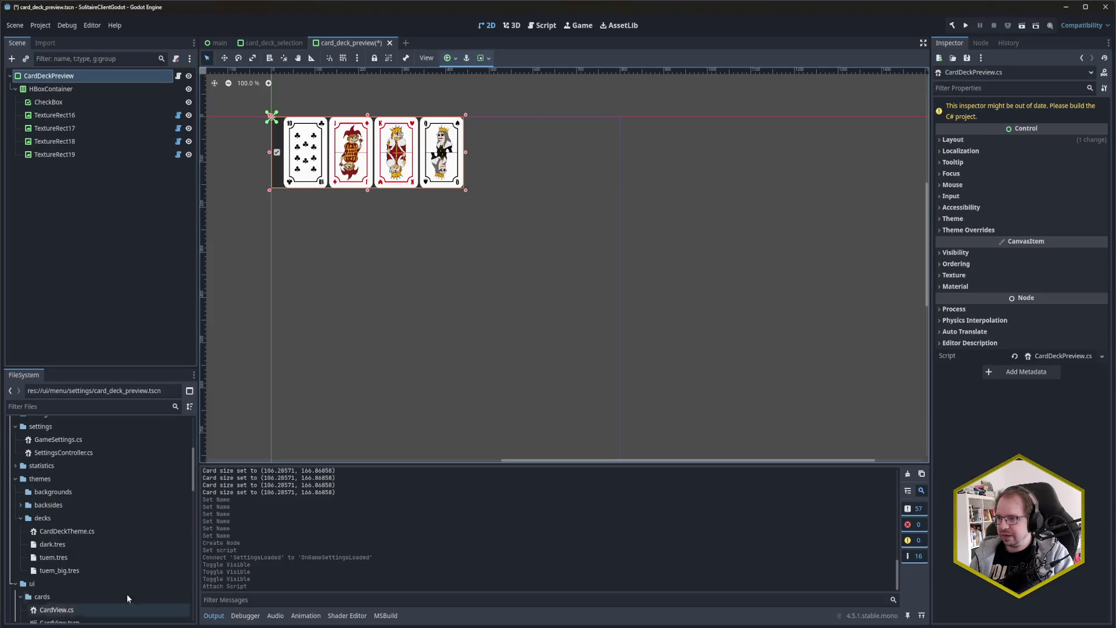
Step: Rename TextureRect16 and TextureRect17 to PreviewCard1 and PreviewCard2
click(89, 119)
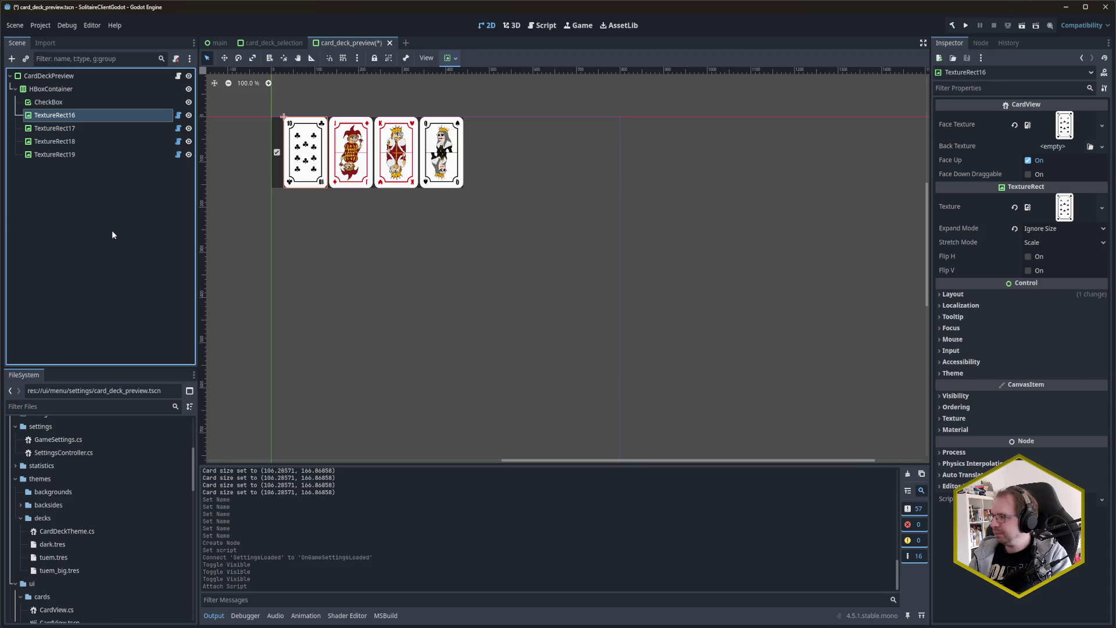
key(F2)
text(Previe)
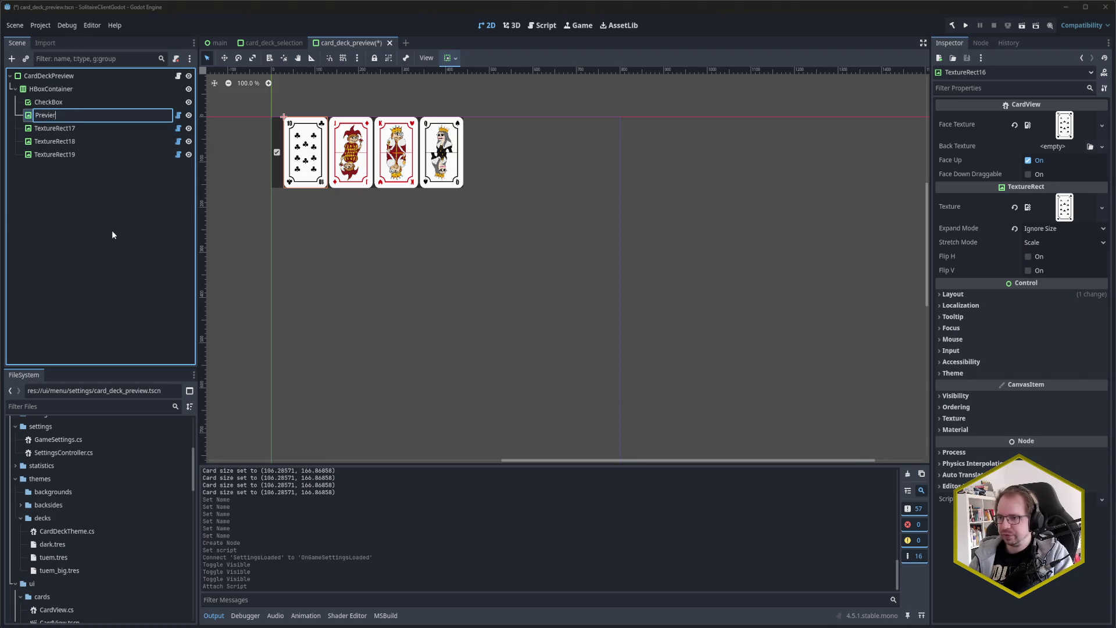
text(wCard1)
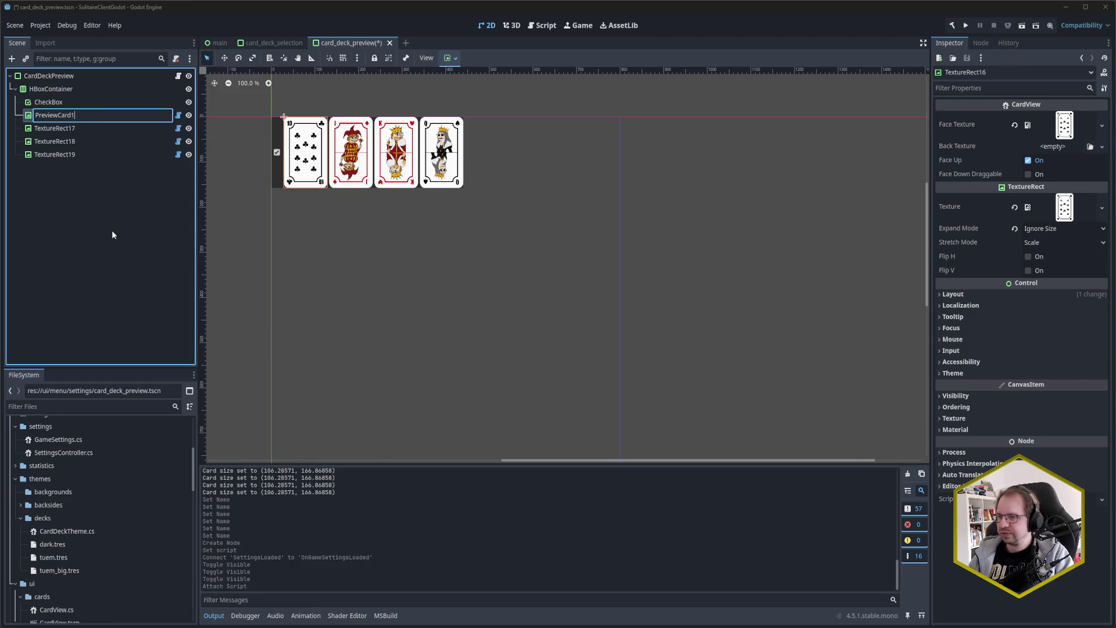
key(Return)
key(Down)
key(F2)
text(PreviewCard2)
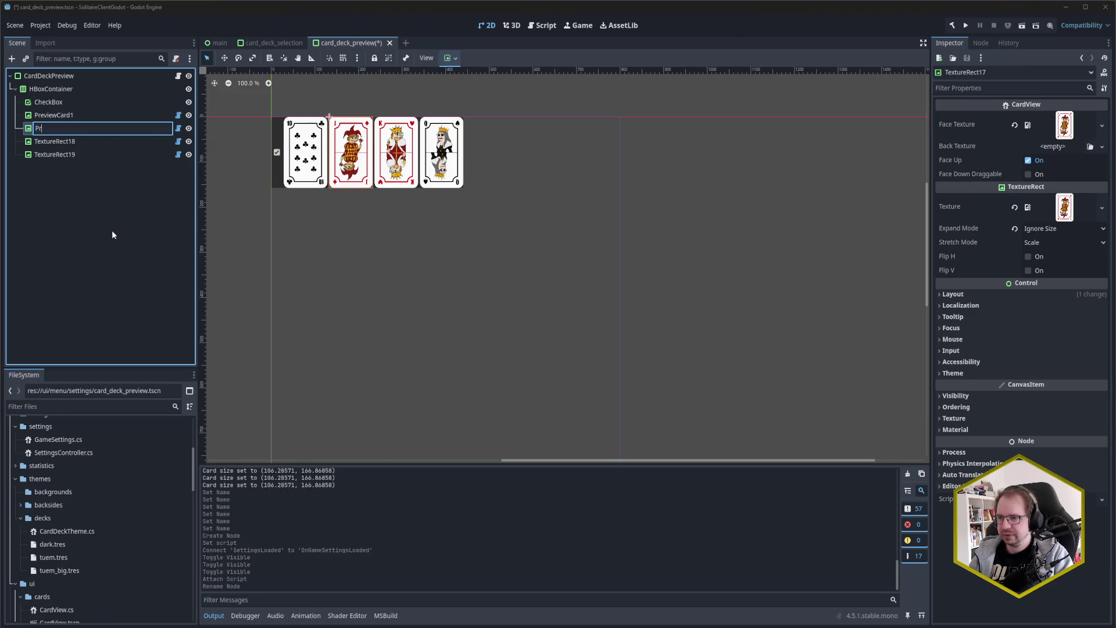
key(Return)
Step: Rename TextureRect18 and TextureRect19 to PreviewCard3 and PreviewCard4, then save the scene
key(Down)
key(F2)
text(P)
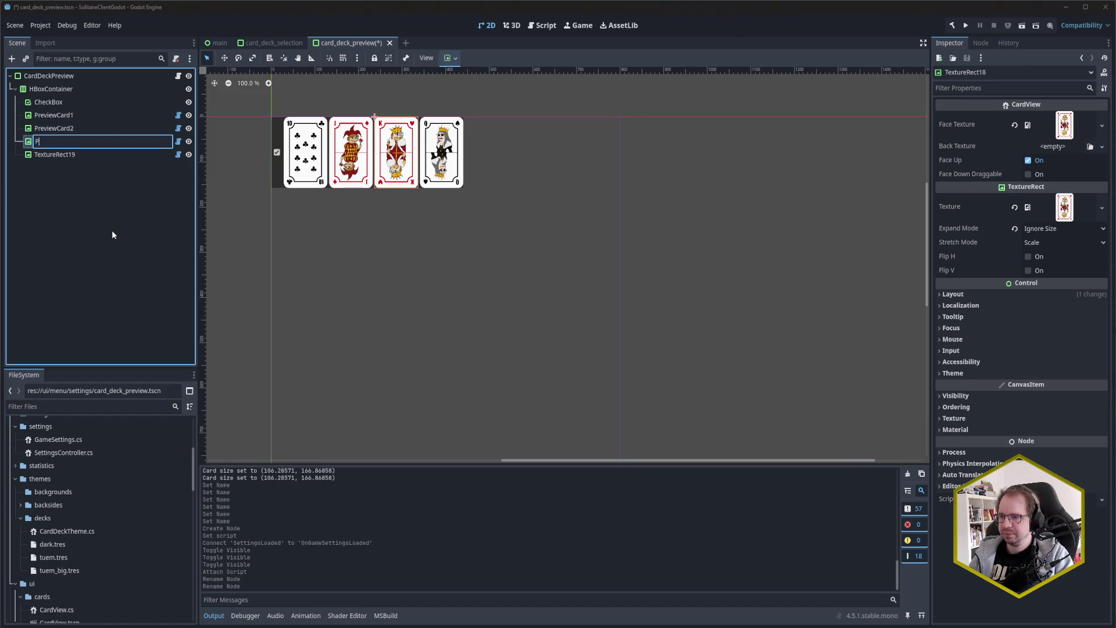
text(reviewCard3)
key(Return)
key(Down)
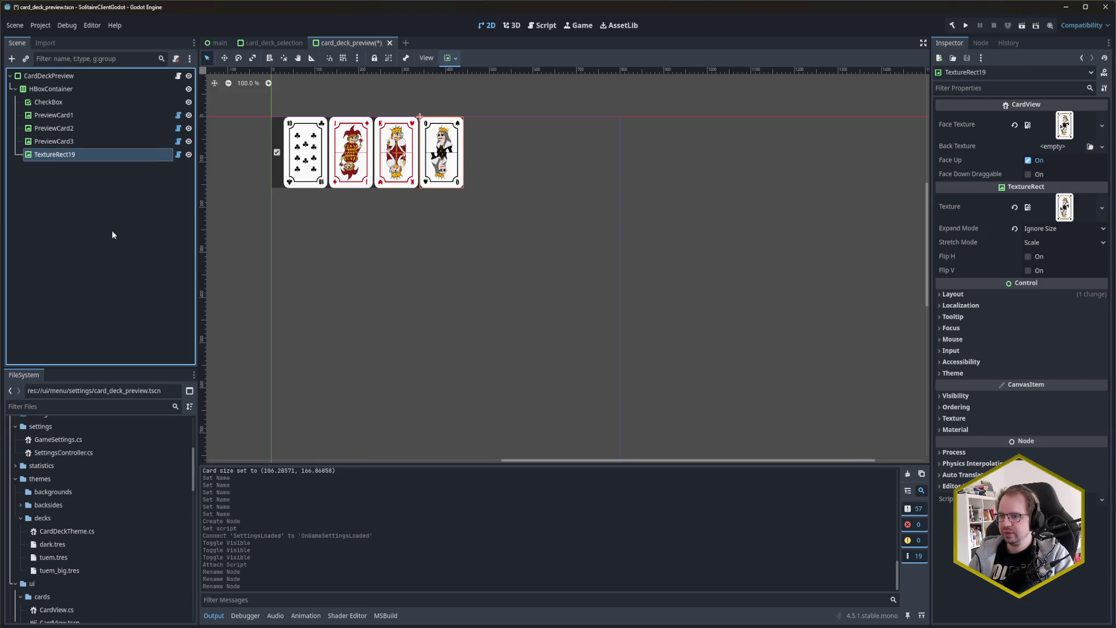
key(F2)
text(Previr)
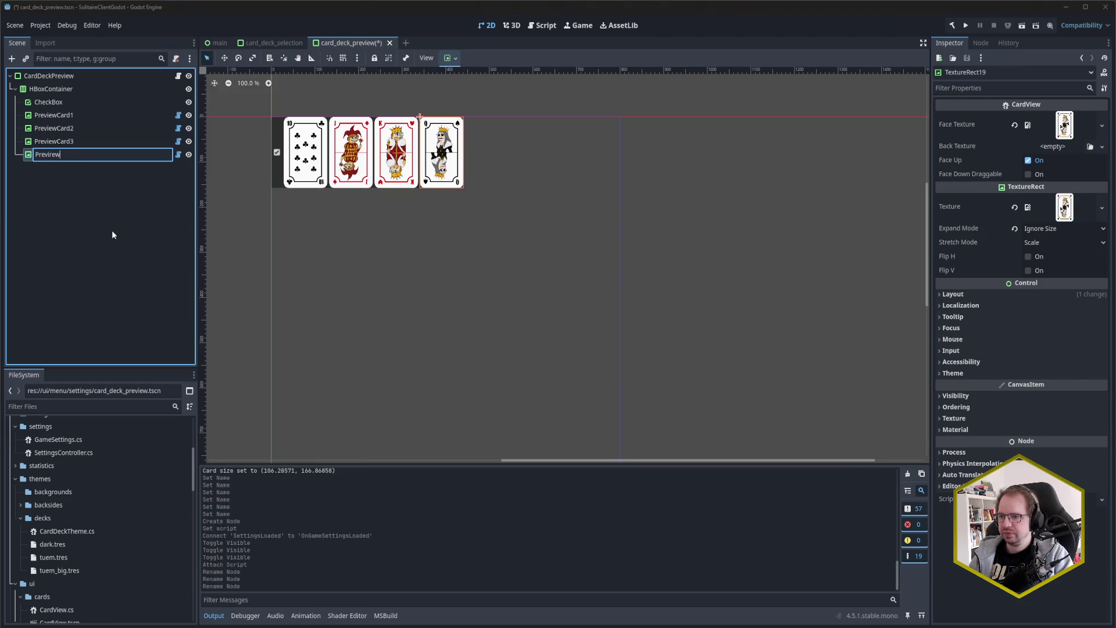
key(BackSpace)
text(ewCard4)
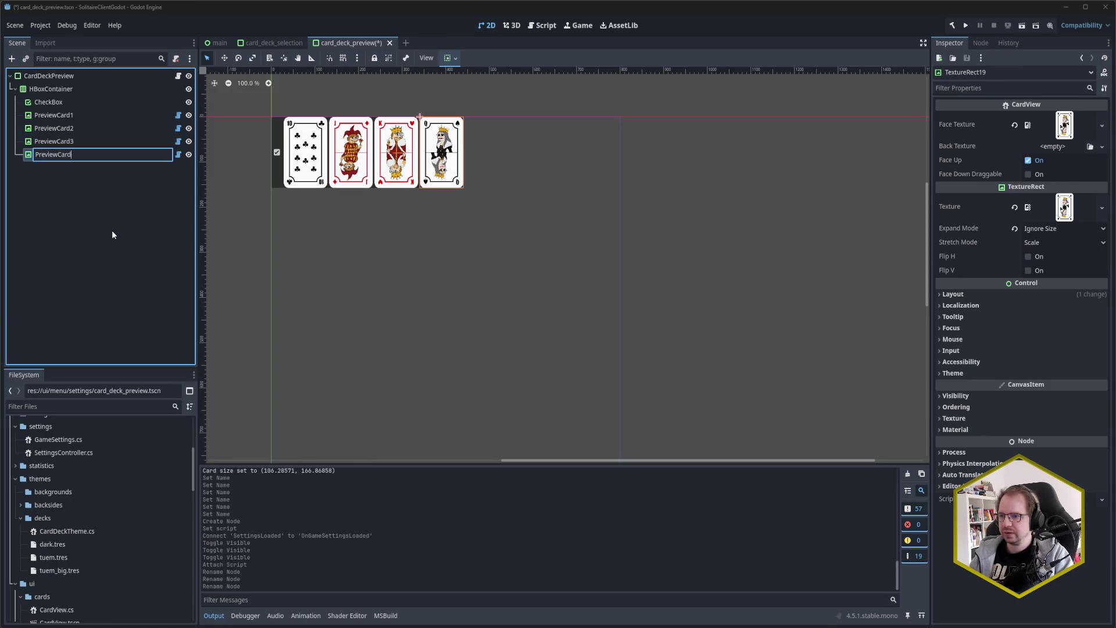
key(Return)
key(ctrl+s)
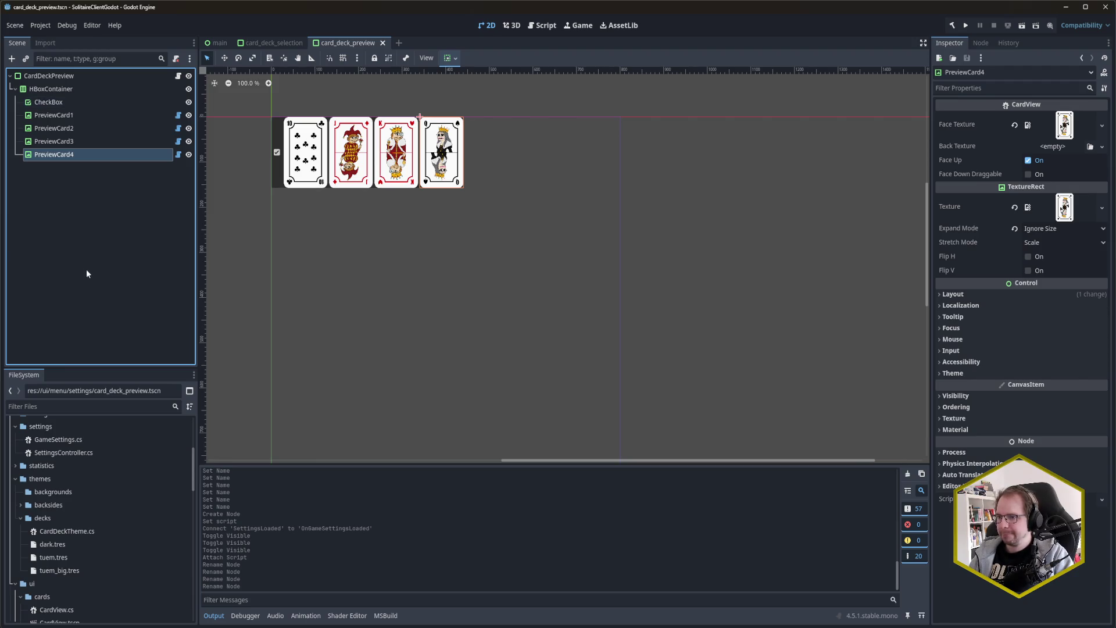
click(102, 215)
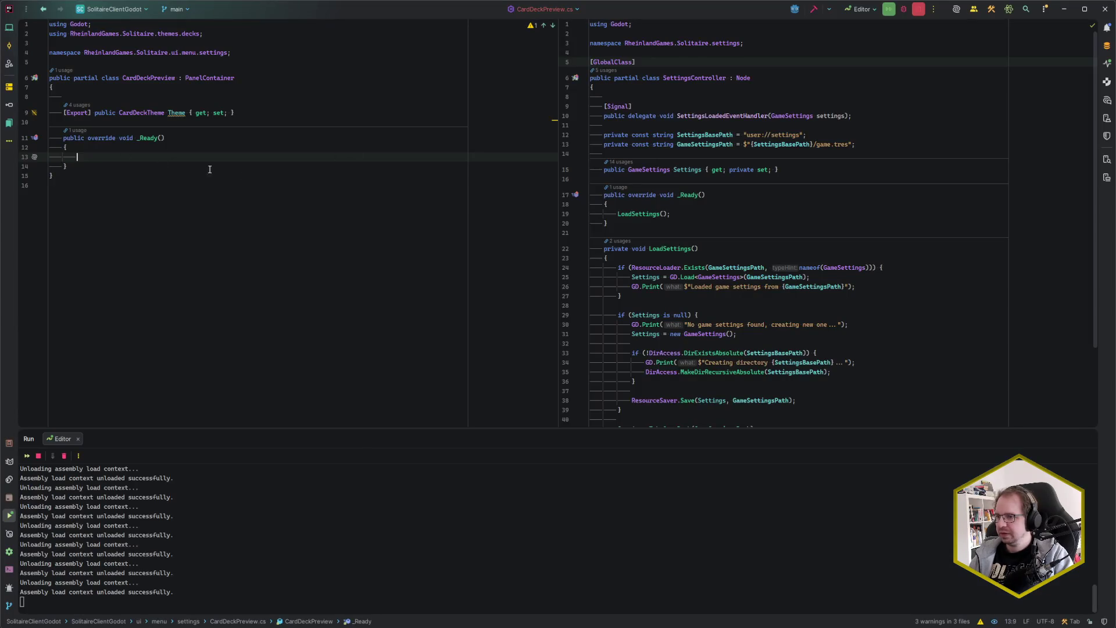
Step: Declare a private CardView _previewCard1 field above _Ready
key(Up)
key(Up)
key(Up)
key(Return)
key(Return)
key(Up)
text(privcat)
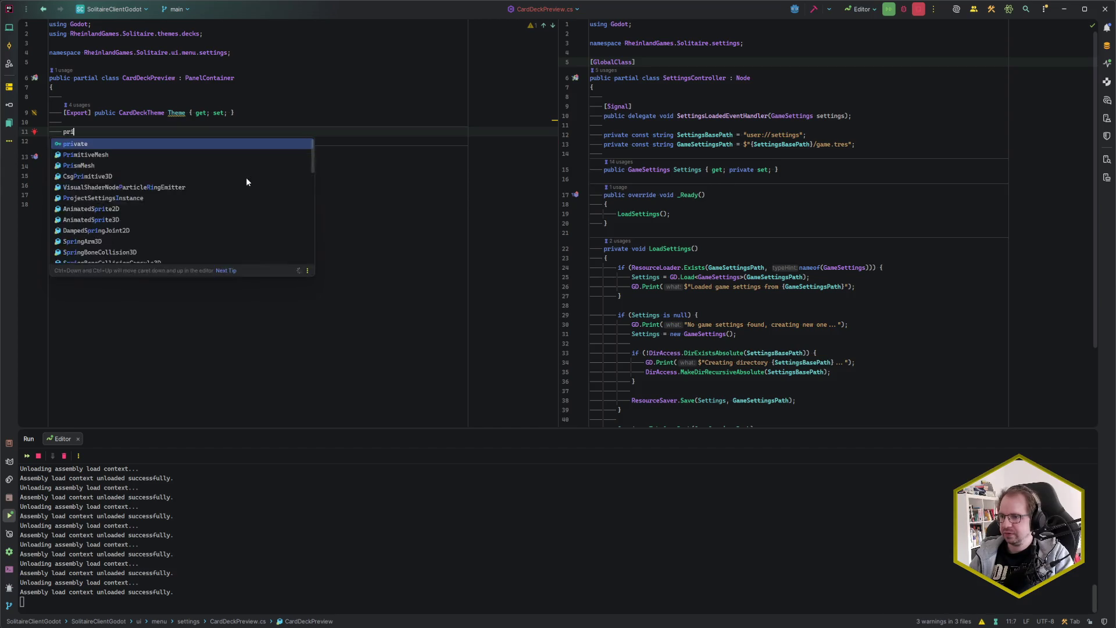
key(BackSpace)
key(BackSpace)
key(BackSpace)
text(ate CardVi)
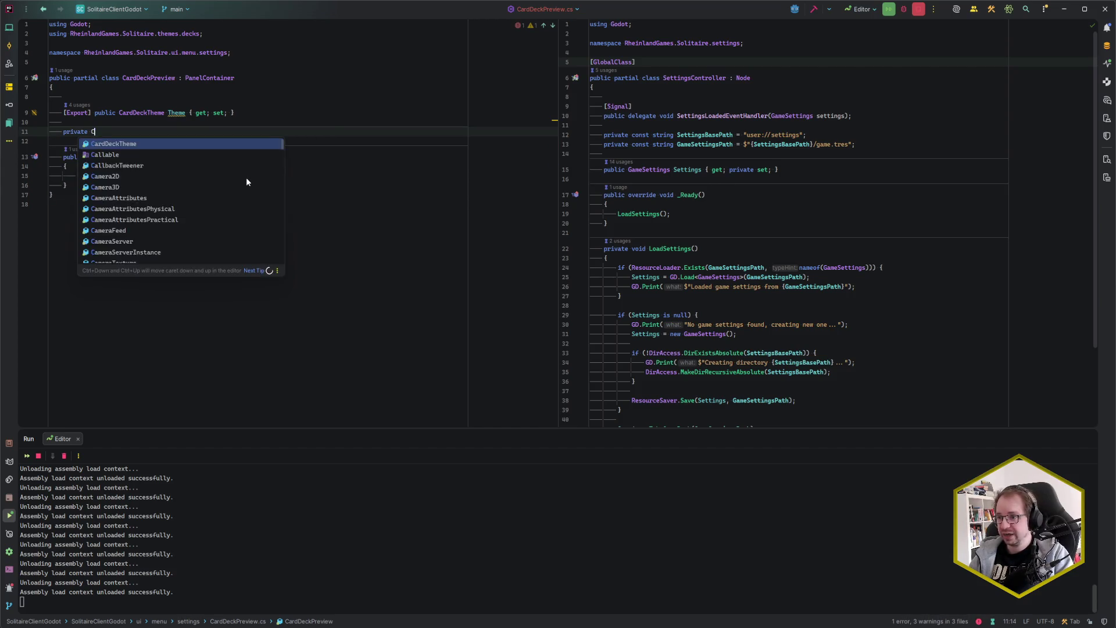
key(Tab)
key(ctrl+shift+Left)
text(previewCard)
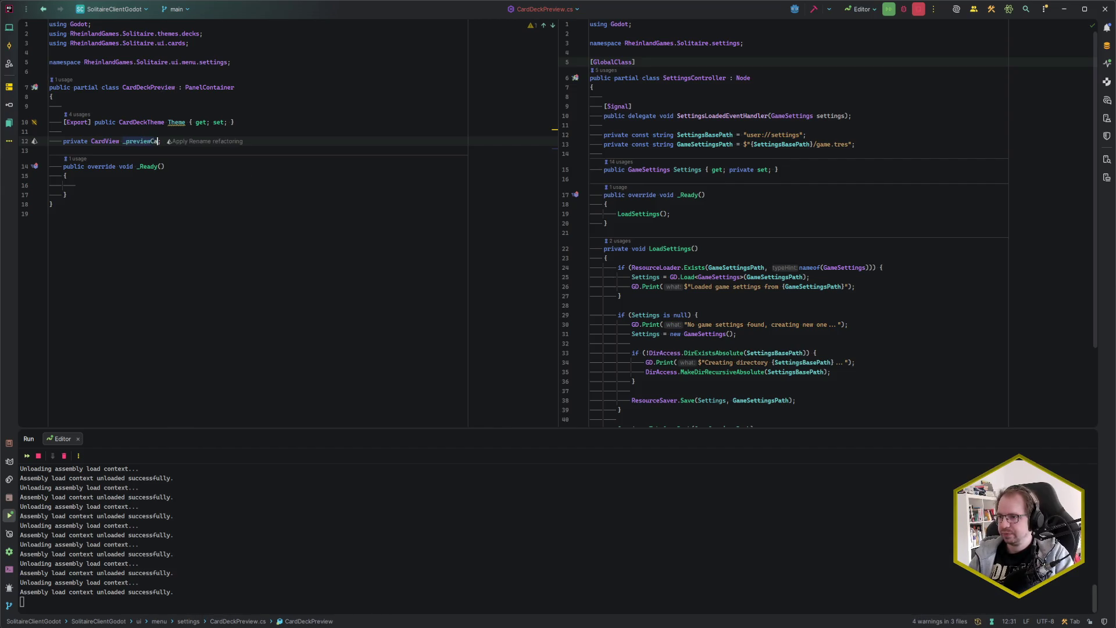
Step: Duplicate the field and renumber the copies _previewCard2, _previewCard3 and _previewCard4
key(ctrl+d)
key(ctrl+d)
key(ctrl+d)
key(Up)
key(Up)
key(BackSpace)
text(2)
key(Down)
key(BackSpace)
text(3)
key(Down)
key(BackSpace)
text(4)
key(Down)
key(Down)
key(Down)
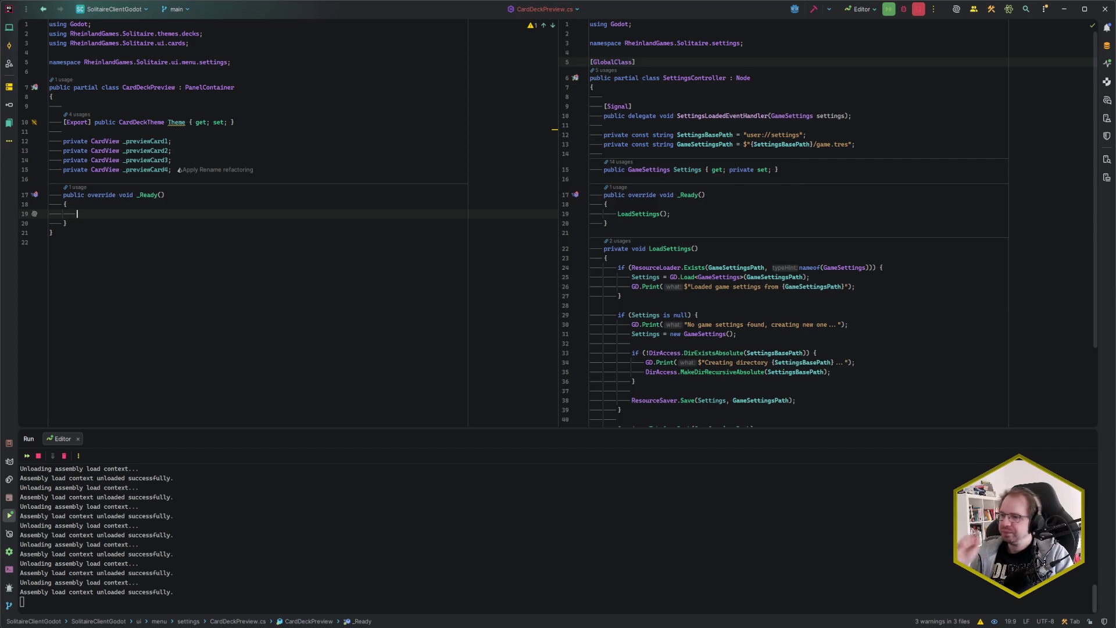
click(687, 277)
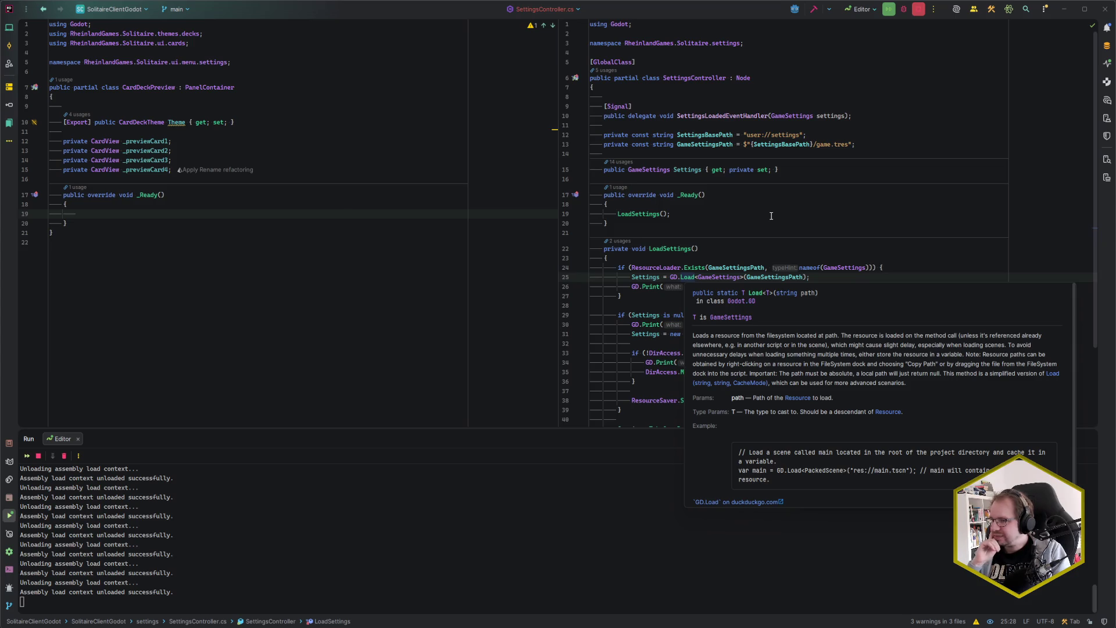
key(Escape)
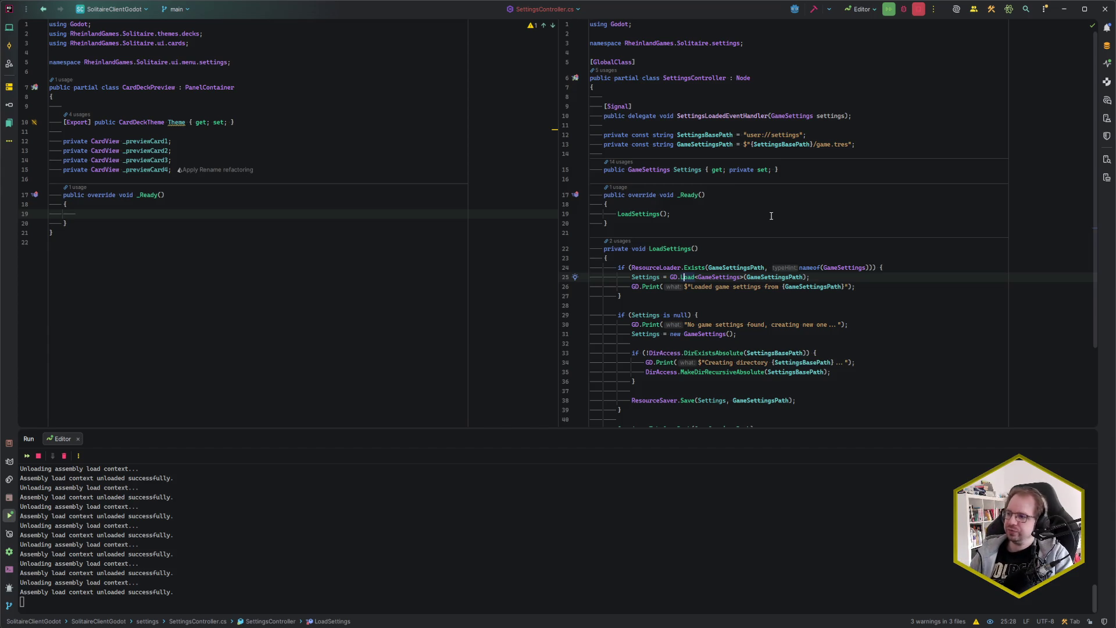
click(302, 214)
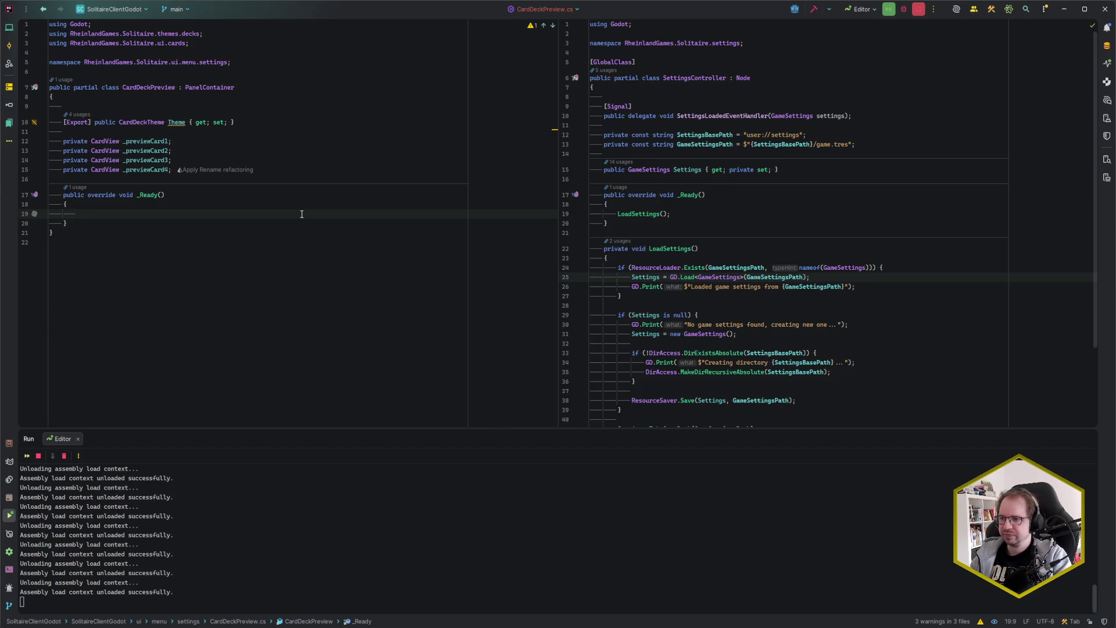
Step: In _Ready, assign _previewCard1–4 via FindChild("PreviewCard1"–"PreviewCard4") as CardView
text(_pr)
key(Return)
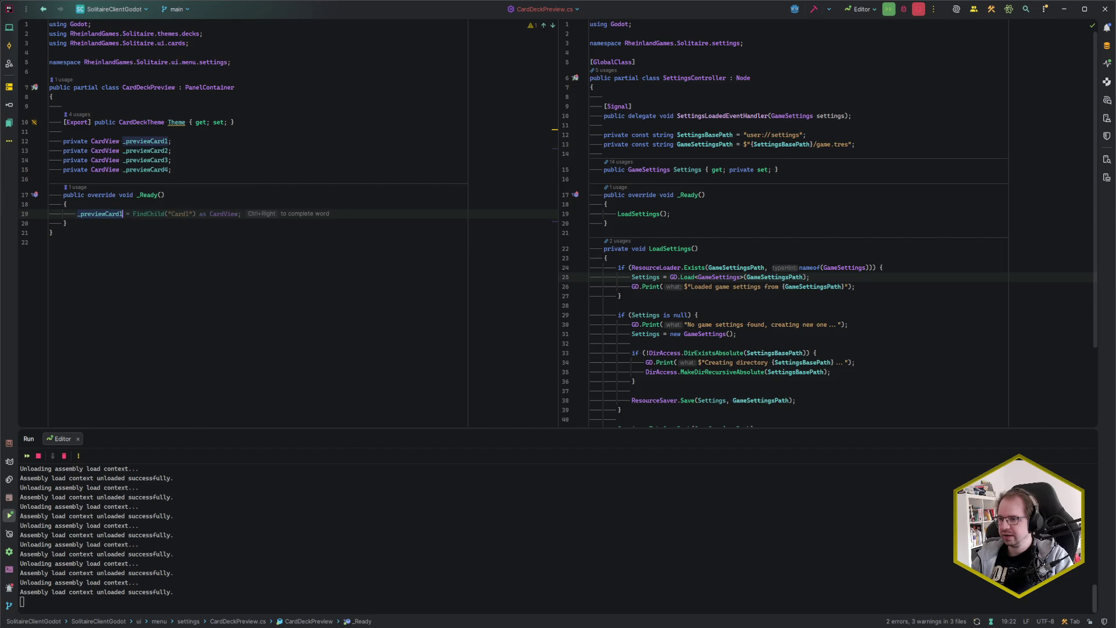
text(= FindChild("PreviewCard1)
key(Tab)
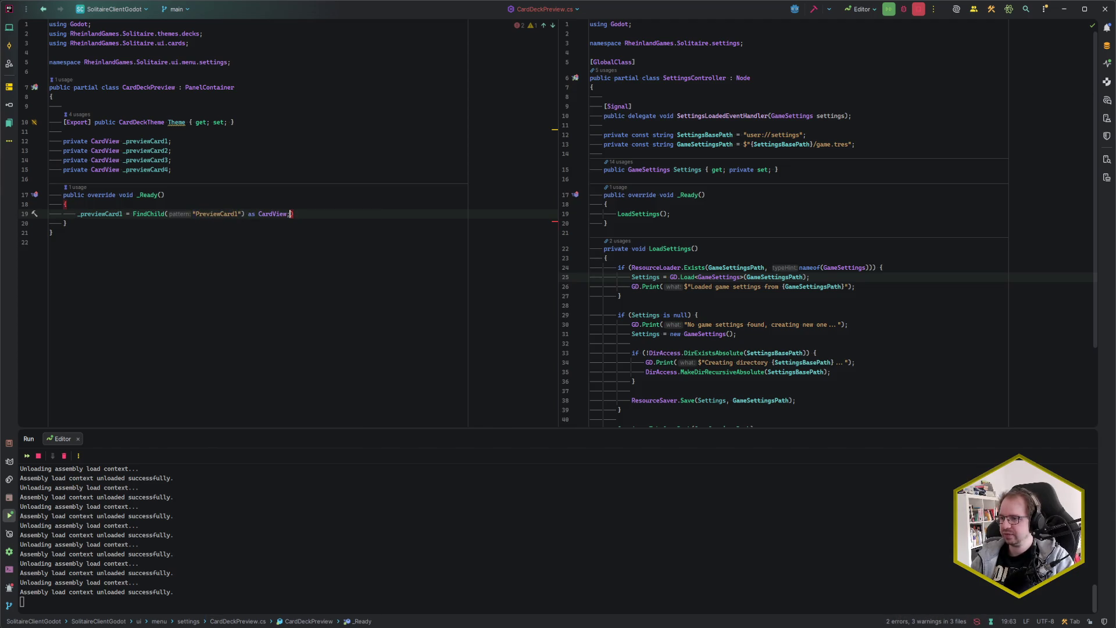
key(Return)
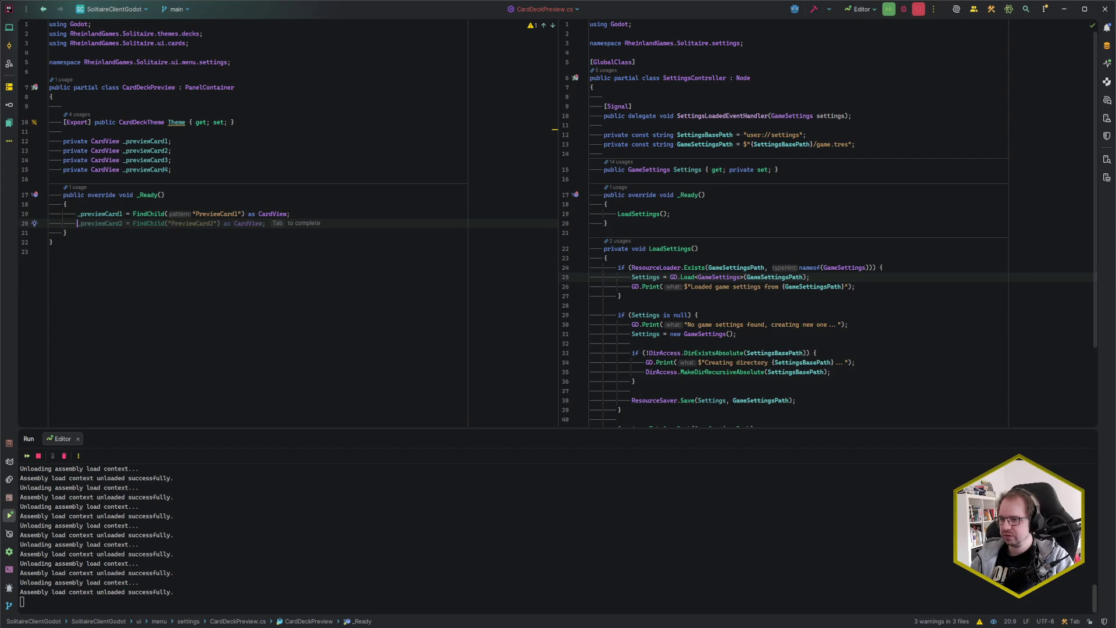
key(Tab)
key(Return)
key(Tab)
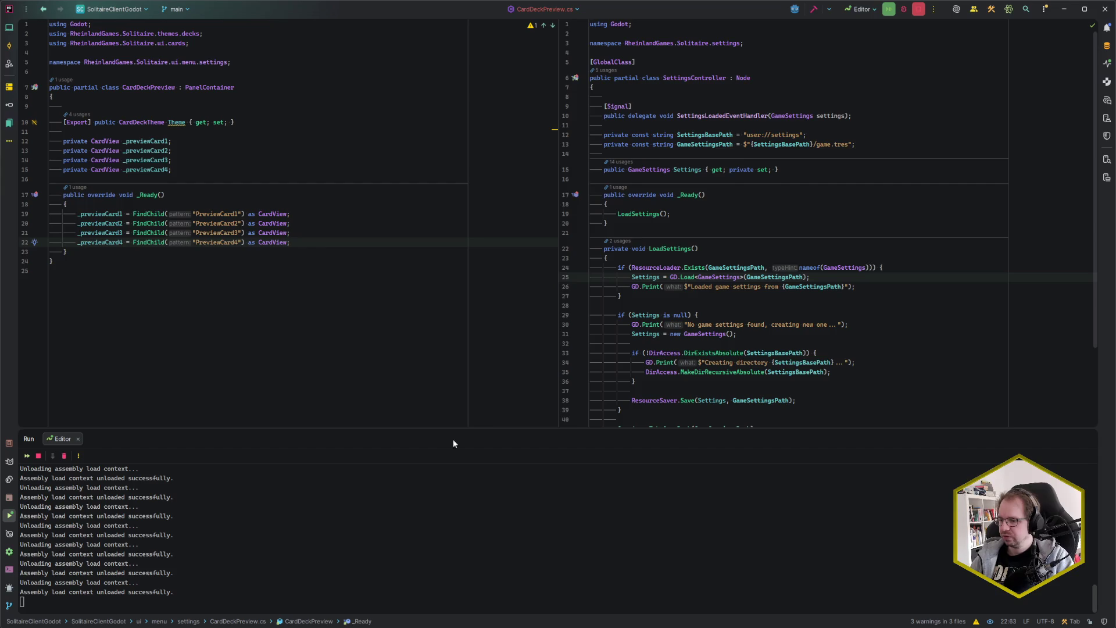
Step: Check the card node names in Godot, then return to the SolitaireClientGodot project in Rider
key(alt+Tab)
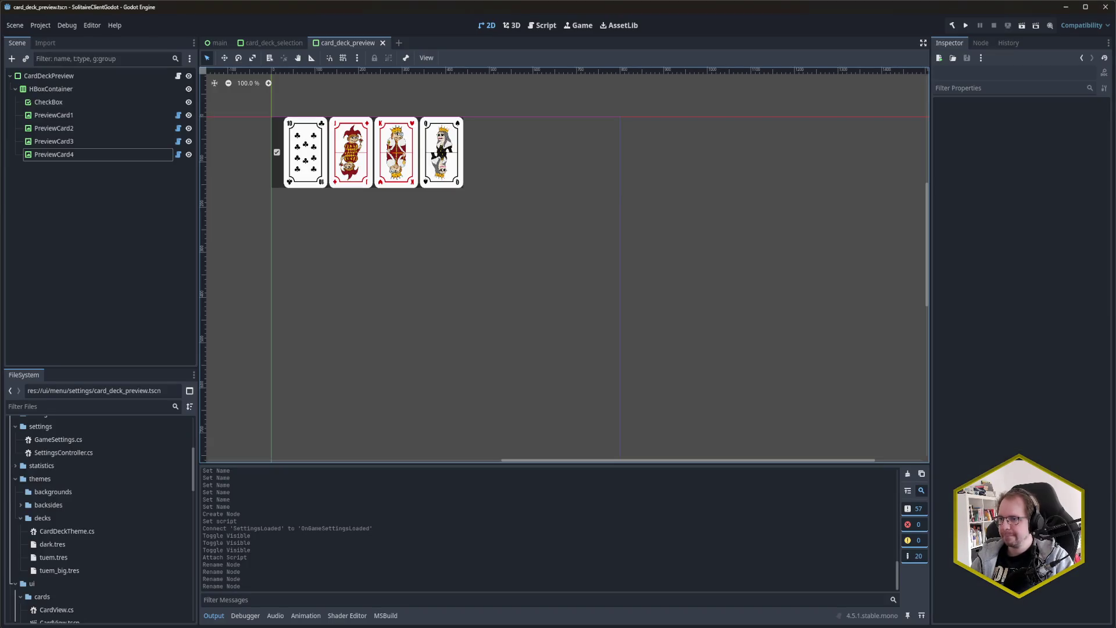
mouse_move(35, 625)
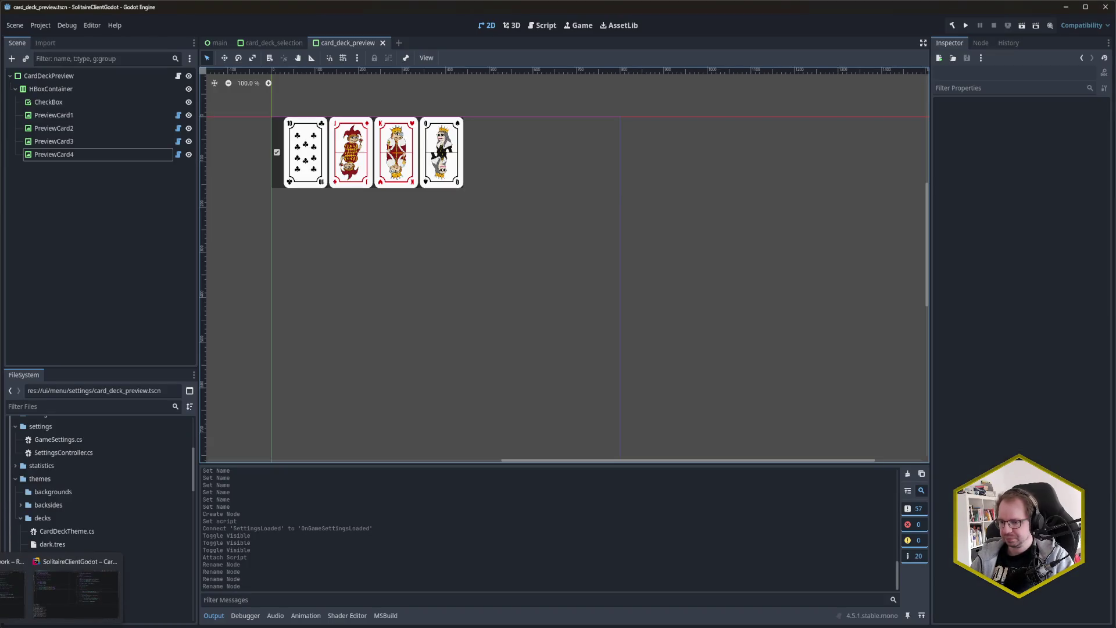
click(12, 590)
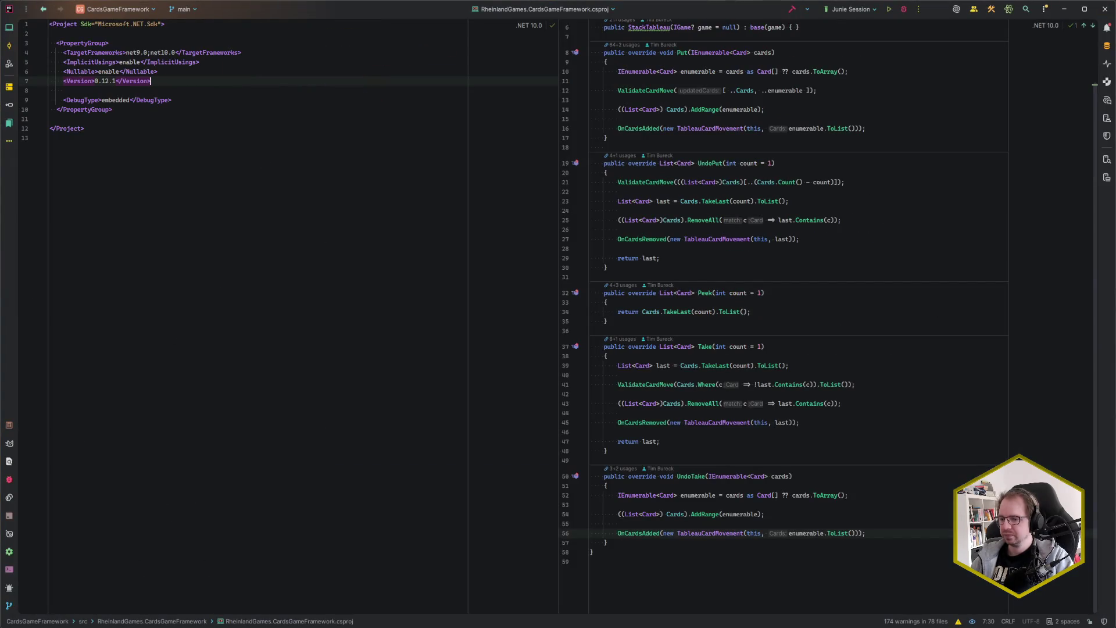
mouse_move(35, 624)
click(73, 596)
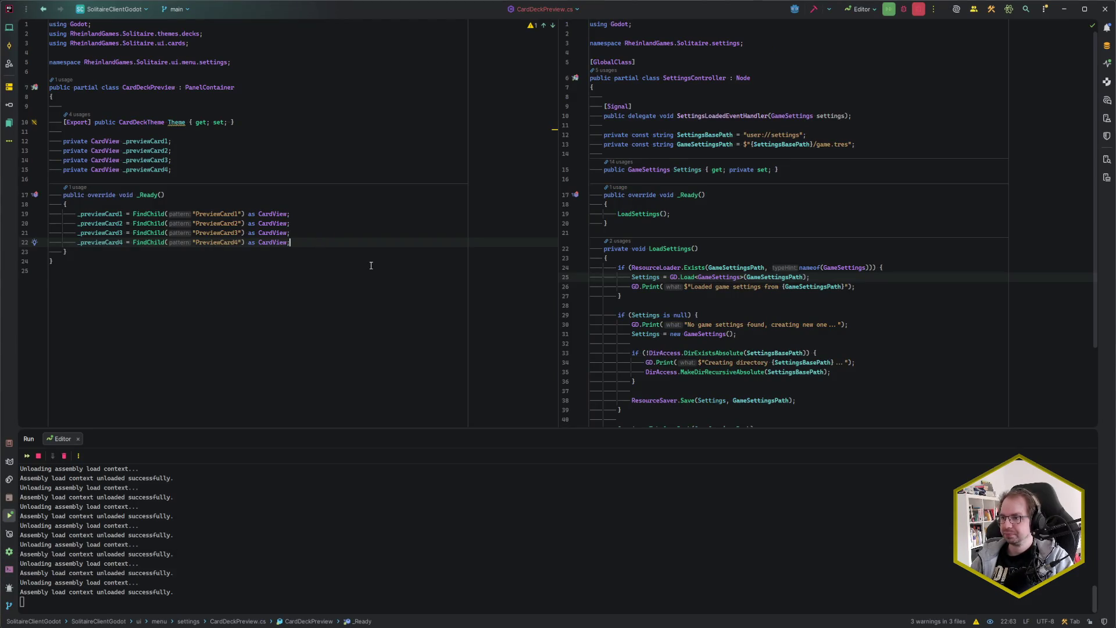
Step: In _Ready, call LoadPreviewCards() inside an if (Theme is not null) block
key(Return)
key(Return)
text(if (Theme)
text( is not null)
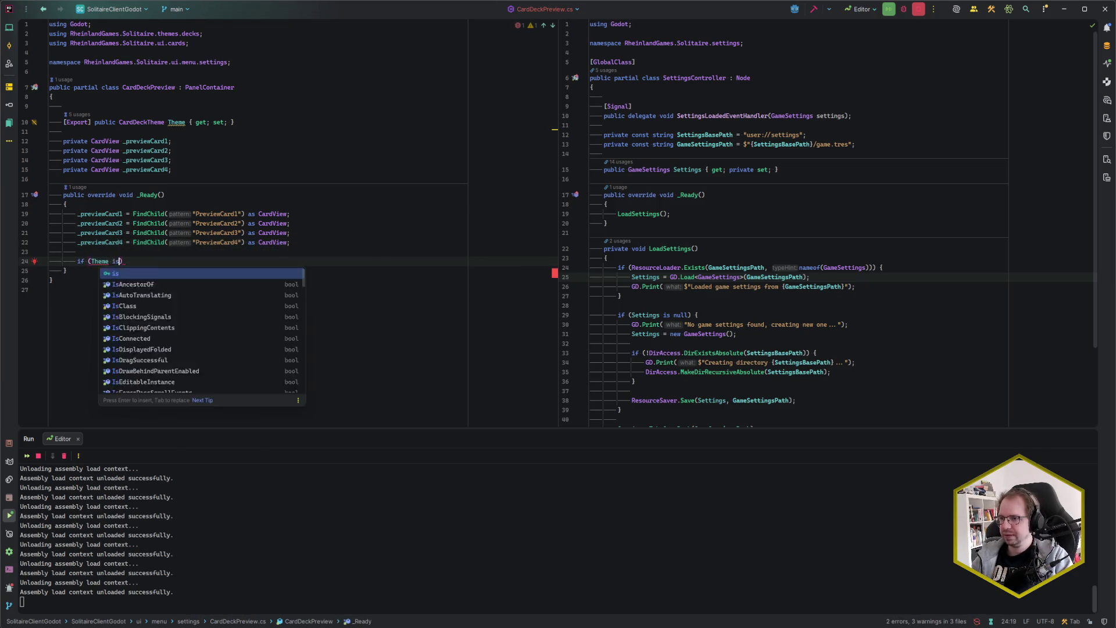
key(End)
key(Return)
text({)
key(Return)
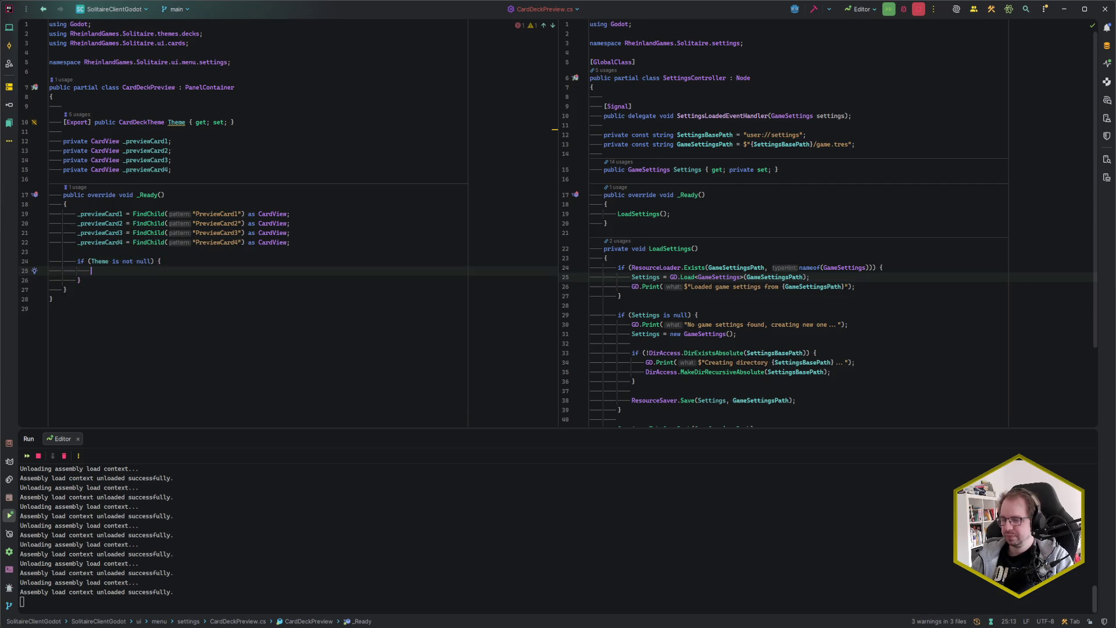
text(LoadPreview)
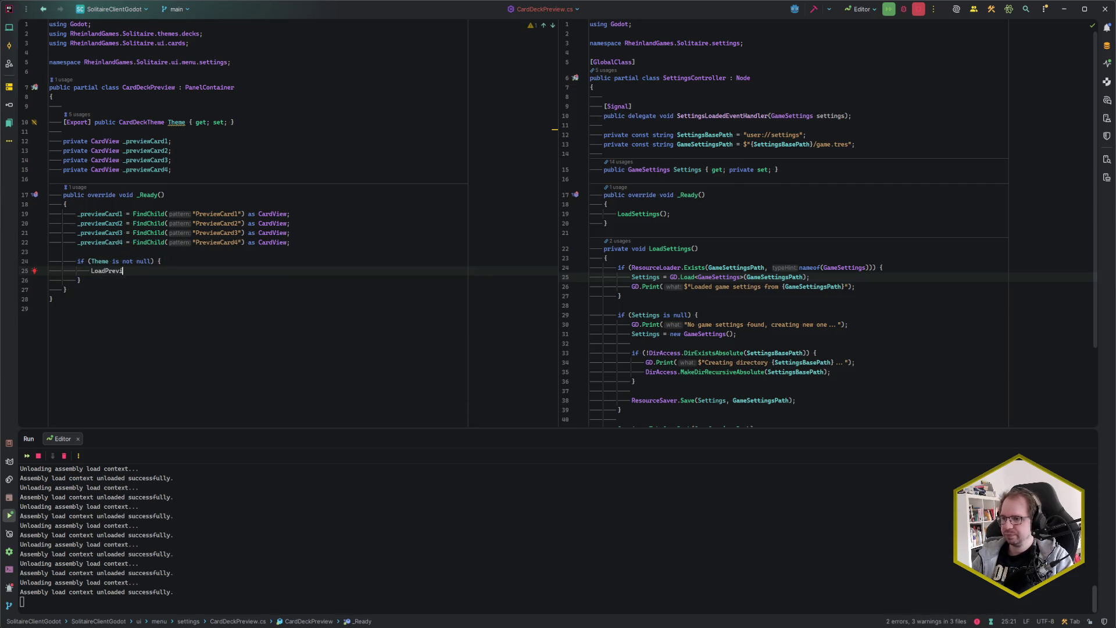
text(Cards();)
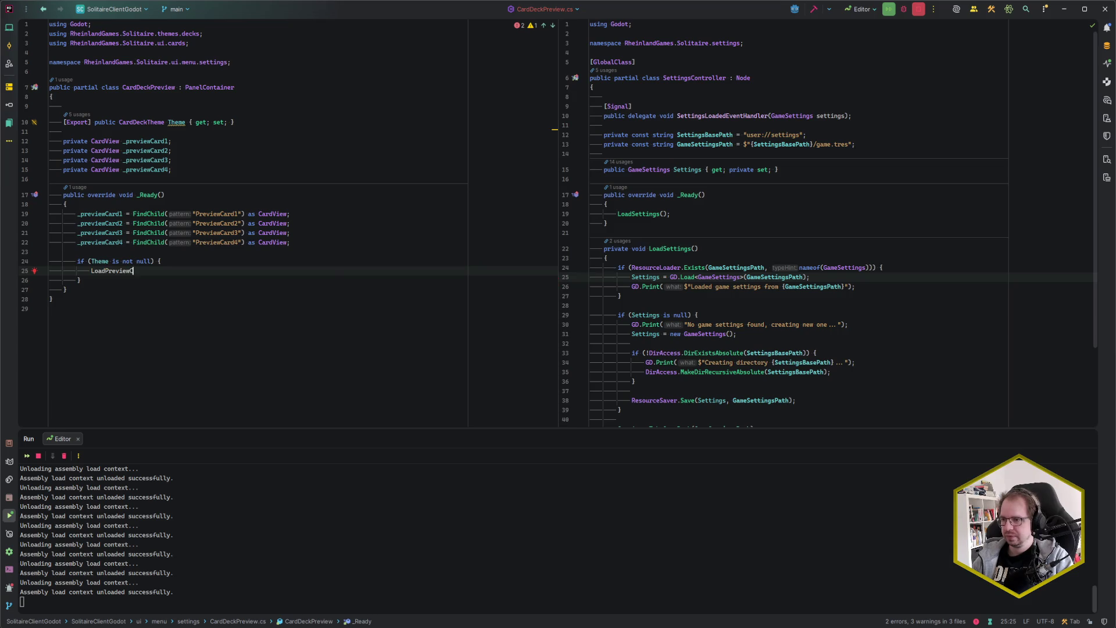
Step: Add an empty private void LoadPreviewCards() method below _Ready
key(Down)
key(Down)
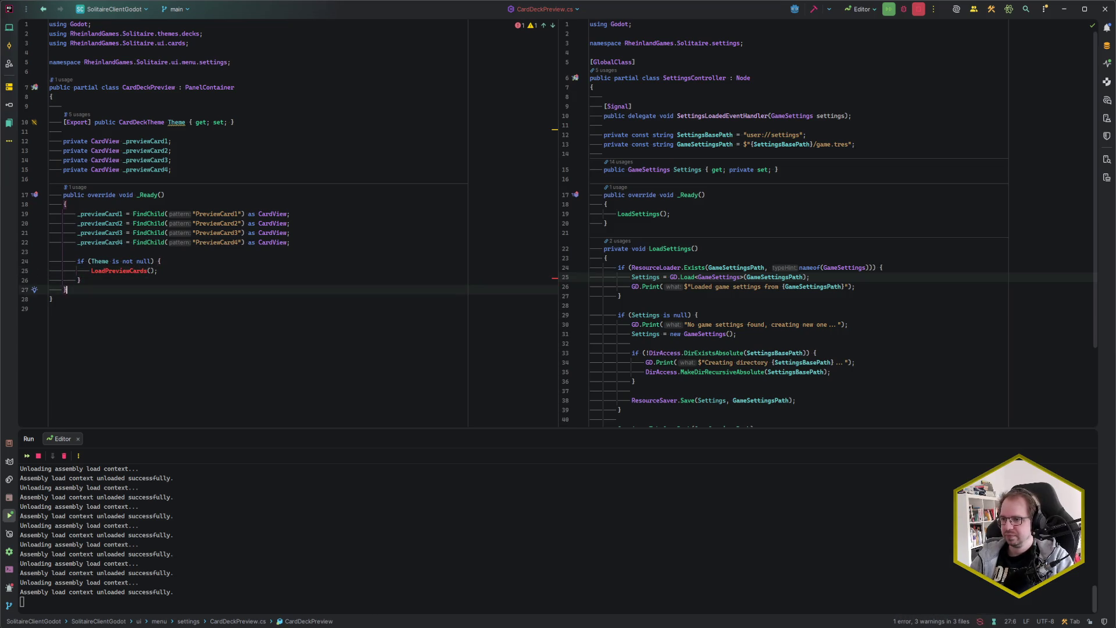
key(Return)
key(Return)
text(privatre)
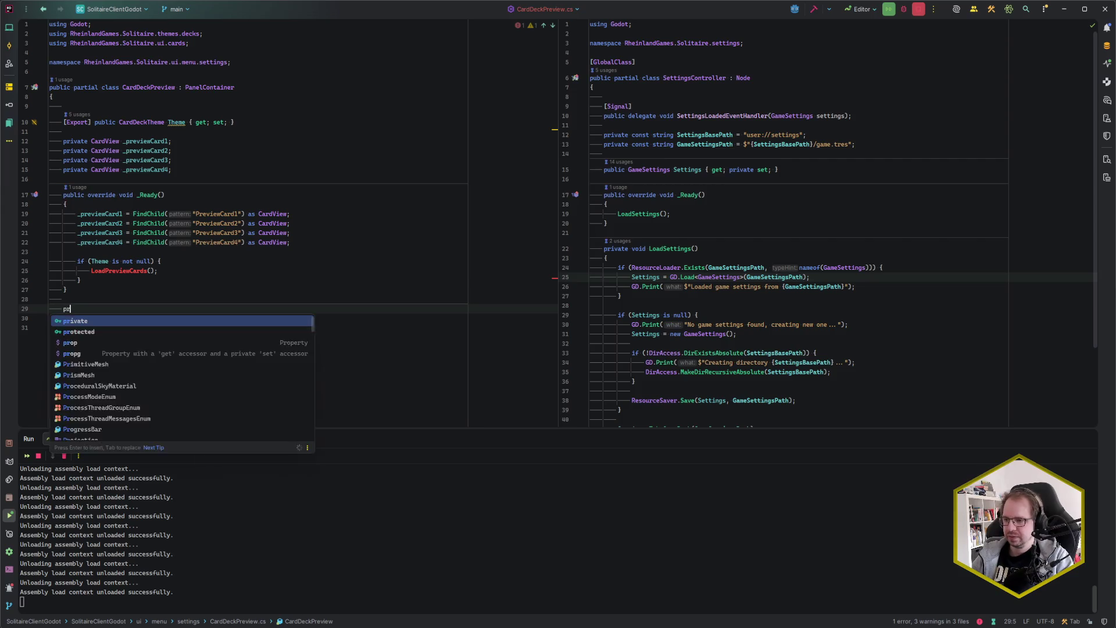
key(BackSpace)
text(e void LoadPreviewCards())
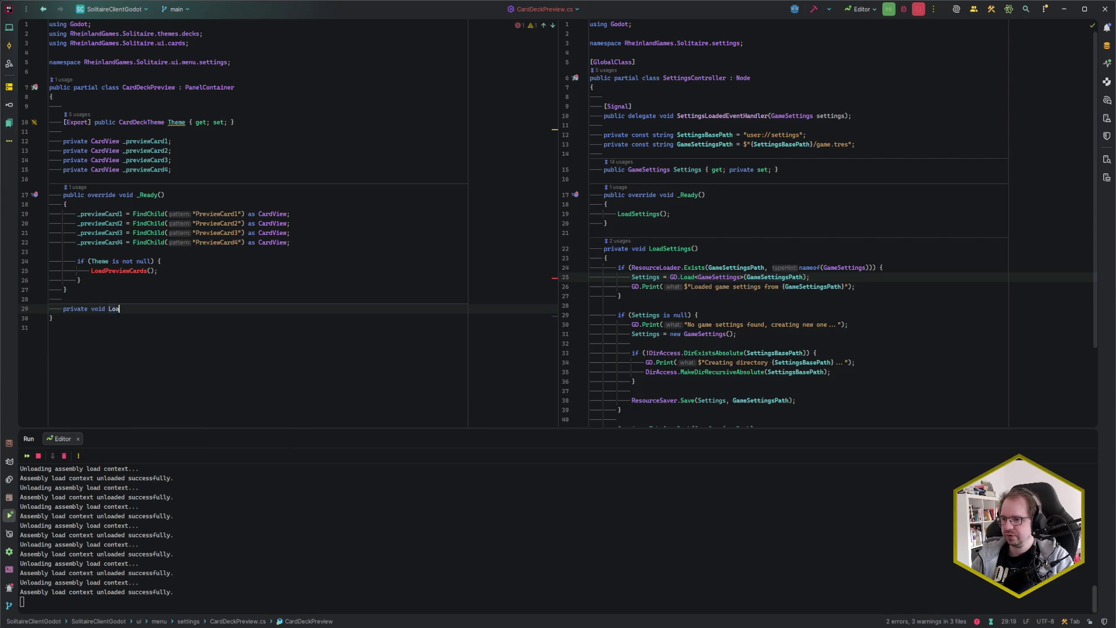
key(Return)
text({)
key(Return)
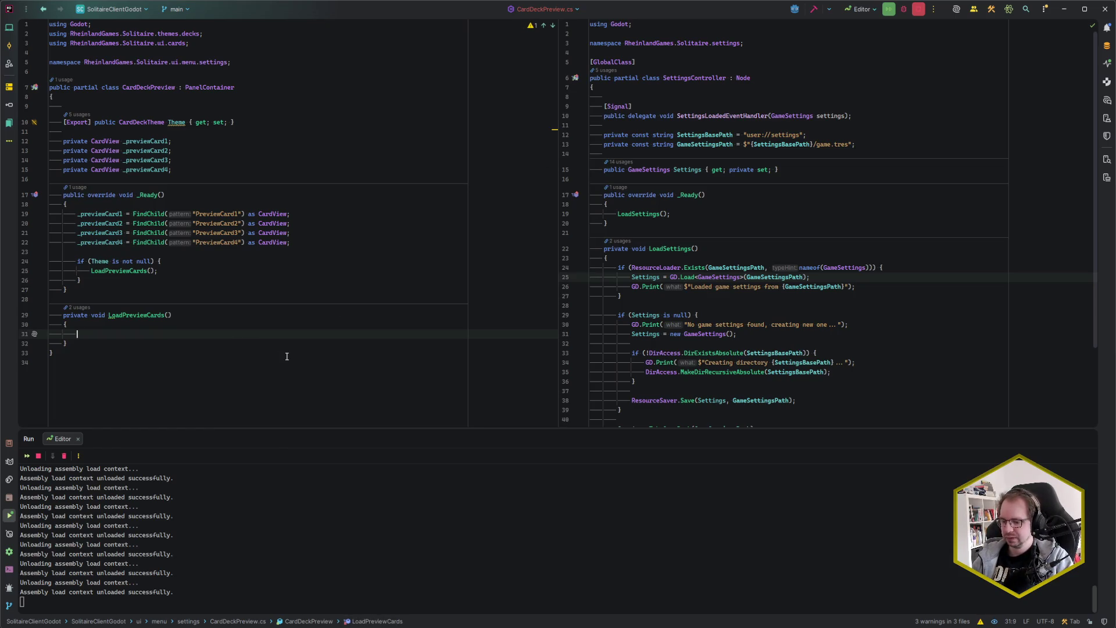
Step: Set _previewCard1.FaceTexture to GD.Load the theme's PreviewCardName1 SVG under CardsBasePath
text(_previewCard1.)
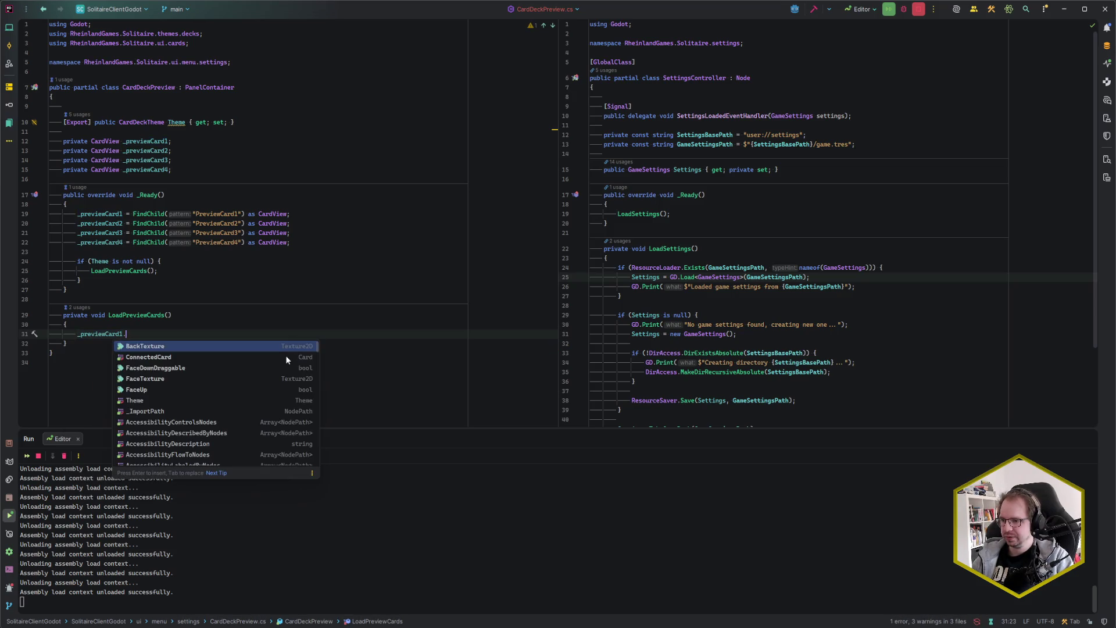
text(Face)
key(Down)
key(Return)
text(= )
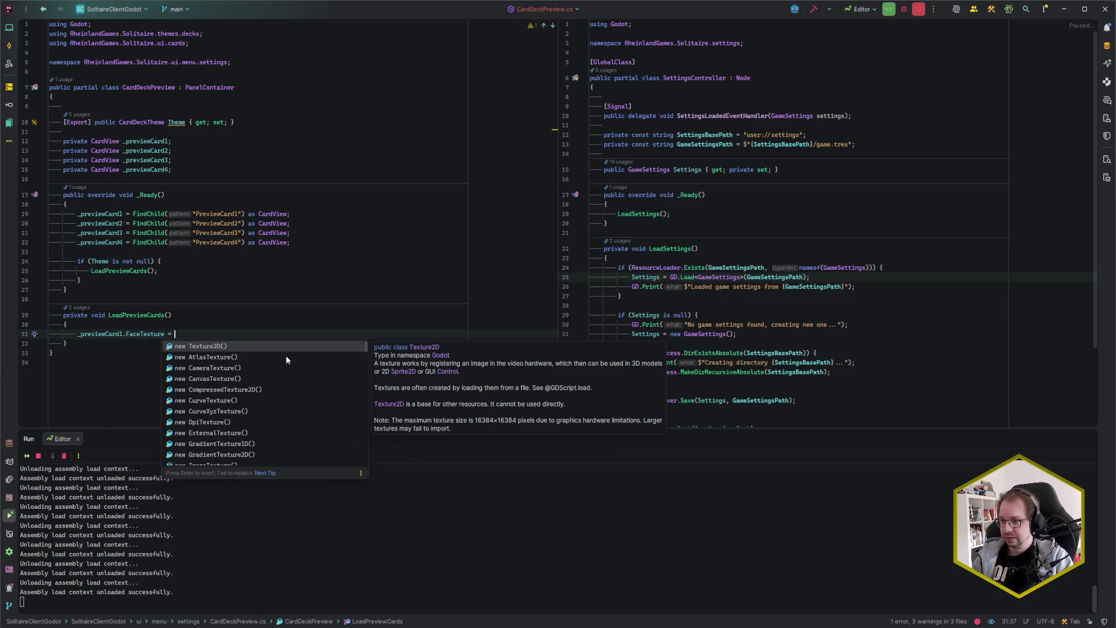
text(GD.Loa)
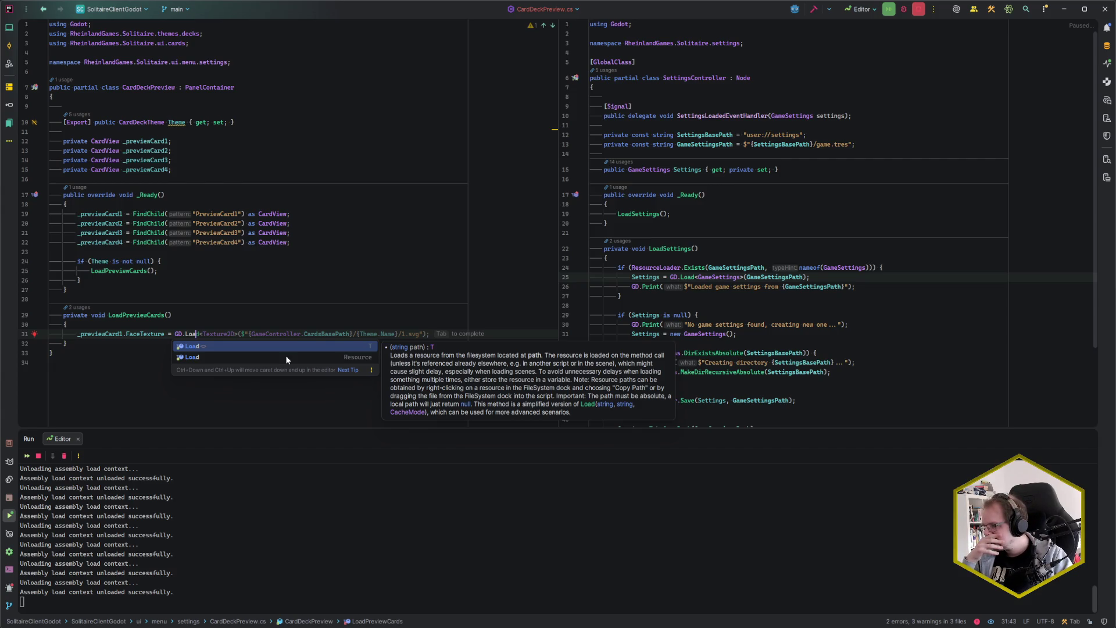
key(Tab)
key(Left)
key(Left)
key(Left)
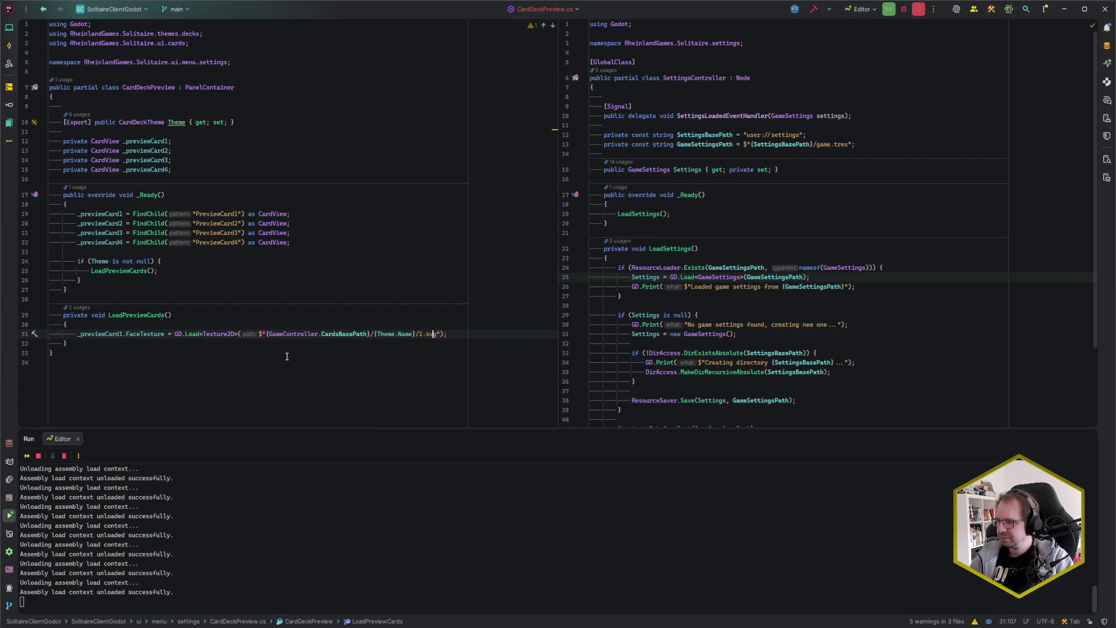
key(BackSpace)
text({Theme.)
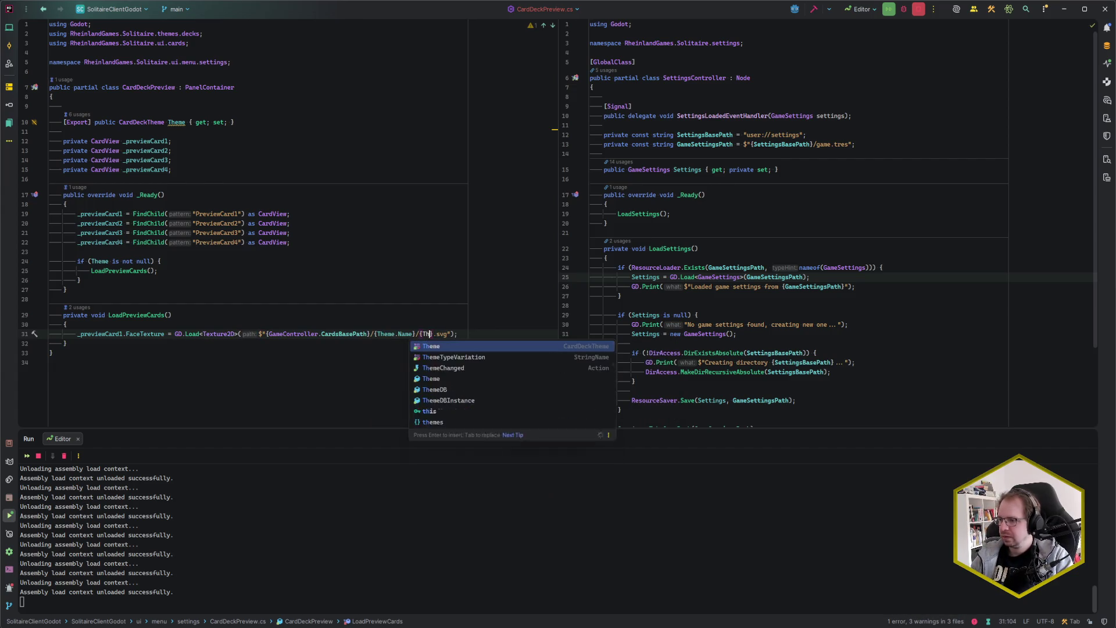
text(P)
key(Return)
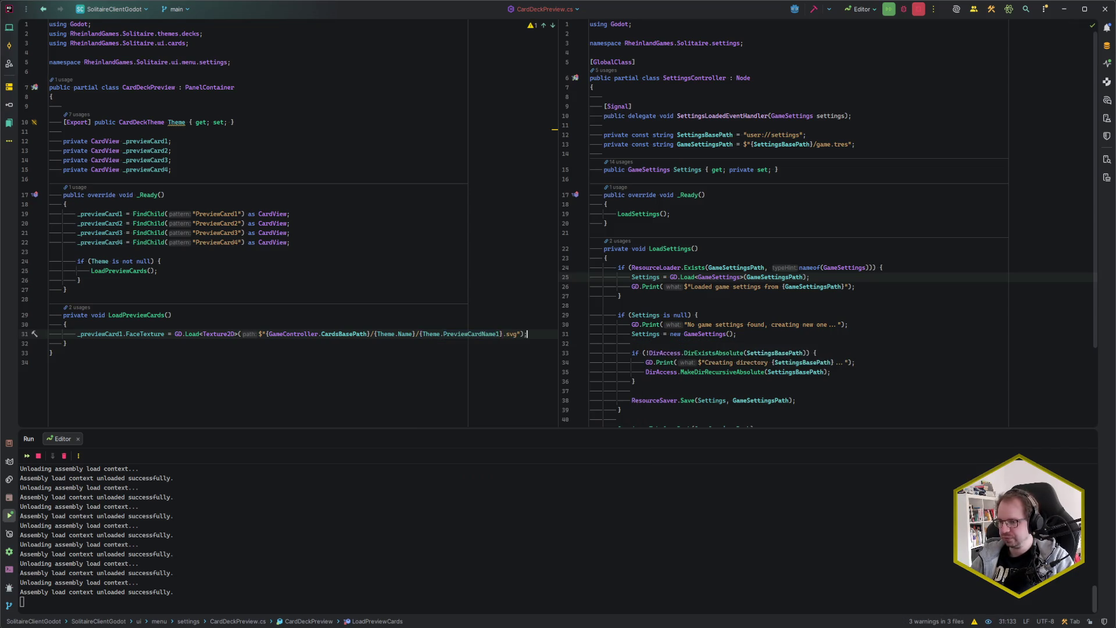
Step: Add matching FaceTexture load lines for _previewCard2 through _previewCard4
key(Return)
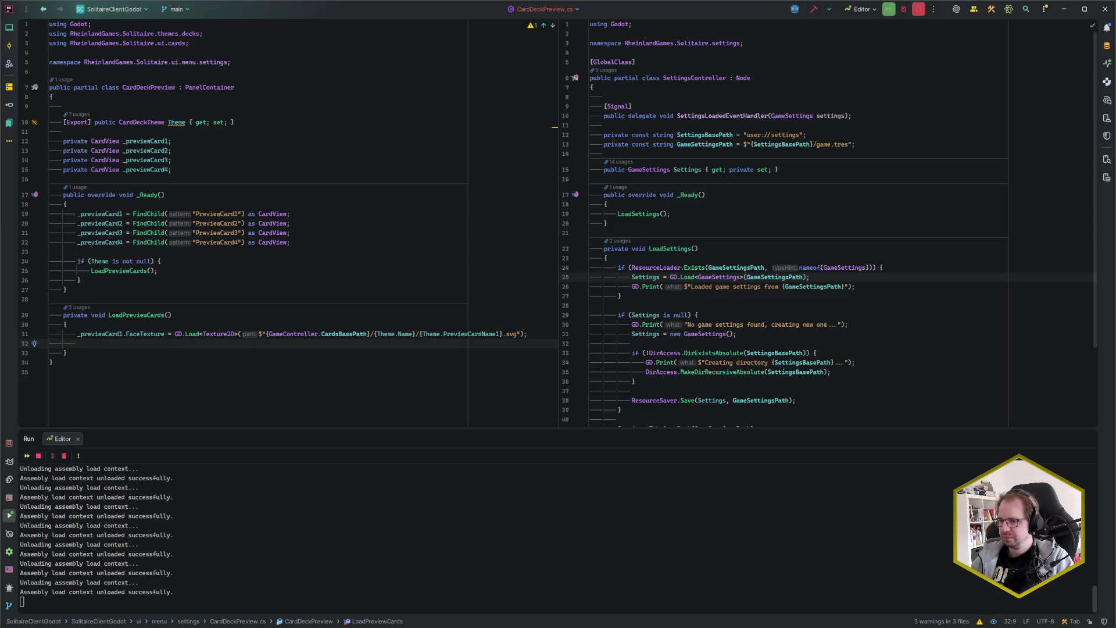
key(Tab)
key(Return)
key(Tab)
click(53, 382)
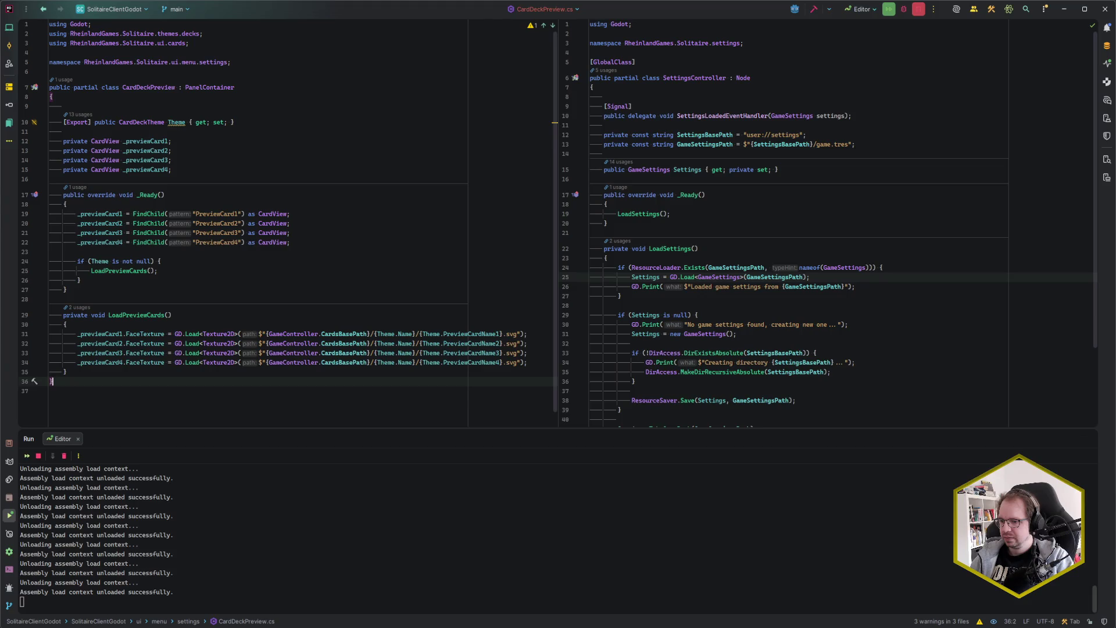
Step: Back in Godot, open the card_deck_selection scene and select the second CardDeckPreview
key(alt+Tab)
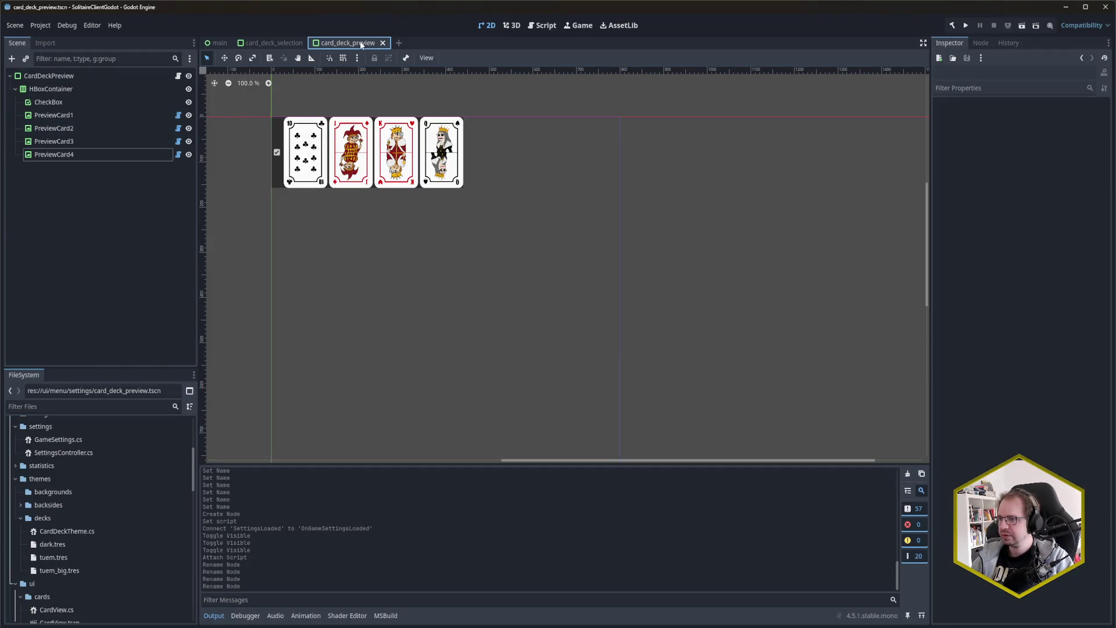
click(272, 43)
click(84, 114)
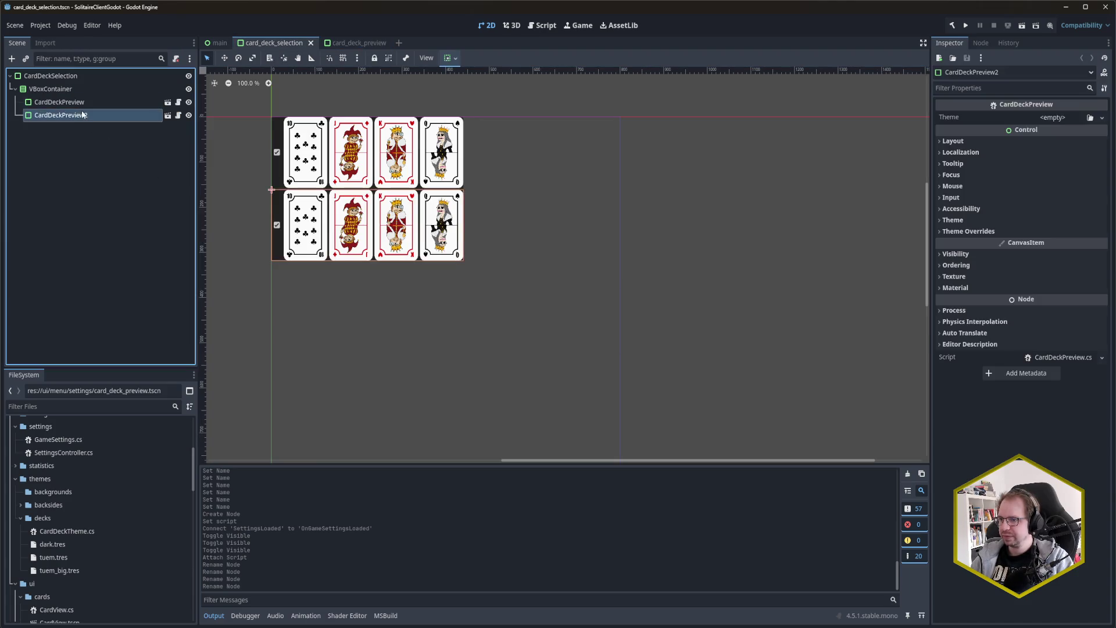
Step: Assign dark.tres to the first deck preview's Theme and tuem.tres to the second
click(83, 101)
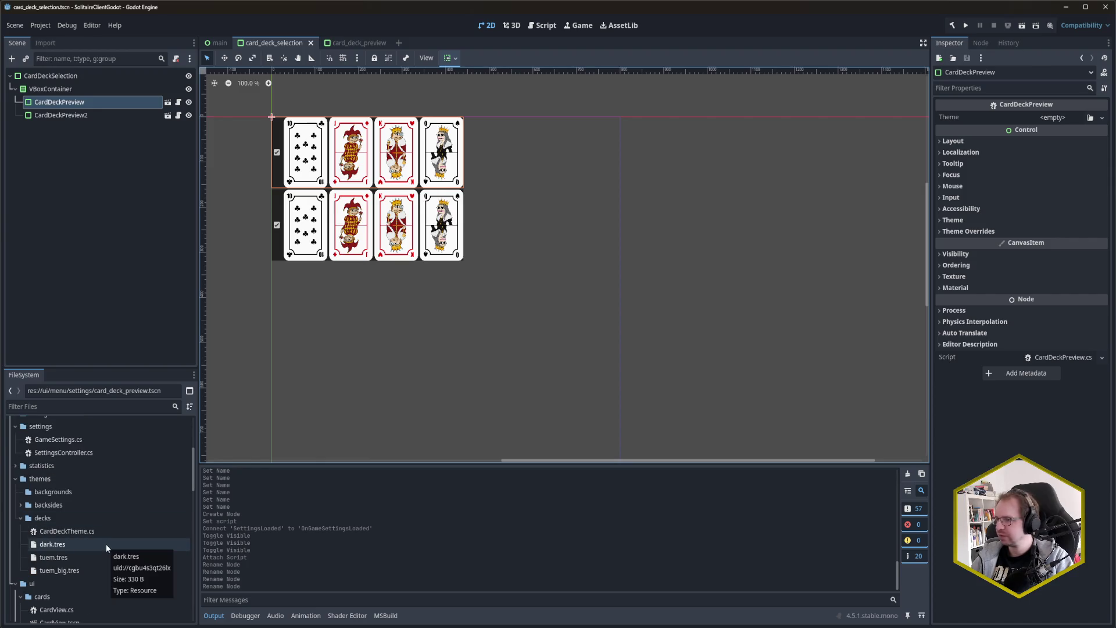
mouse_move(106, 543)
mouse_down()
mouse_move(947, 244)
mouse_move(1070, 131)
mouse_move(1055, 121)
mouse_up()
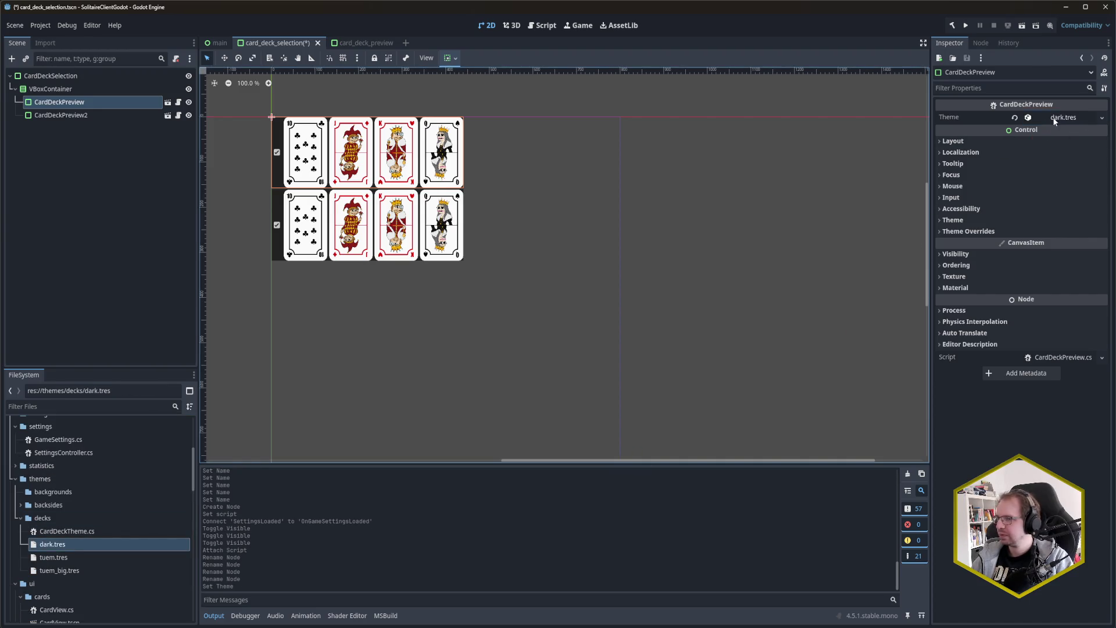
click(80, 116)
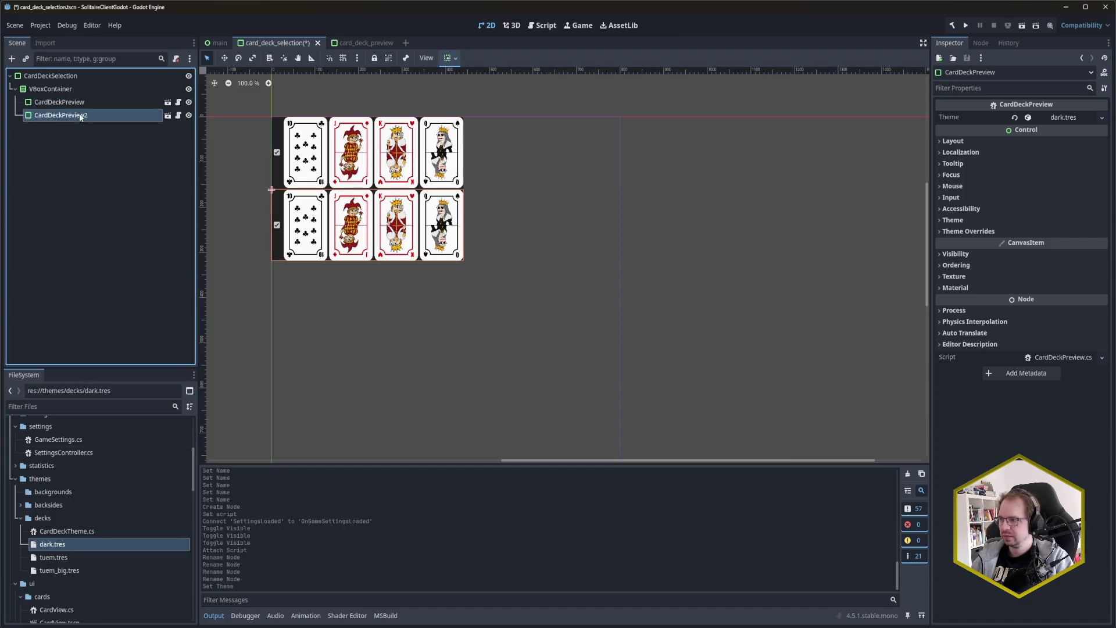
mouse_move(65, 557)
mouse_down()
mouse_move(988, 139)
mouse_move(1055, 121)
mouse_up()
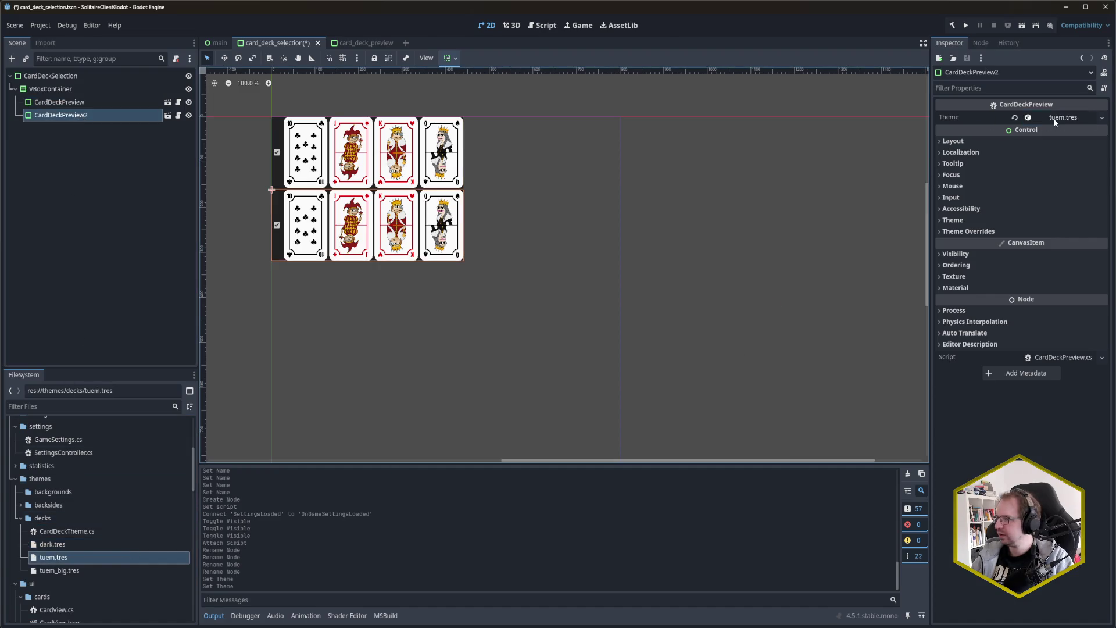
Step: Duplicate the second preview, give the copy the tuem_big.tres theme, and save the scene
key(ctrl+d)
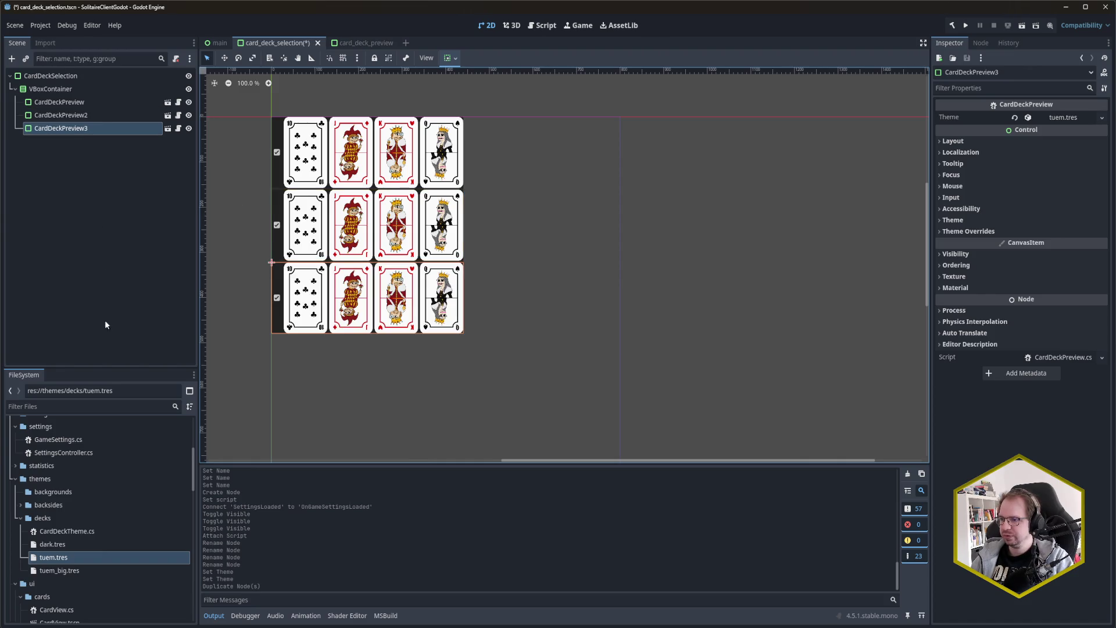
click(86, 124)
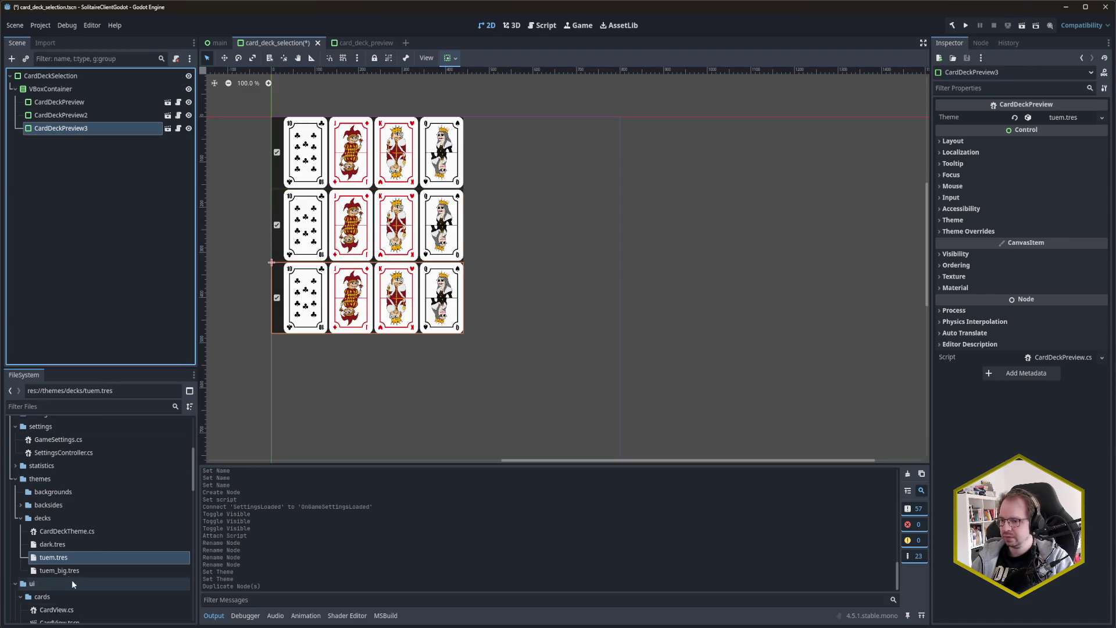
mouse_move(63, 570)
mouse_down()
mouse_move(959, 226)
mouse_move(1071, 119)
mouse_up()
key(ctrl+s)
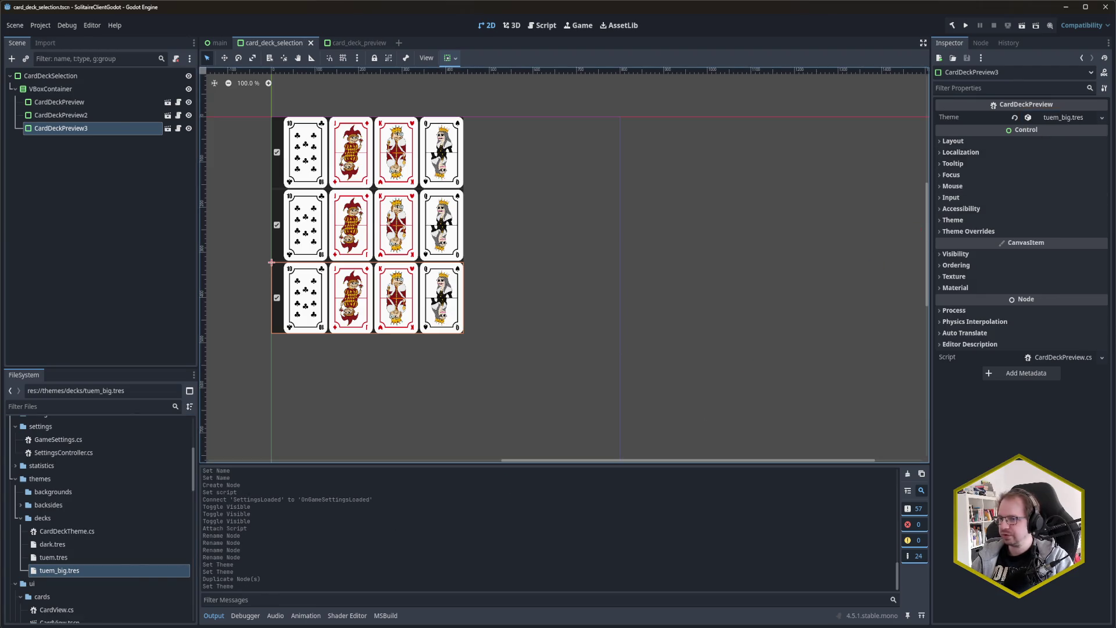
click(107, 196)
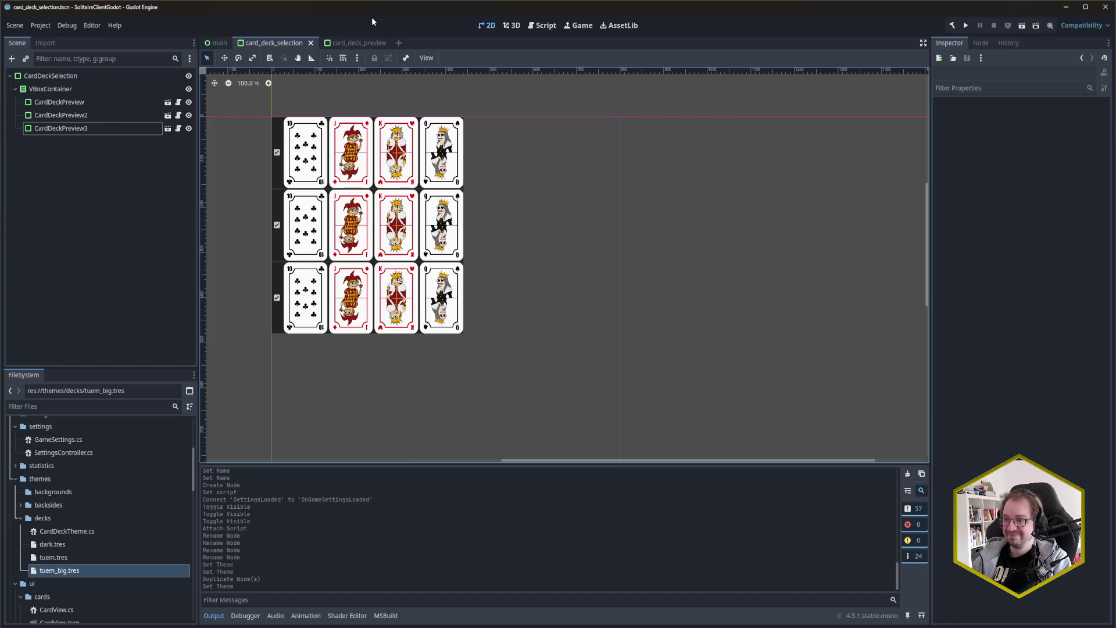
Step: Run the game and scroll its Settings screen to inspect the deck previews, then stop it
key(F6)
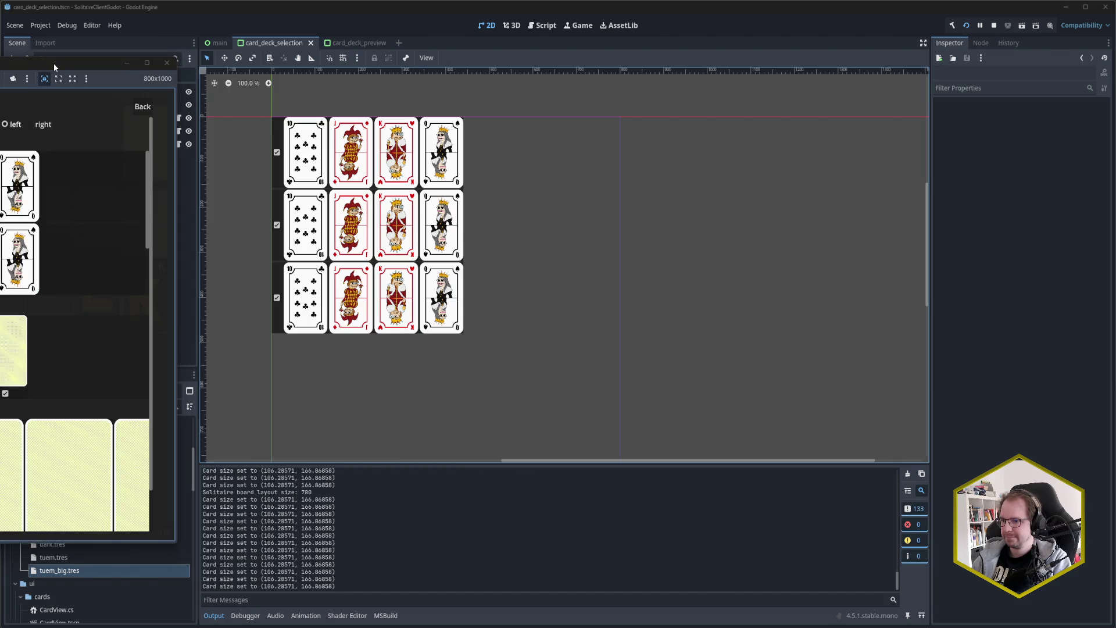
drag(54, 64, 448, 76)
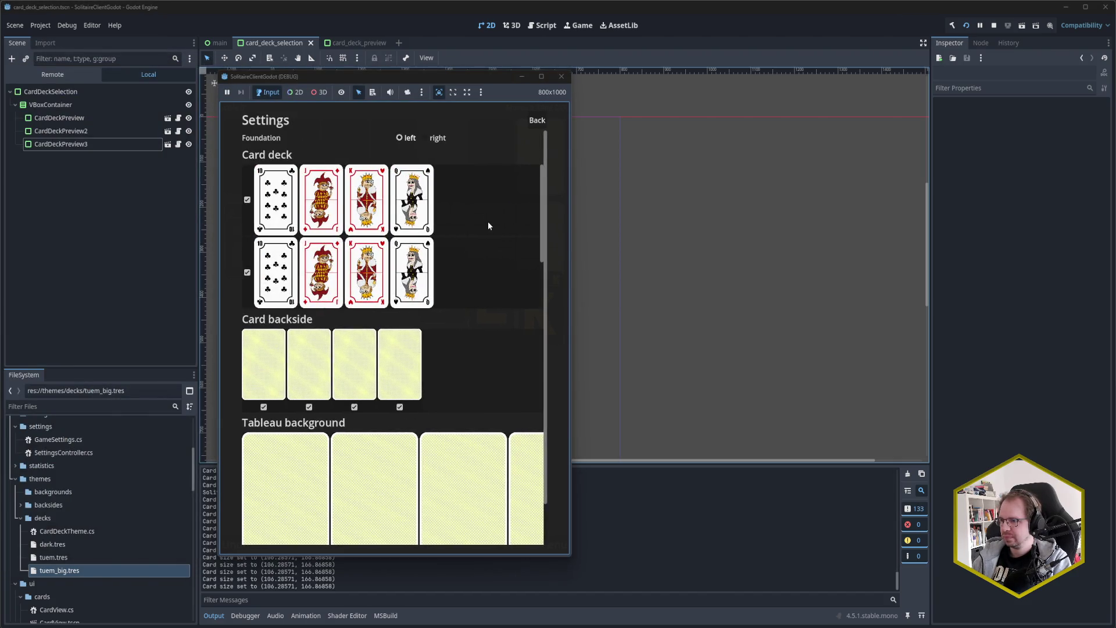
scroll(489, 226, down, 1)
scroll(492, 221, up, 1)
scroll(497, 209, down, 2)
scroll(497, 209, up, 2)
click(563, 78)
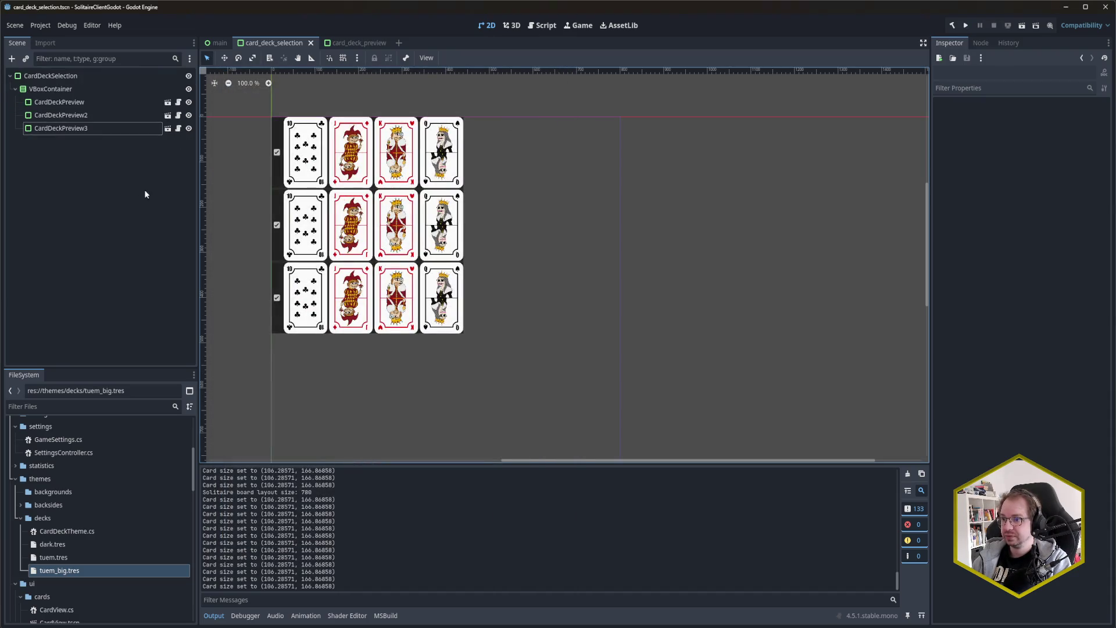
click(112, 131)
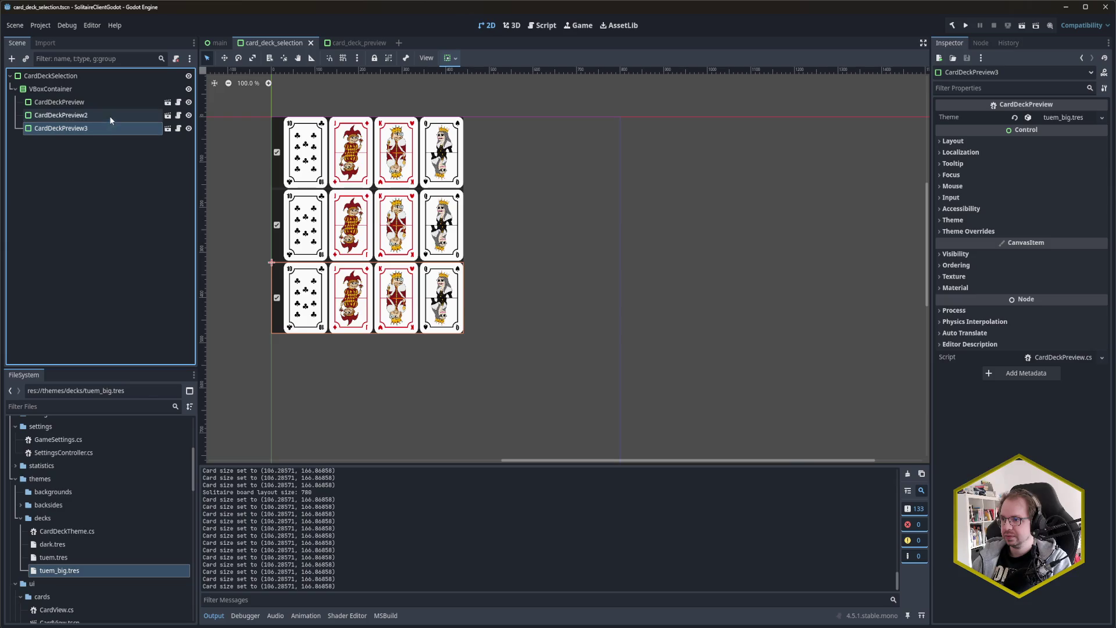
Step: Check each preview's assigned theme and the card_deck_preview root, then bring up CardDeckPreview.cs in Rider
click(110, 116)
click(106, 103)
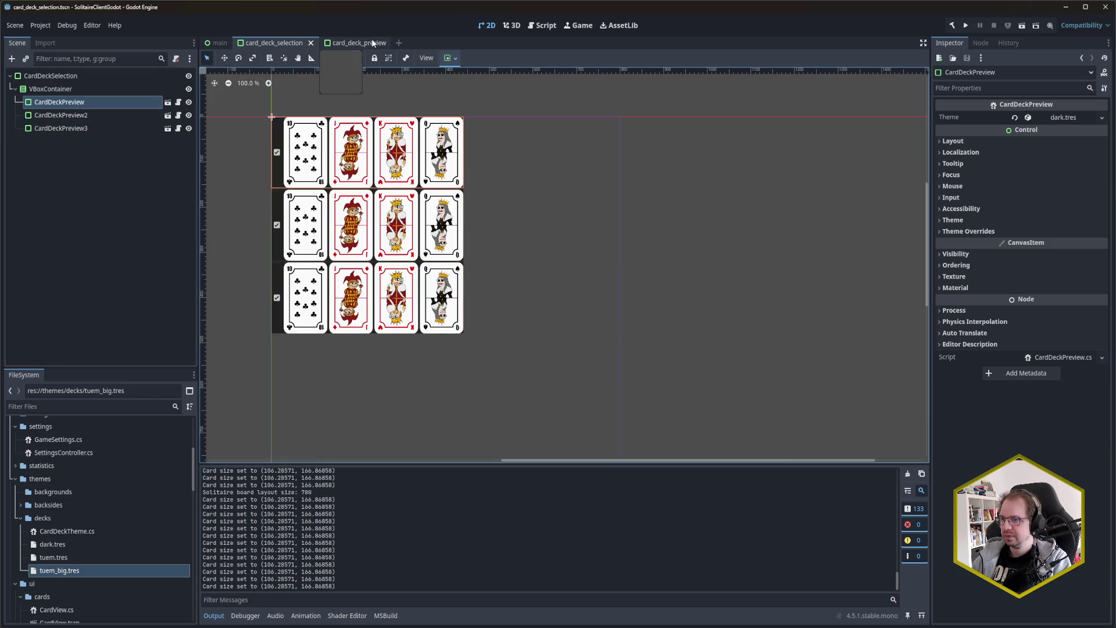
click(372, 43)
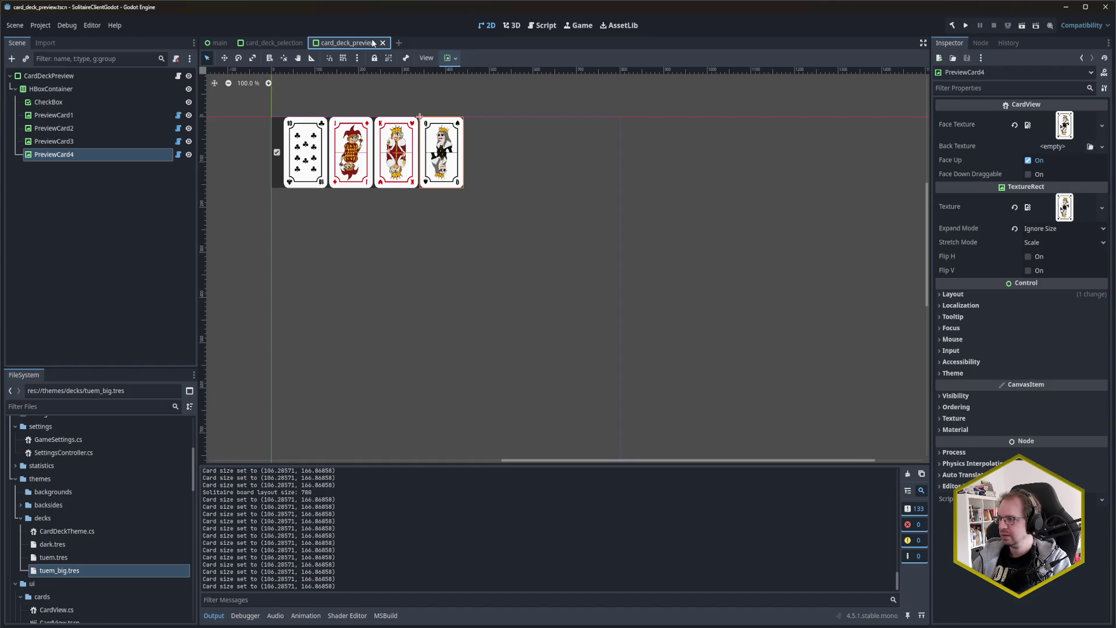
click(134, 76)
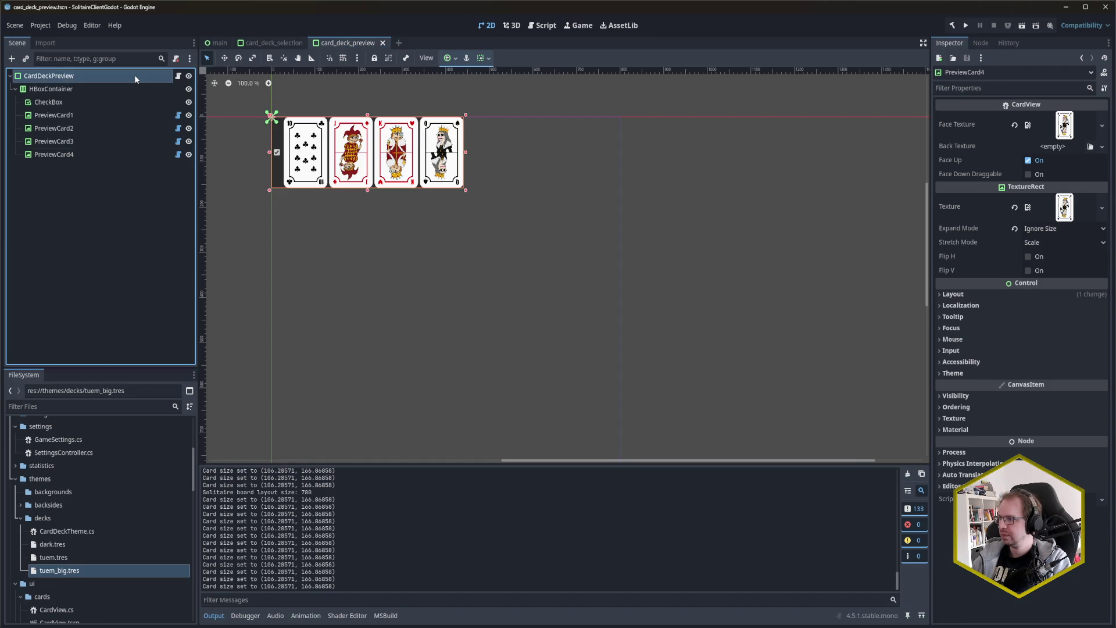
click(269, 42)
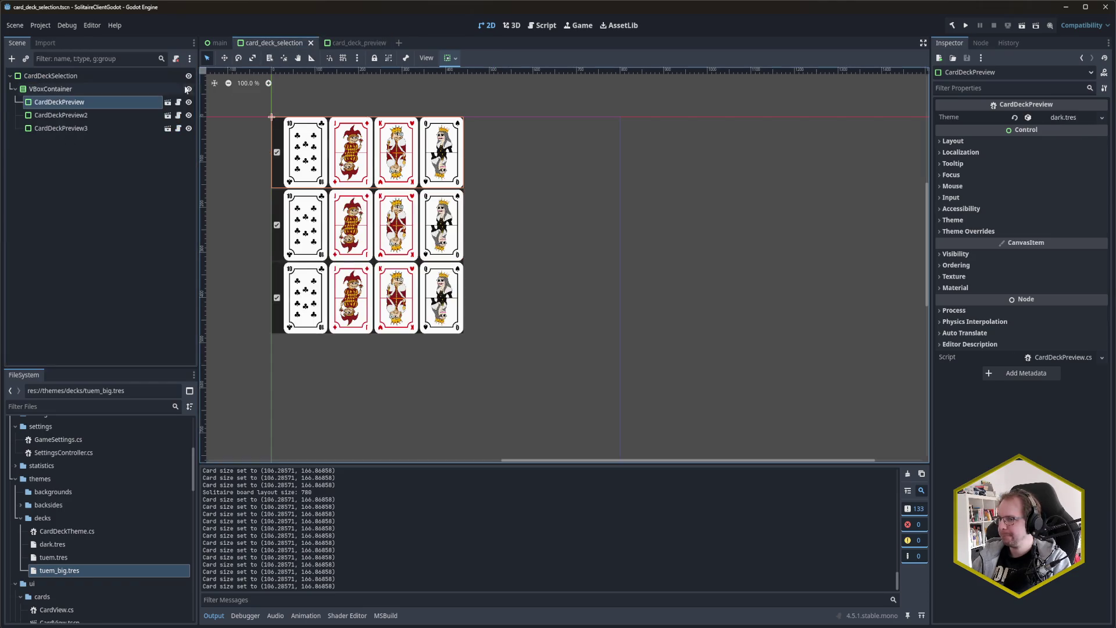
click(92, 128)
click(88, 103)
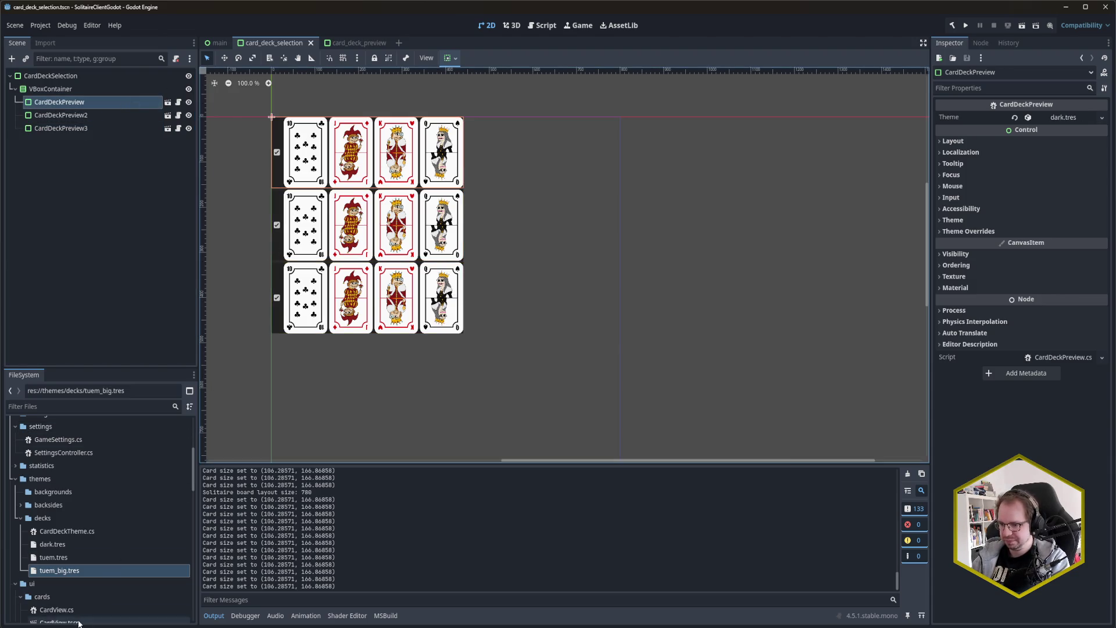
mouse_move(61, 627)
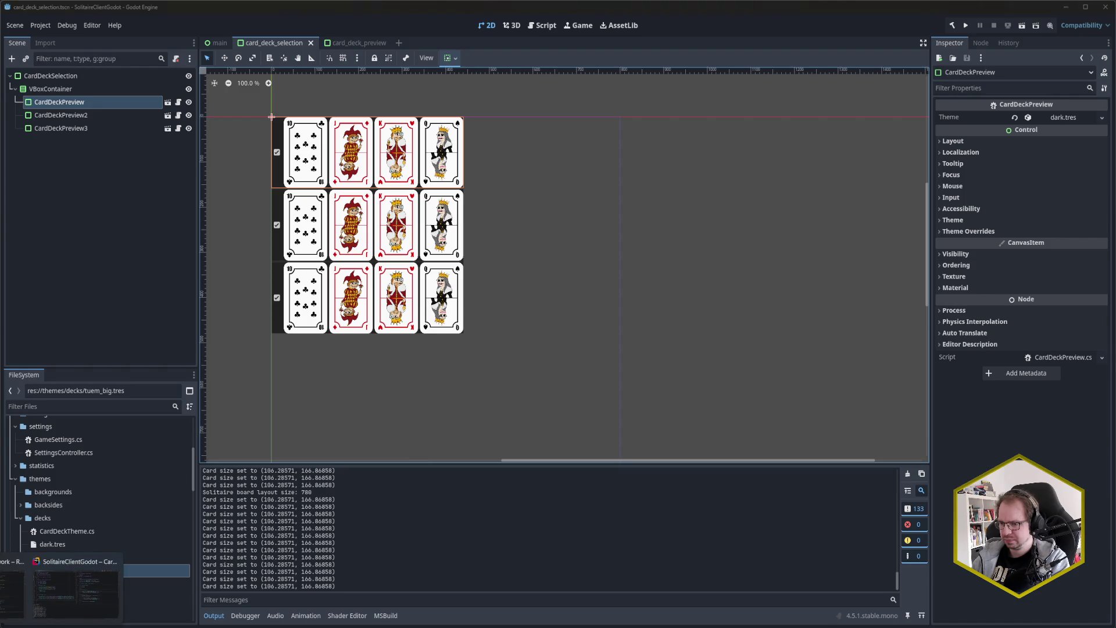
click(75, 590)
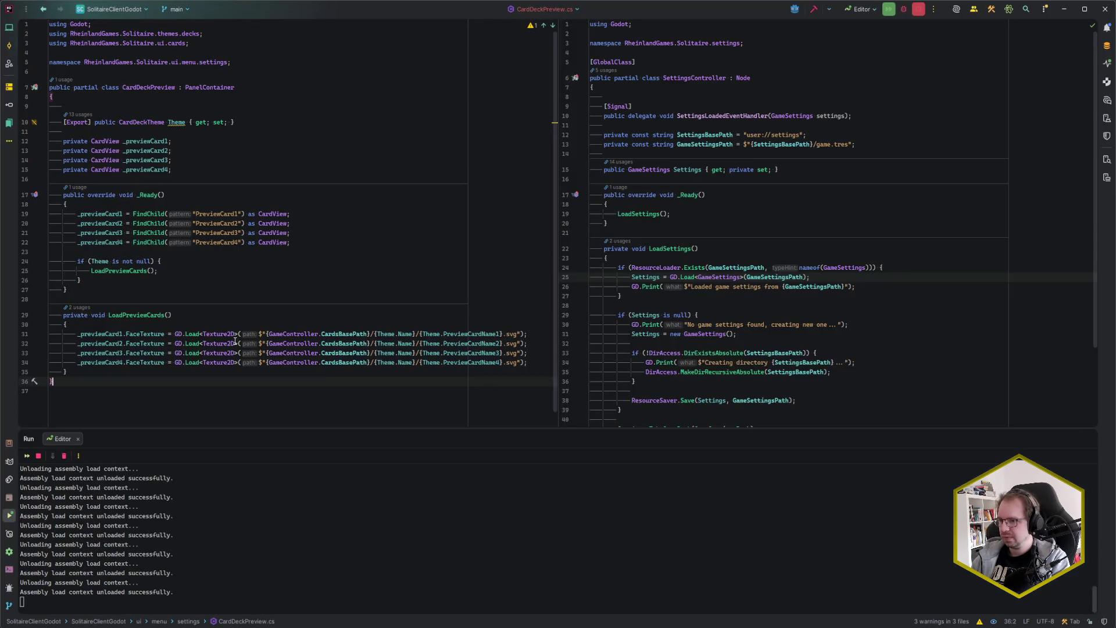
Step: Rename every Theme occurrence in CardDeckPreview.cs to DeckTheme with multi-caret selection
click(170, 270)
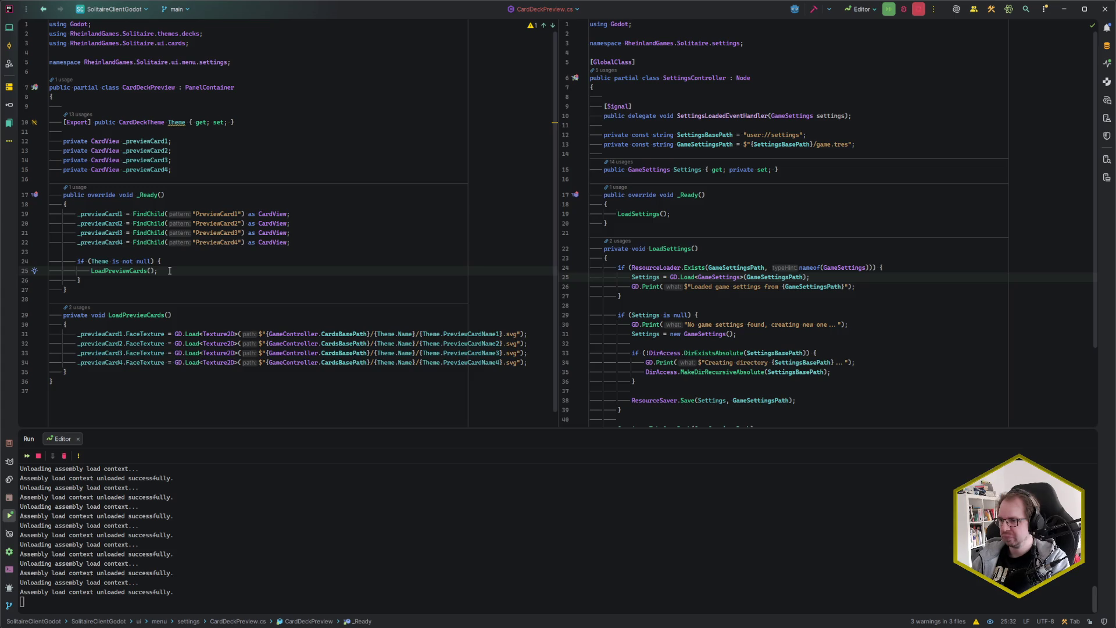
click(170, 261)
click(168, 271)
click(181, 122)
key(F2)
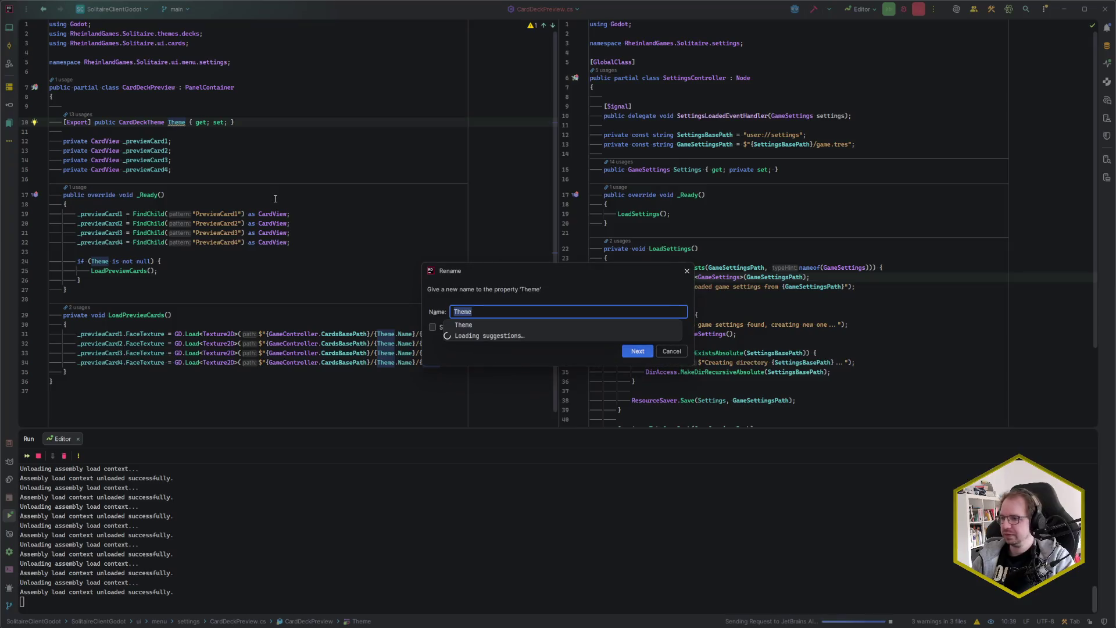
key(Escape)
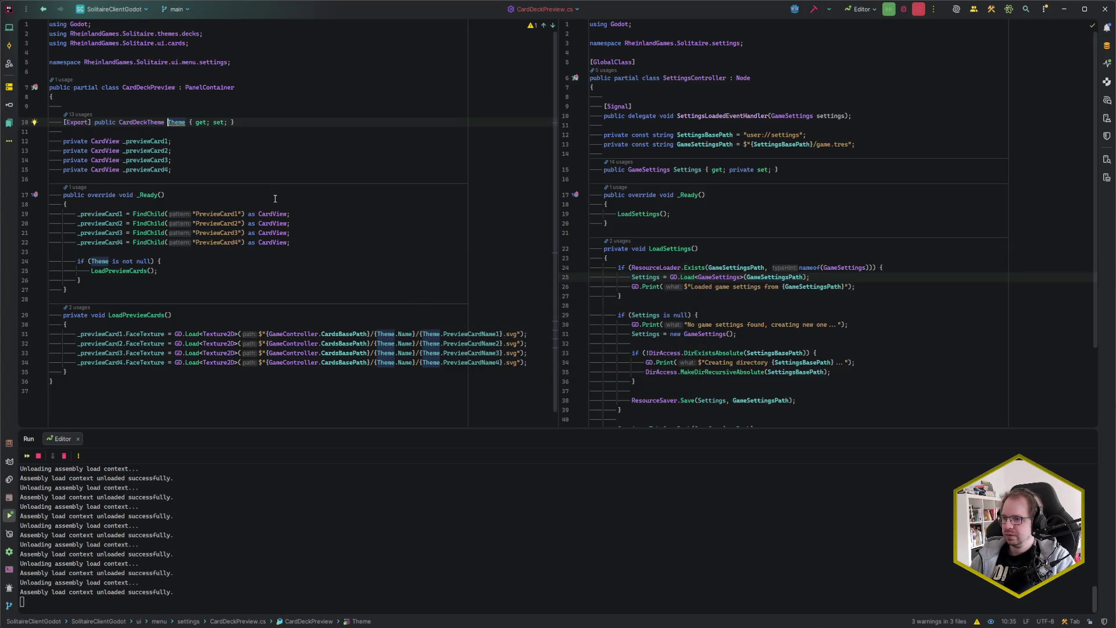
key(alt+j)
key(alt+j)
key(alt+j)
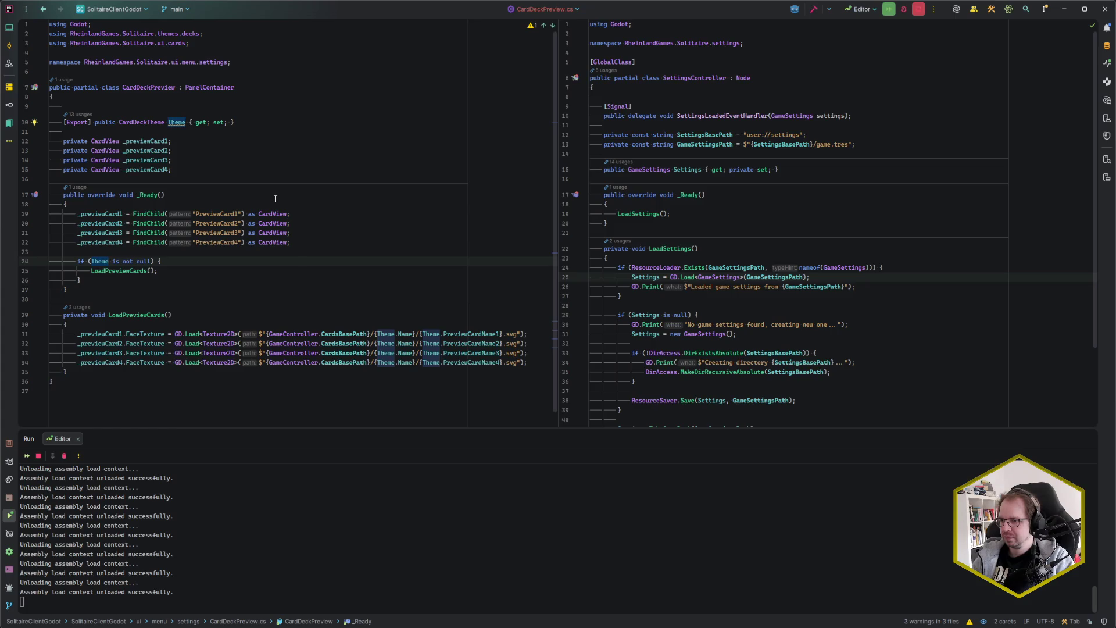
key(alt+j)
key(alt+j)
key(alt+j)
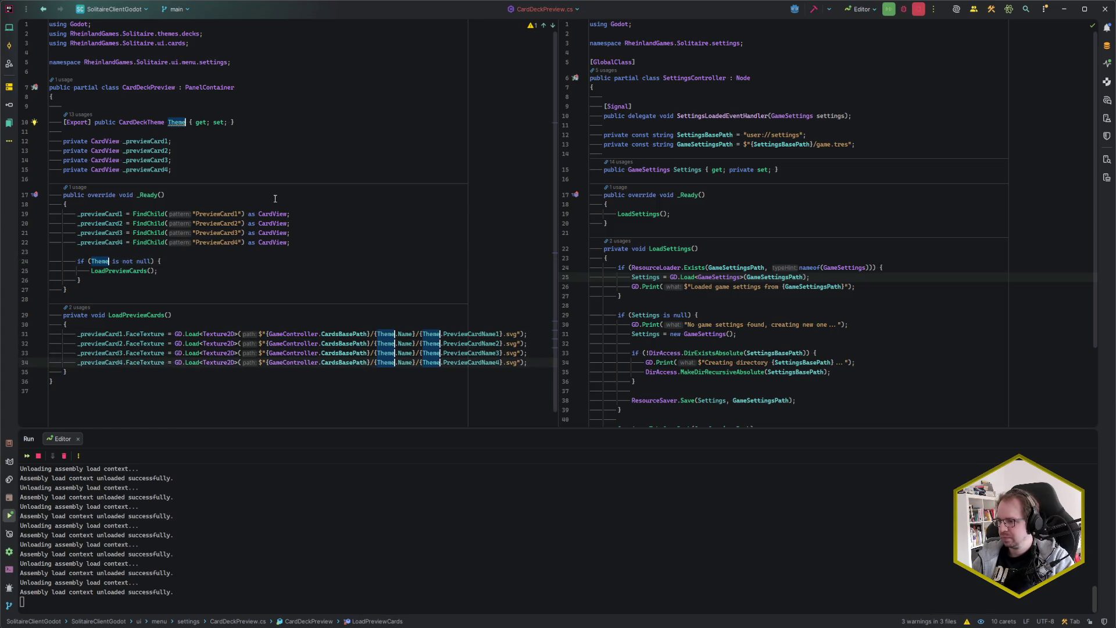
text(DeckTheme)
key(Escape)
key(End)
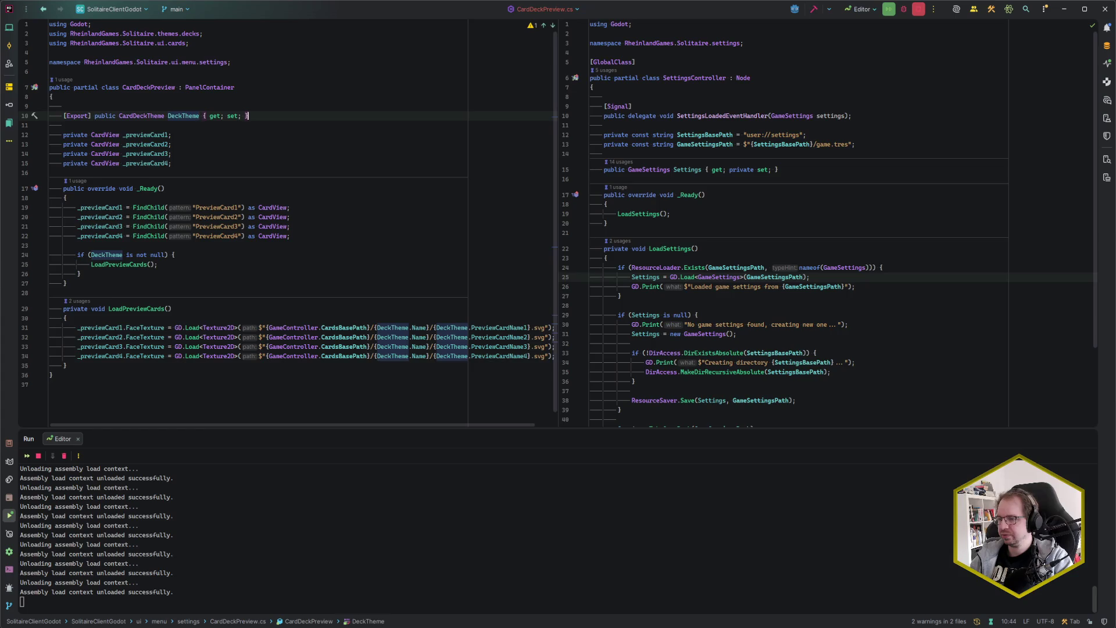
Step: Move to the private card fields, then switch back to the Godot editor
click(171, 141)
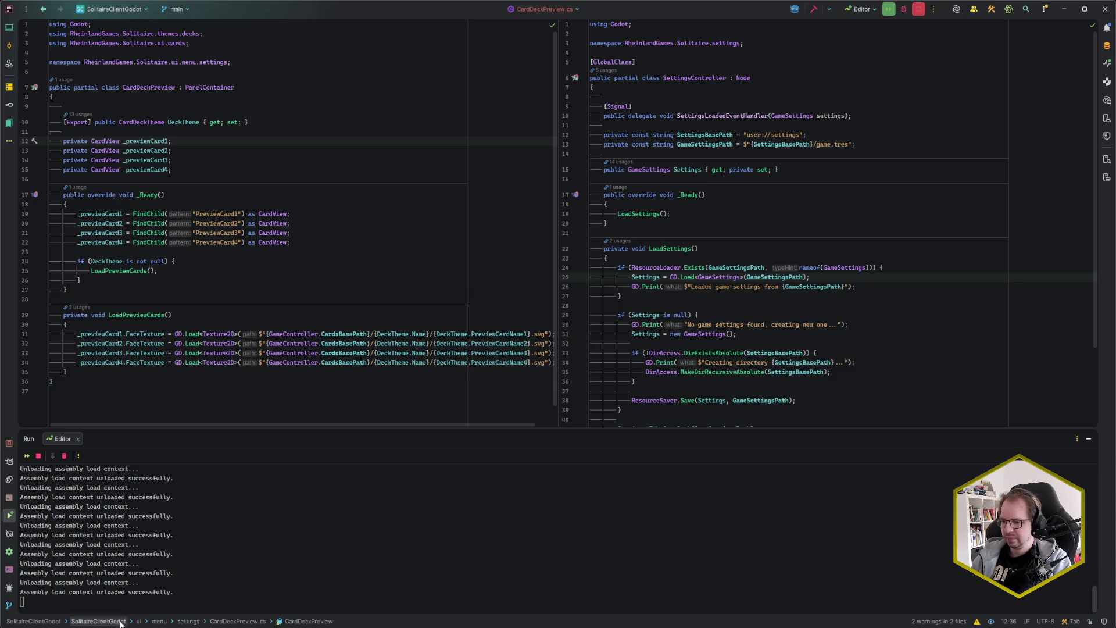
mouse_move(105, 627)
click(105, 588)
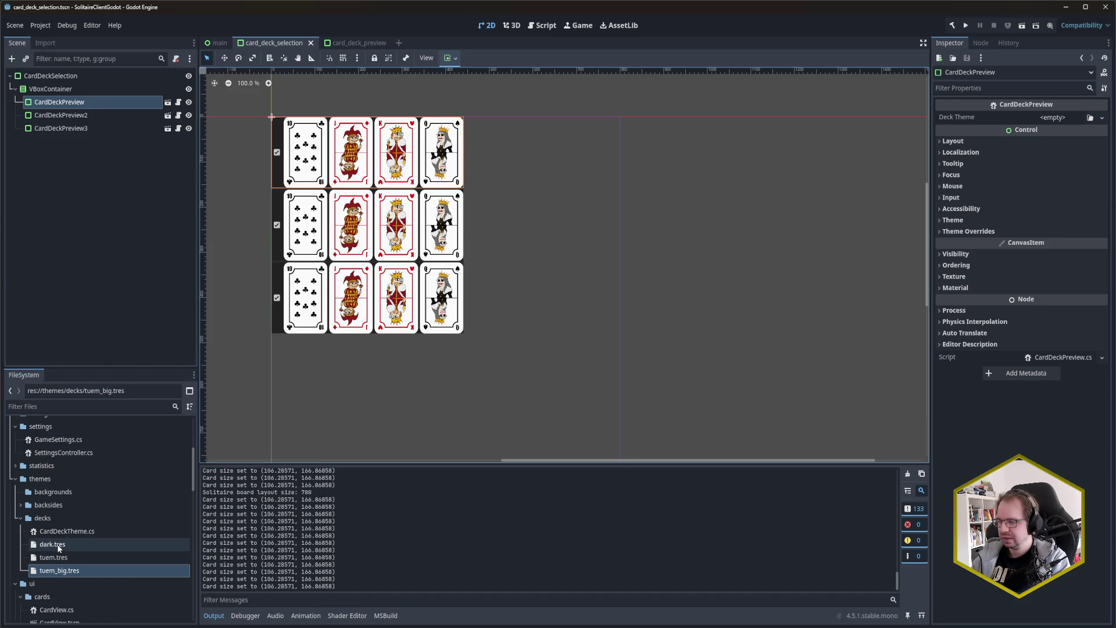
Step: Set the three previews' Deck Theme to dark.tres, tuem.tres and tuem_big.tres, and save
mouse_move(58, 547)
mouse_down()
mouse_move(599, 430)
mouse_move(1061, 118)
mouse_up()
click(61, 115)
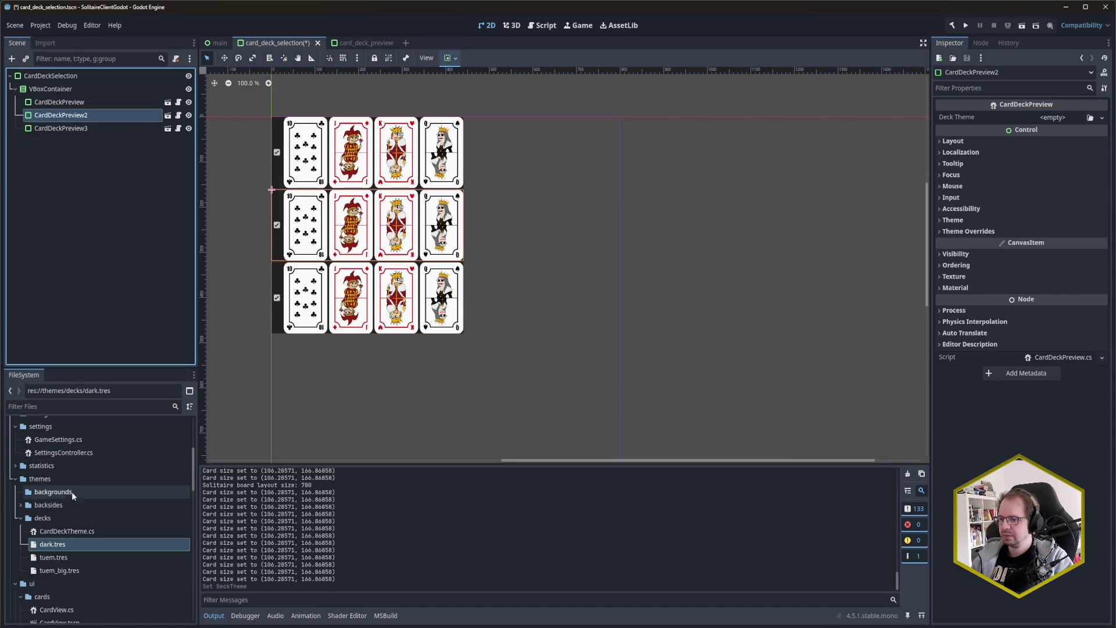
mouse_move(75, 557)
mouse_down()
mouse_move(785, 320)
mouse_move(1063, 118)
mouse_up()
click(93, 129)
mouse_move(57, 570)
mouse_down()
mouse_move(1079, 143)
mouse_move(1064, 118)
mouse_up()
key(ctrl+s)
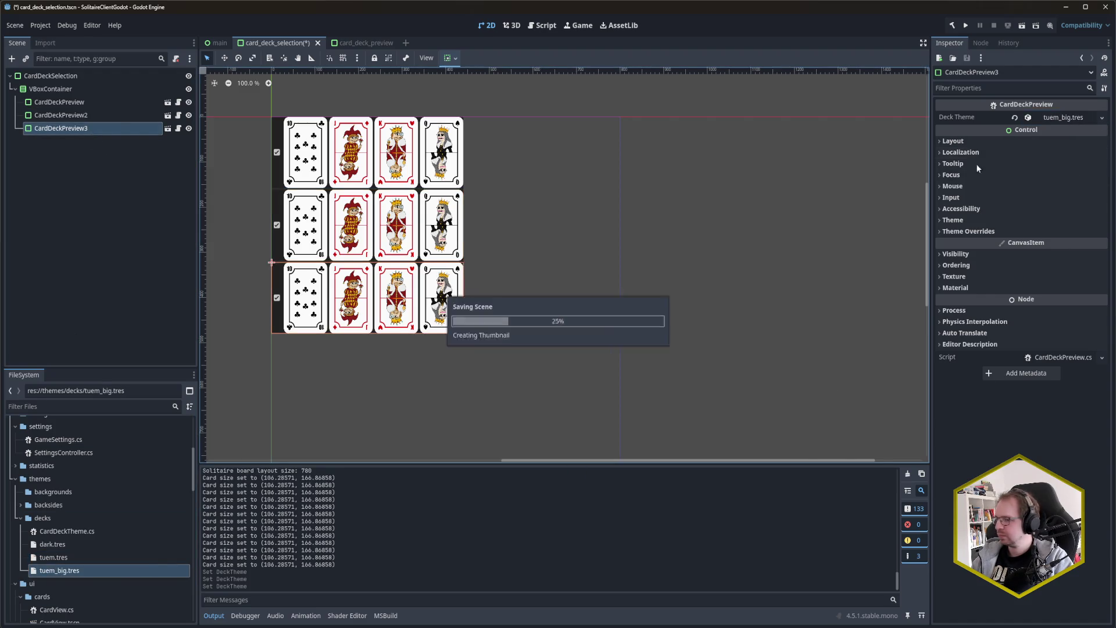
Step: Run the game to check the previews, stop it, and open the CardDeckPreview script
key(F5)
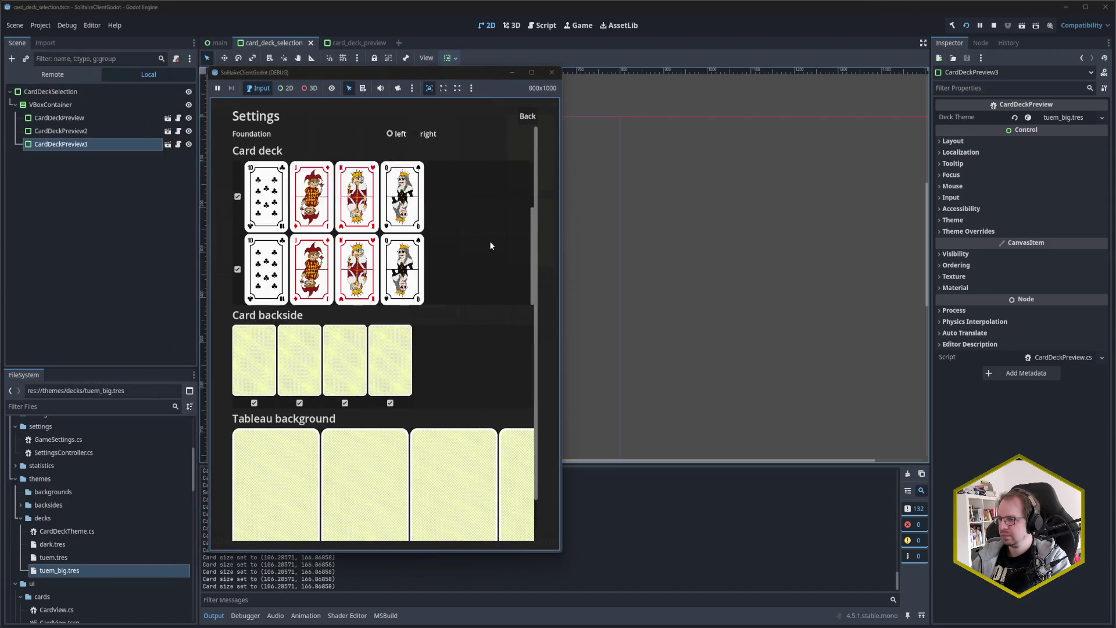
scroll(489, 240, down, 1)
scroll(489, 240, up, 1)
click(551, 72)
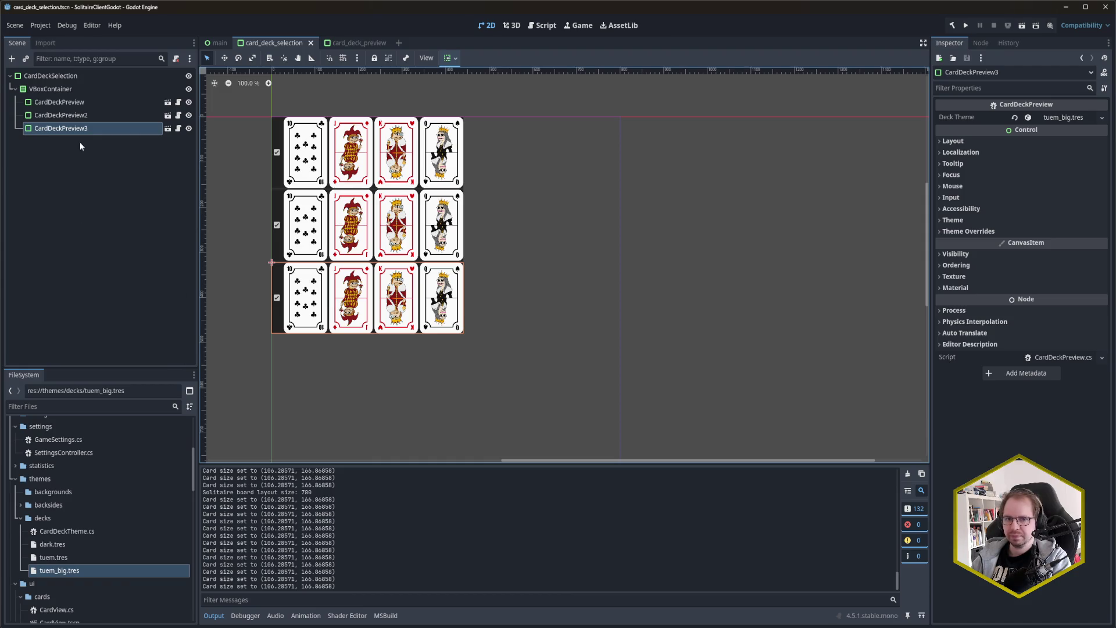
click(87, 102)
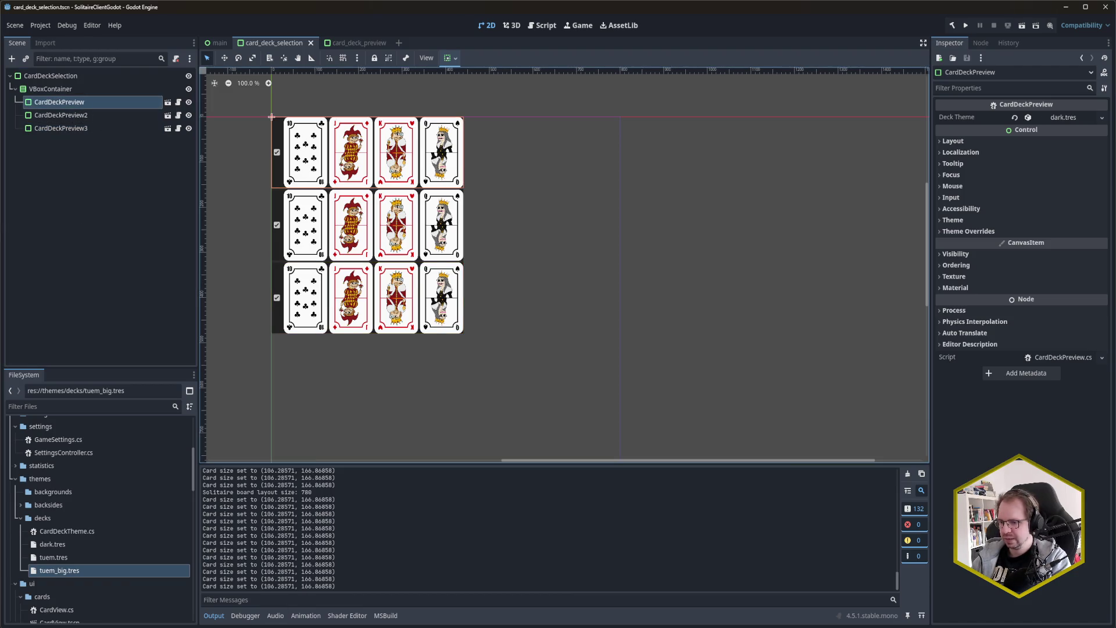
click(177, 102)
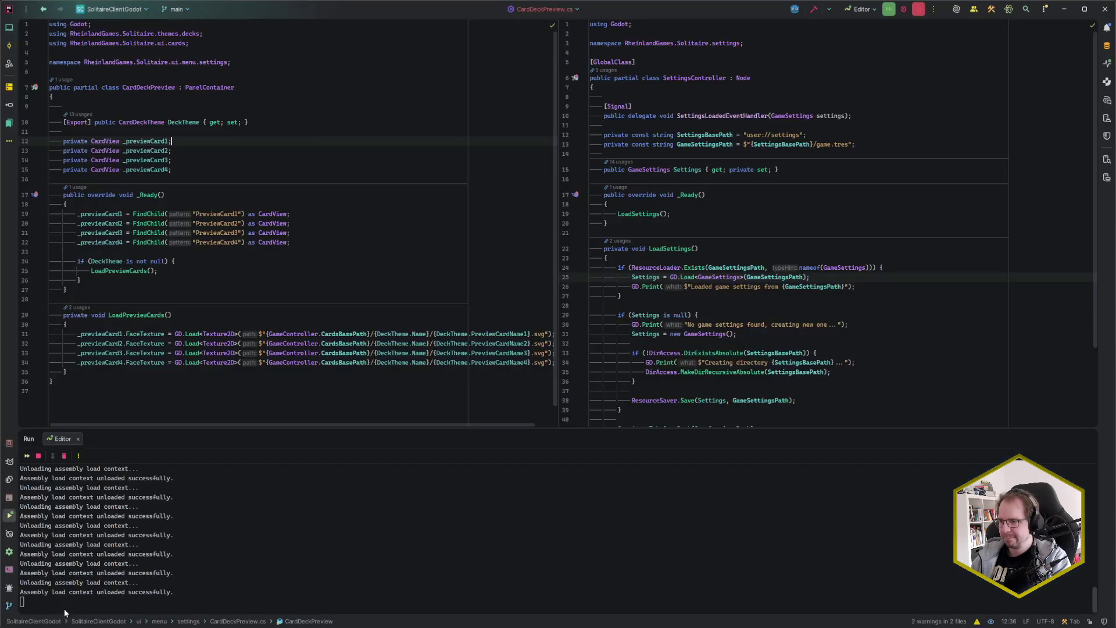
Step: Add a GD.Print logging 'Loading preview cards for deck theme {DeckTheme.Name}' atop LoadPreviewCards
click(191, 261)
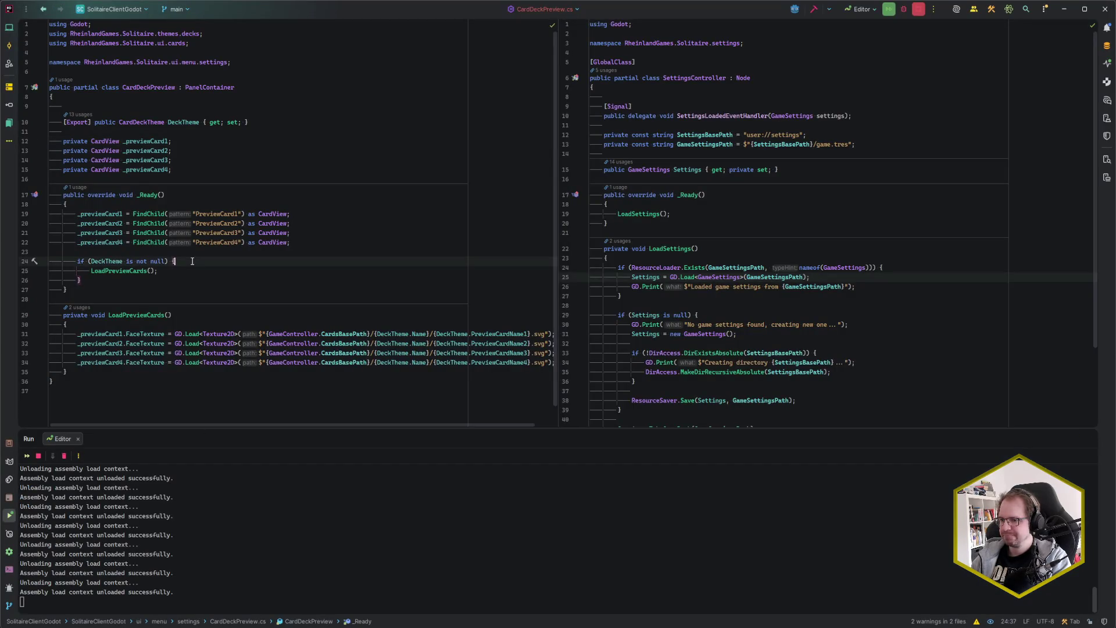
click(177, 323)
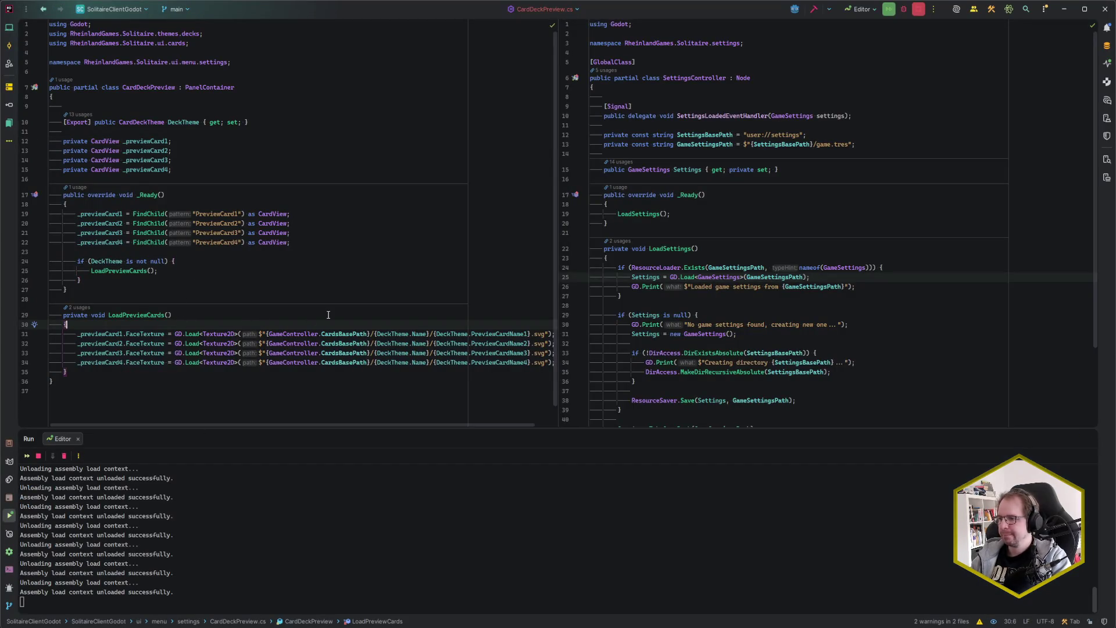
key(Return)
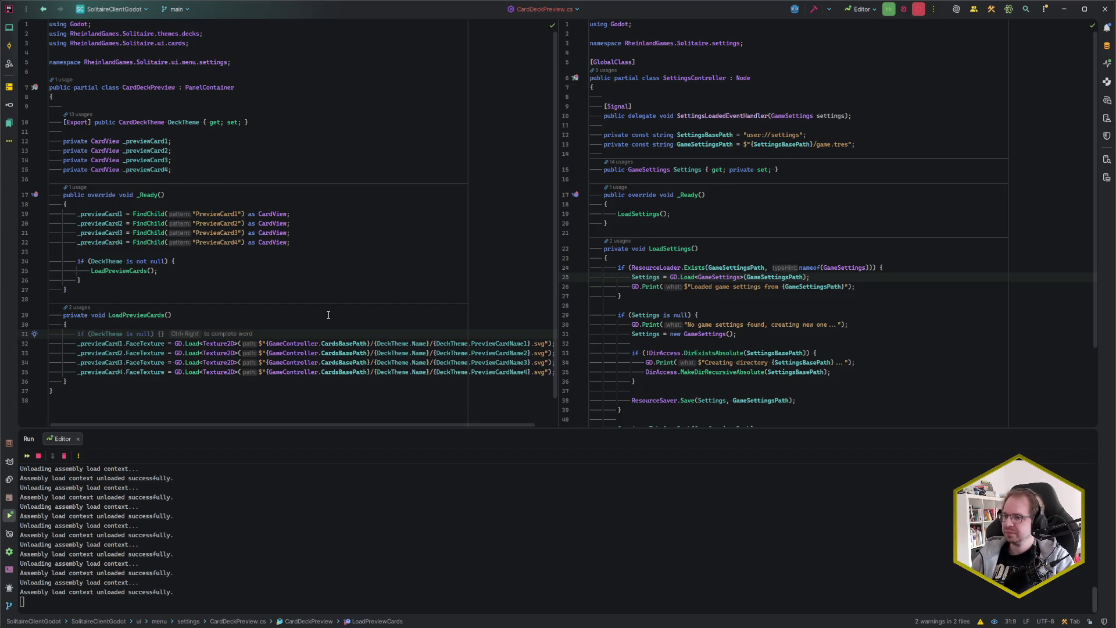
scroll(296, 280, down, 1)
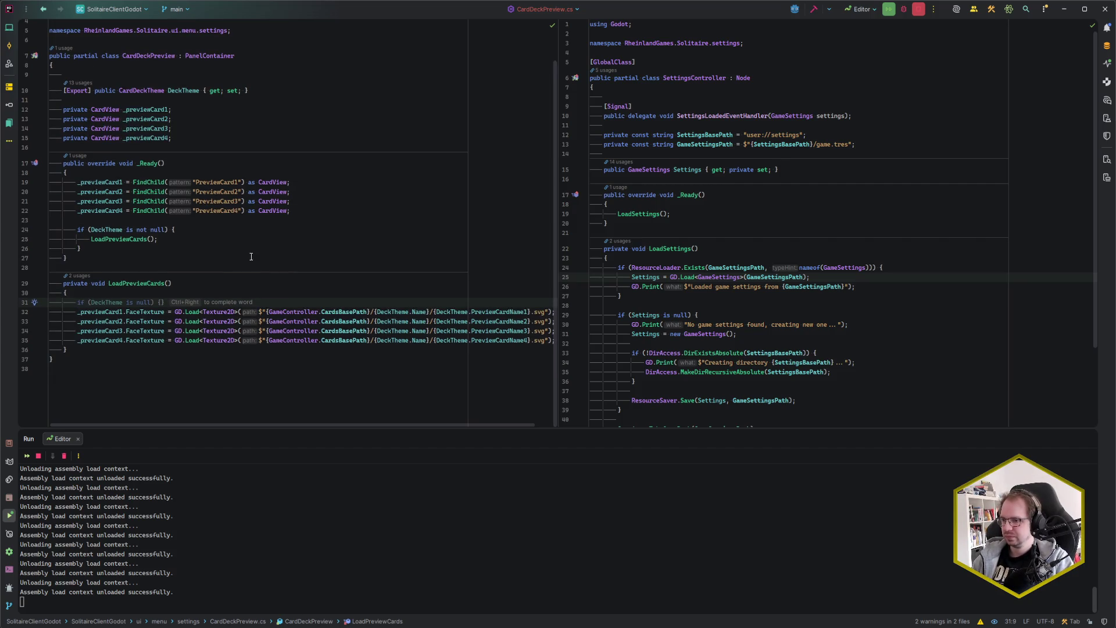
text(GD.Pri)
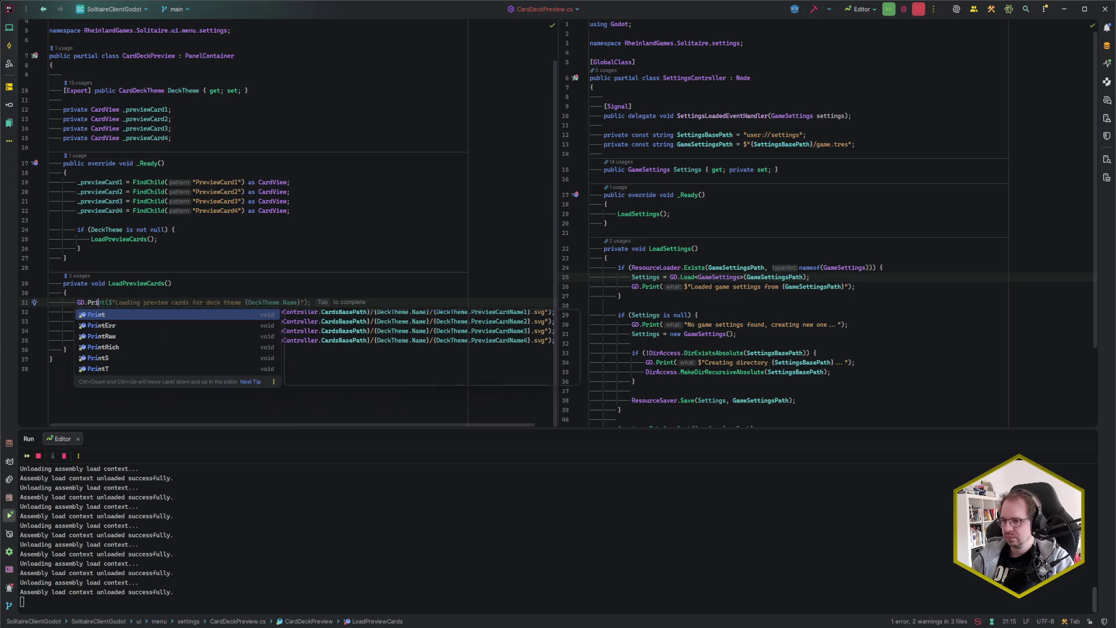
key(Tab)
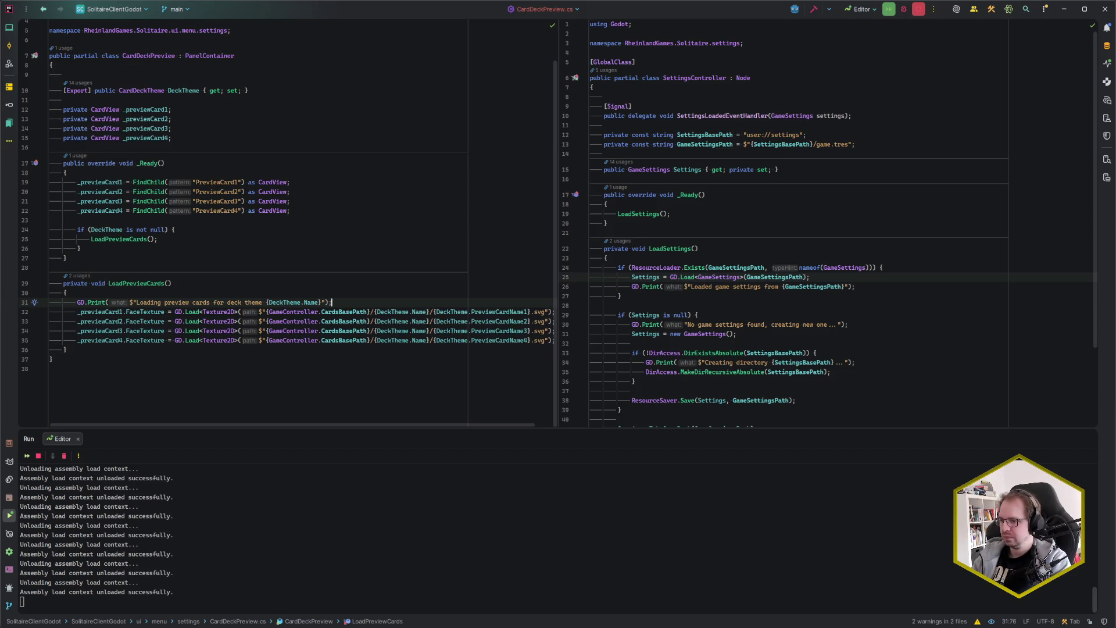
click(346, 313)
click(350, 301)
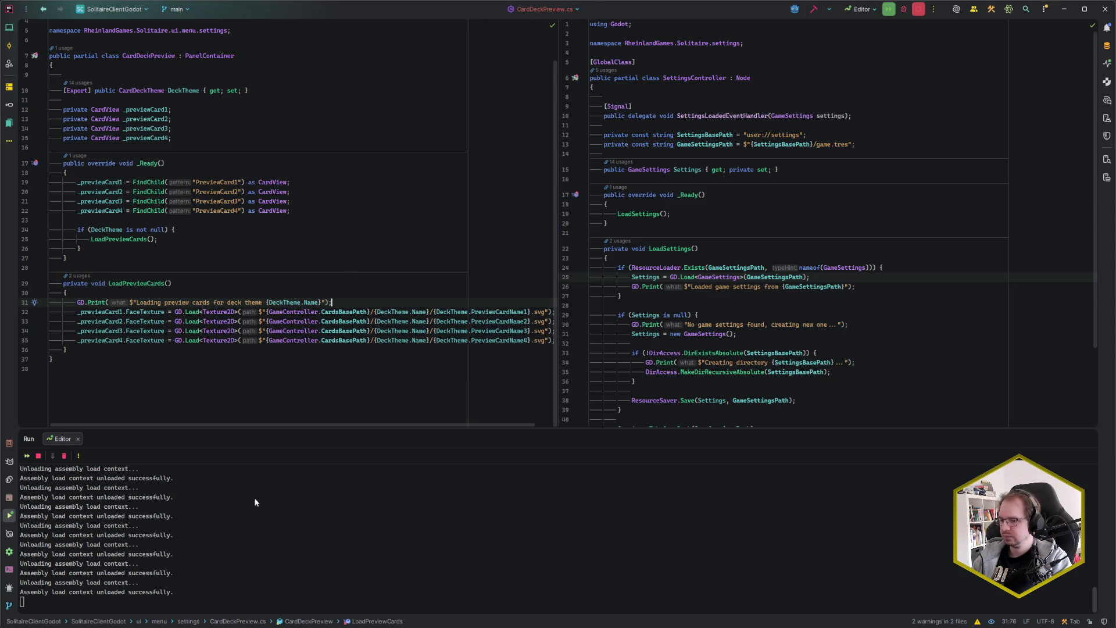
key(alt+Tab)
key(alt+b)
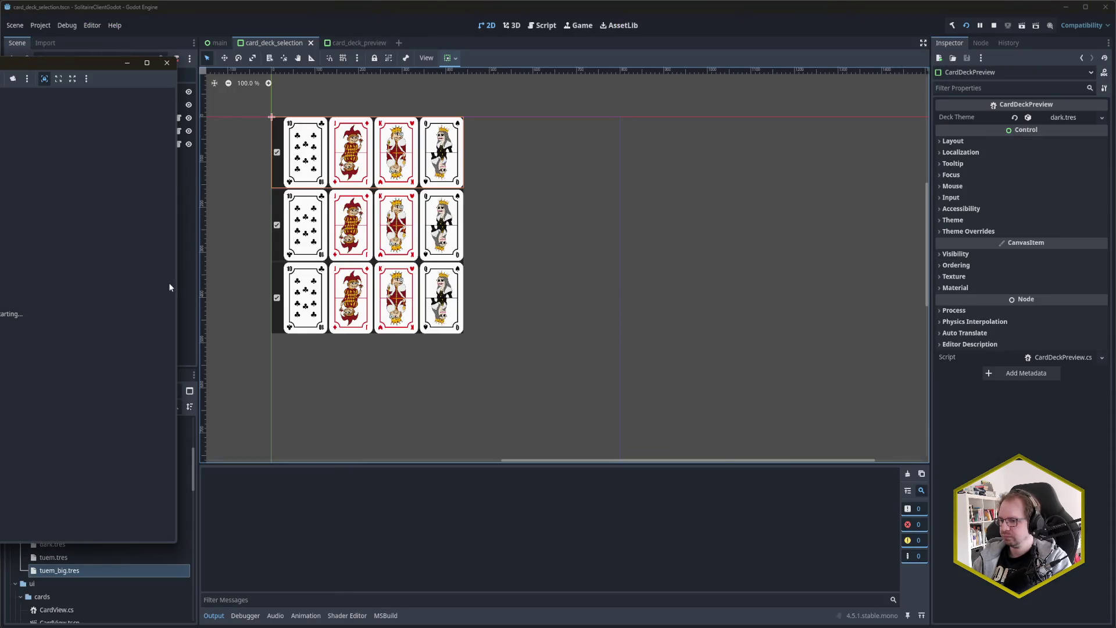
Step: Check the running game and Output log for dark, tuem and tuem_big loading messages, then stop it
drag(59, 62, 623, 74)
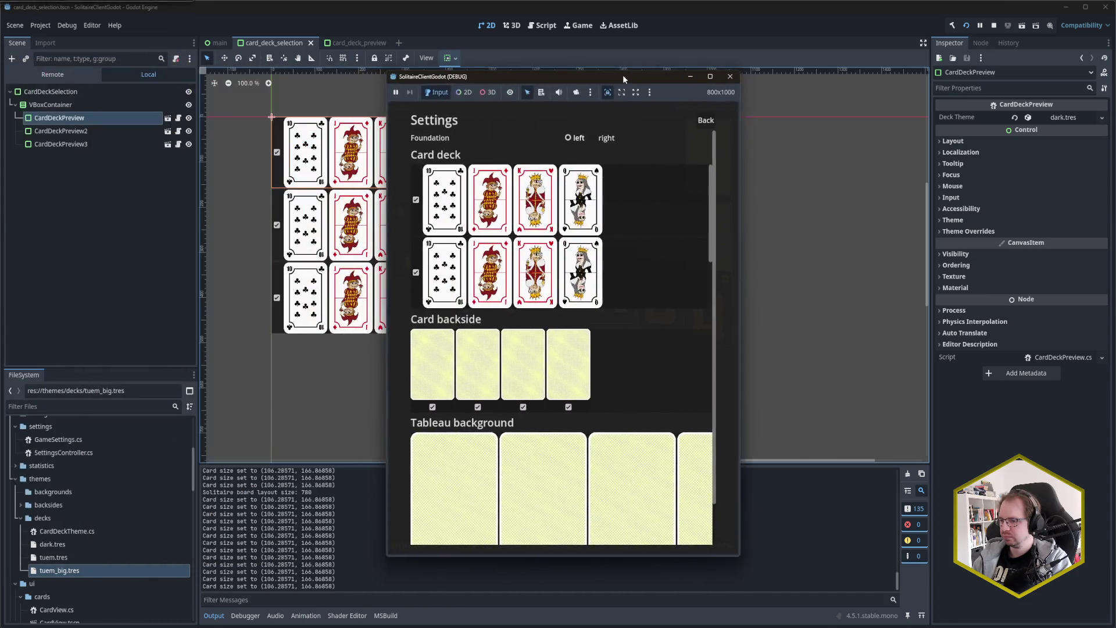
scroll(344, 565, up, 4)
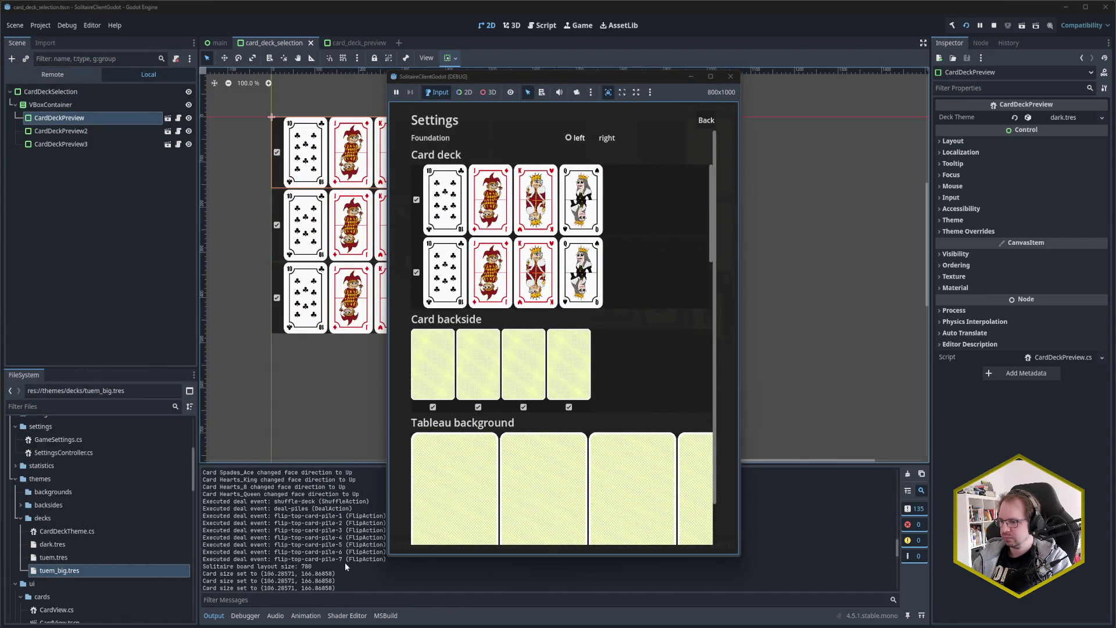
scroll(344, 563, up, 10)
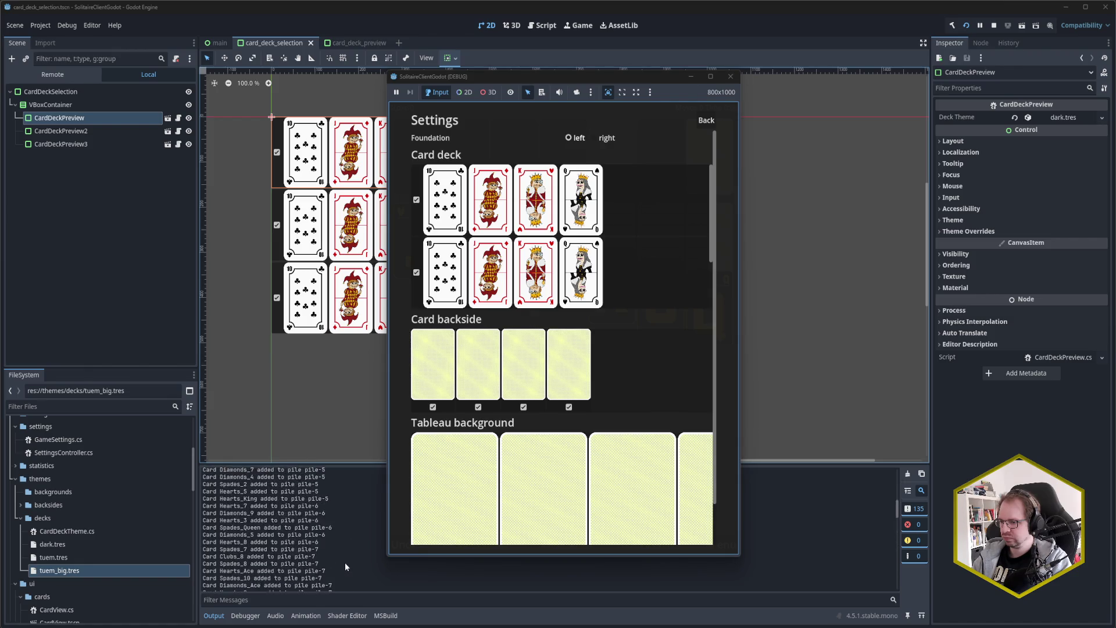
scroll(344, 562, up, 4)
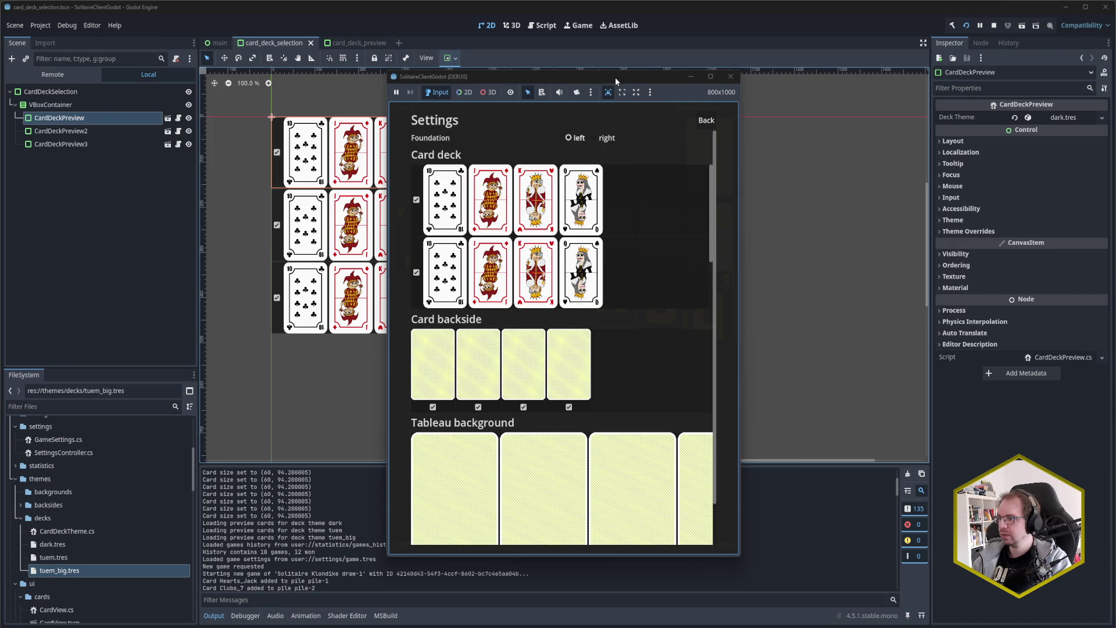
drag(614, 78, 706, 63)
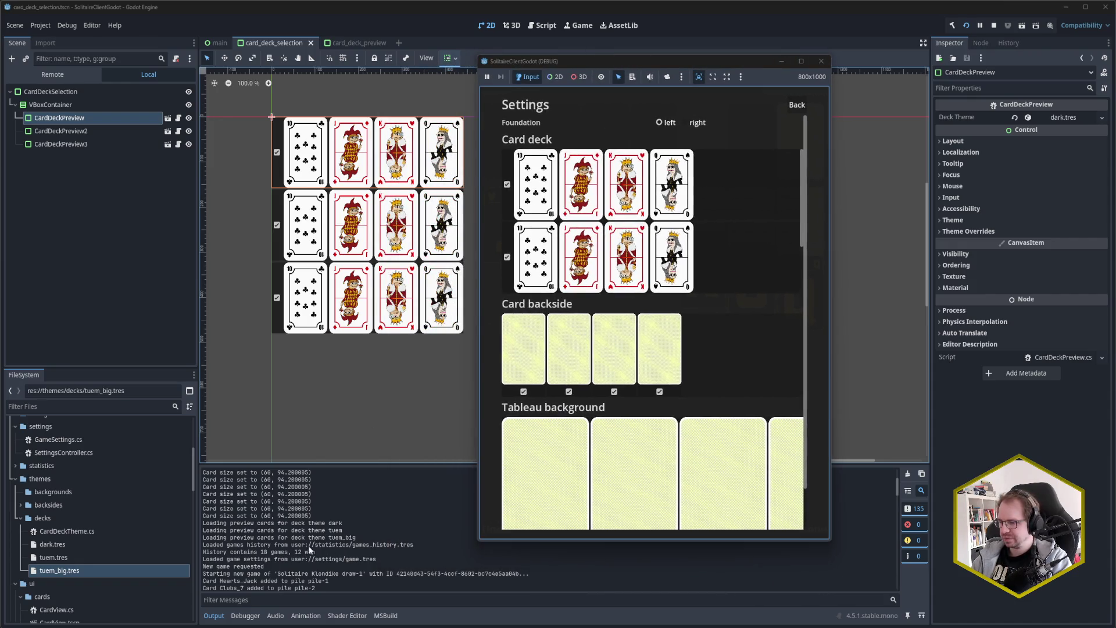
click(821, 61)
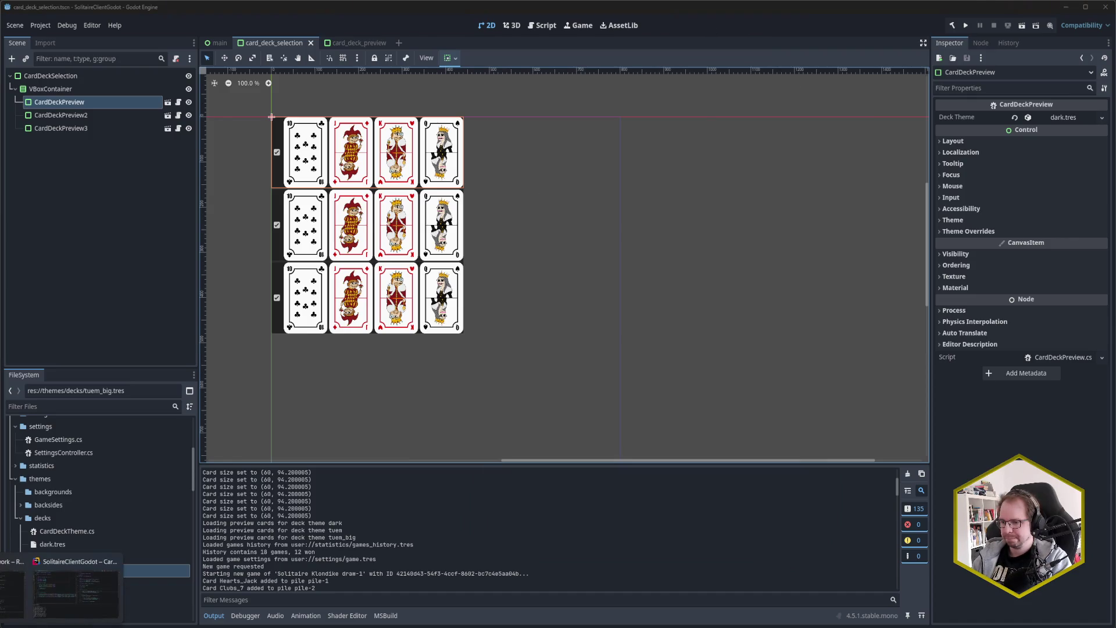
Step: Open the CardView class in the right pane and review its UpdateVisual call in _Ready
key(alt+Tab)
click(651, 258)
click(684, 235)
key(ctrl+n)
text(CardVie)
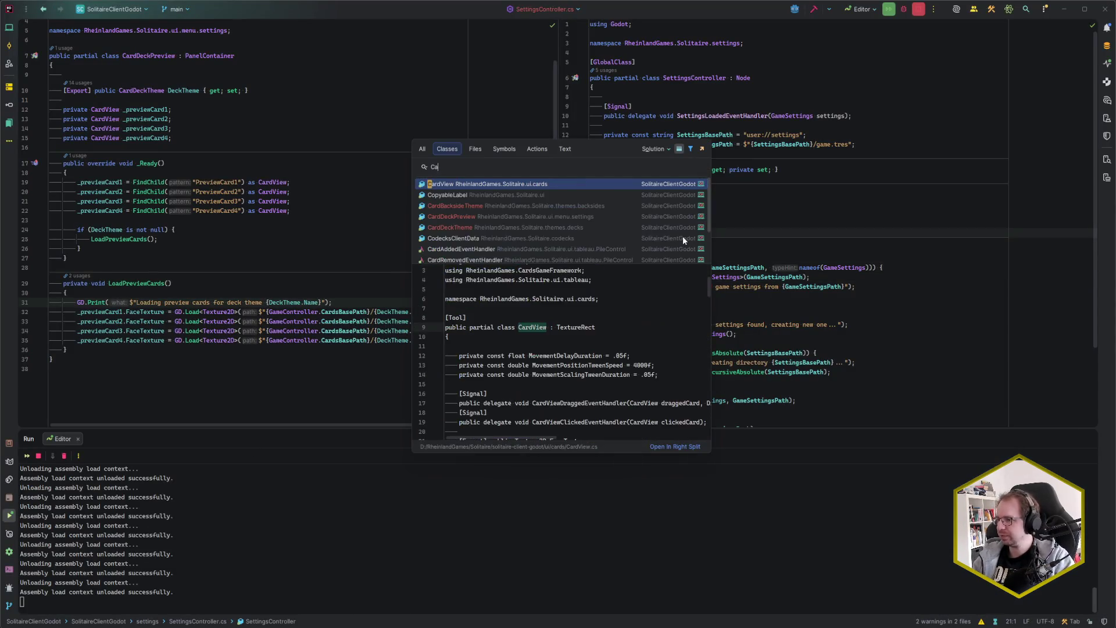
key(Return)
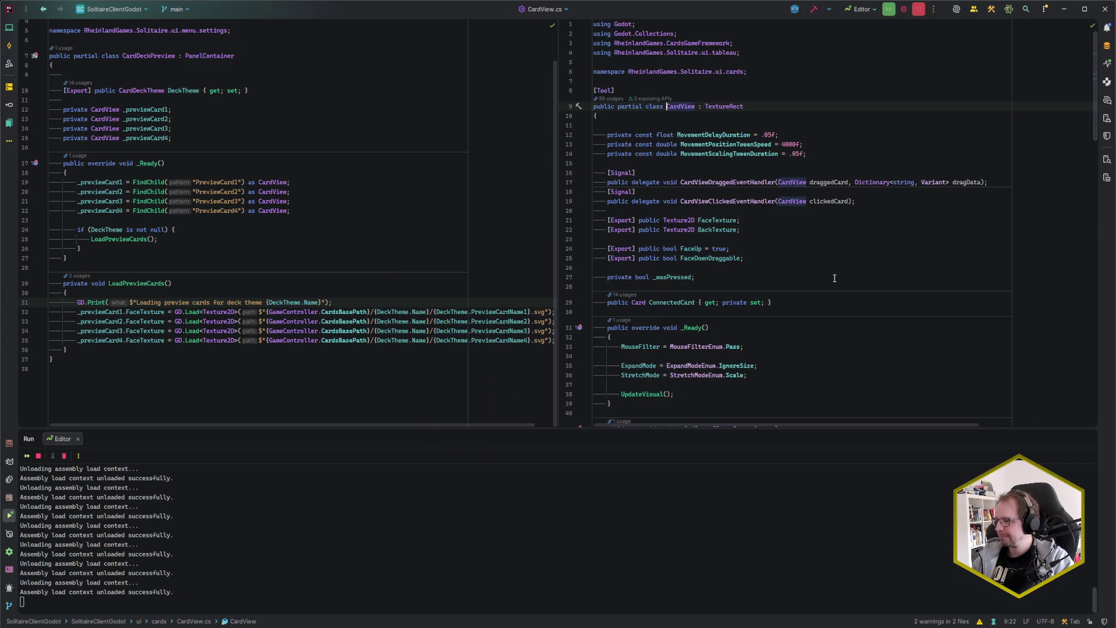
scroll(816, 257, down, 5)
scroll(755, 232, down, 4)
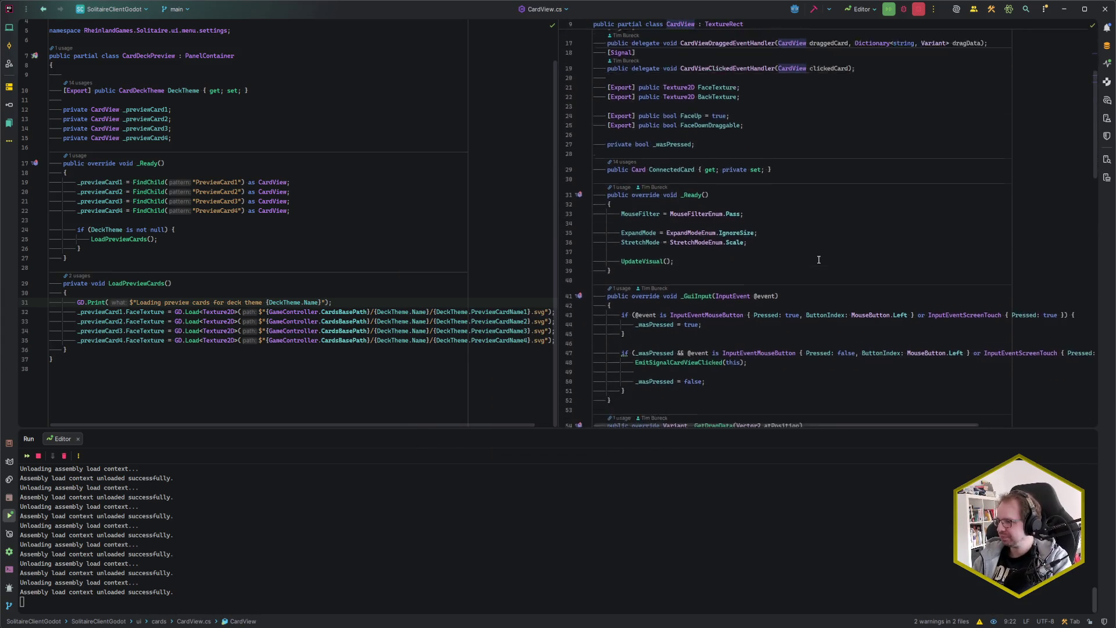
click(636, 179)
click(643, 179)
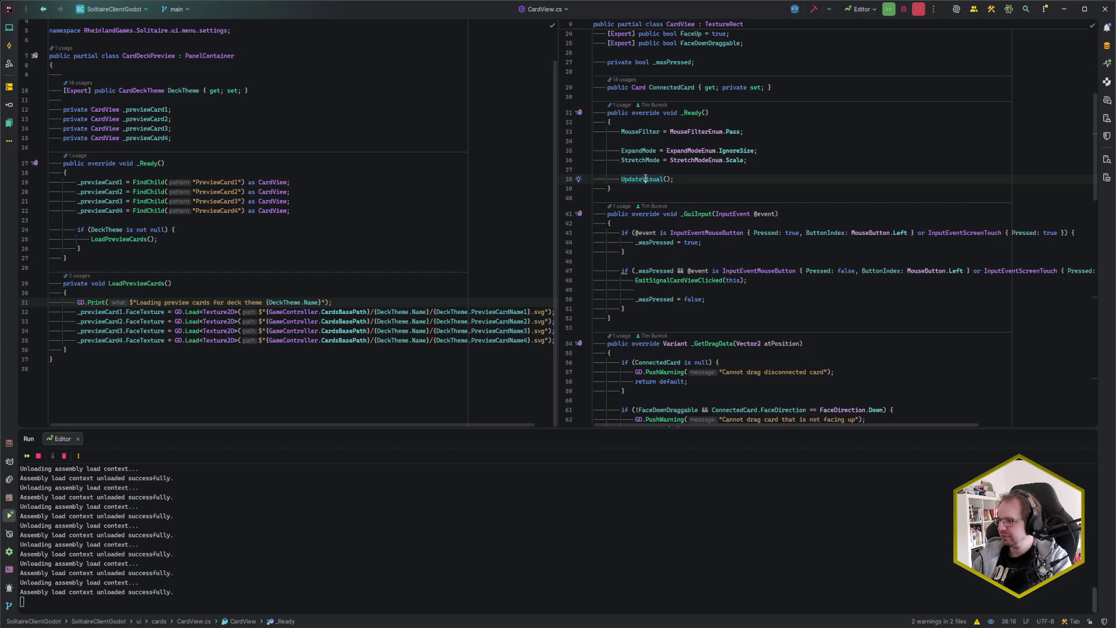
scroll(685, 179, down, 9)
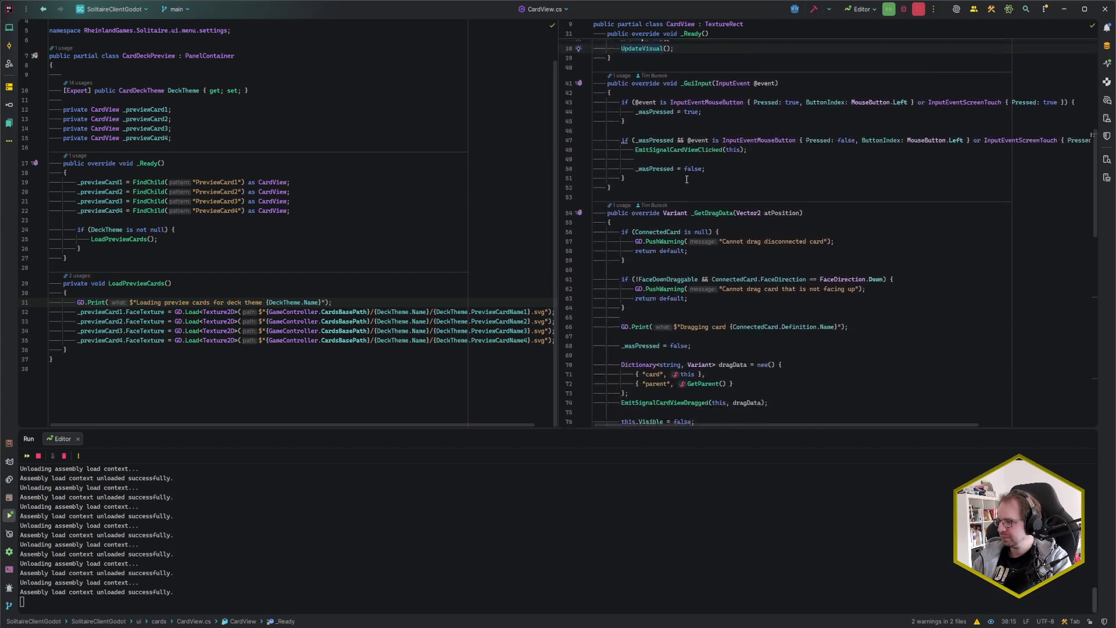
scroll(686, 180, down, 6)
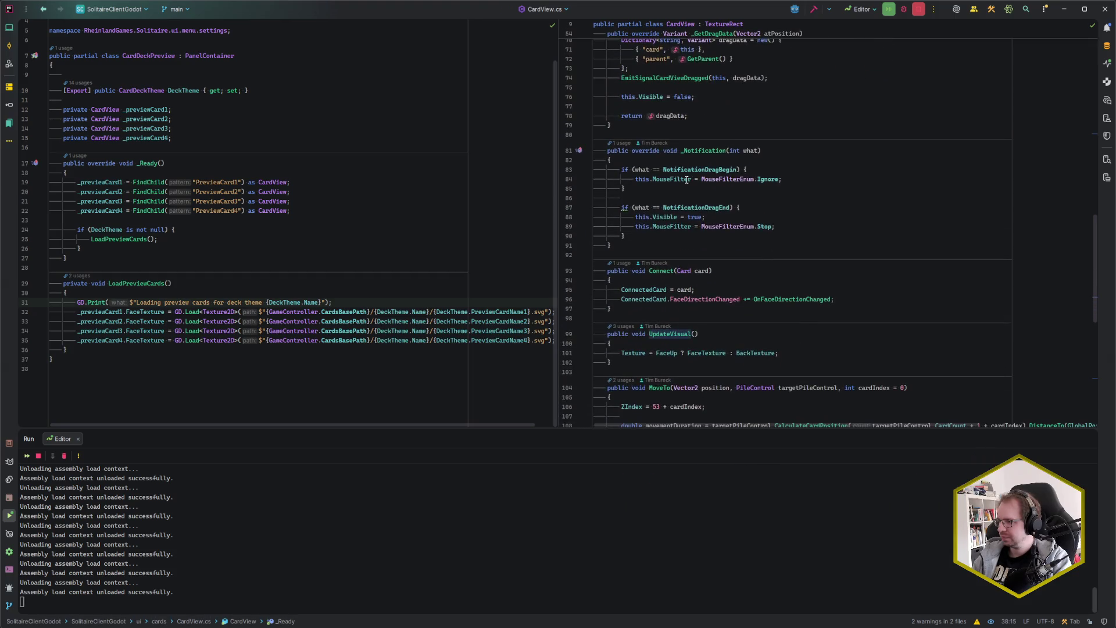
scroll(687, 180, down, 2)
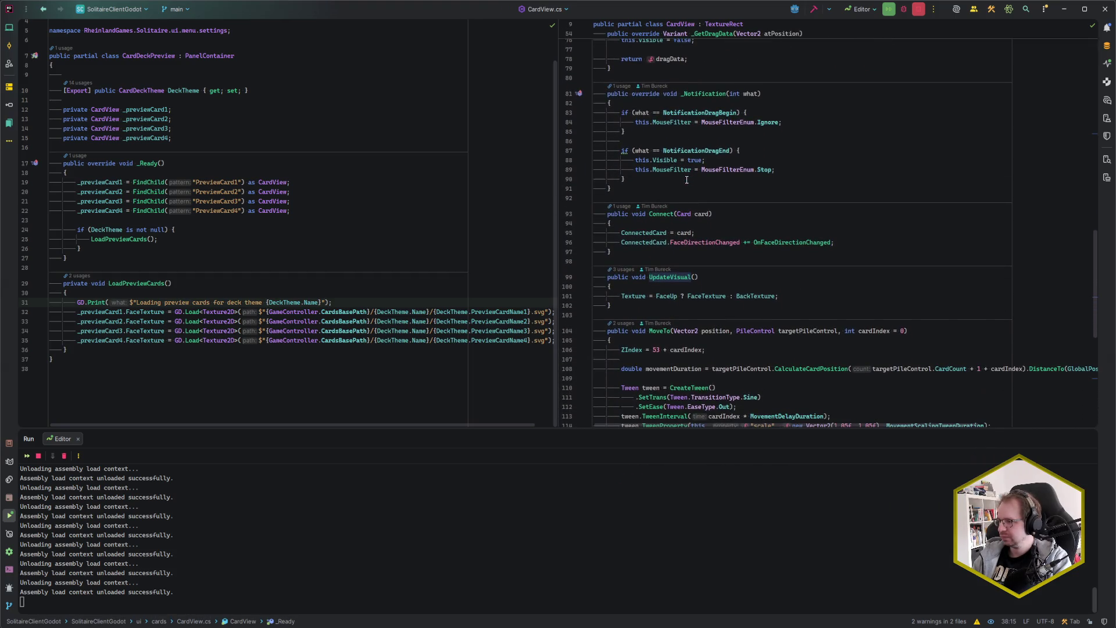
scroll(686, 181, up, 17)
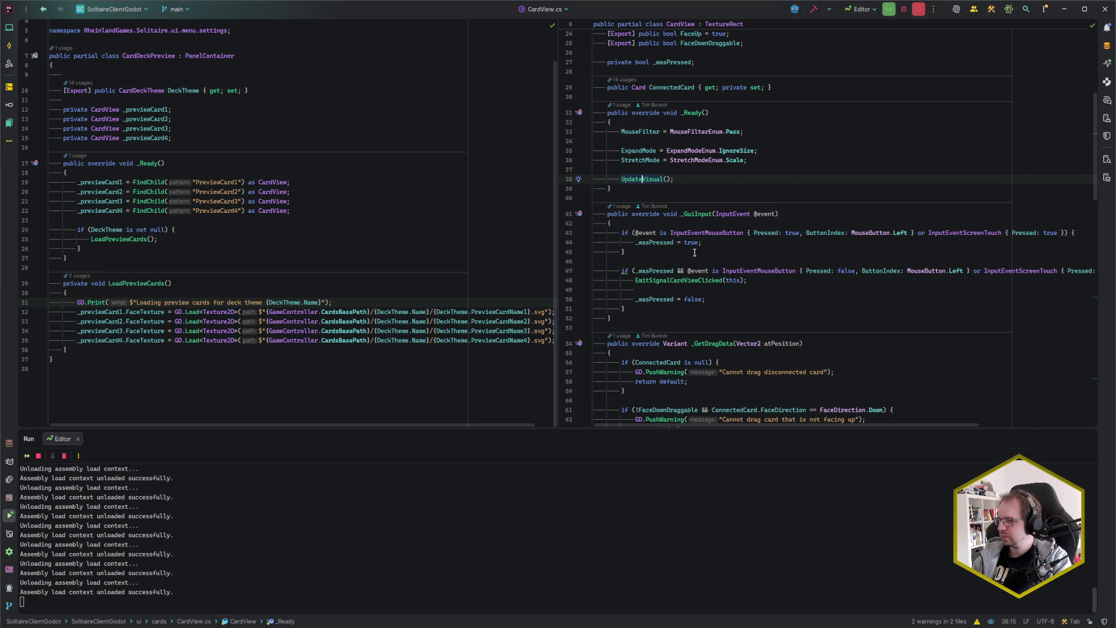
scroll(694, 252, up, 4)
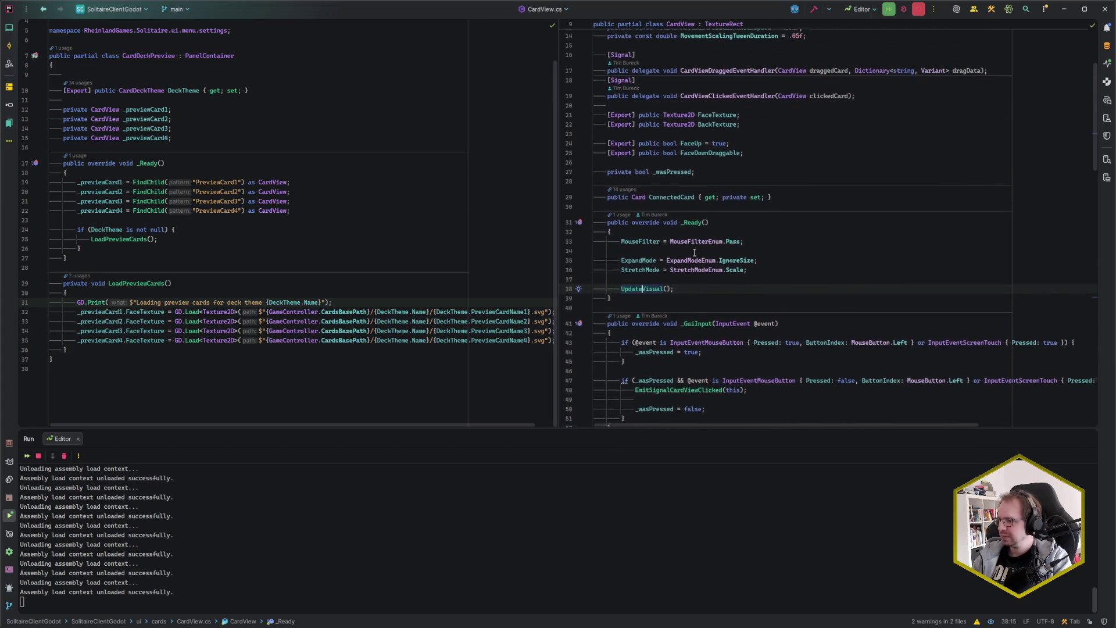
scroll(691, 281, up, 2)
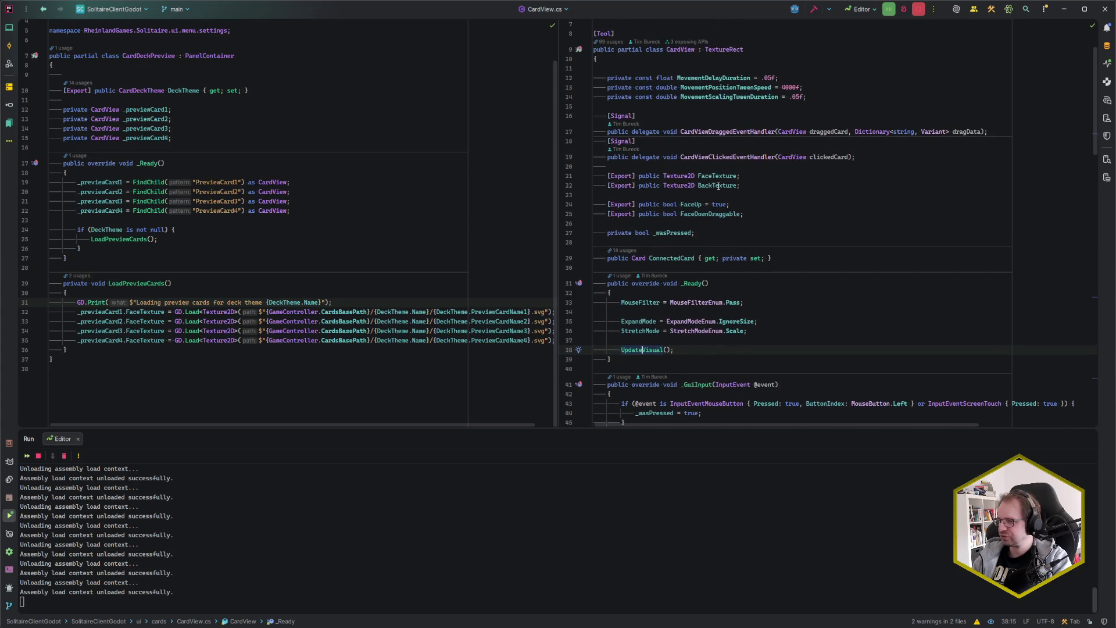
Step: Remove the GD.Print line and add UpdateVisual() calls for _previewCard1 through _previewCard4
drag(342, 304, 343, 296)
key(Delete)
key(Down)
key(End)
key(Down)
key(Down)
key(Down)
key(Return)
text(_previewCard1.)
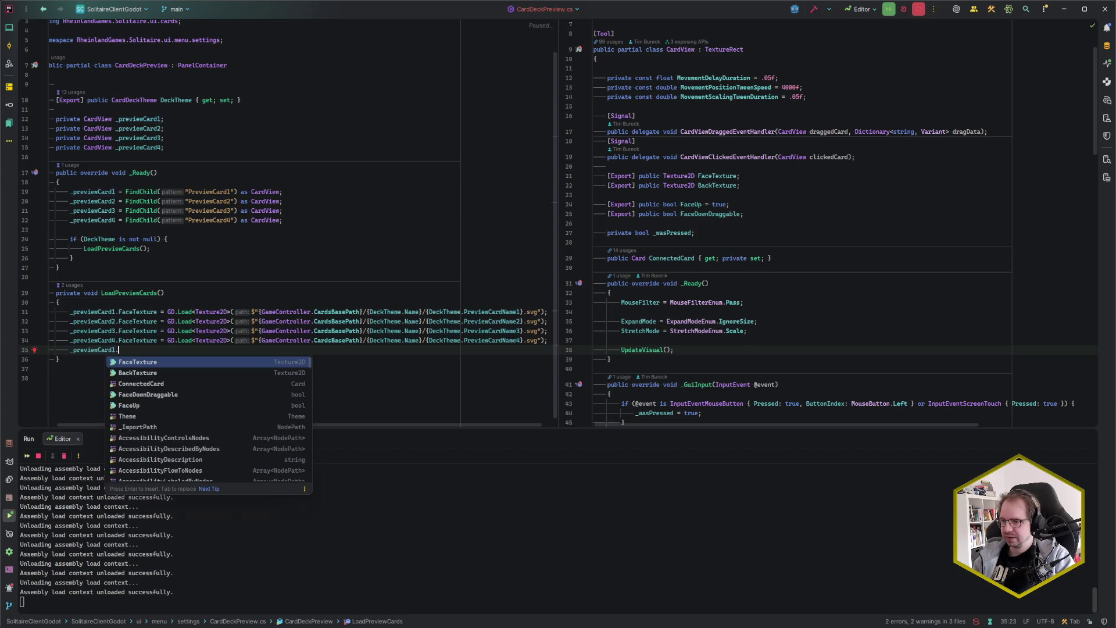
text(UpdateVisual();)
key(Return)
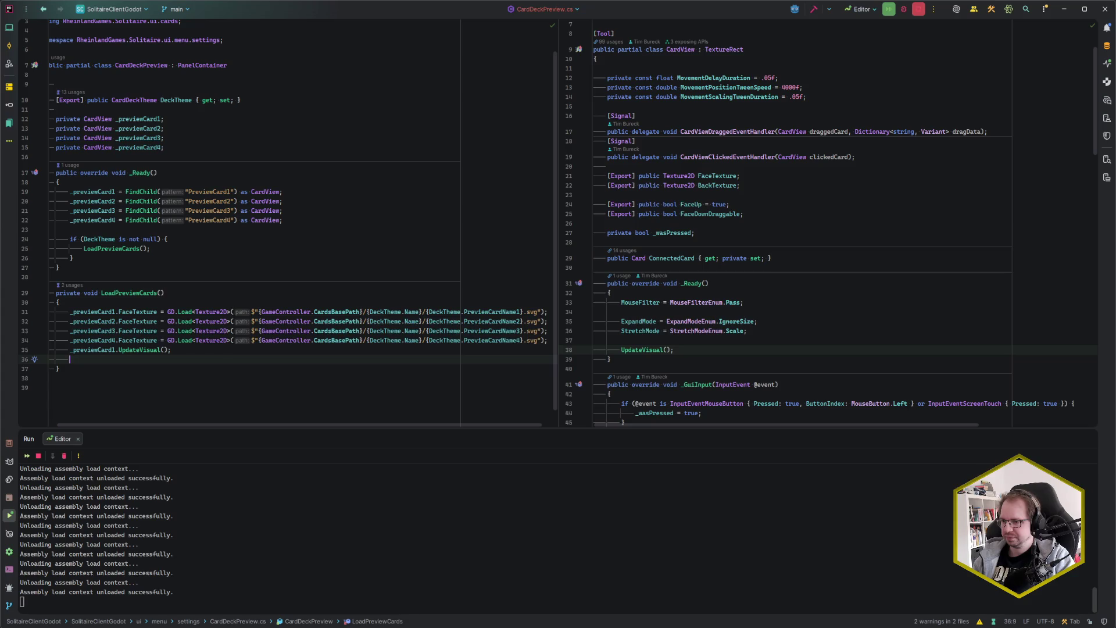
key(Tab)
key(Tab)
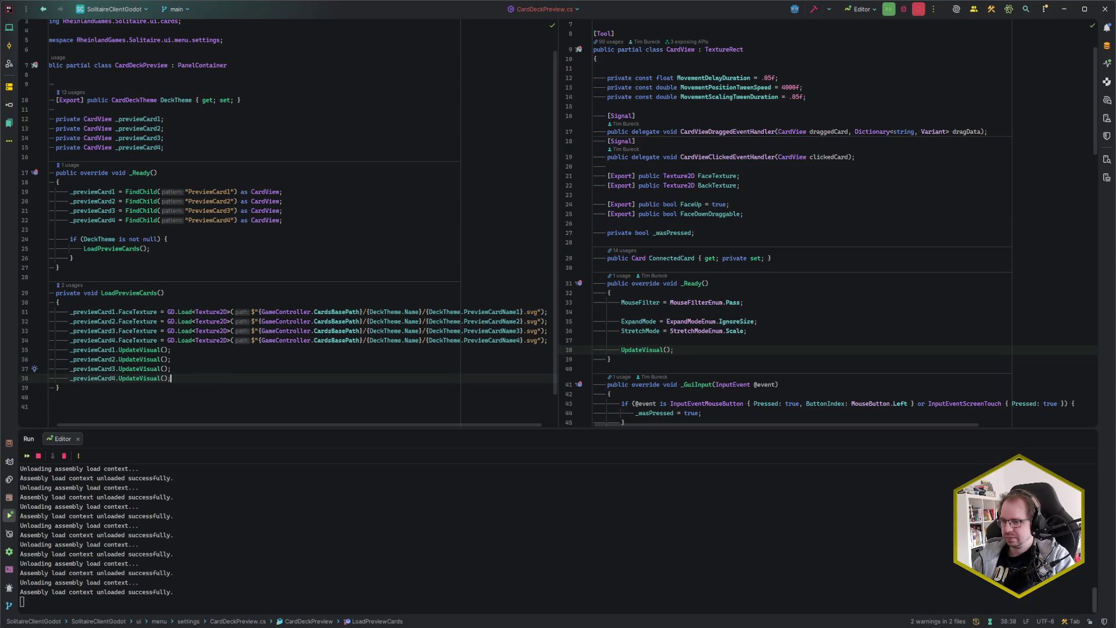
scroll(300, 221, left, 1)
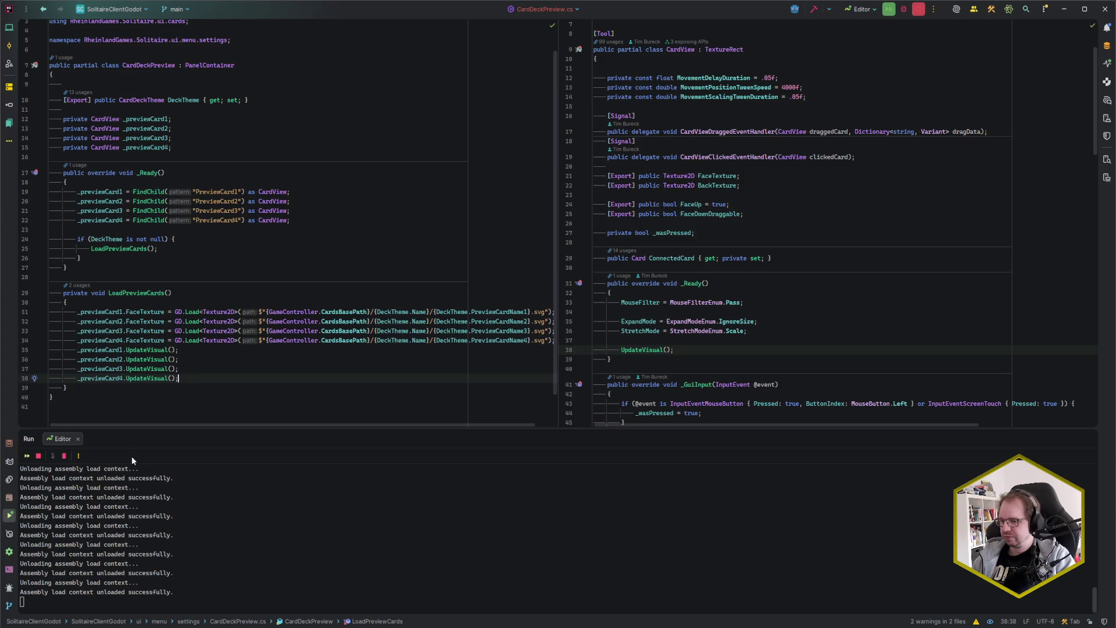
key(alt+Tab)
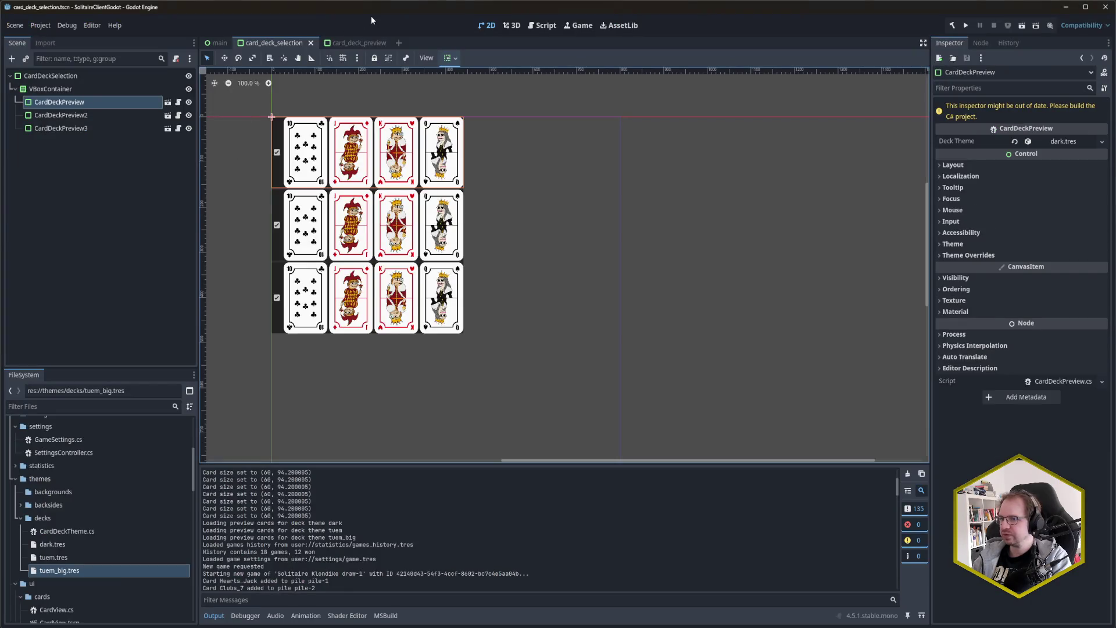
Step: Rebuild and run the game, check the dark deck preview's card faces on Settings, then go Back
key(alt+b)
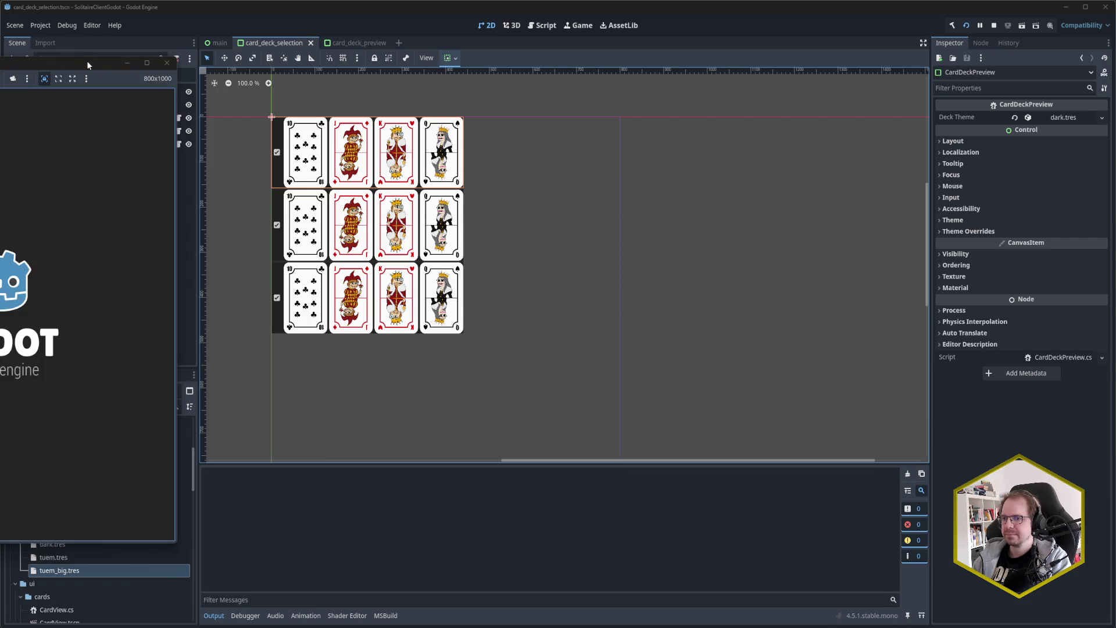
mouse_move(88, 64)
mouse_down()
mouse_move(497, 42)
mouse_move(552, 50)
mouse_up()
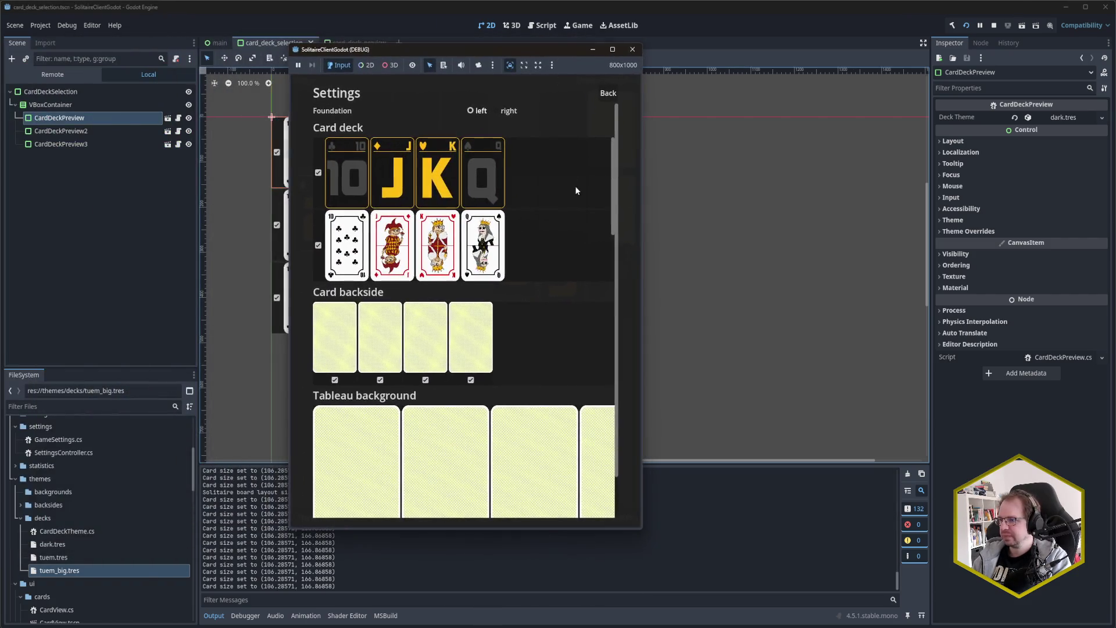
scroll(567, 204, down, 2)
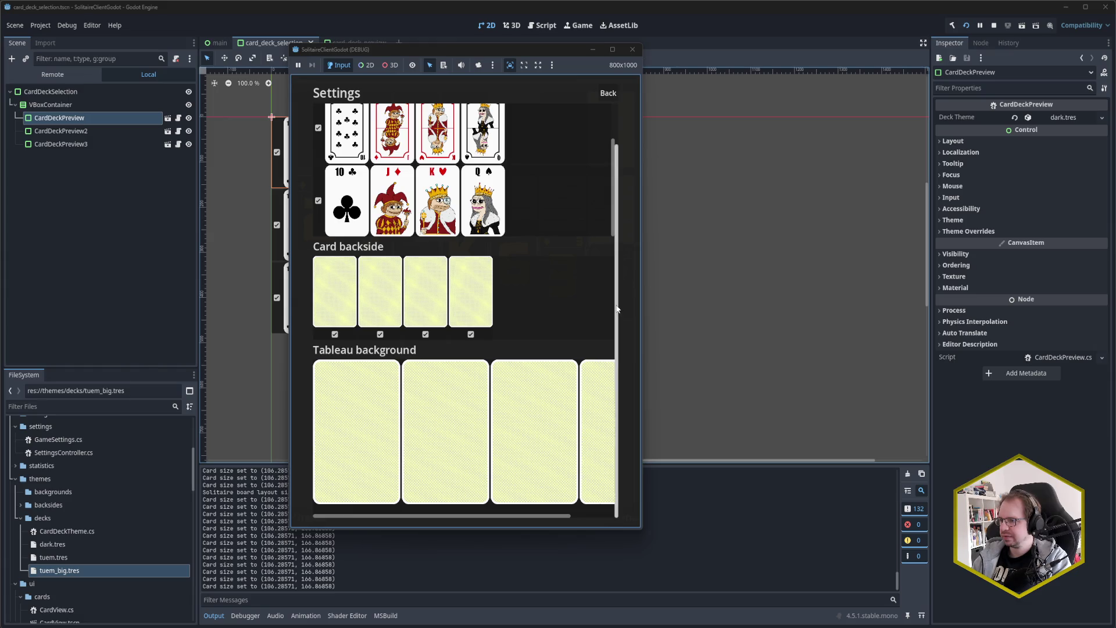
scroll(608, 304, up, 3)
scroll(560, 236, down, 2)
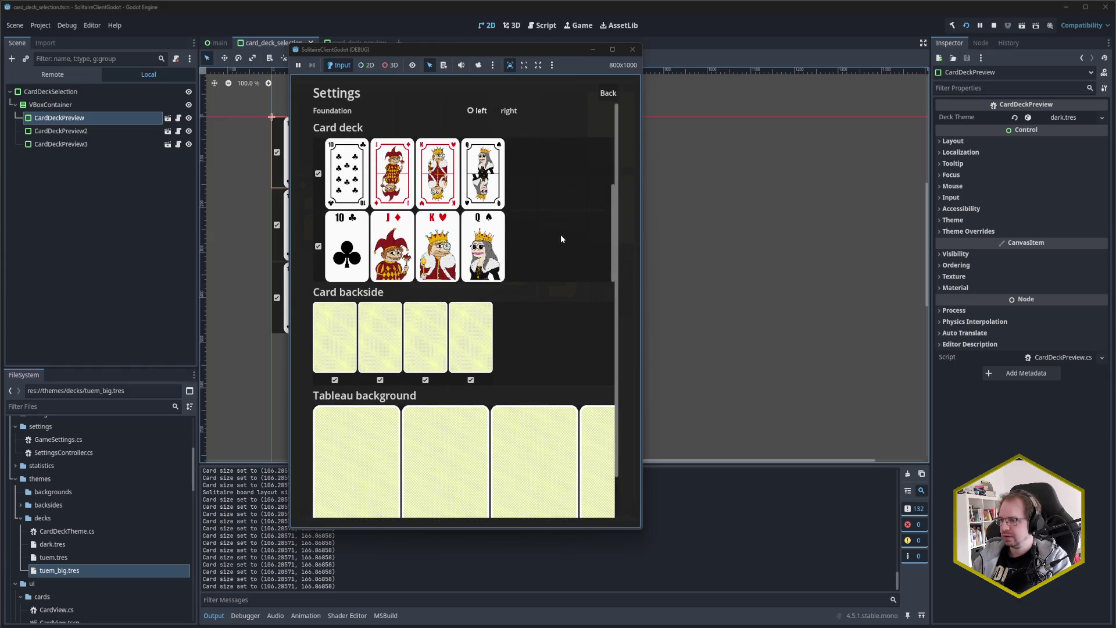
scroll(560, 235, up, 3)
scroll(560, 235, up, 2)
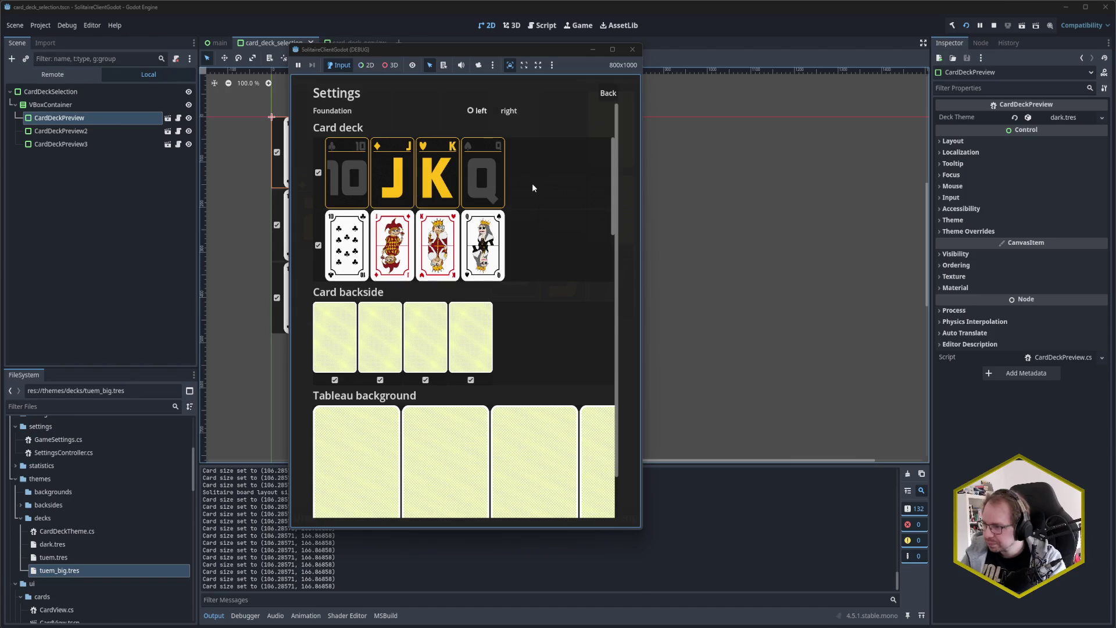
click(613, 93)
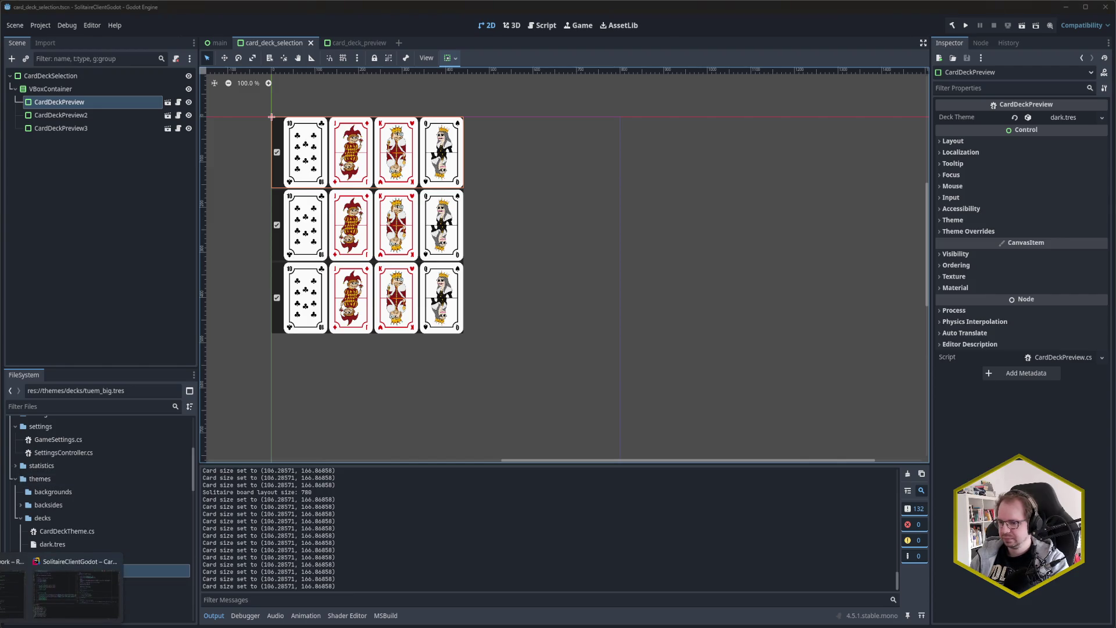
Step: Review _previewCard1's UpdateVisual call in LoadPreviewCards alongside CardView.cs's _Ready
click(64, 598)
click(185, 351)
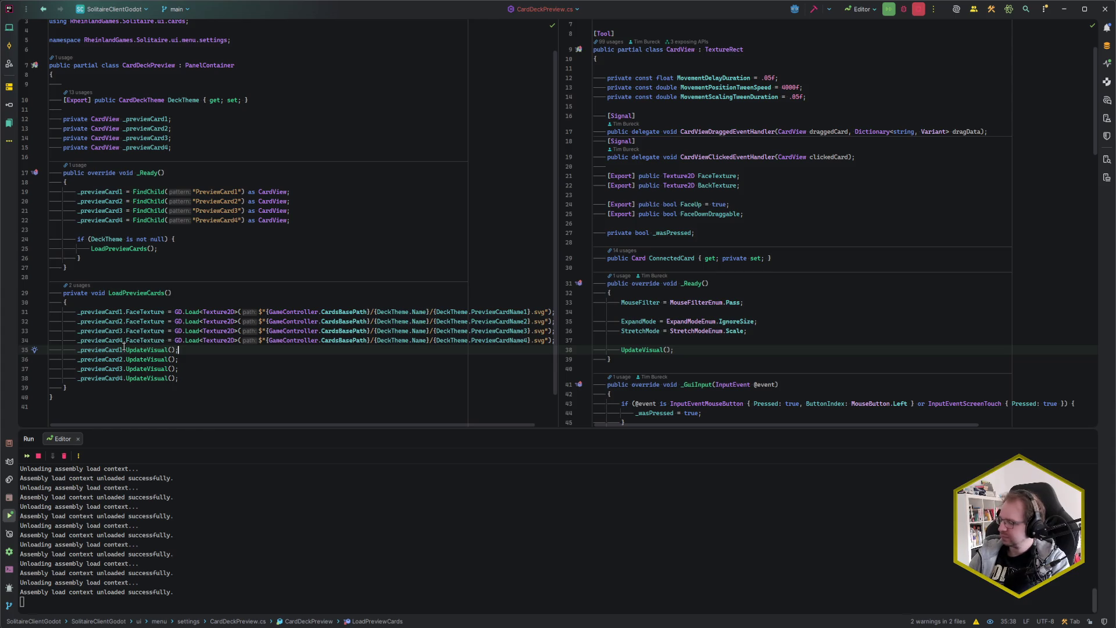
mouse_move(124, 347)
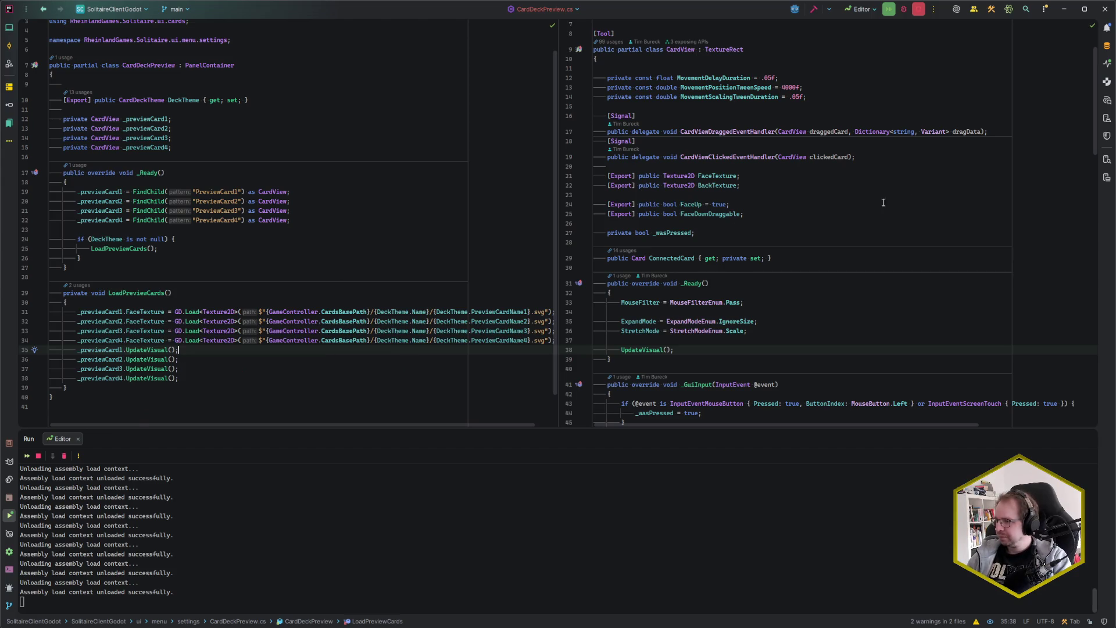
click(799, 304)
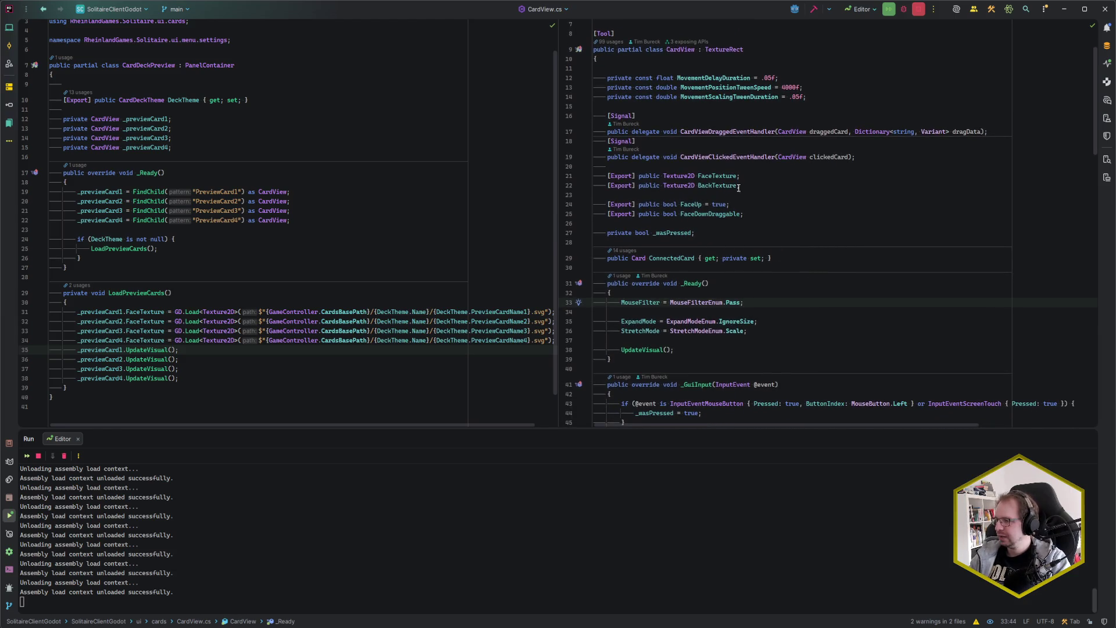
Step: Jump to the FaceTexture property declaration and scroll through the surrounding card code
click(754, 176)
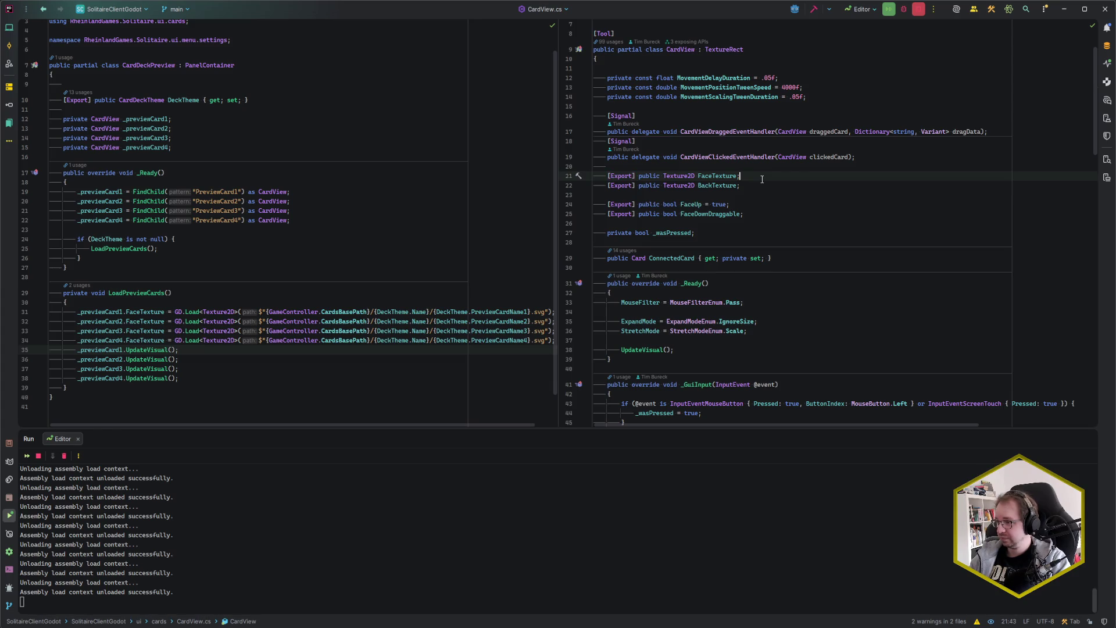
scroll(762, 180, down, 8)
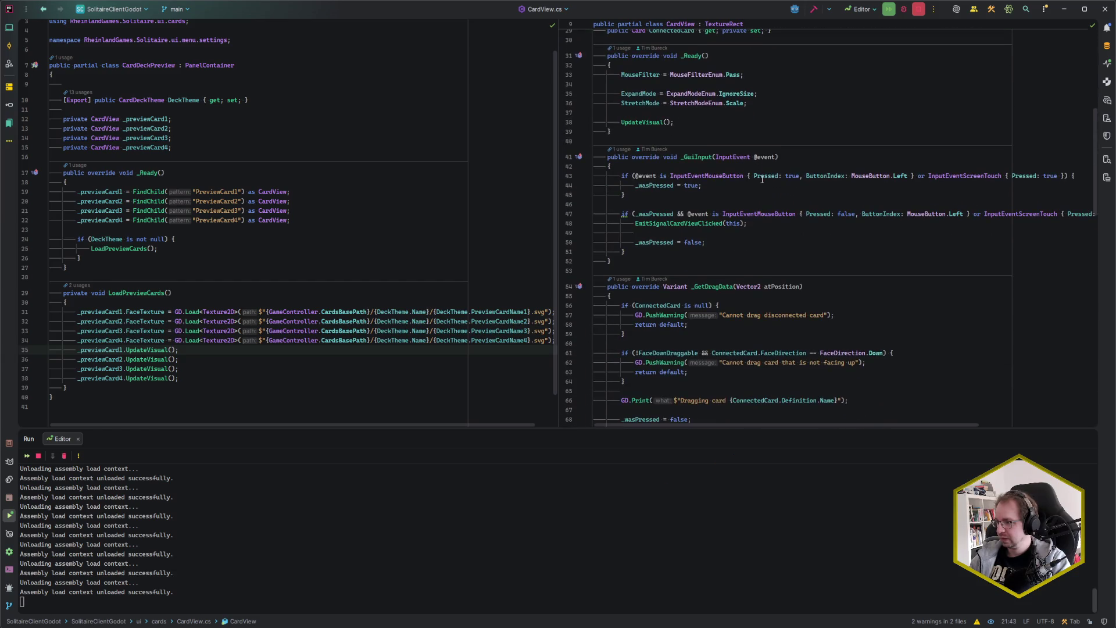
scroll(678, 94, down, 6)
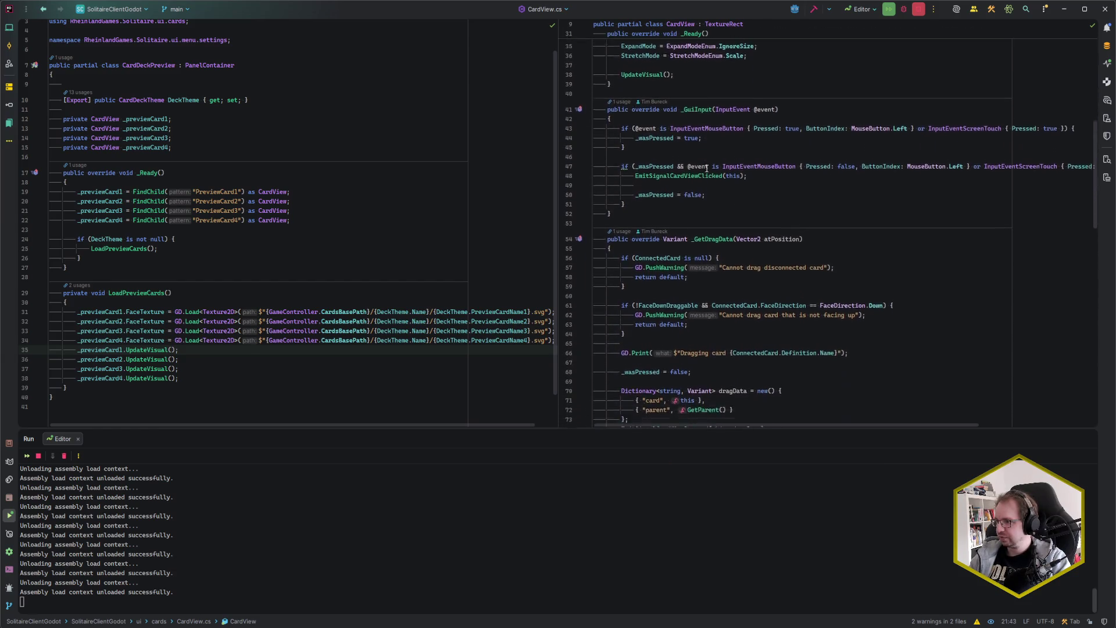
scroll(706, 168, down, 8)
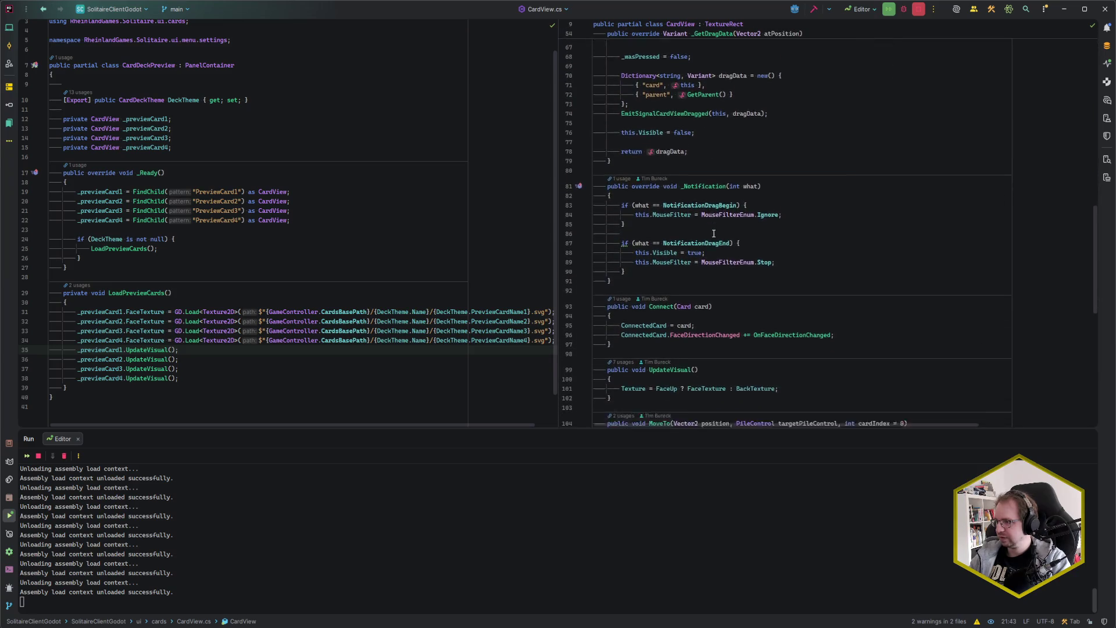
scroll(713, 227, down, 5)
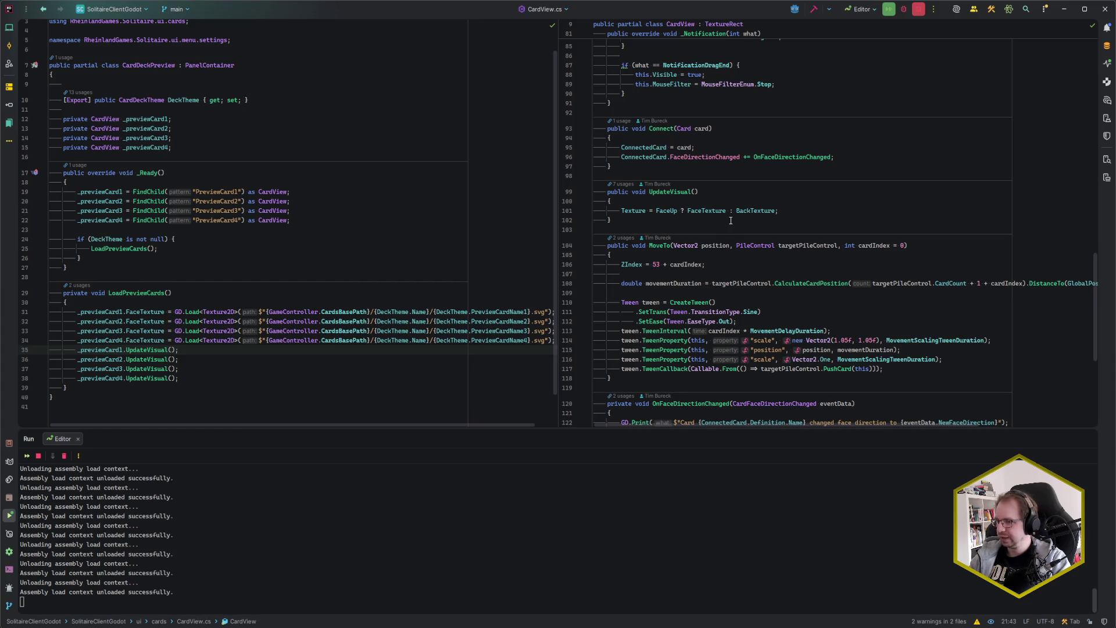
scroll(782, 220, down, 6)
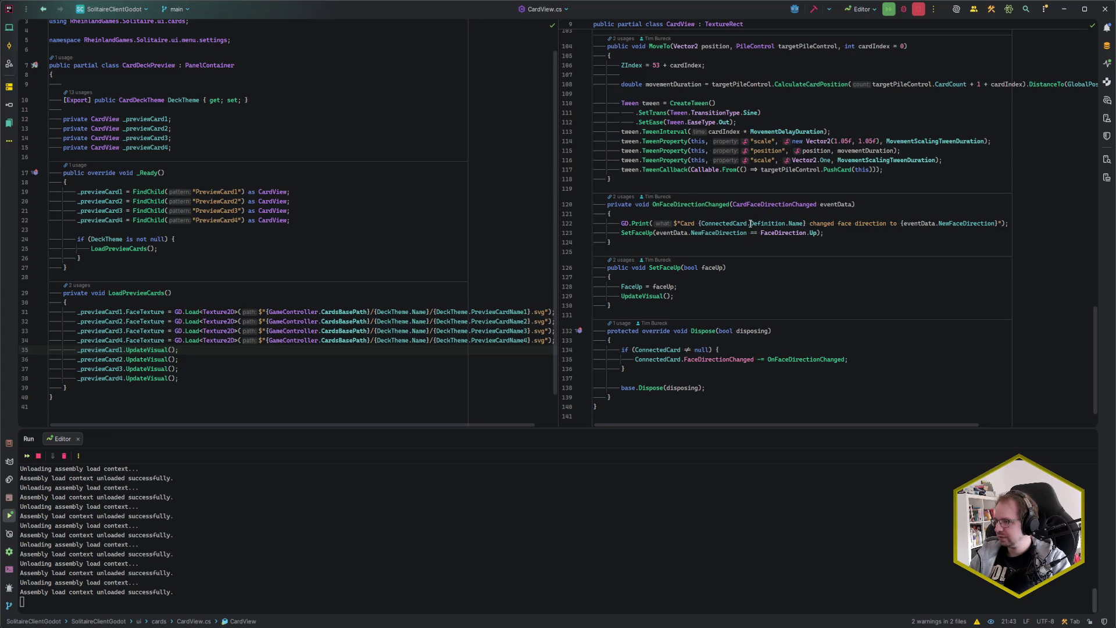
scroll(746, 223, down, 2)
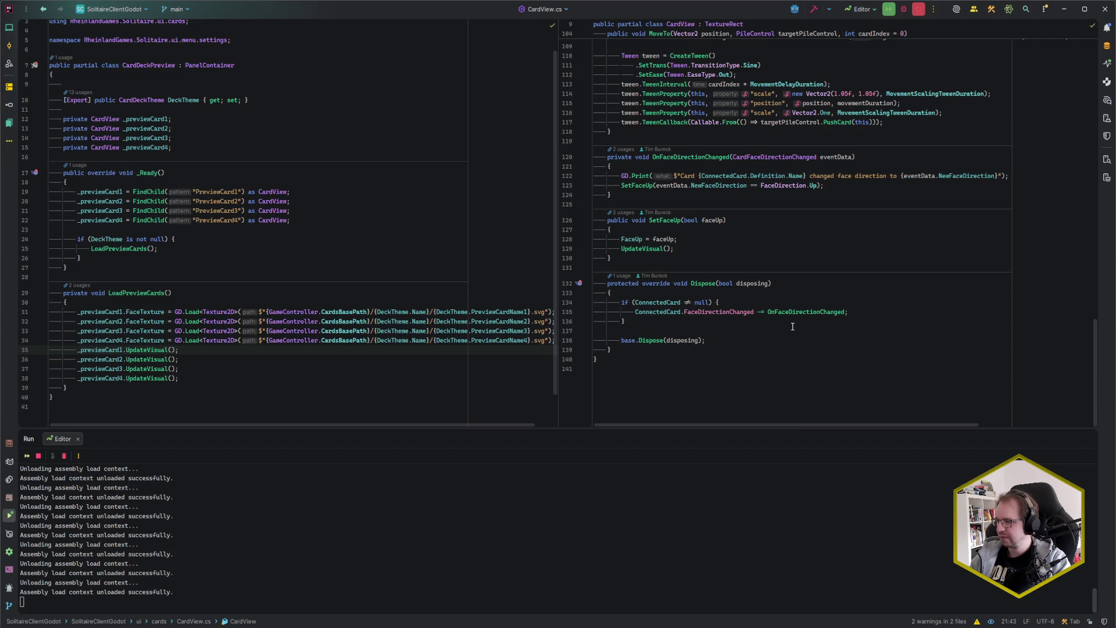
scroll(792, 326, up, 20)
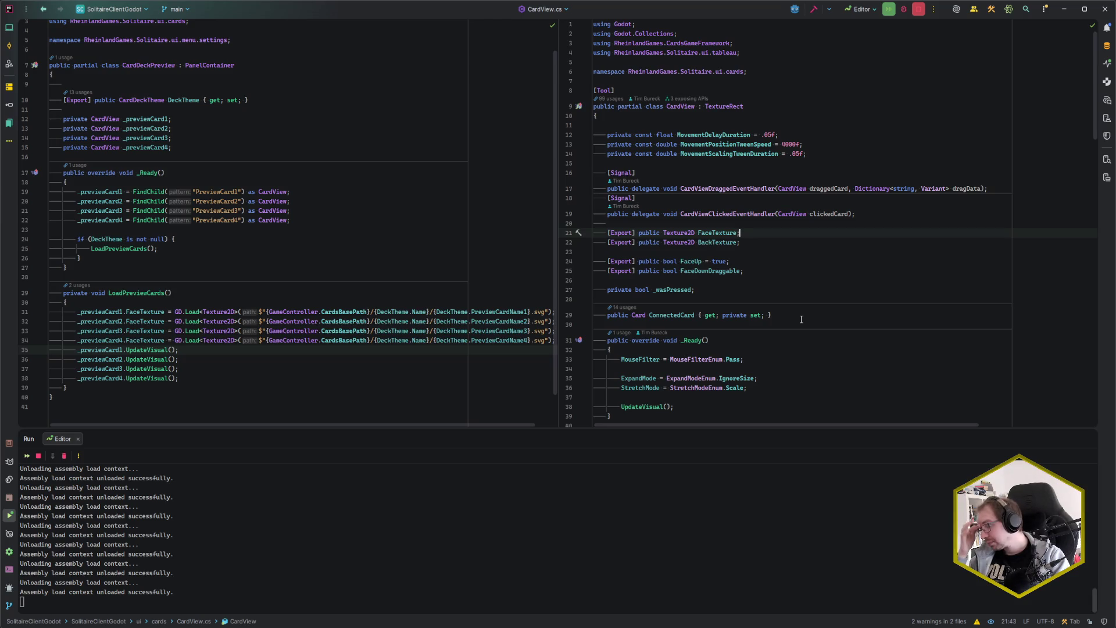
scroll(790, 302, down, 3)
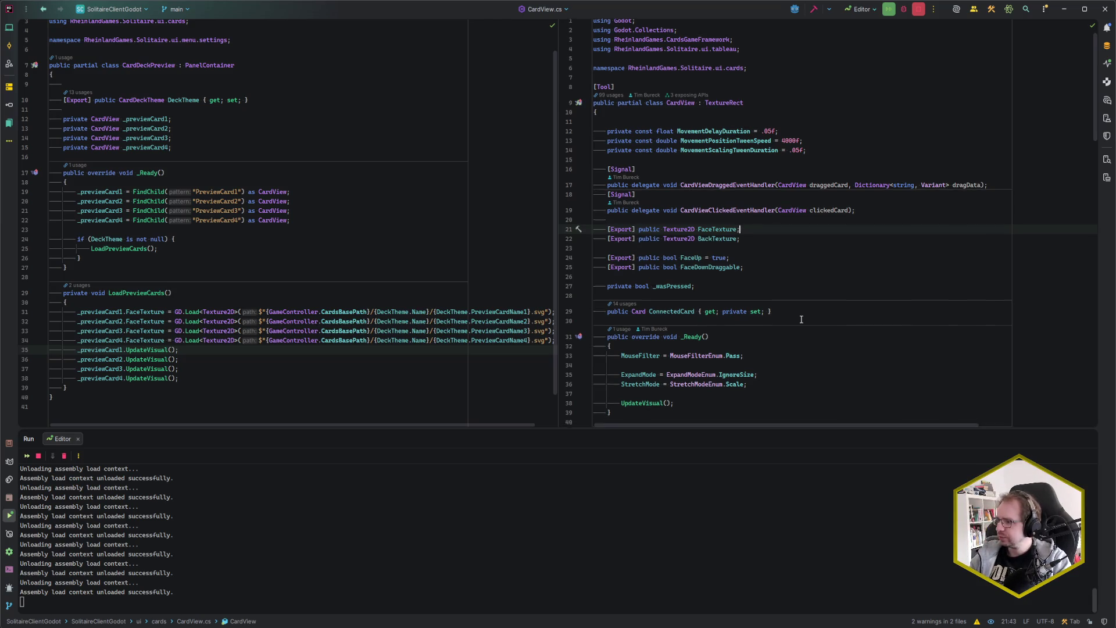
scroll(761, 255, up, 3)
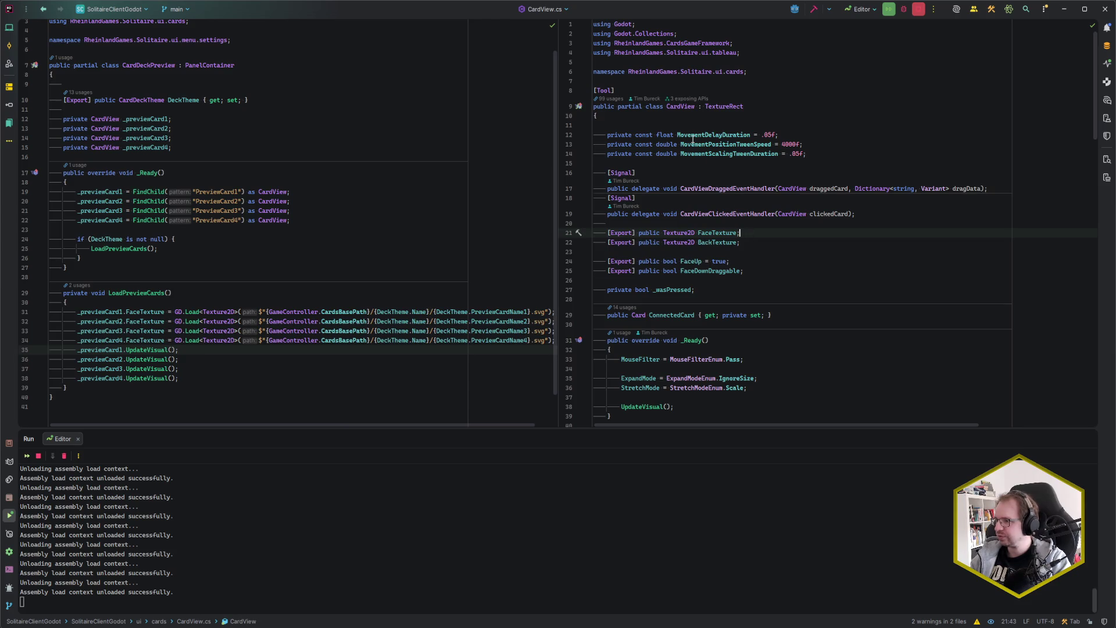
Step: Open PileControl.cs and inspect how UpdateLayout sets each card's CardSize and StackedTopOnly position
key(ctrl+n)
text(CardVie)
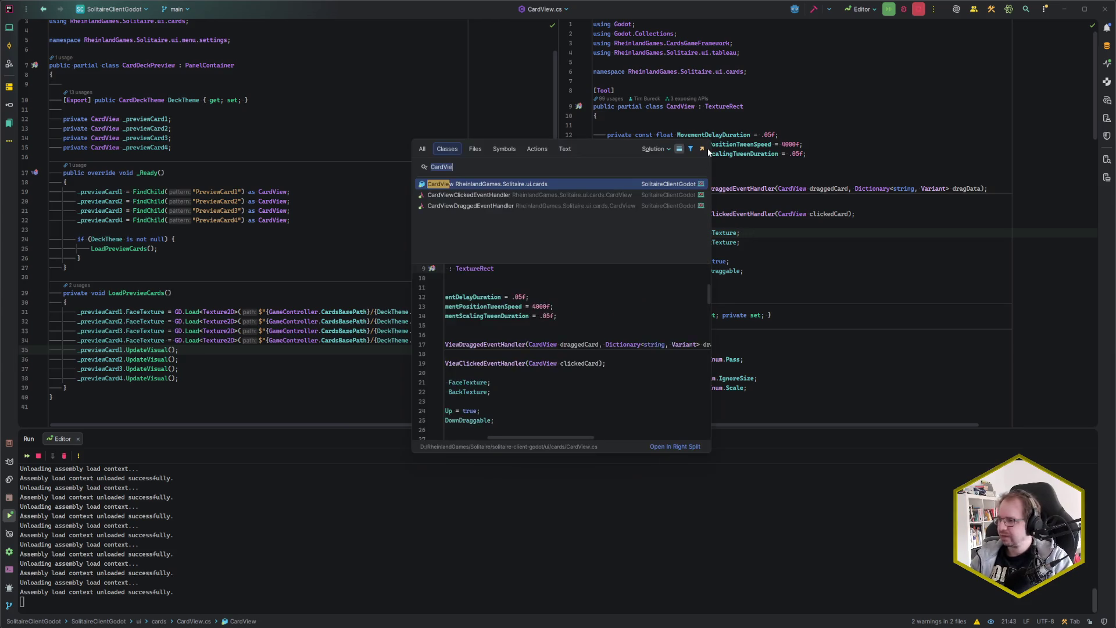
text(PileCo)
key(Return)
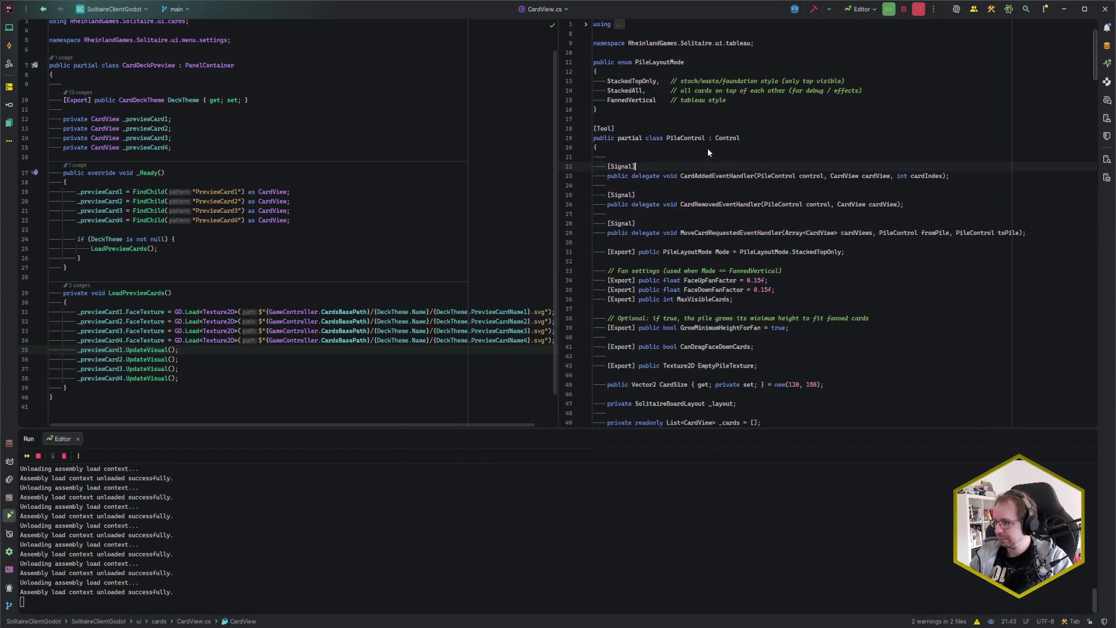
key(ctrl+F12)
text(updatel)
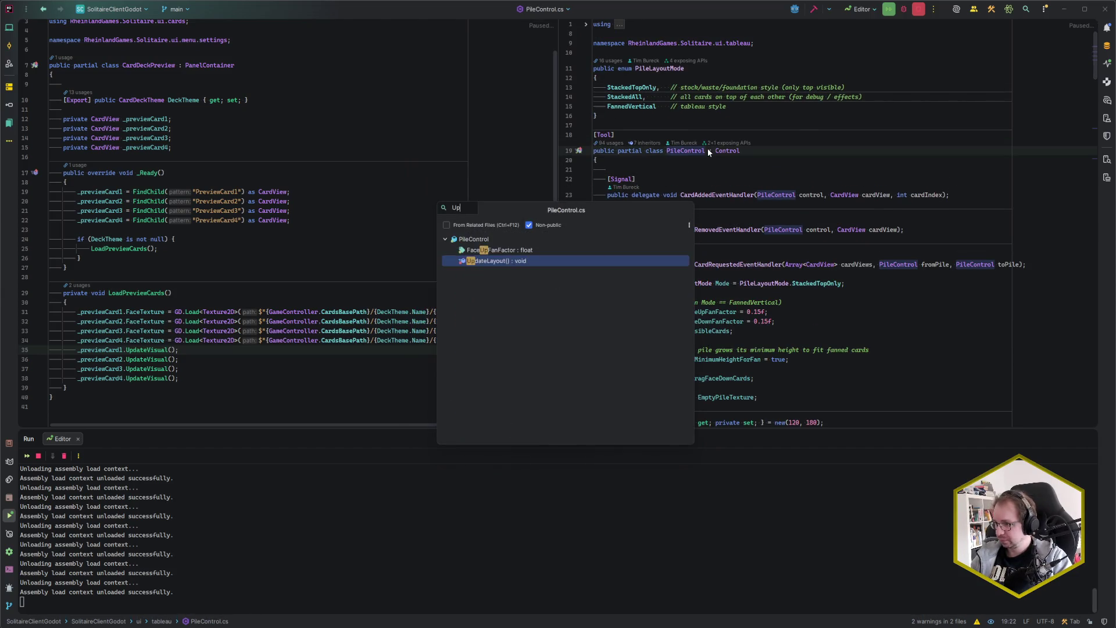
key(Return)
scroll(779, 209, down, 4)
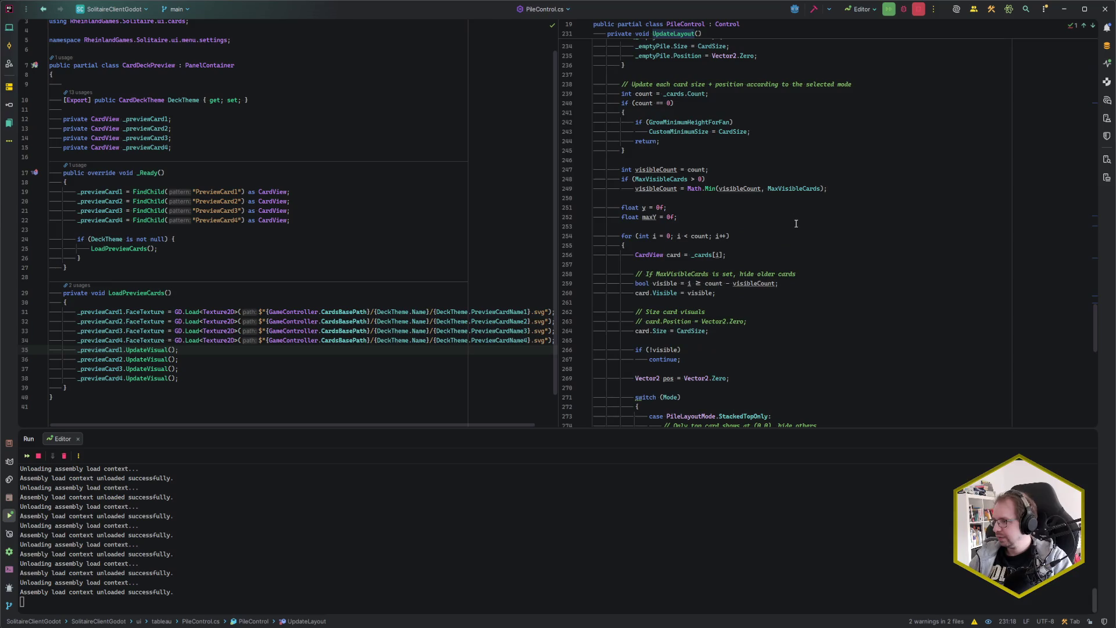
click(664, 331)
triple_click(692, 331)
click(691, 332)
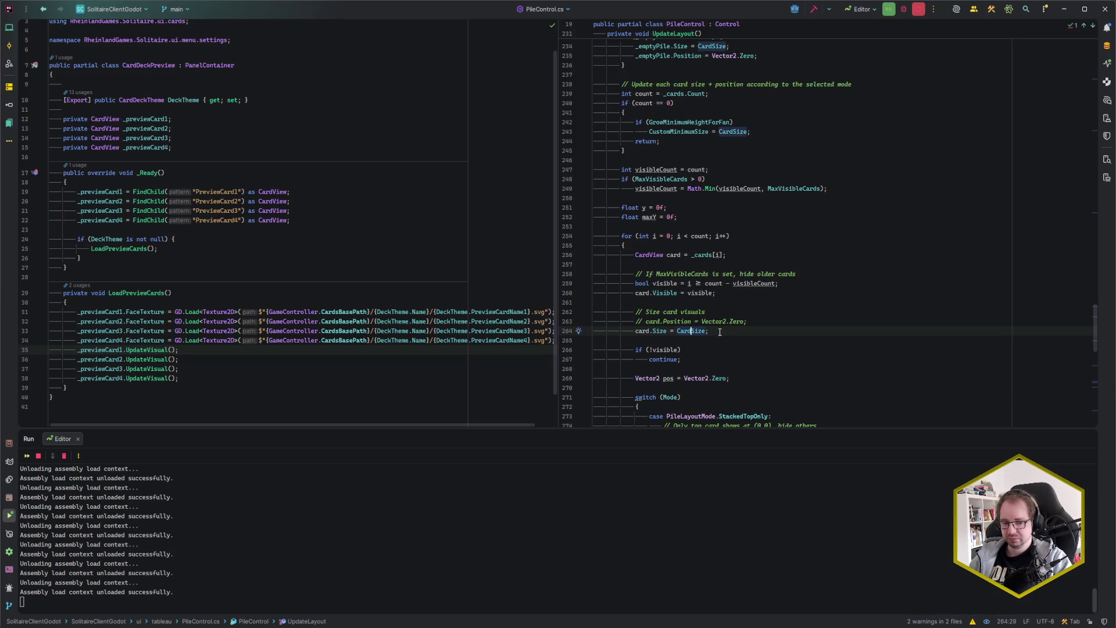
click(719, 332)
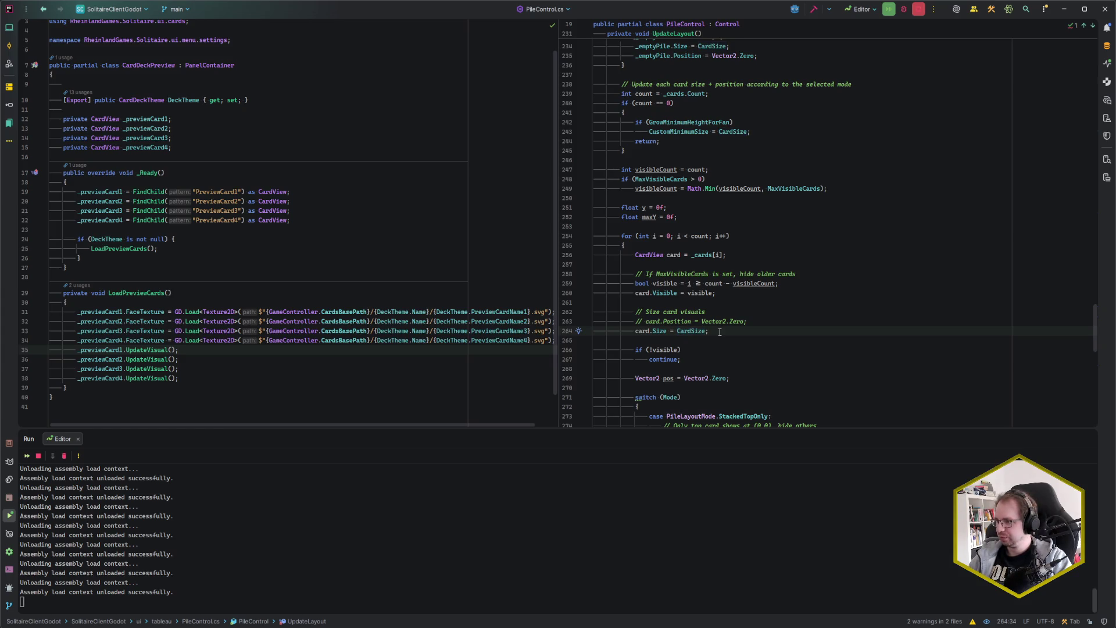
scroll(719, 332, down, 4)
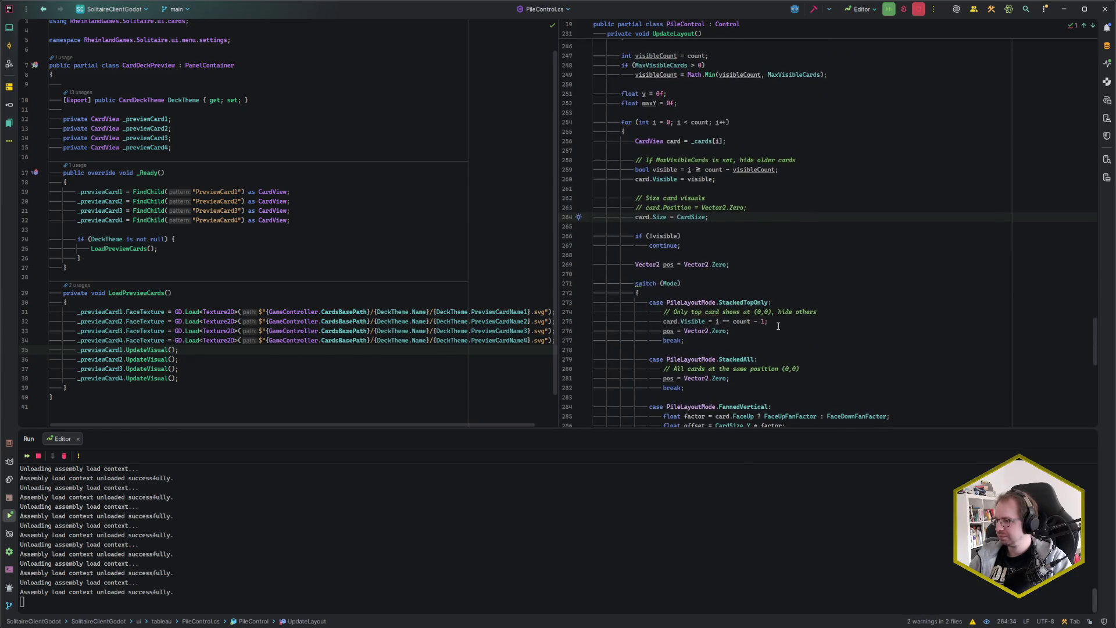
click(777, 330)
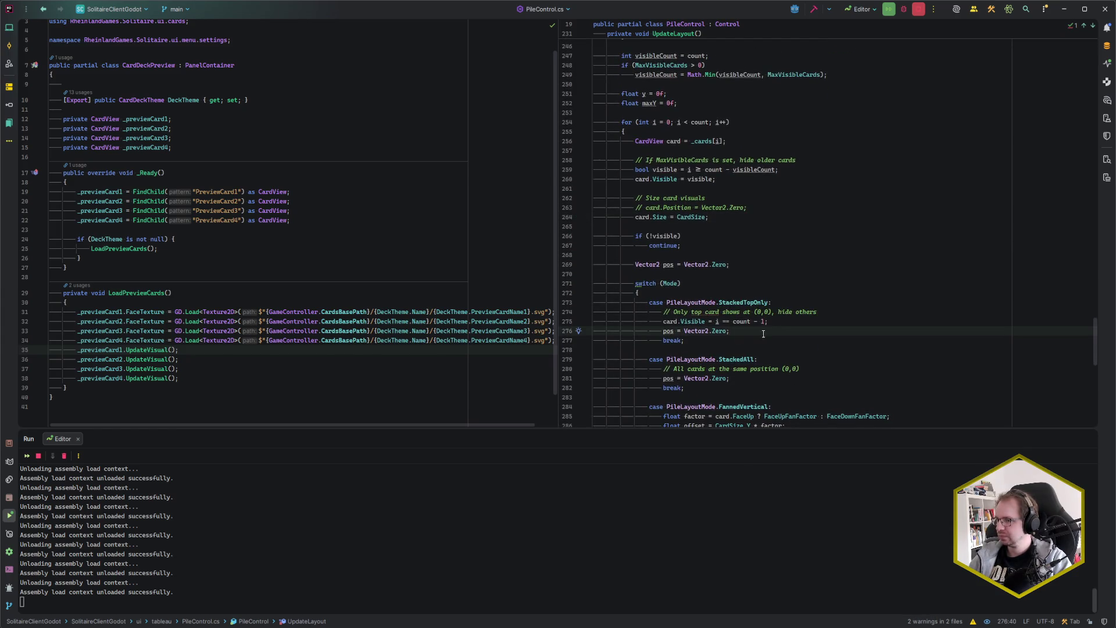
Step: Review the UpdateVisual calls in CardDeckPreview.cs's LoadPreviewCards, then return to the Godot editor
click(254, 377)
click(205, 349)
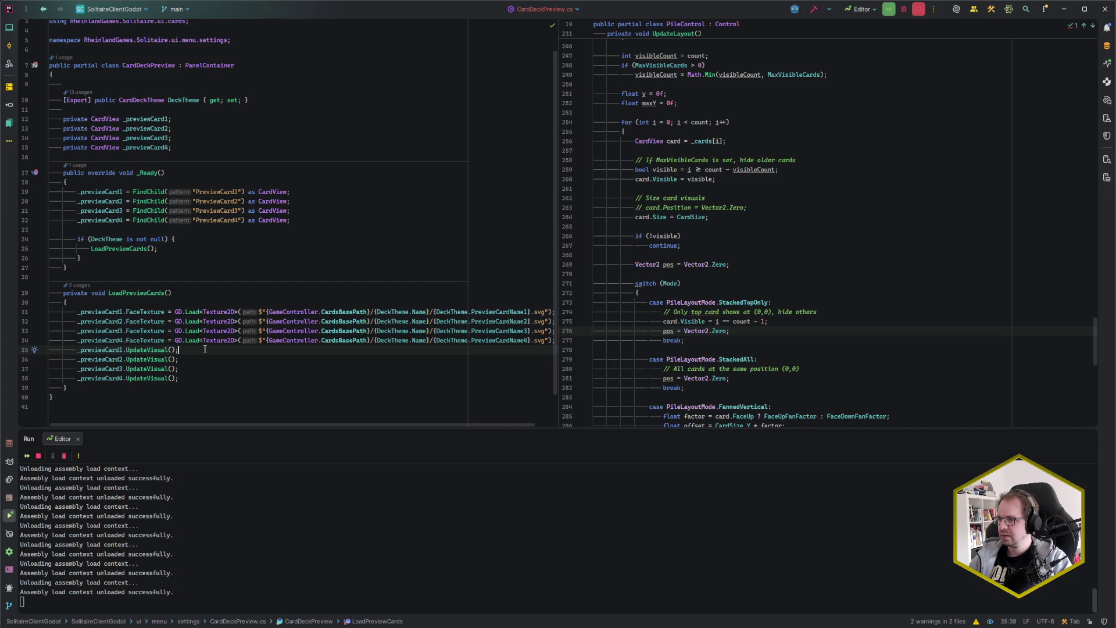
click(139, 276)
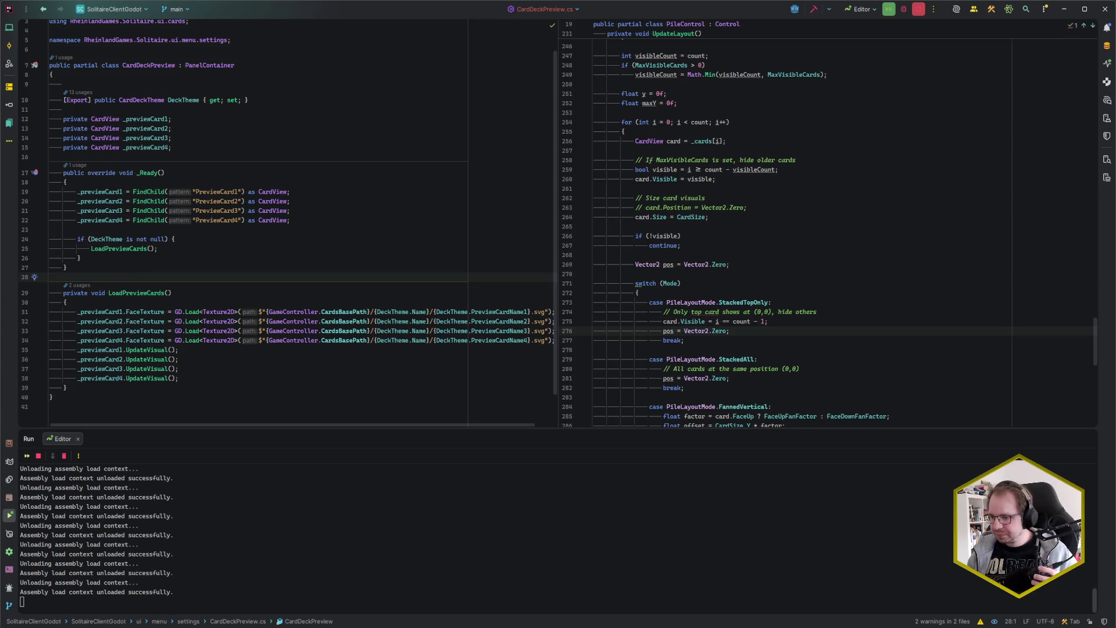
mouse_move(104, 623)
click(106, 590)
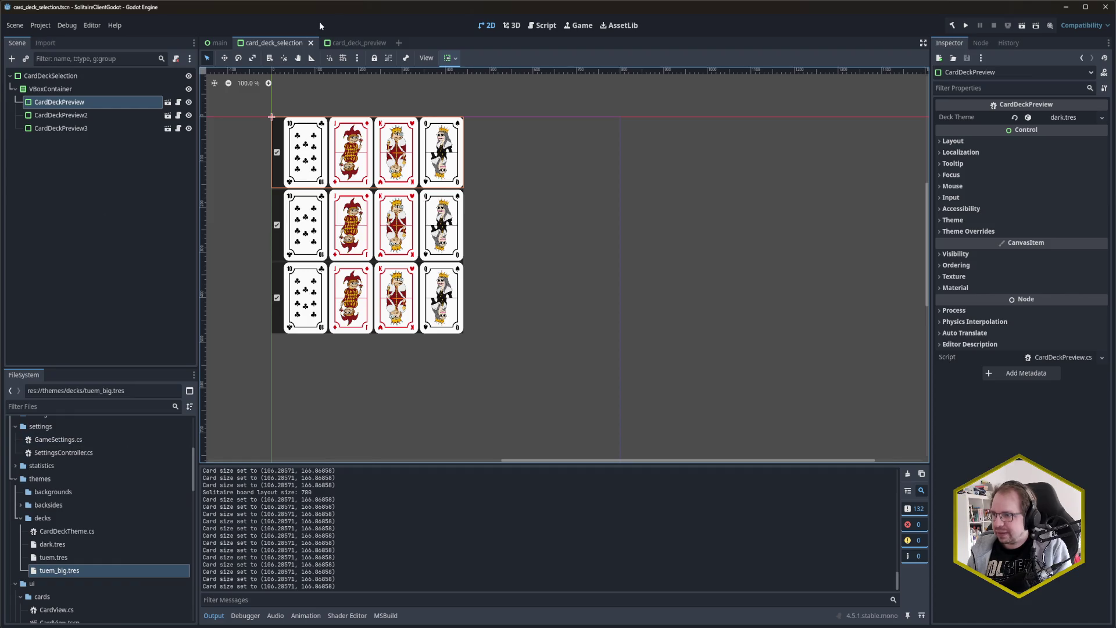
Step: In the card_deck_preview scene, start adding a child to HBoxContainer, searching 'TexRec'
click(358, 43)
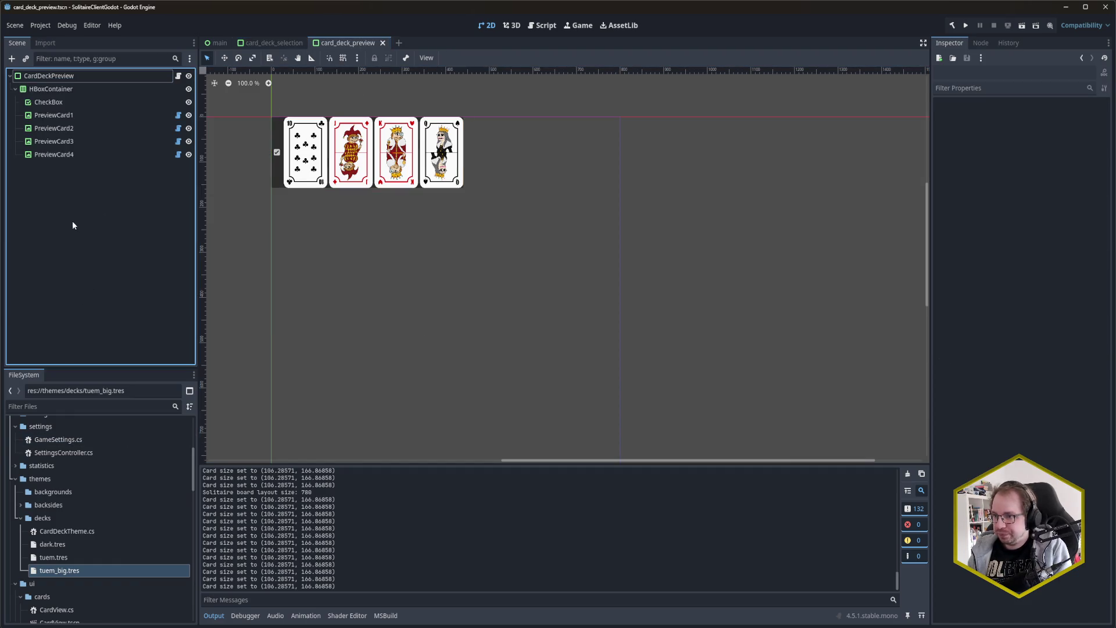
click(64, 89)
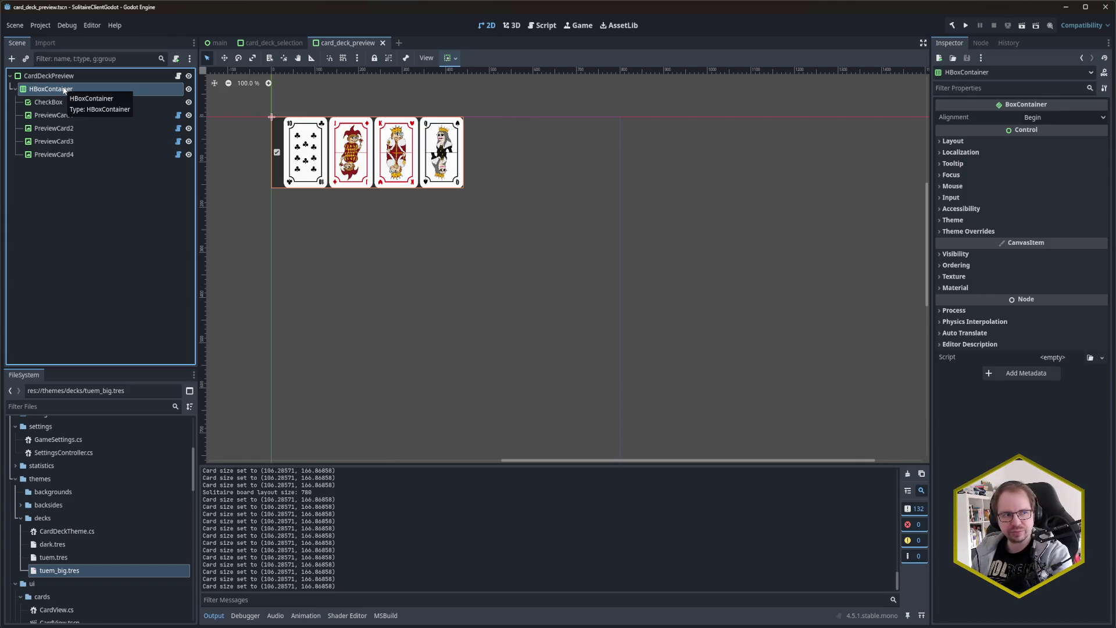
right_click(64, 90)
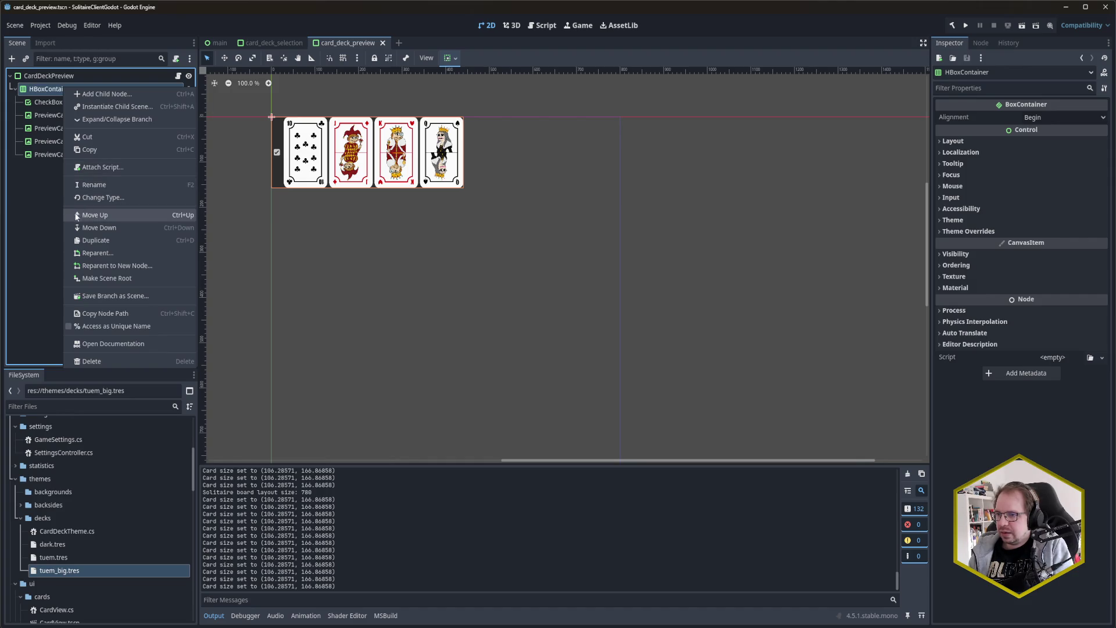
click(47, 91)
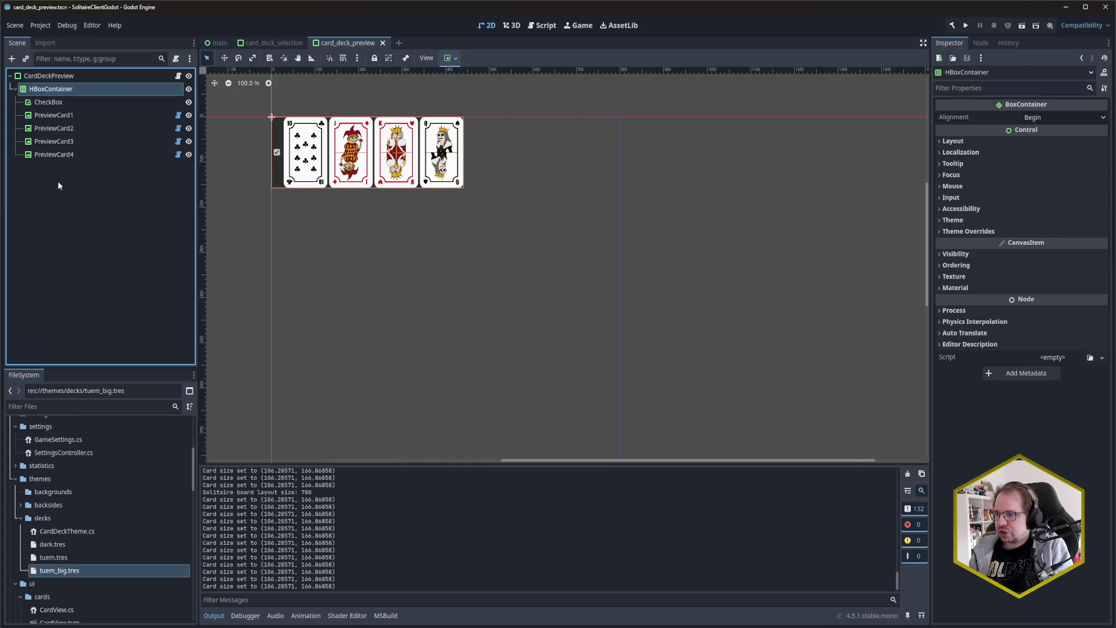
key(ctrl+a)
text(TexRec)
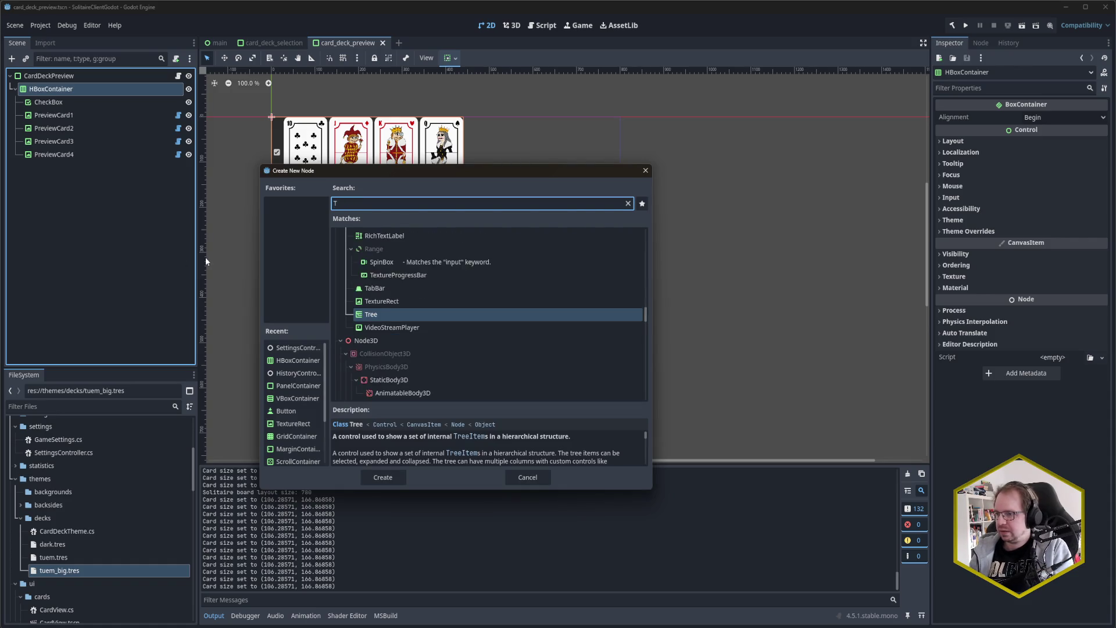
Step: Create the TextureRect under HBoxContainer and assign Clubs_4.svg from the tuem deck folder as its Texture
key(Return)
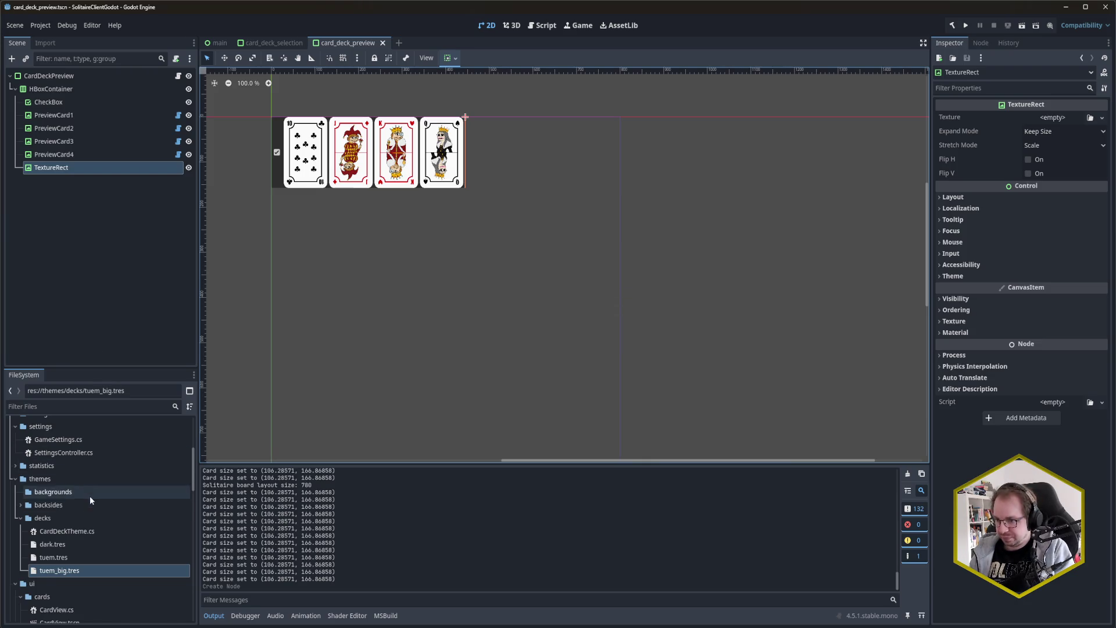
scroll(90, 496, up, 5)
click(25, 501)
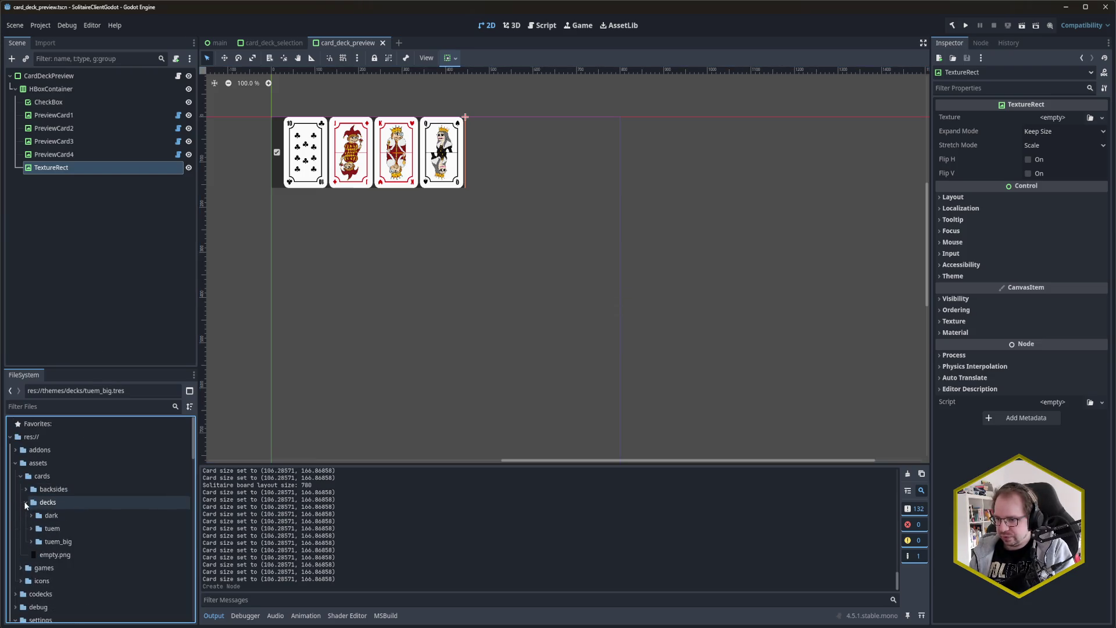
click(30, 527)
scroll(92, 525, down, 3)
mouse_move(75, 517)
mouse_down()
mouse_move(165, 514)
mouse_move(1081, 117)
mouse_up()
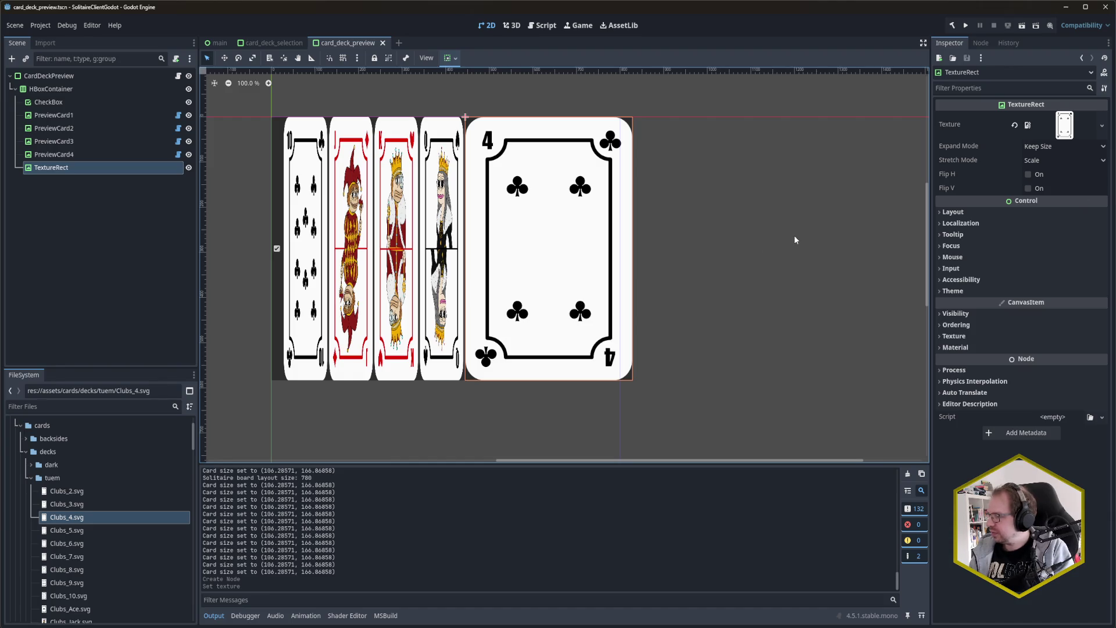
Step: Inspect the TextureRect's layout, container sizing and transform values, including its height
click(967, 213)
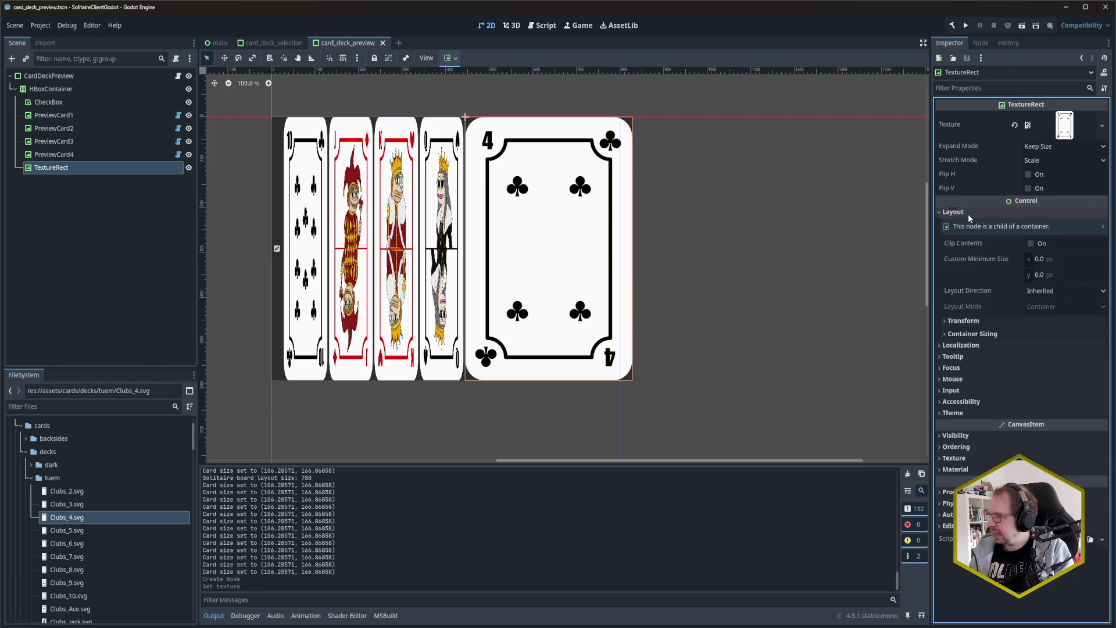
click(969, 212)
click(969, 211)
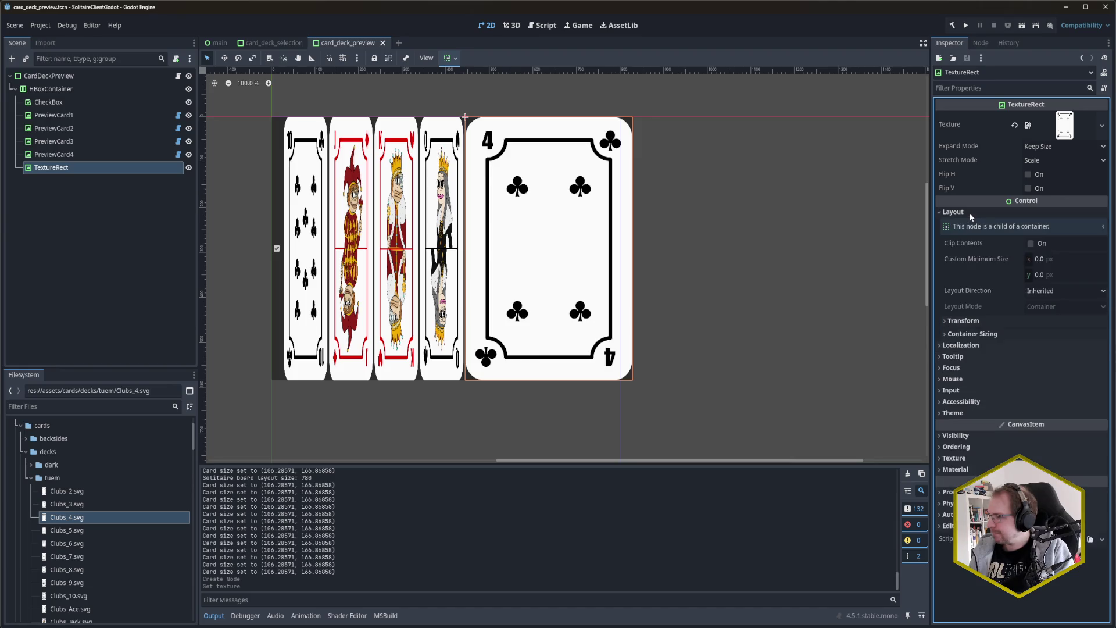
click(999, 333)
click(998, 334)
click(995, 322)
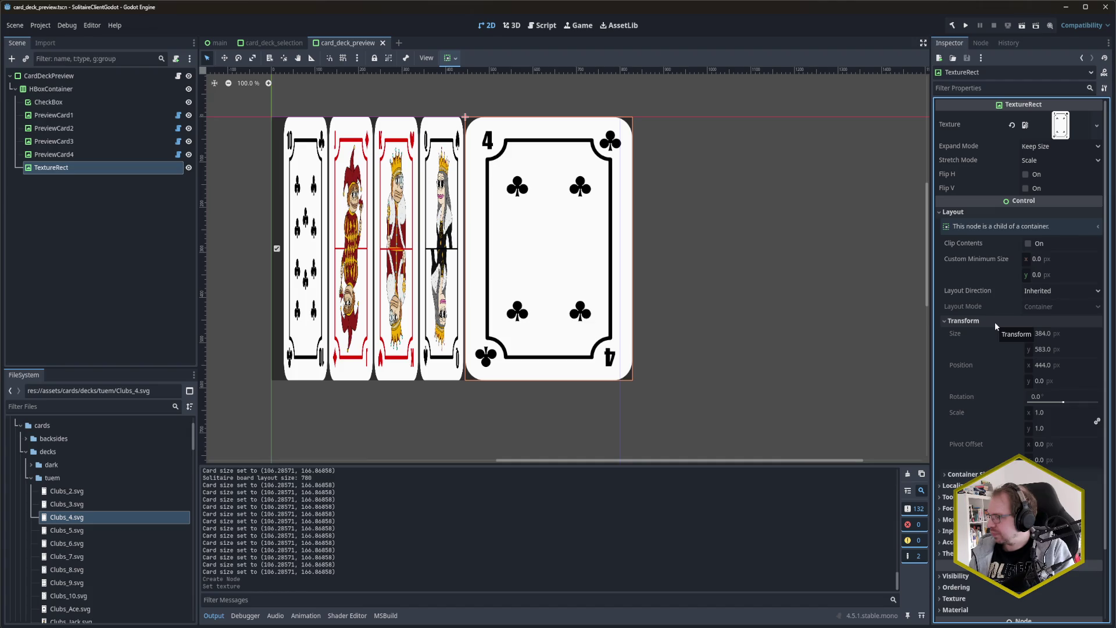
click(1050, 349)
click(966, 321)
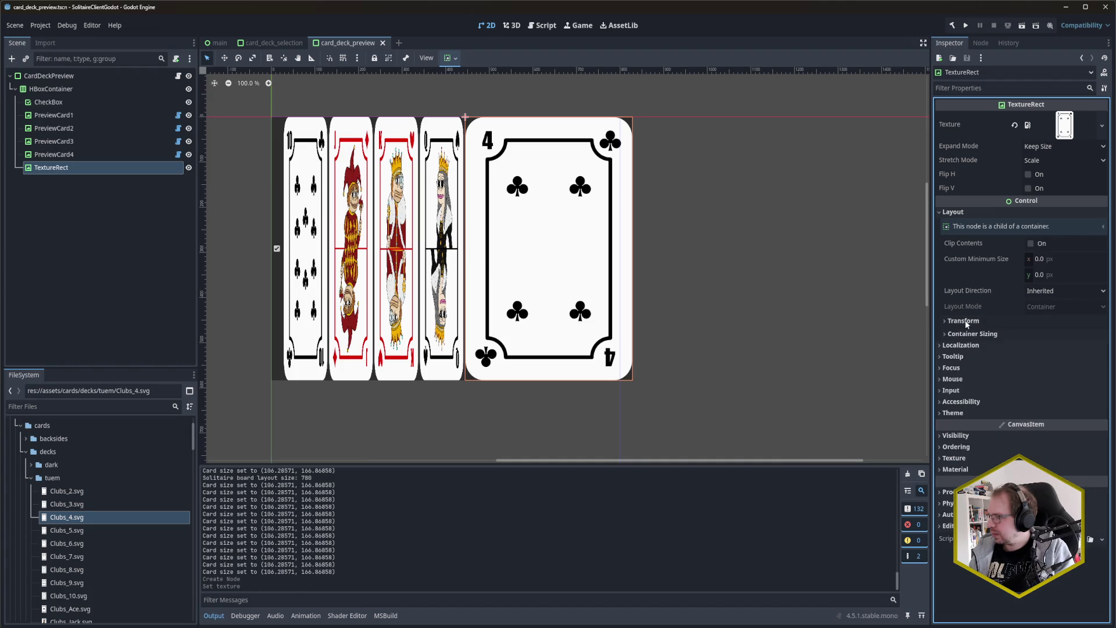
double_click(956, 213)
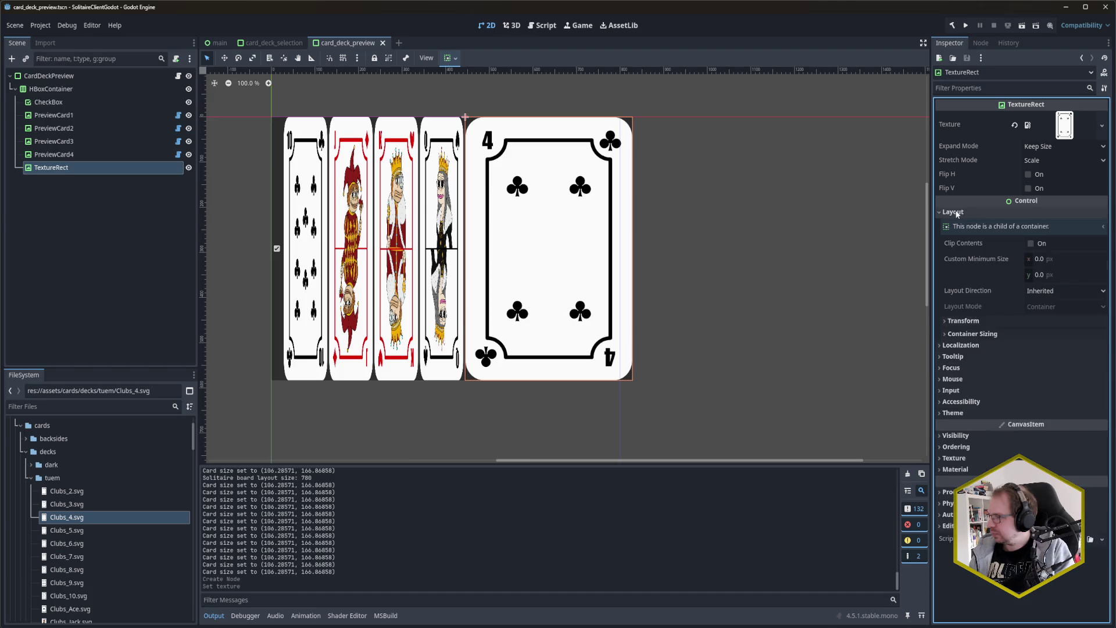
click(956, 213)
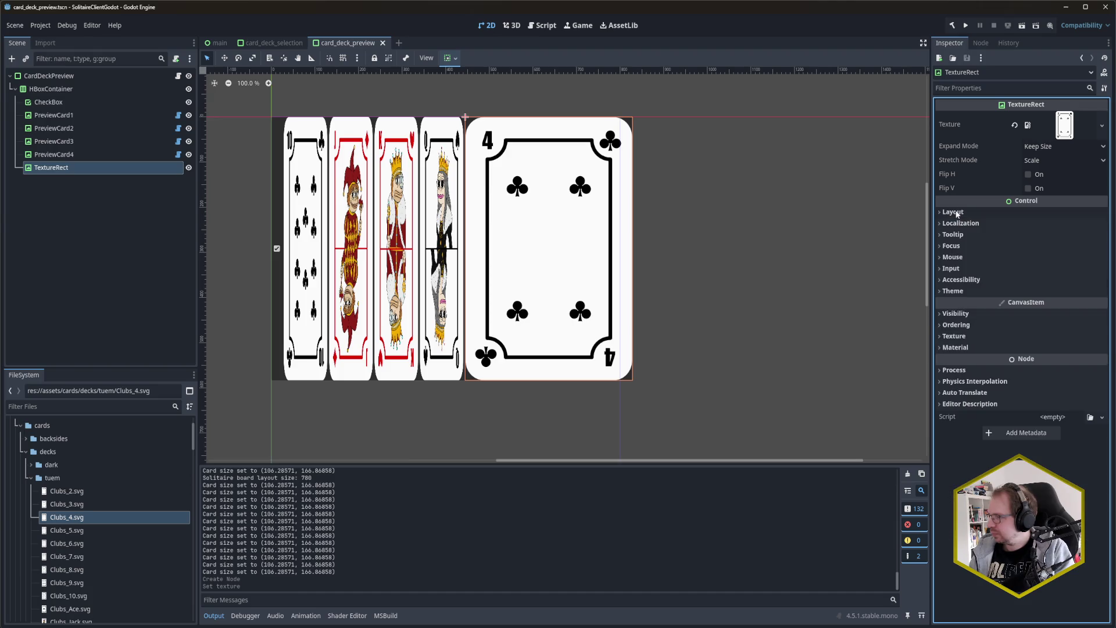
Step: Select PreviewCard1 in the Scene tree to compare its settings
click(78, 165)
click(79, 191)
click(78, 169)
click(89, 207)
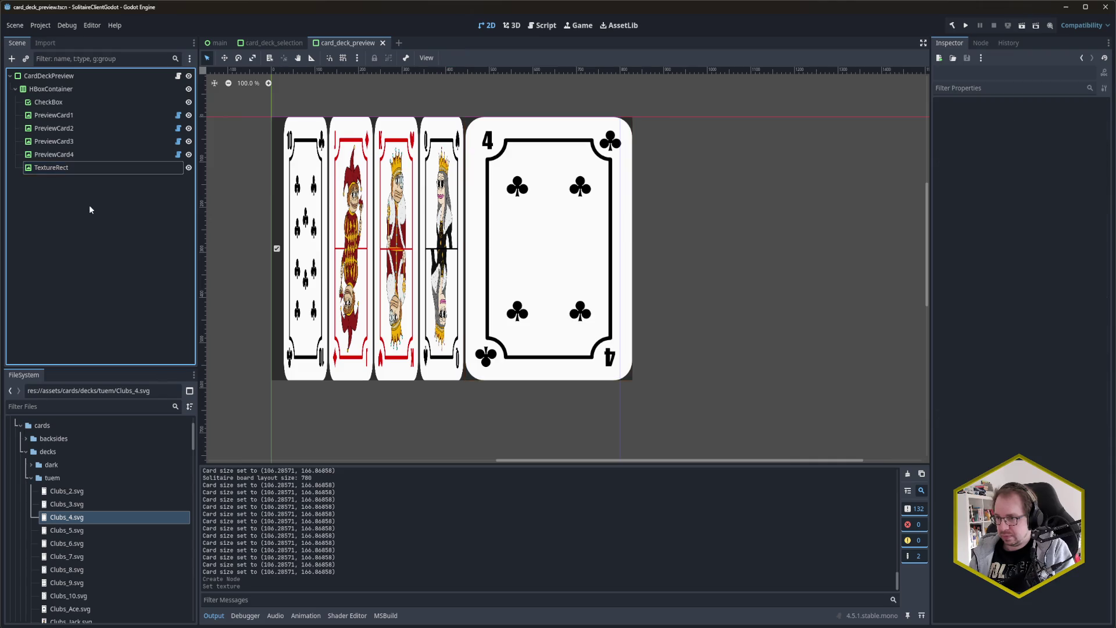
click(78, 116)
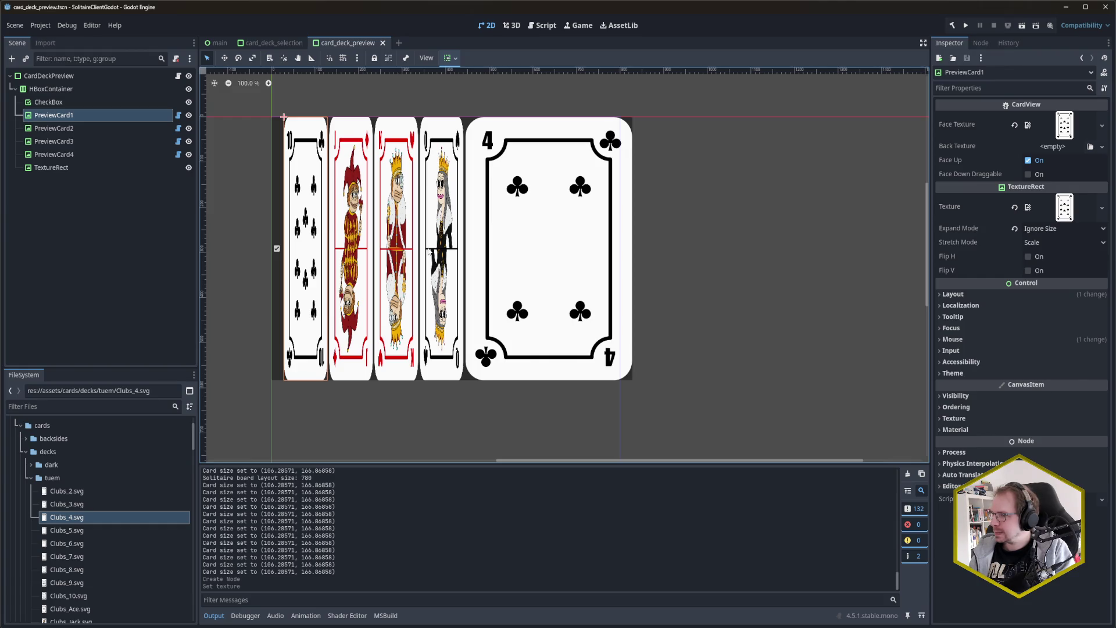
Step: Check PreviewCard1's custom minimum size in the Layout section
click(79, 196)
click(79, 116)
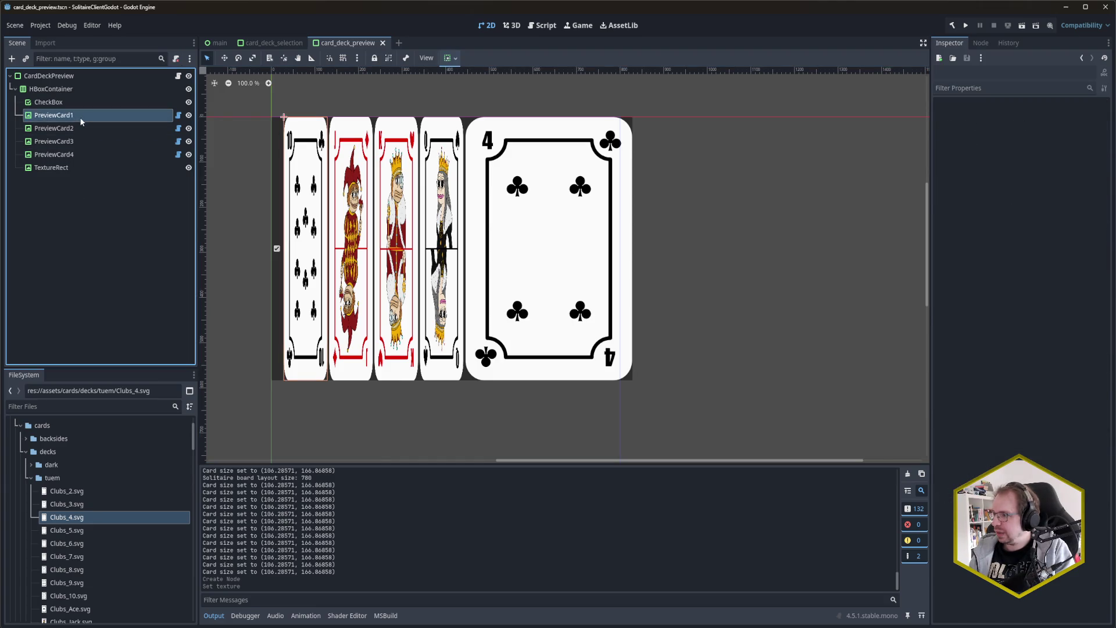
click(990, 293)
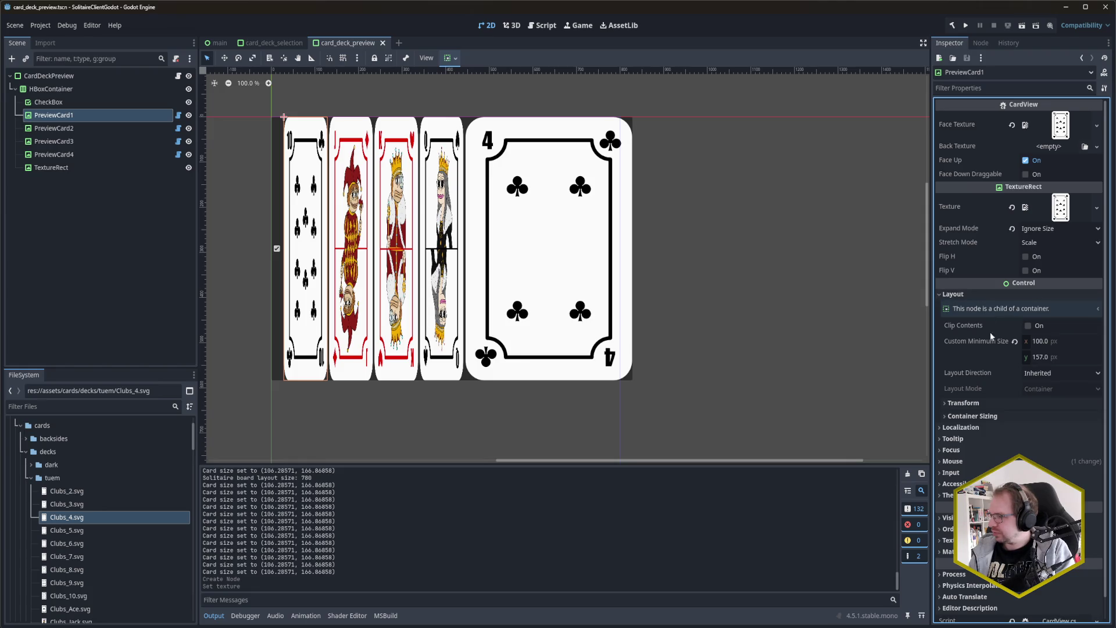
click(974, 294)
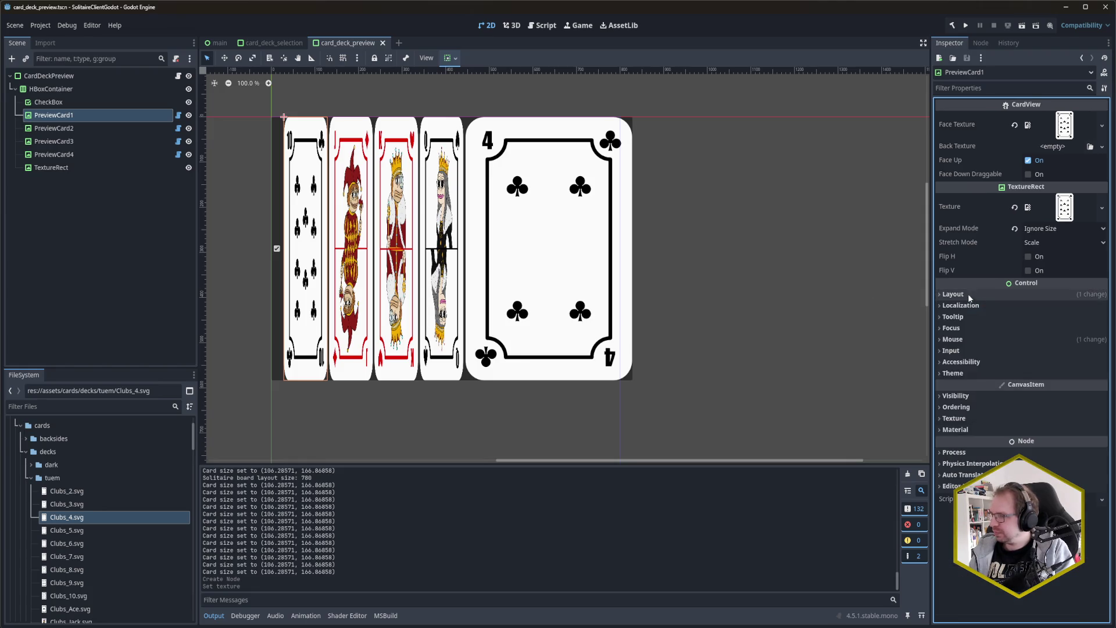
Step: Set the TextureRect's Custom Minimum Size to 100 × 157 and save the scene
click(100, 165)
click(985, 211)
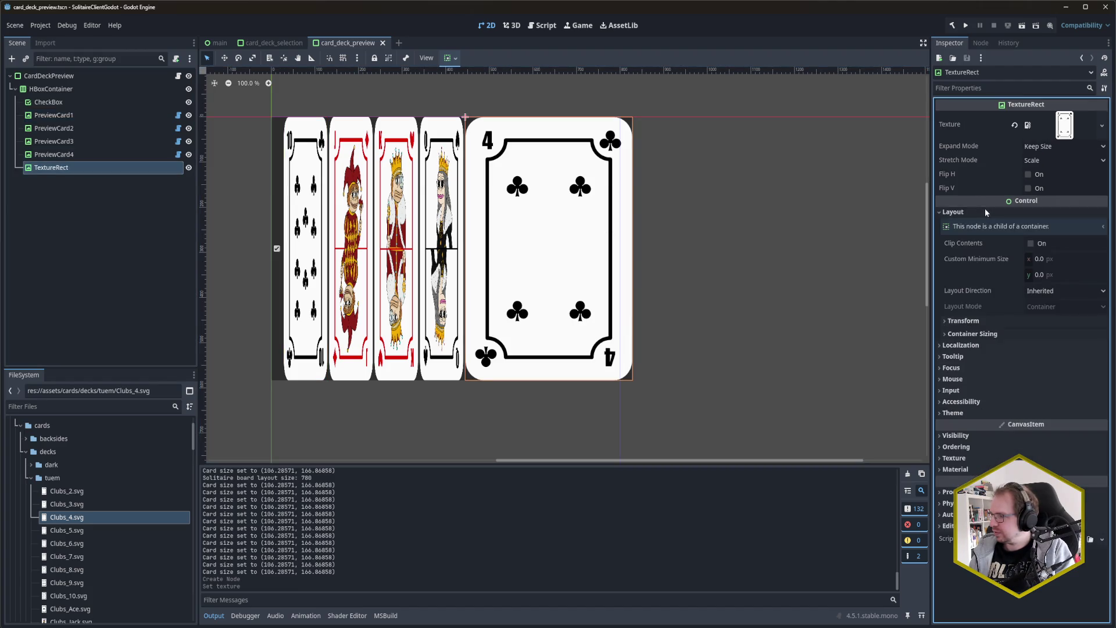
click(1034, 259)
text(100)
key(Return)
key(Tab)
text(157)
key(Return)
key(ctrl+s)
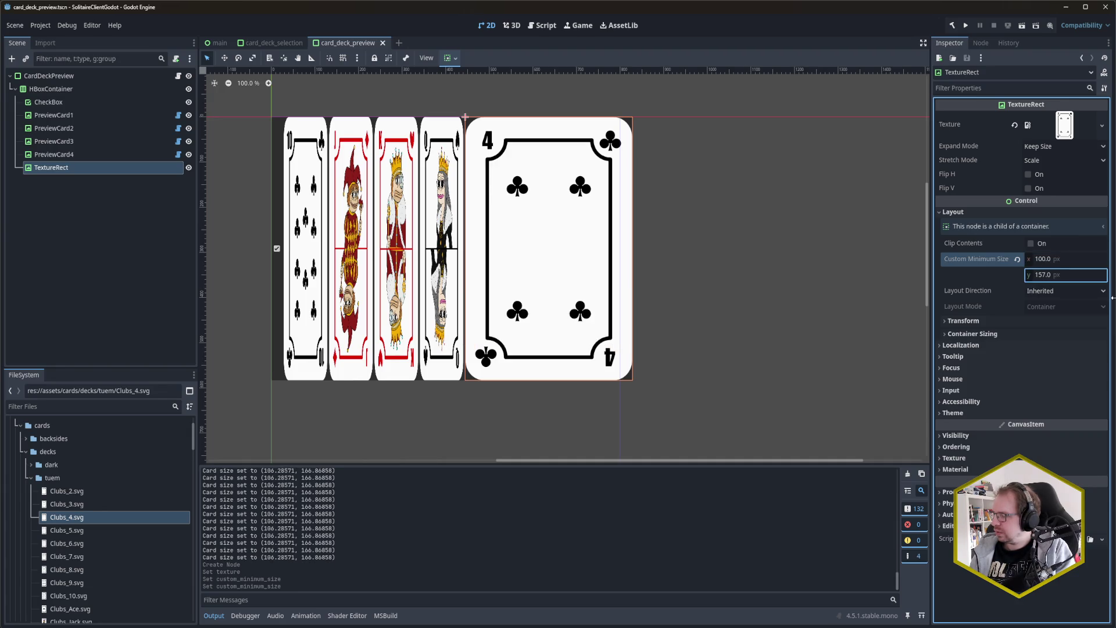
Step: Try Shrink Center for horizontal and vertical container sizing, then revert both to Fill
click(1055, 323)
click(1056, 326)
click(1057, 330)
click(1057, 347)
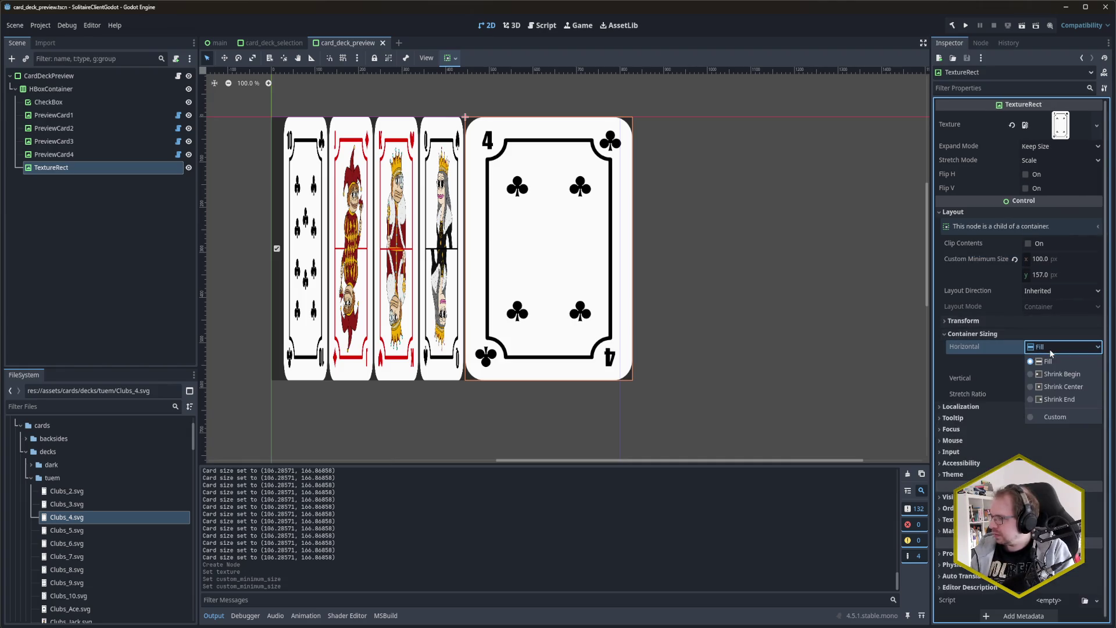
click(1062, 387)
click(1056, 379)
click(1058, 417)
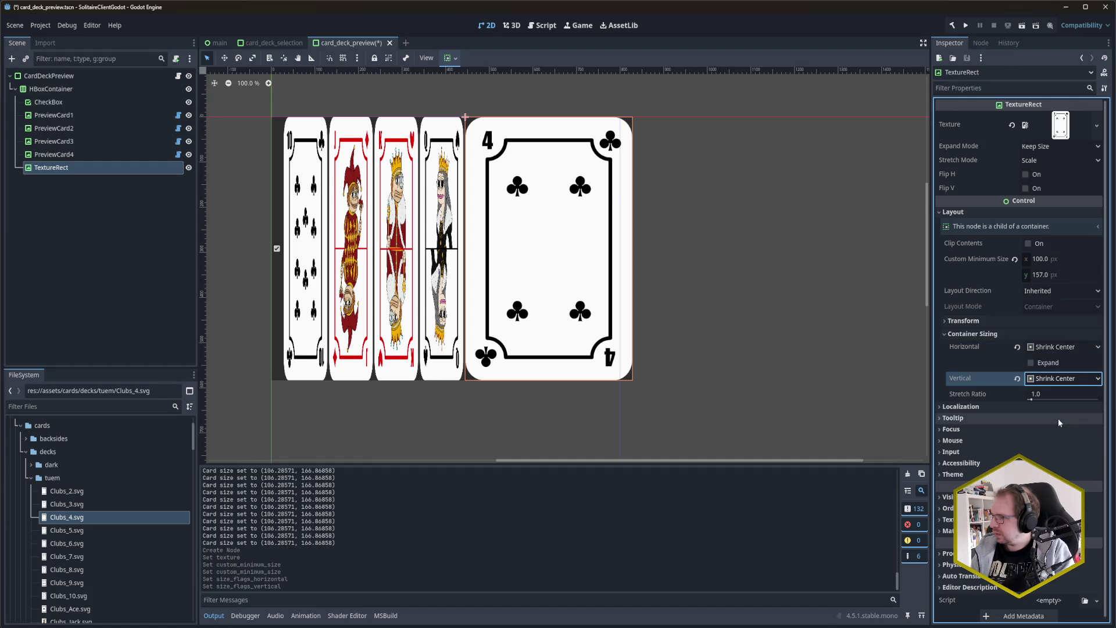
click(1048, 379)
click(1048, 379)
click(1017, 378)
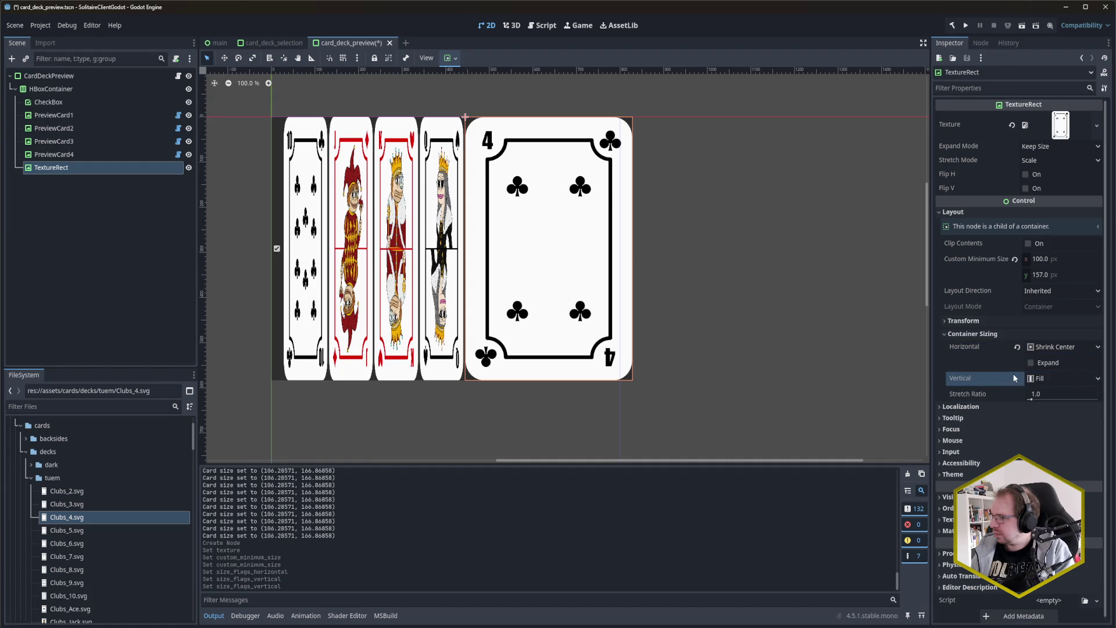
click(1017, 347)
click(1015, 335)
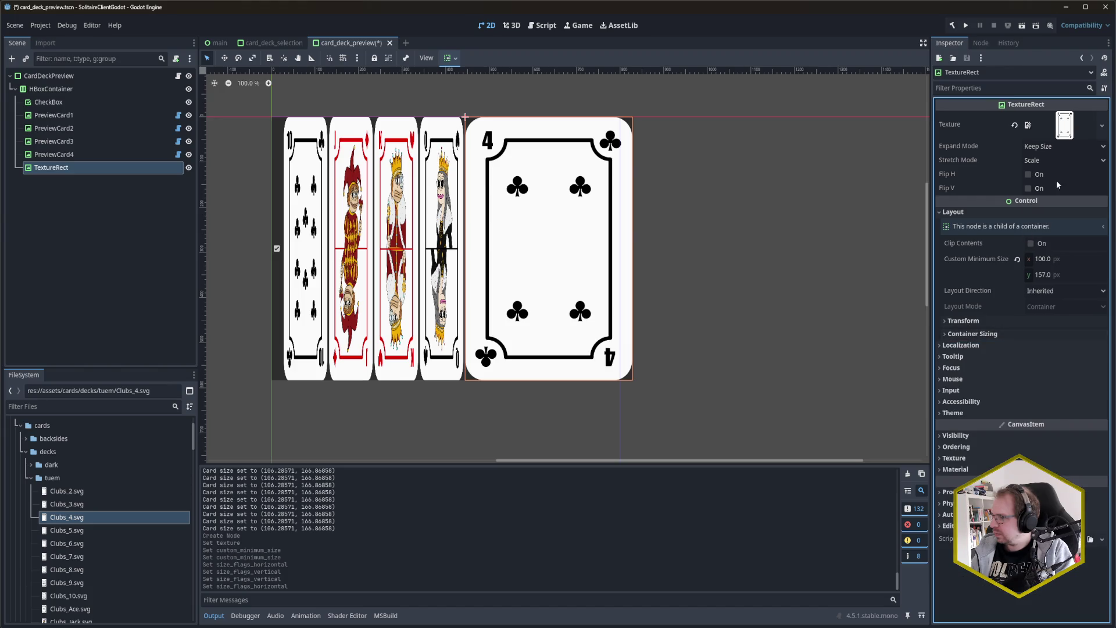
click(120, 158)
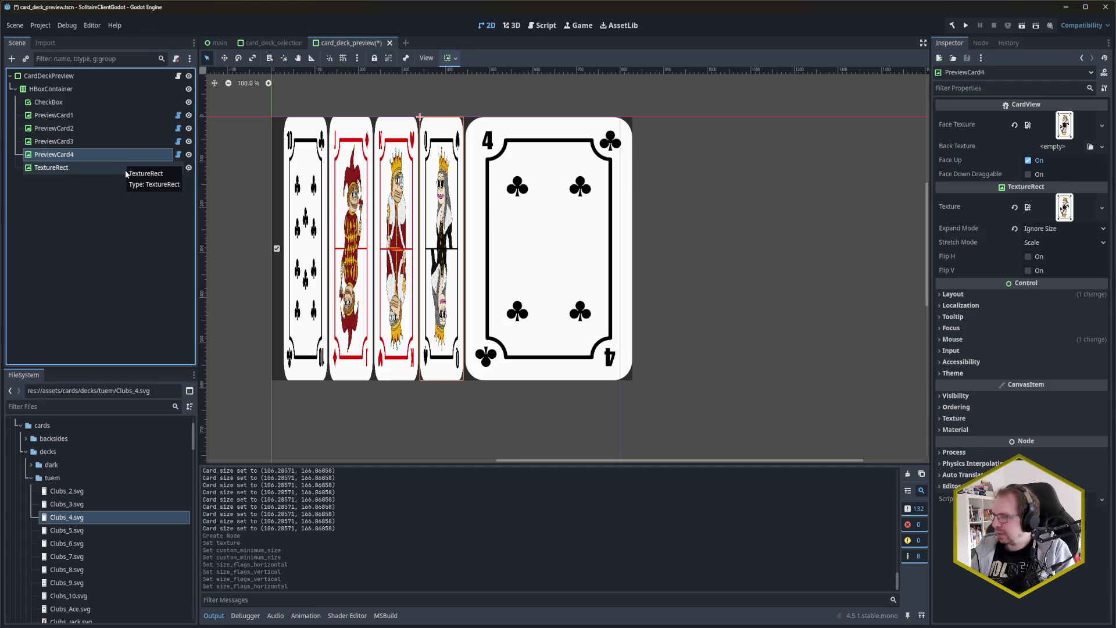
Step: Set the TextureRect's Expand Mode to Ignore Size and save; reset then undo the minimum size
click(124, 169)
click(1059, 148)
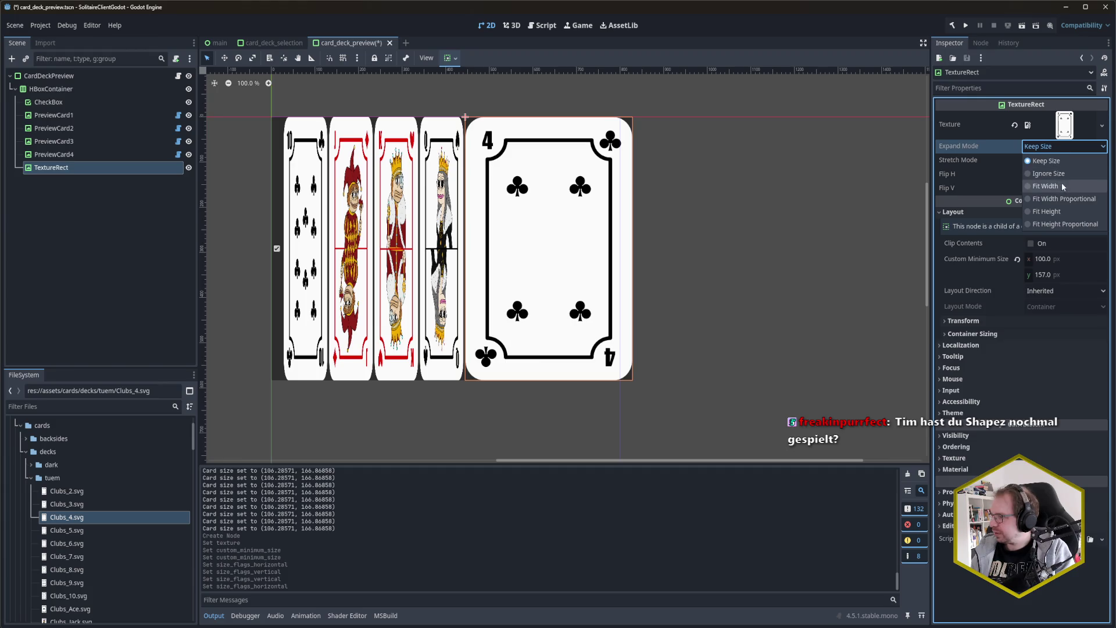
click(1059, 175)
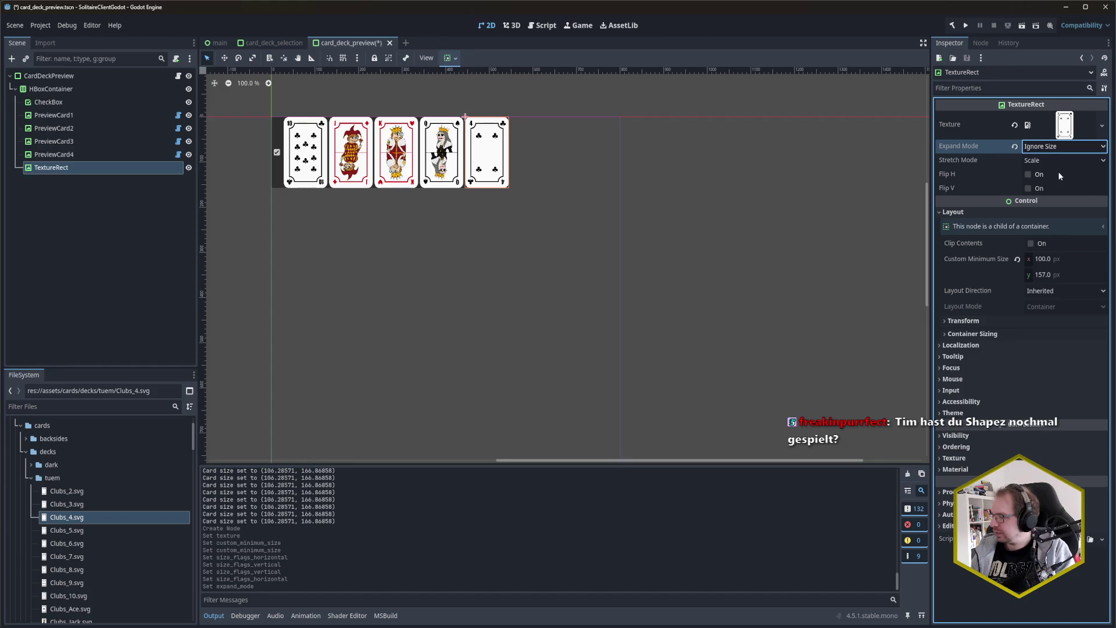
key(ctrl+s)
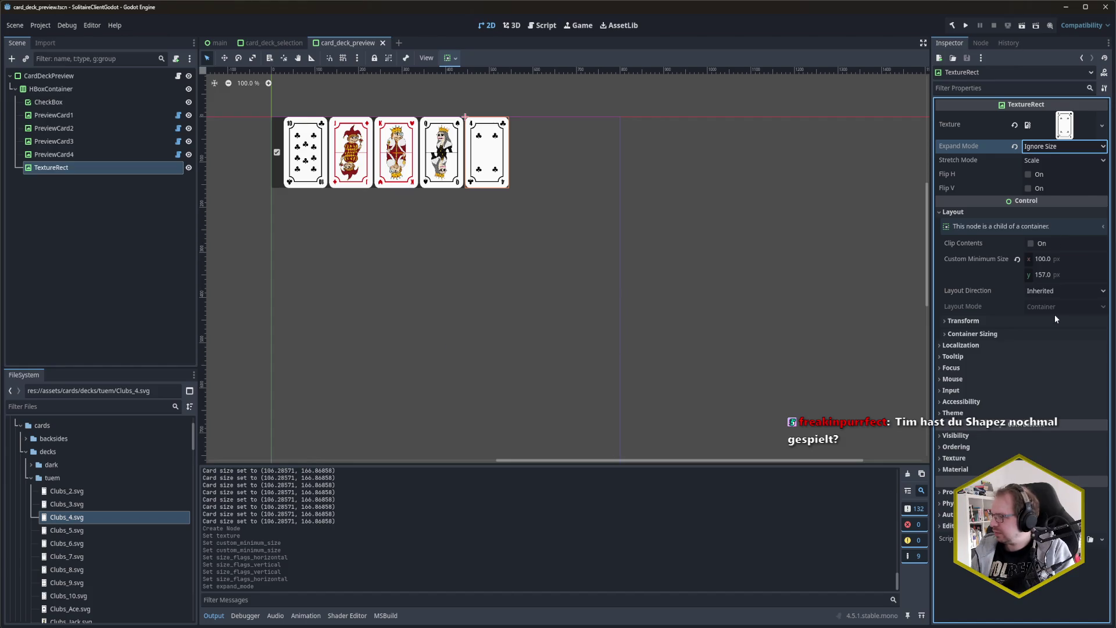
click(1017, 260)
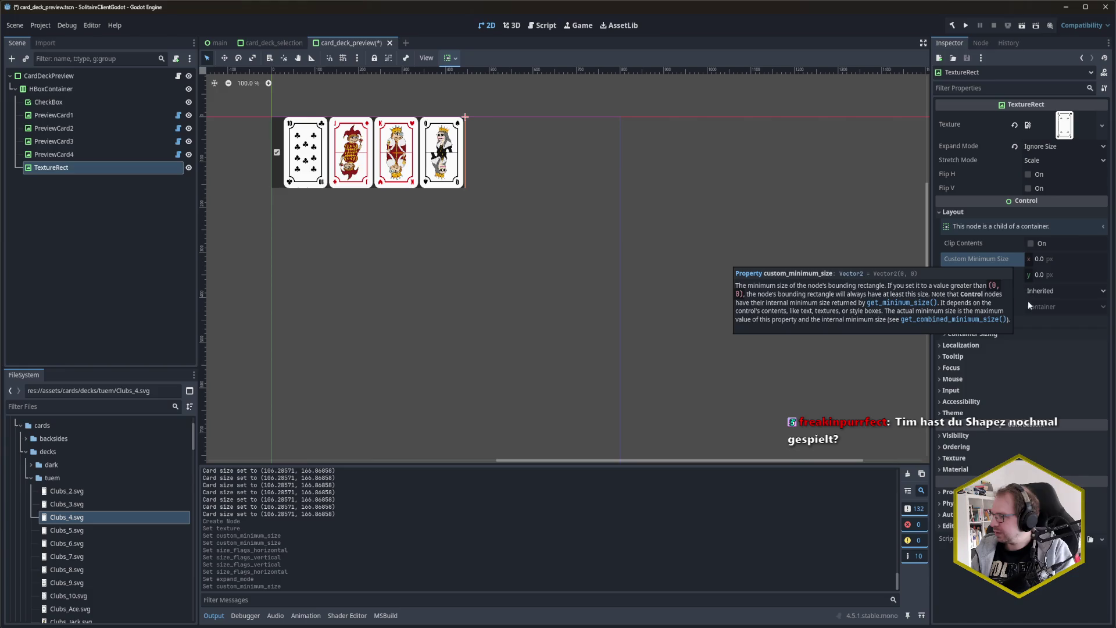
key(ctrl+z)
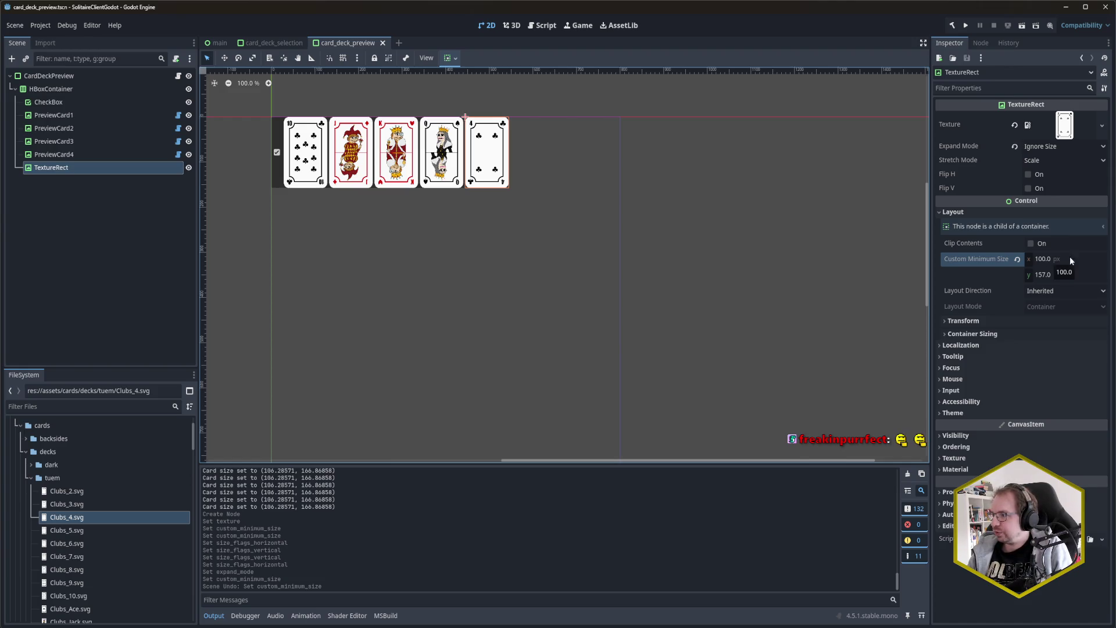
Step: Bring up and dismiss the TextureRect's context menu, then collapse the decks and cards folders
right_click(83, 167)
click(76, 167)
click(92, 232)
click(85, 167)
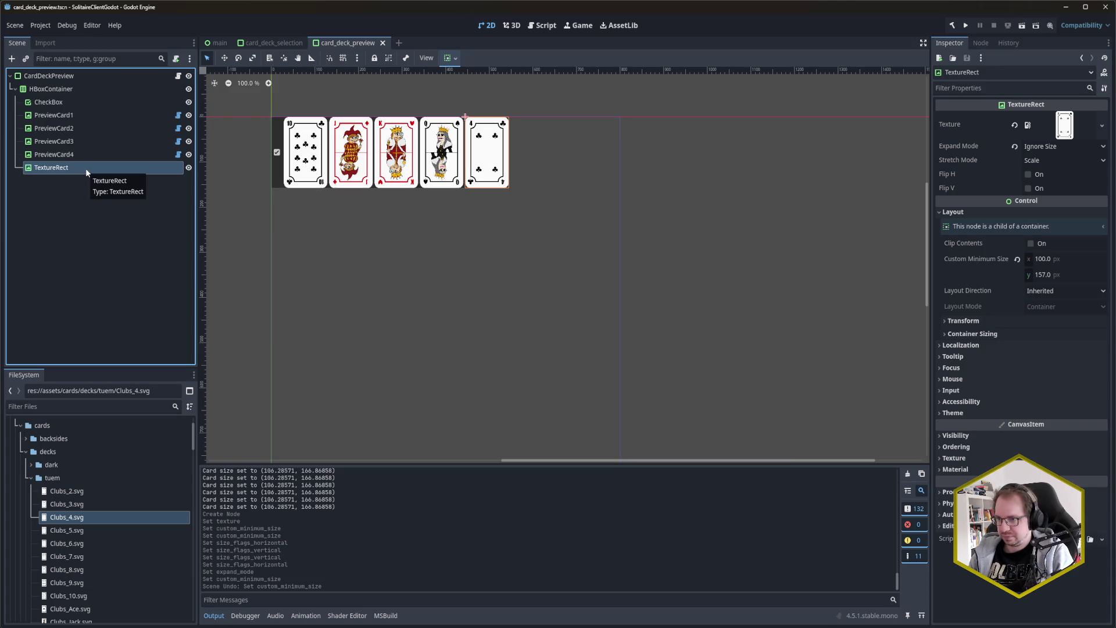
right_click(86, 169)
click(63, 347)
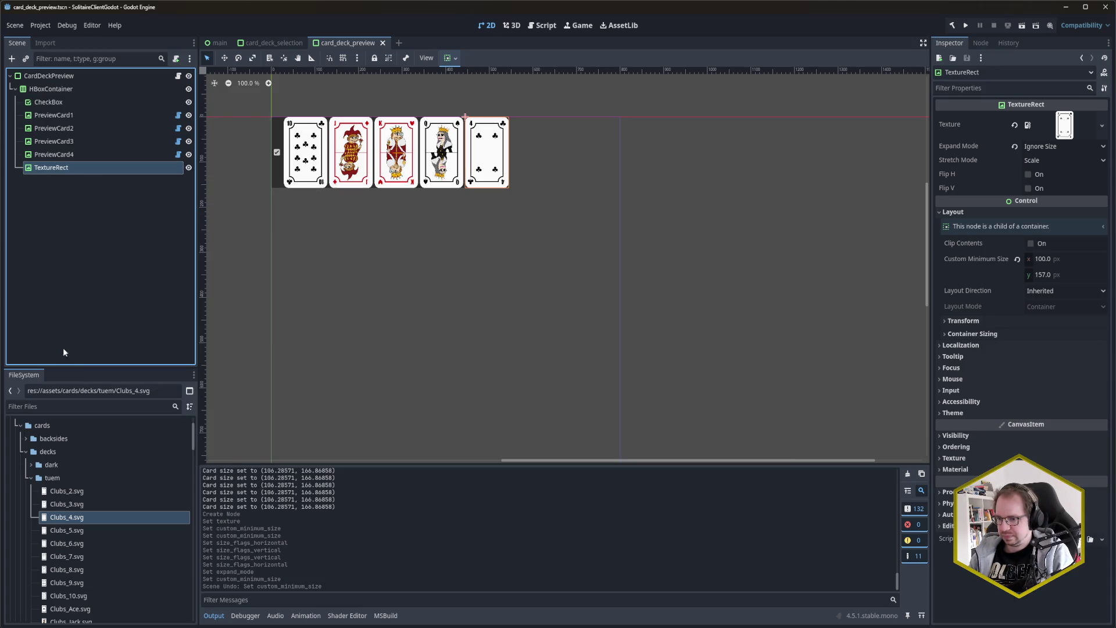
click(25, 451)
click(21, 425)
scroll(33, 443, down, 10)
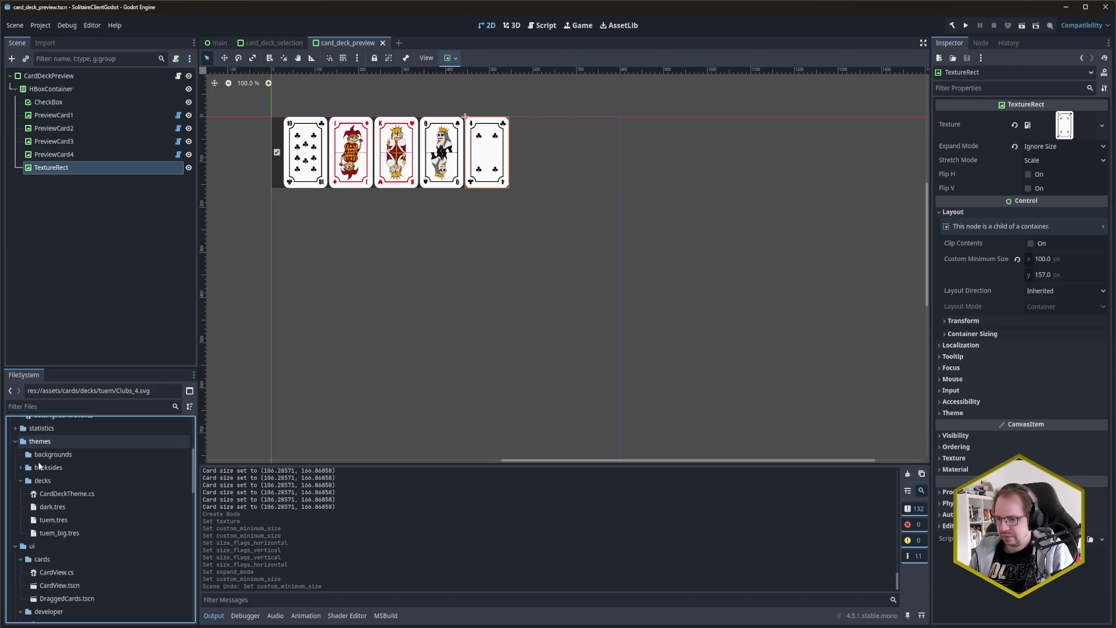
Step: Scroll the FileSystem dock down to ui/menu/settings and bring up the TextureRect's context menu
scroll(86, 474, down, 5)
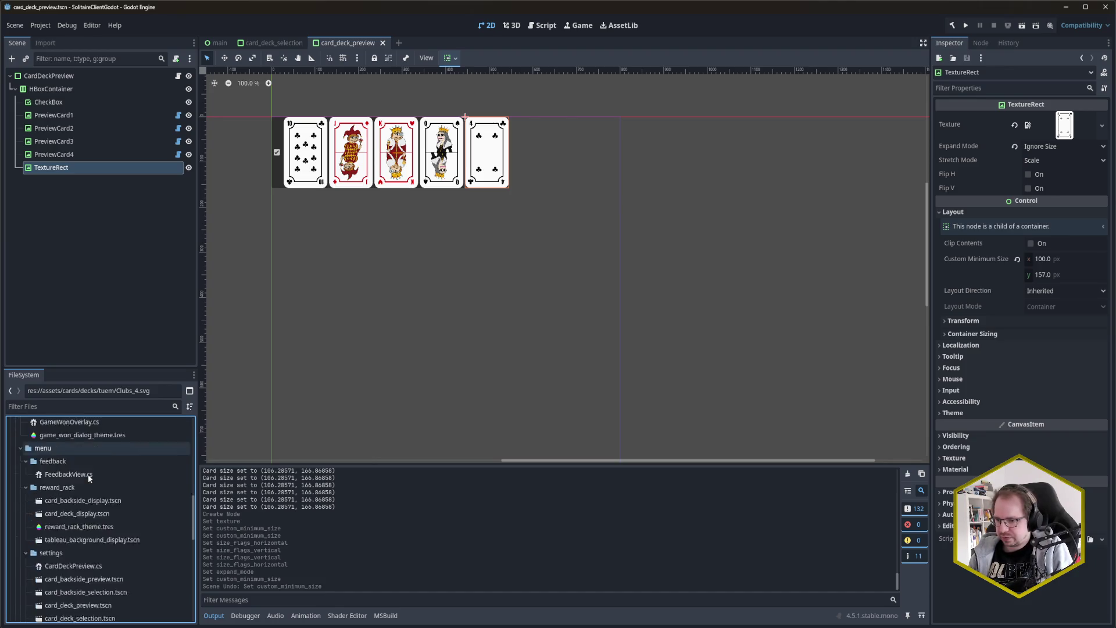
scroll(123, 498, down, 1)
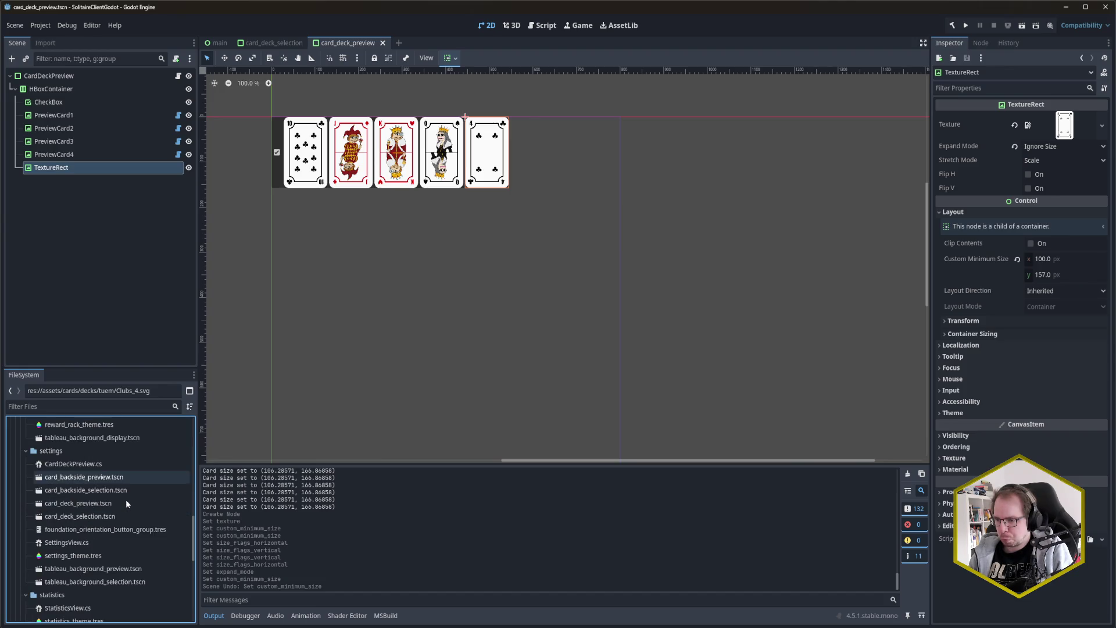
right_click(68, 166)
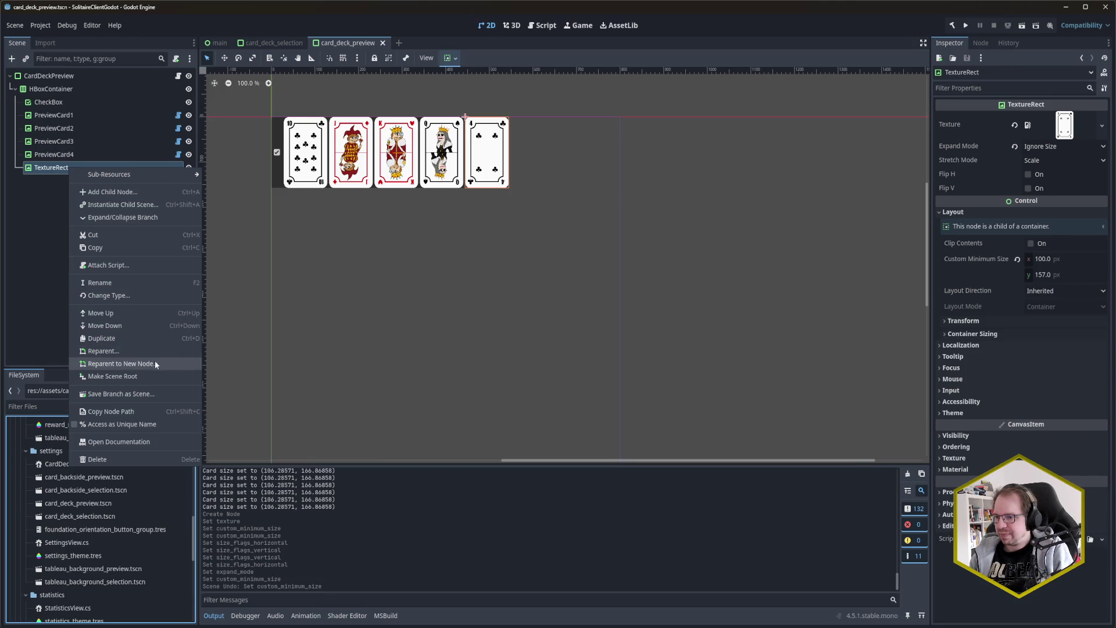
Step: Reparent the TextureRect under a new PanelContainer and rename it CardPreview
click(154, 361)
text(PanelCont)
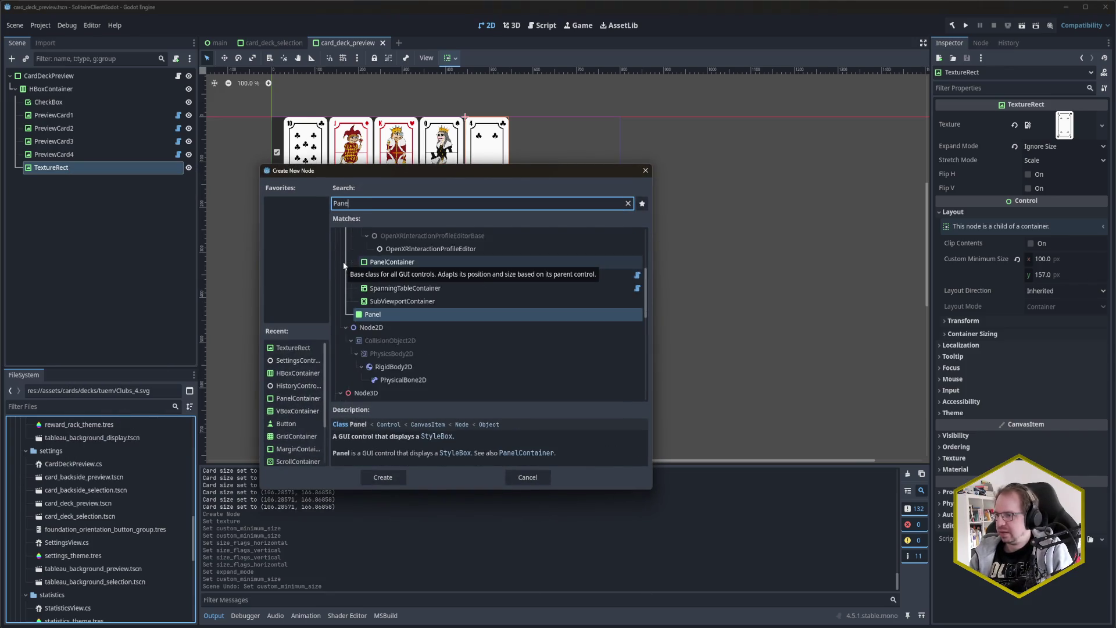
key(Return)
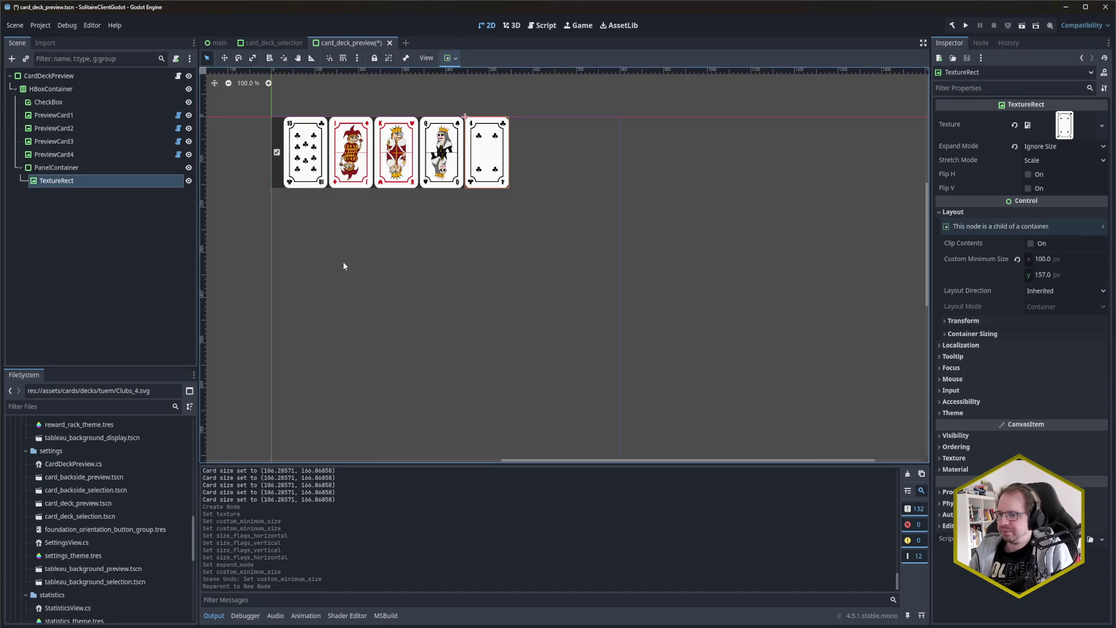
click(81, 168)
click(82, 167)
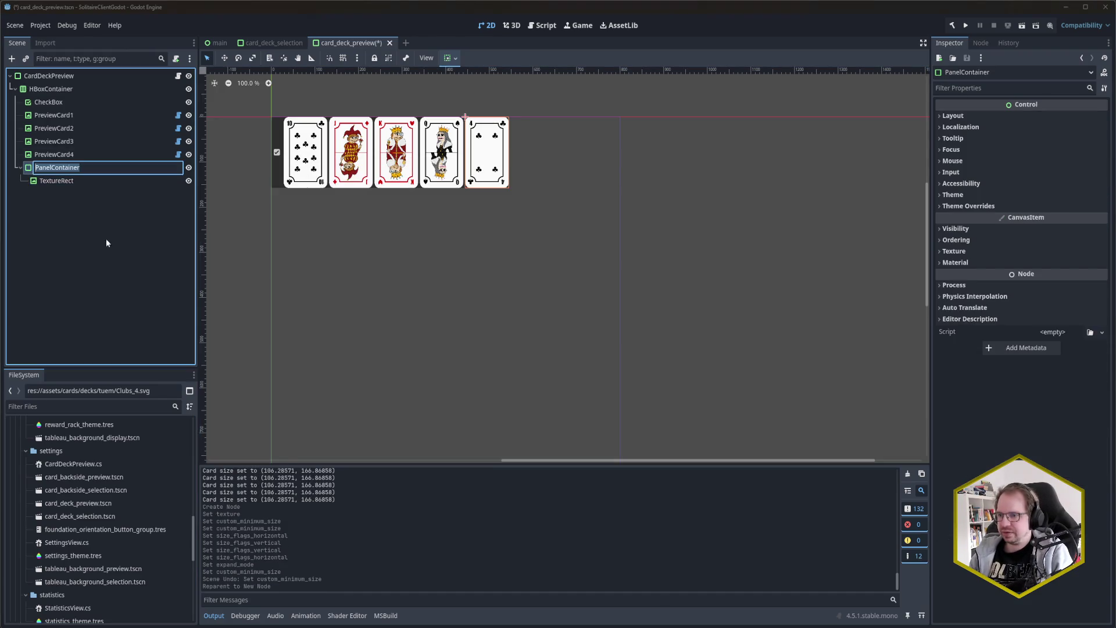
text(CardPreview)
key(Return)
Step: Save the CardPreview branch as card_preview.tscn, save the deck scene, and open card_preview.tscn
right_click(69, 169)
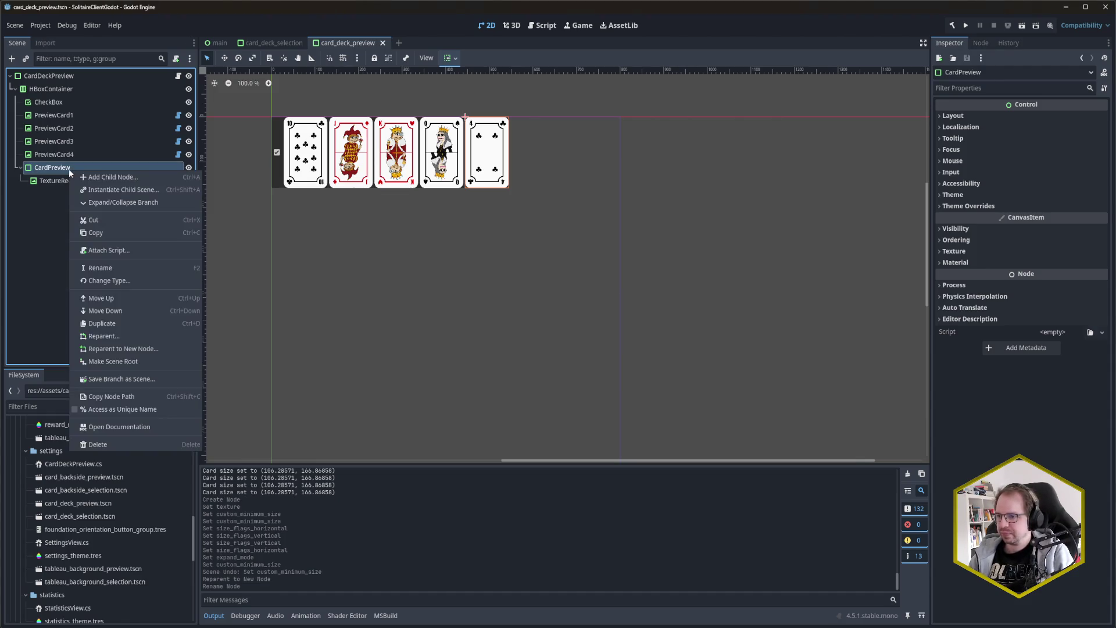
click(151, 380)
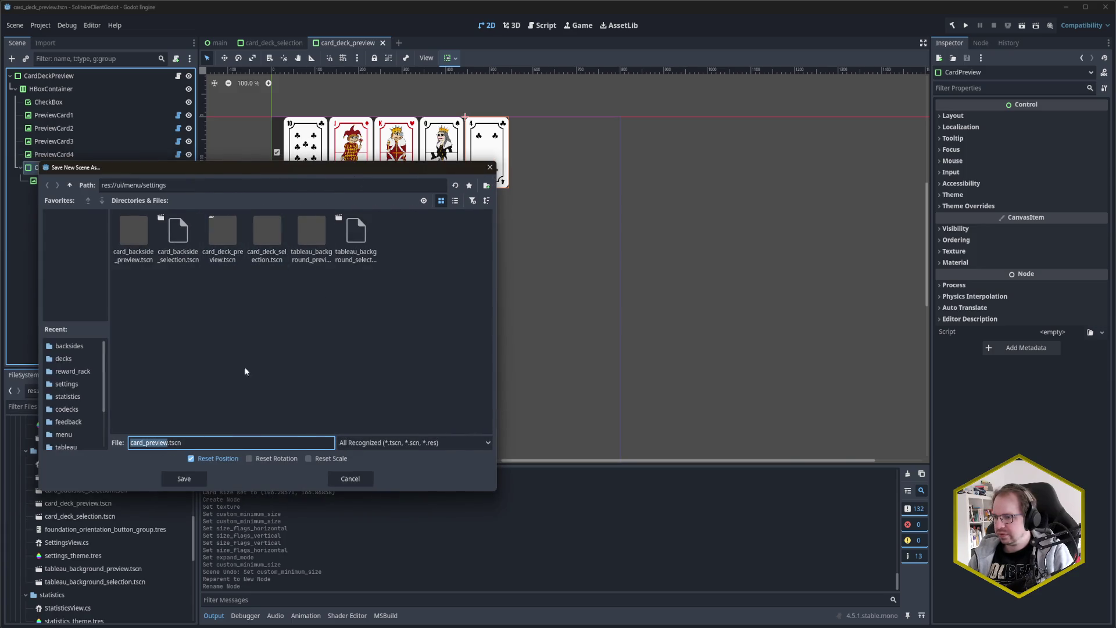
click(191, 479)
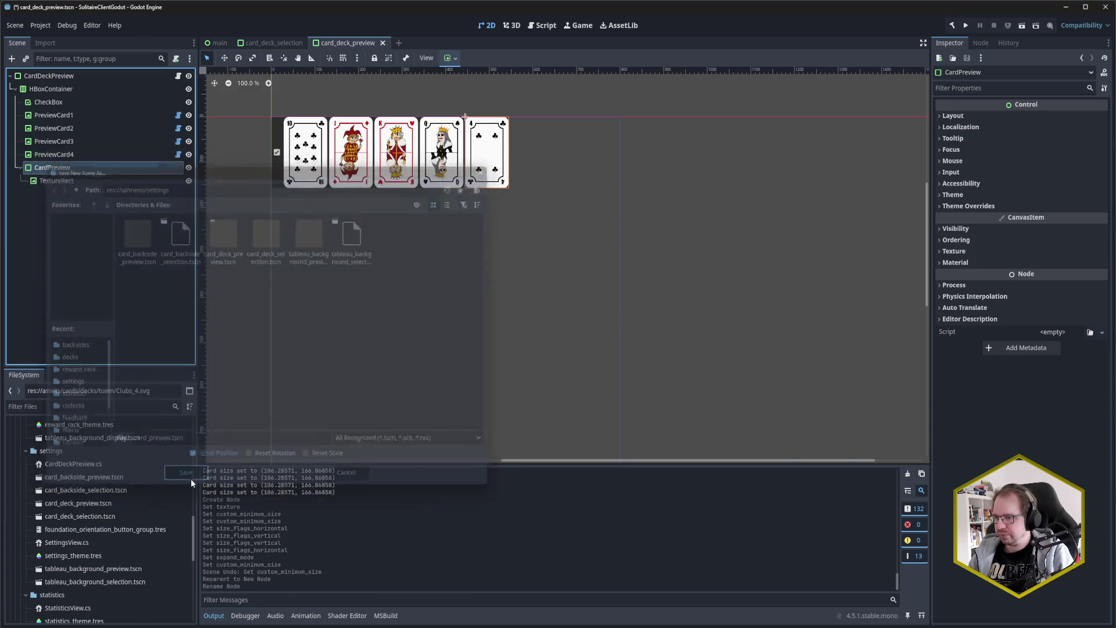
key(ctrl+s)
click(80, 174)
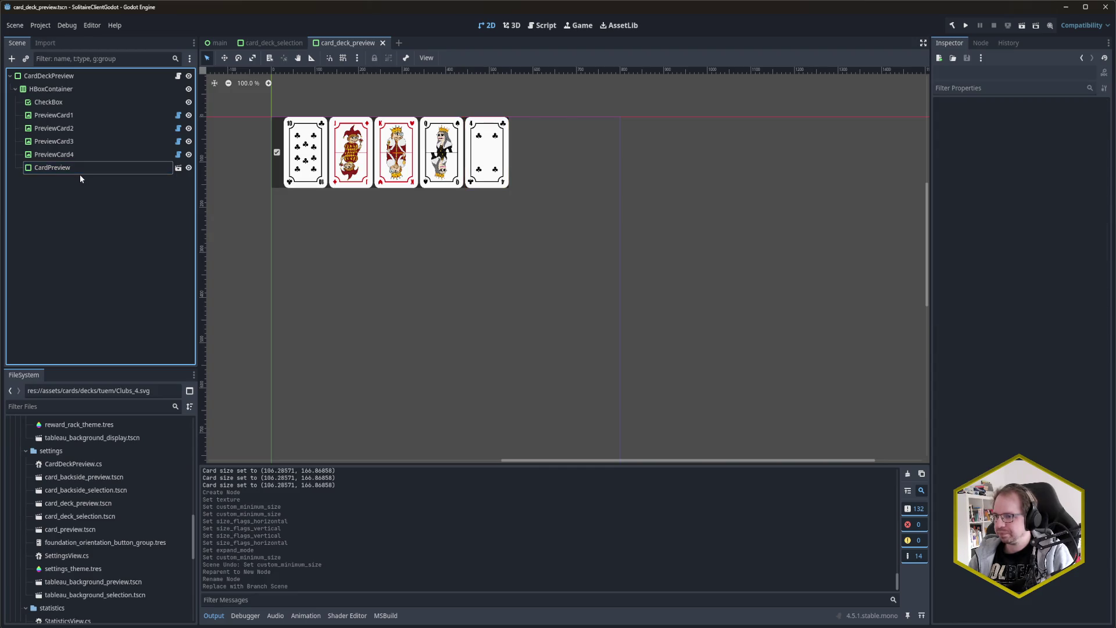
double_click(79, 531)
double_click(99, 88)
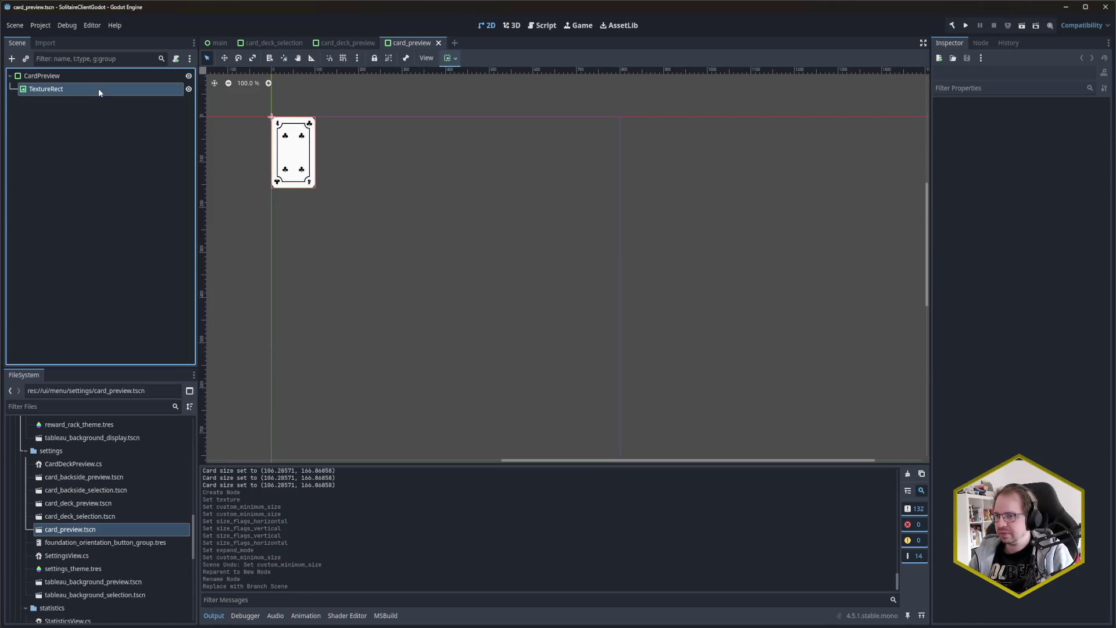
Step: Rename the TextureRect to CardTexture and save the card preview scene
text(CardTexture)
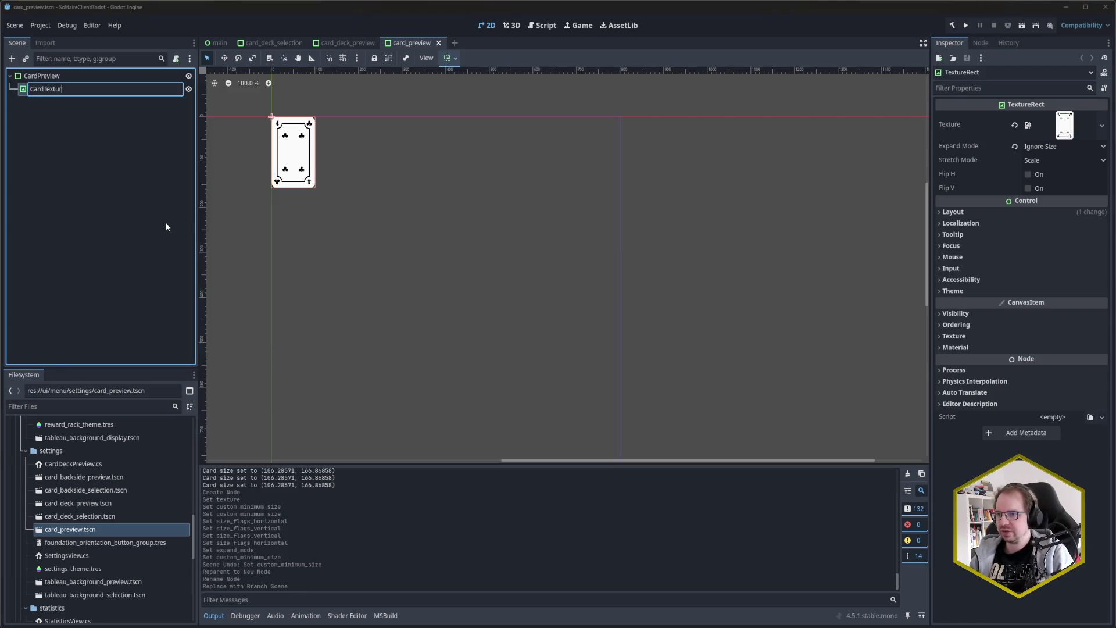
key(Return)
key(ctrl+s)
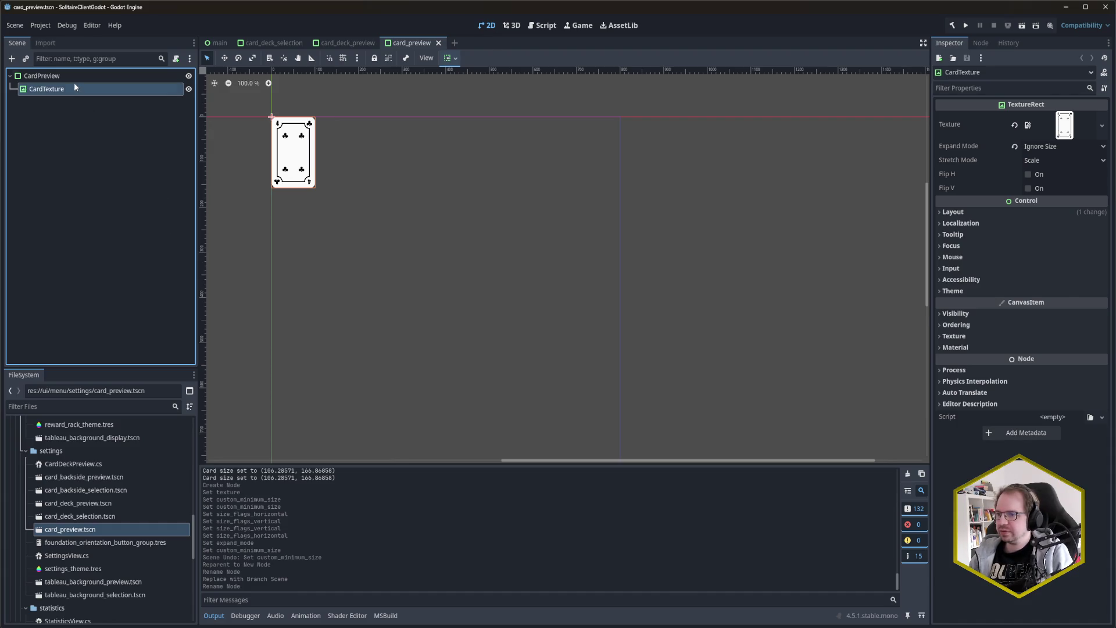
Step: Attach a new C# script, CardPreview.cs, to the CardPreview root node
click(72, 76)
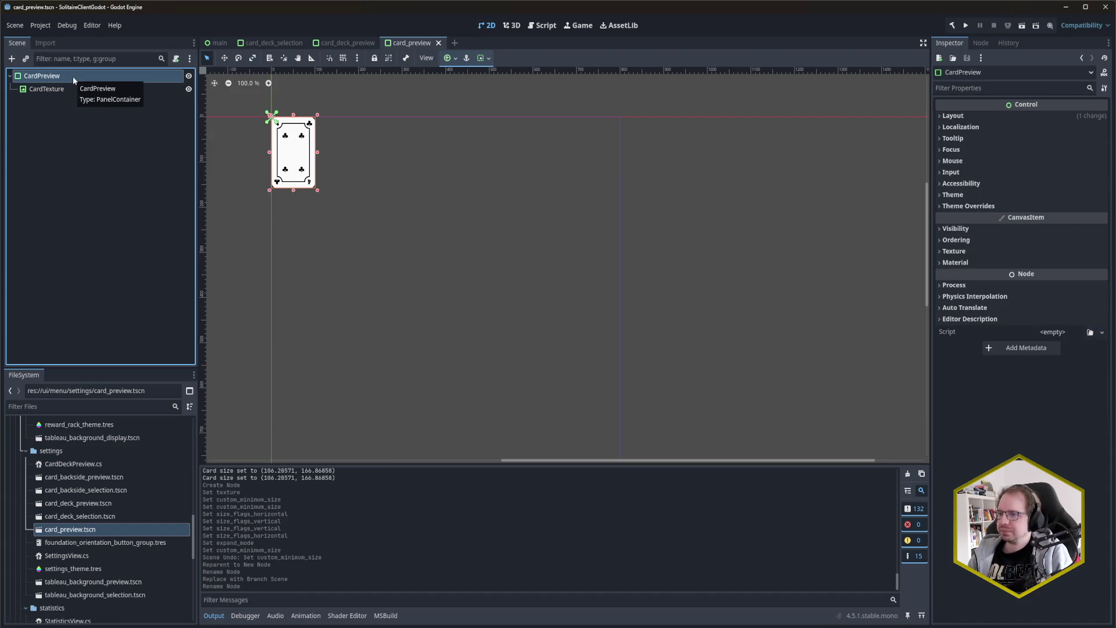
right_click(95, 75)
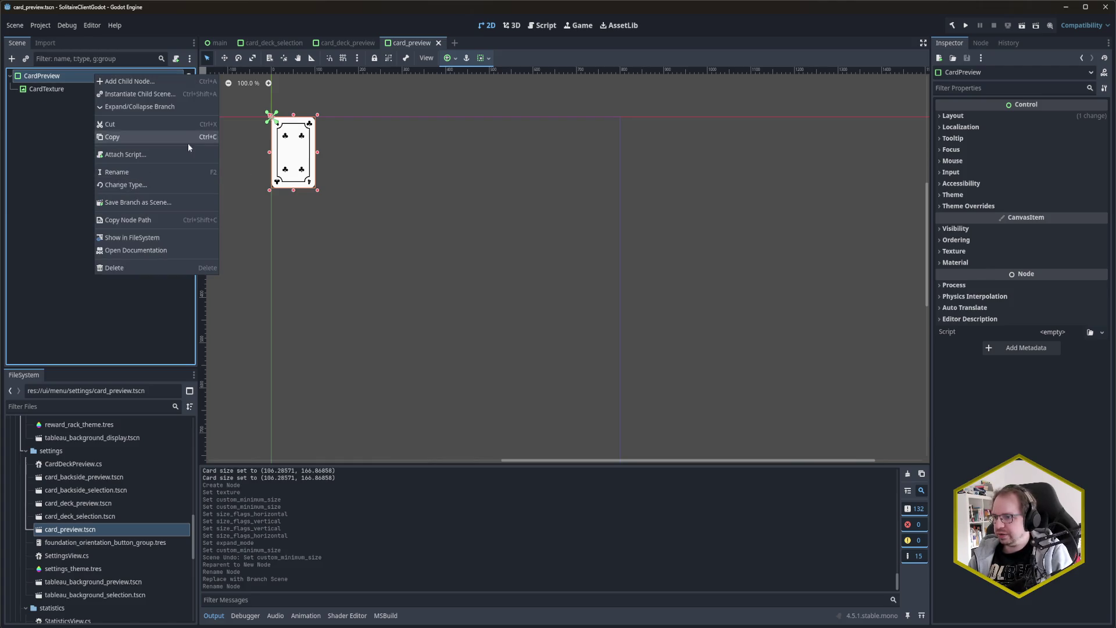
click(152, 155)
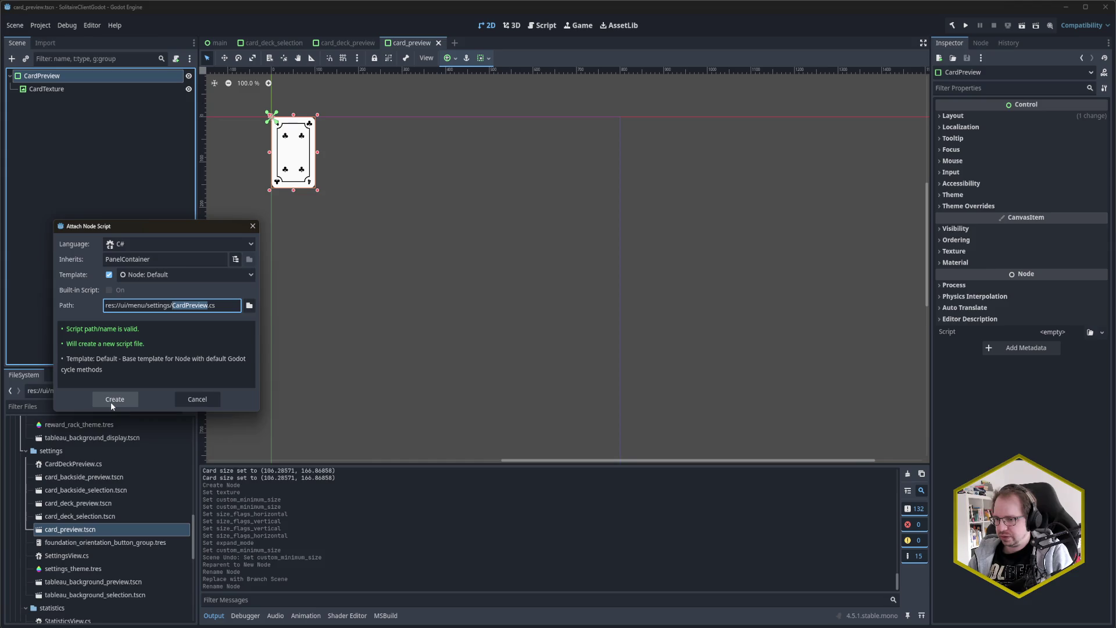
click(111, 399)
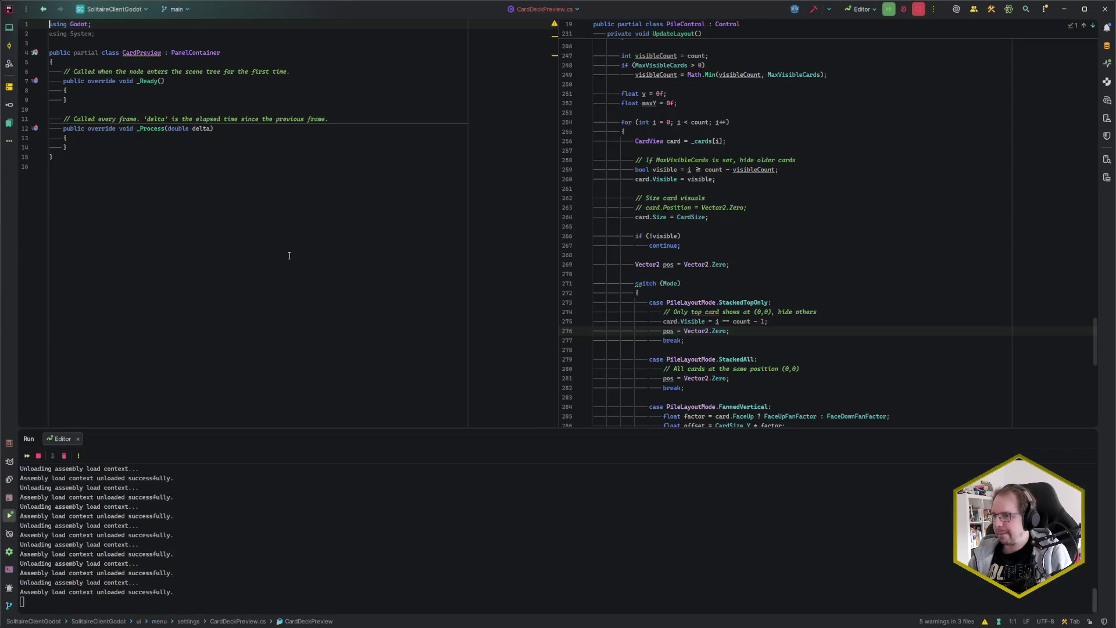
Step: Delete the _Process method, tidy the blank lines, and add the file-scoped settings namespace
mouse_move(68, 157)
mouse_down()
mouse_move(64, 79)
mouse_move(68, 169)
mouse_up()
key(BackSpace)
key(Up)
key(Up)
key(Up)
key(Up)
key(Down)
key(Down)
key(Down)
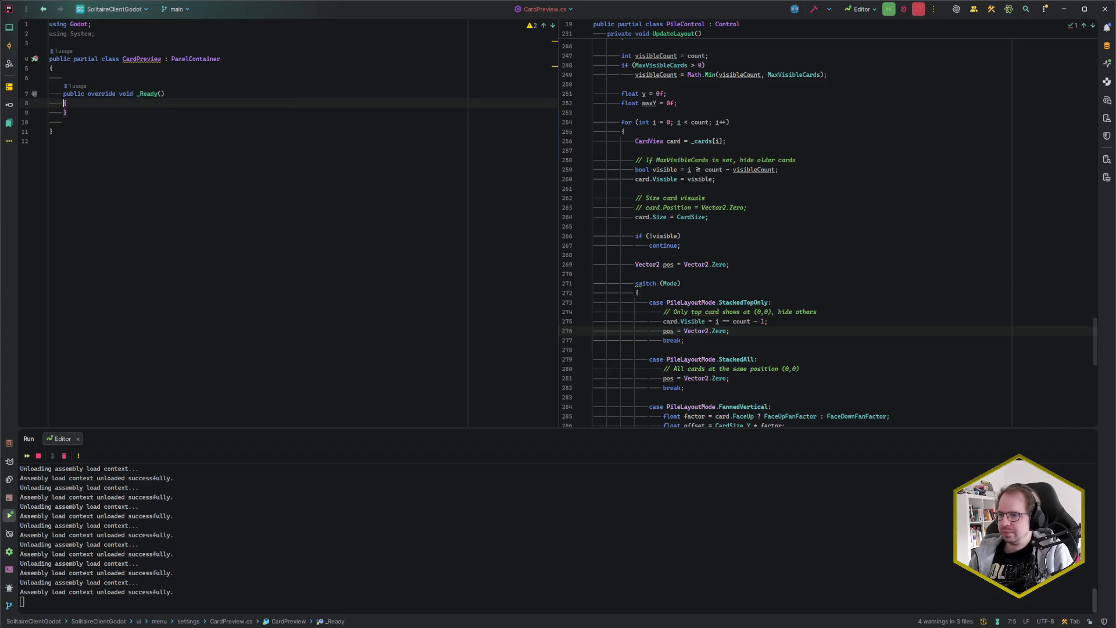
key(ctrl+x)
key(Down)
key(alt+shift+Up)
key(alt+shift+Up)
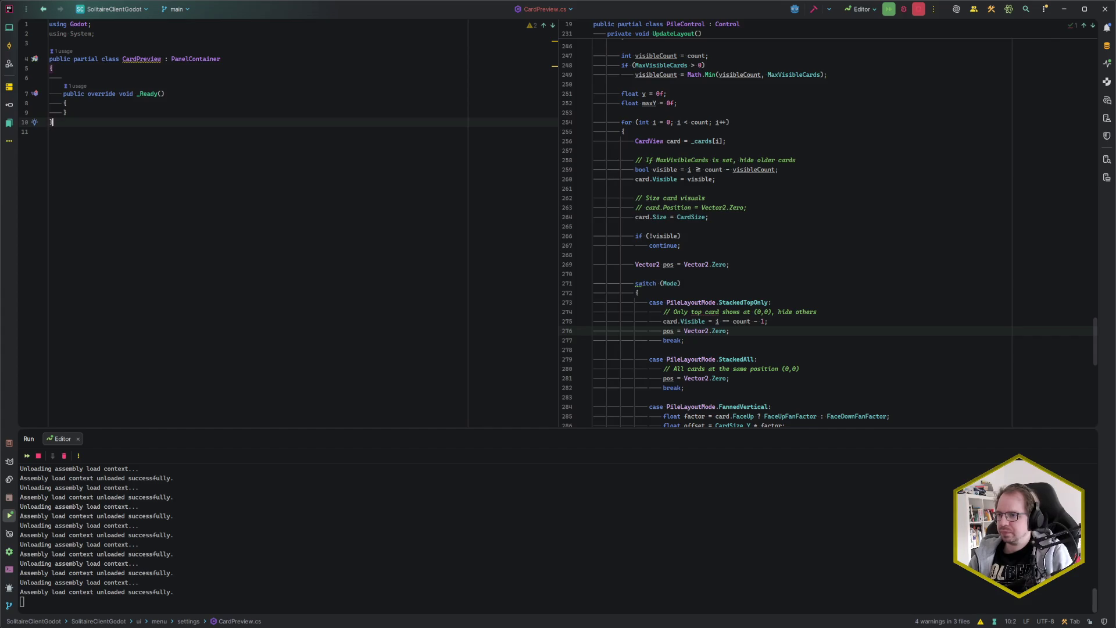
key(Up)
key(Up)
key(Up)
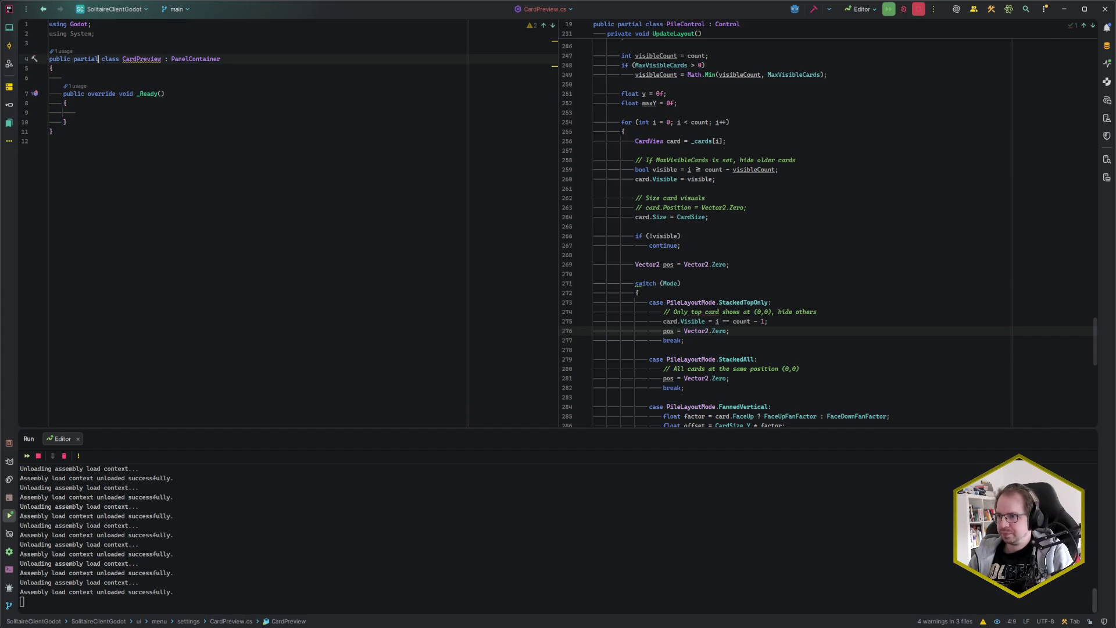
key(alt+Return)
key(Return)
key(Return)
key(Return)
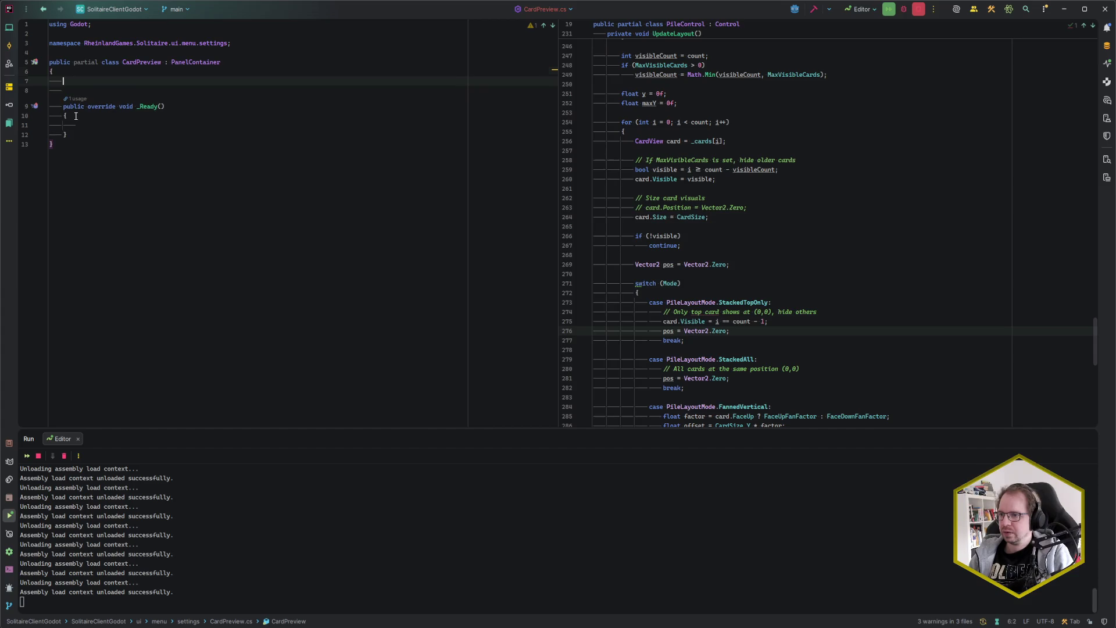
Step: Add '[Export] public Texture2D CardTexture { get; set; }', fixing the type name via autocomplete
text([Export] )
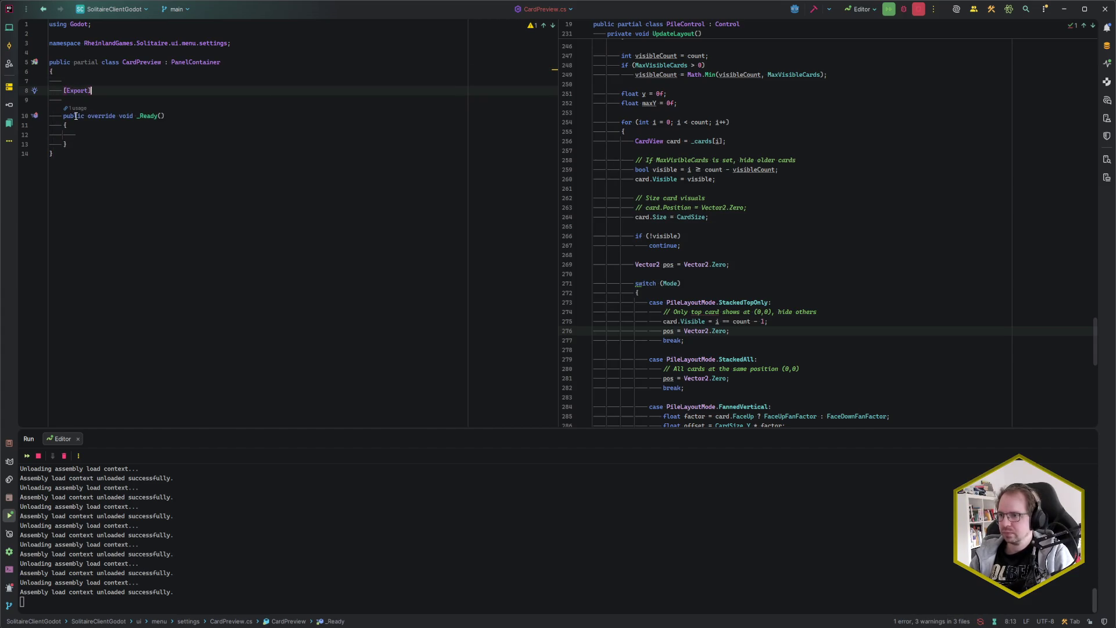
text(public Tex)
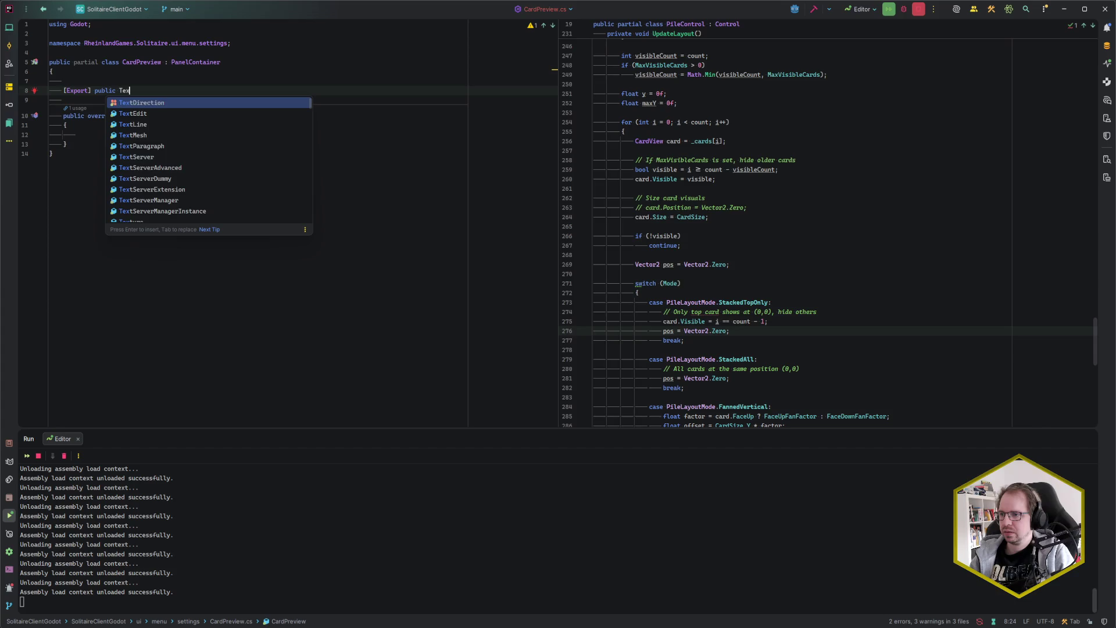
text(2D CardTexture { get; set; })
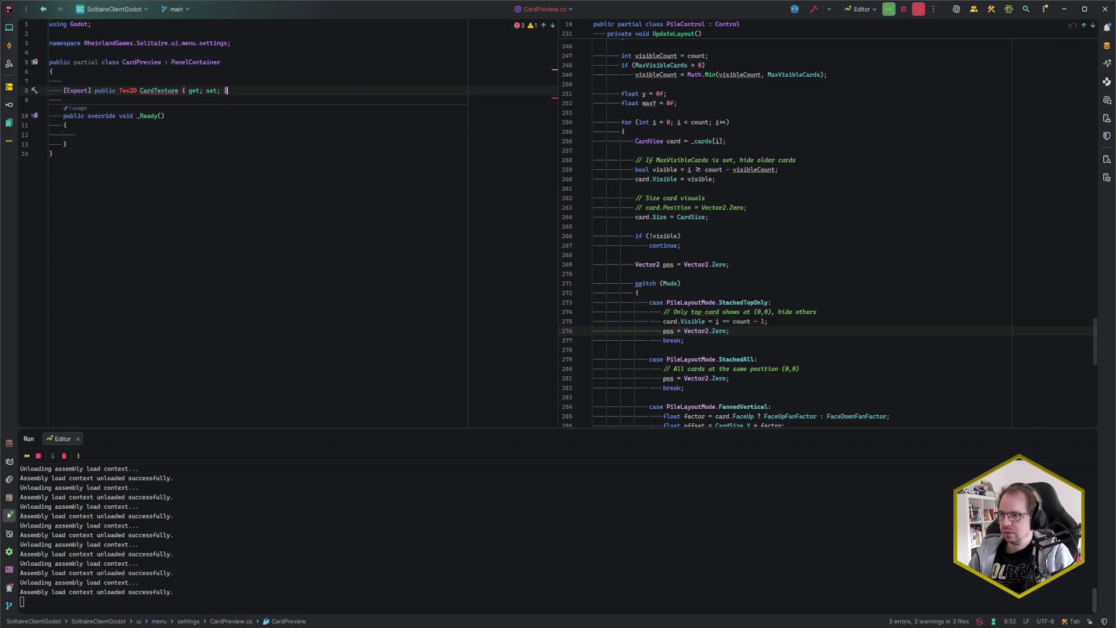
click(120, 96)
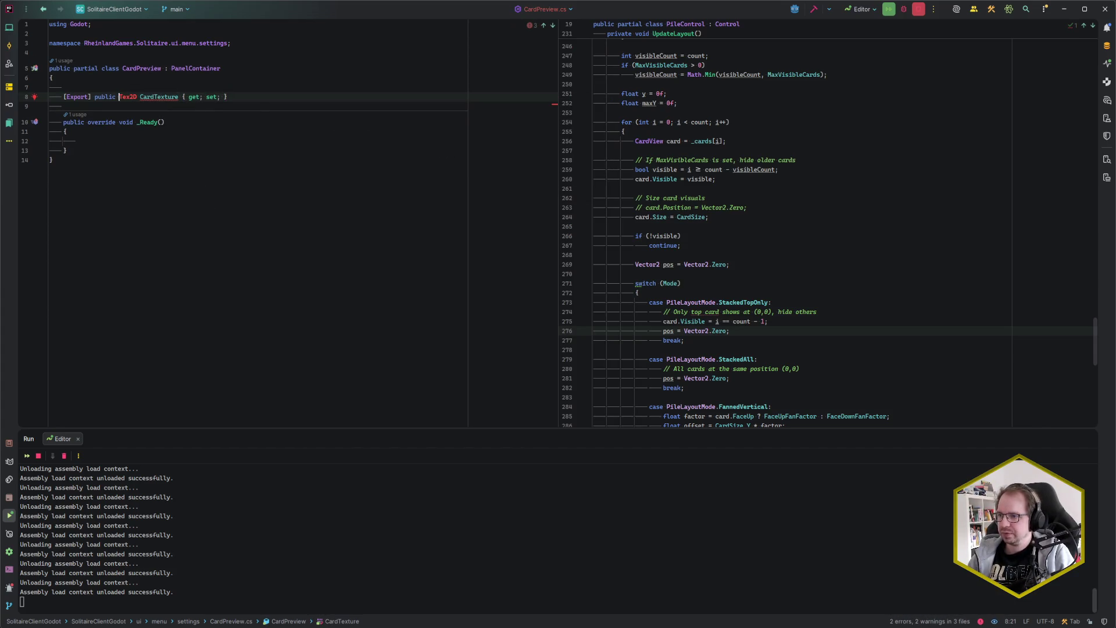
key(ctrl+space)
text(Tex2)
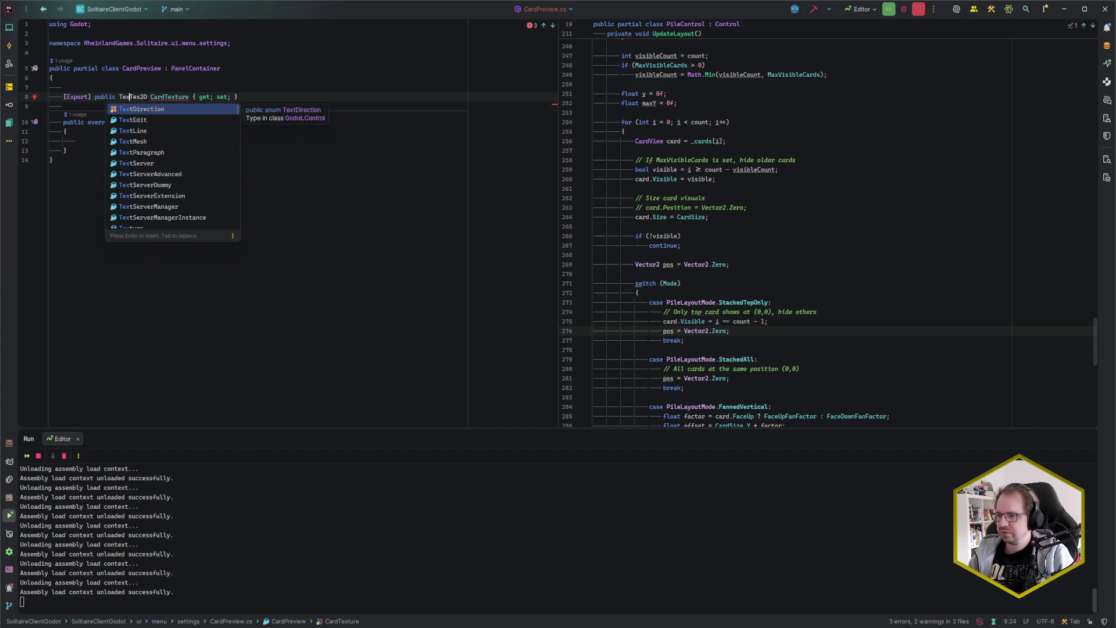
key(Tab)
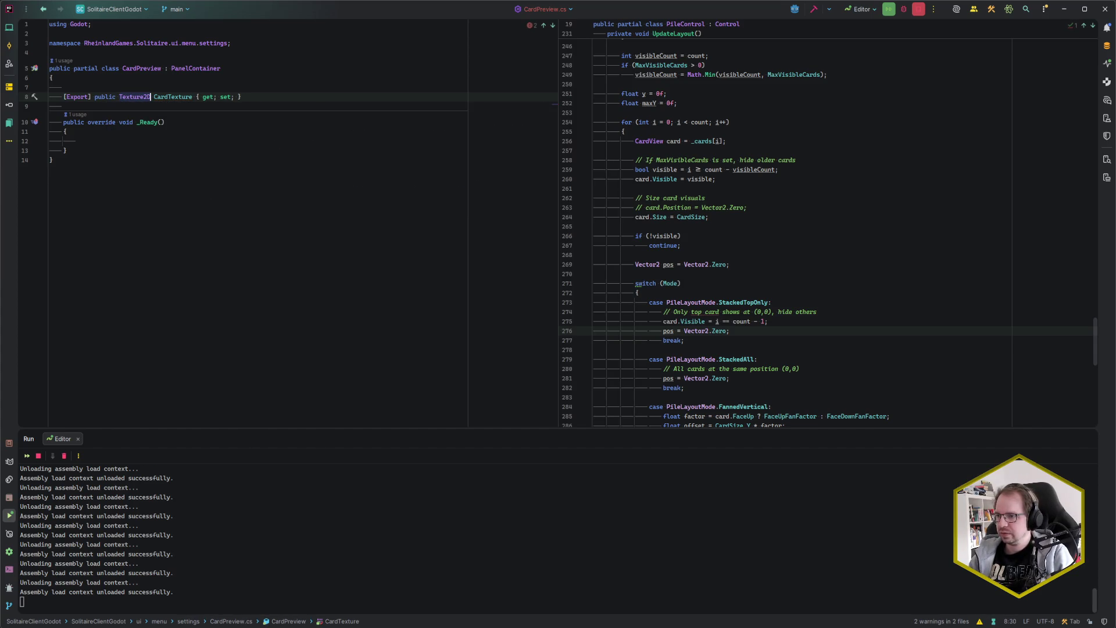
key(End)
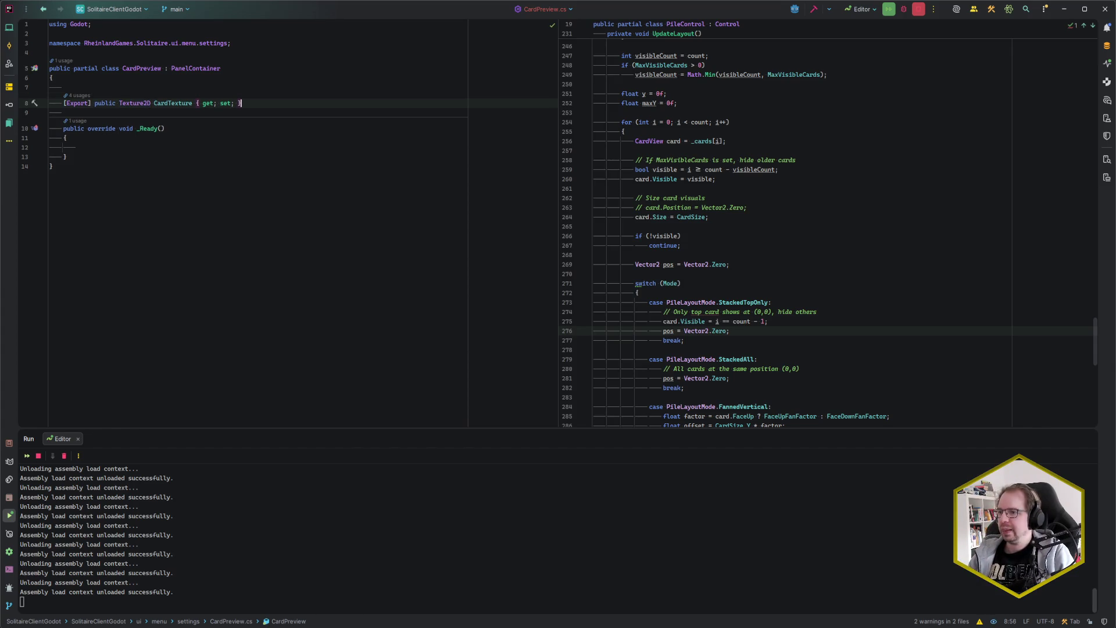
key(Down)
key(Down)
key(Down)
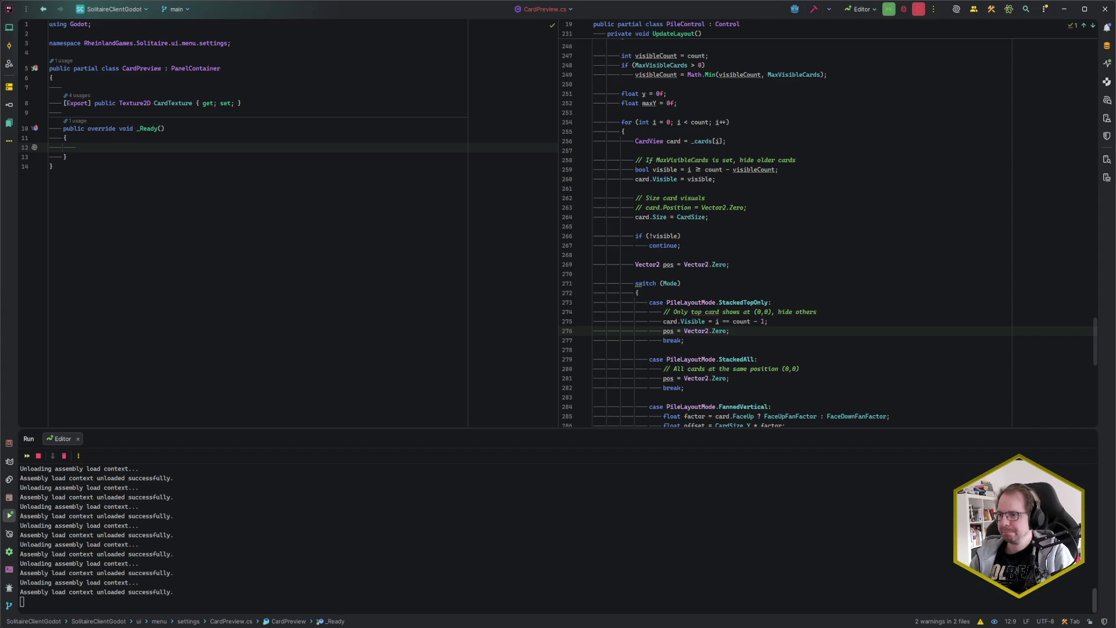
key(Up)
key(Up)
key(Up)
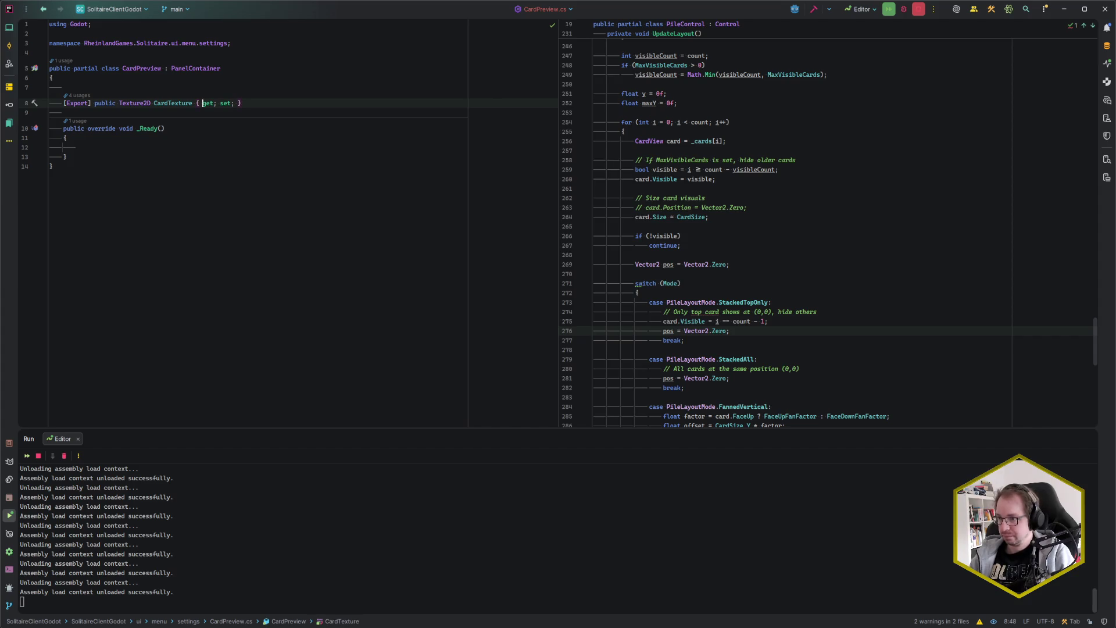
key(alt+Return)
Step: Convert CardTexture to a property with a backing field and add a private TextureRect _cardPreview field
key(Down)
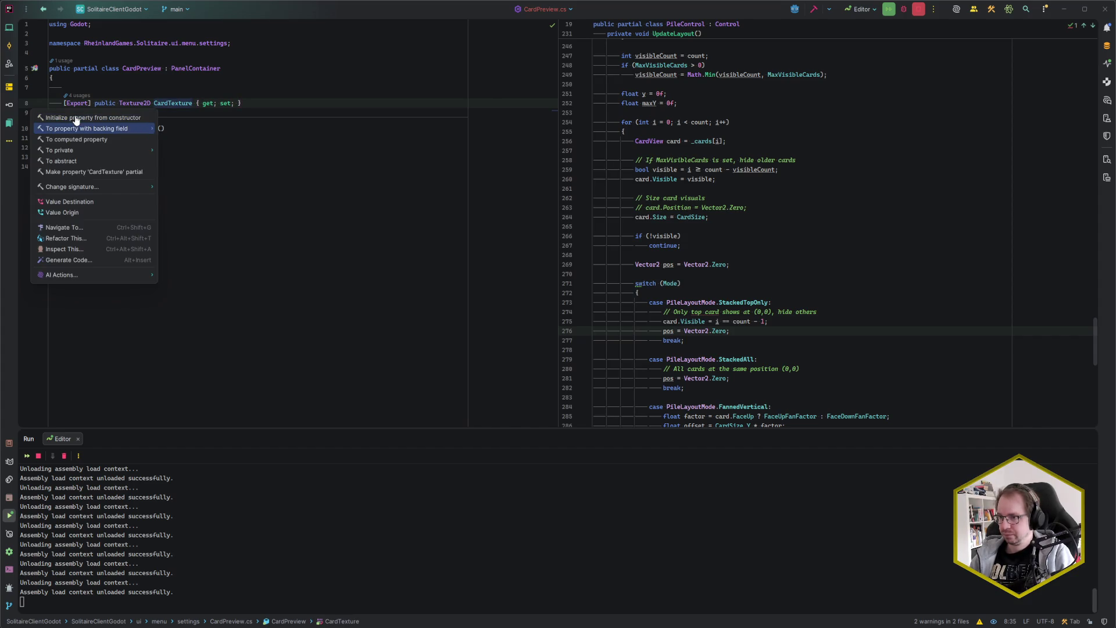
key(Return)
key(Return)
key(Return)
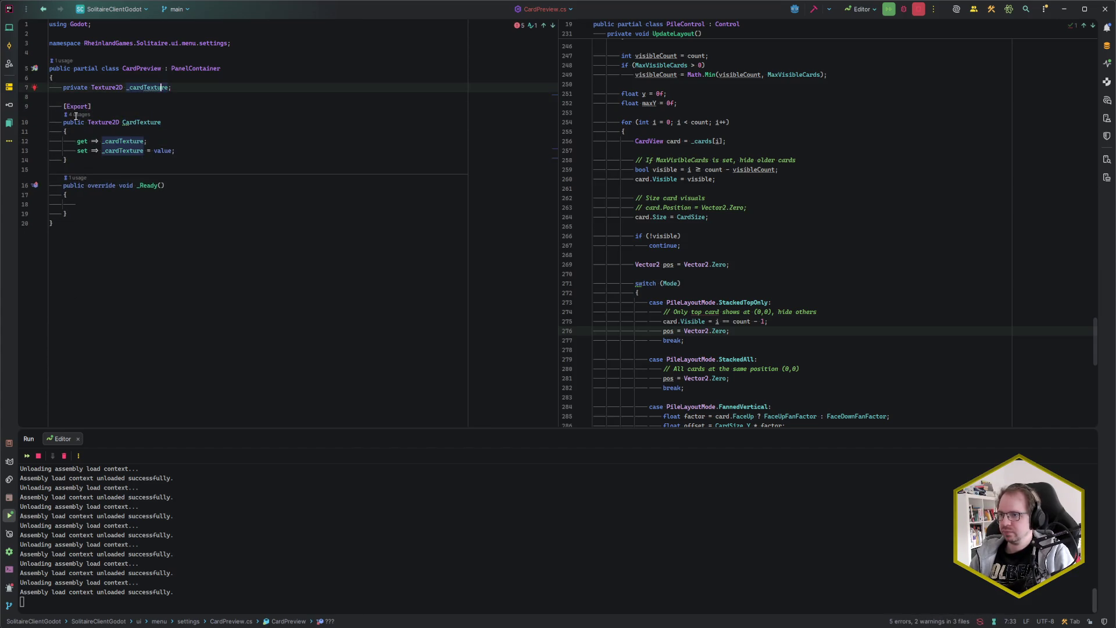
key(Down)
key(Down)
key(Down)
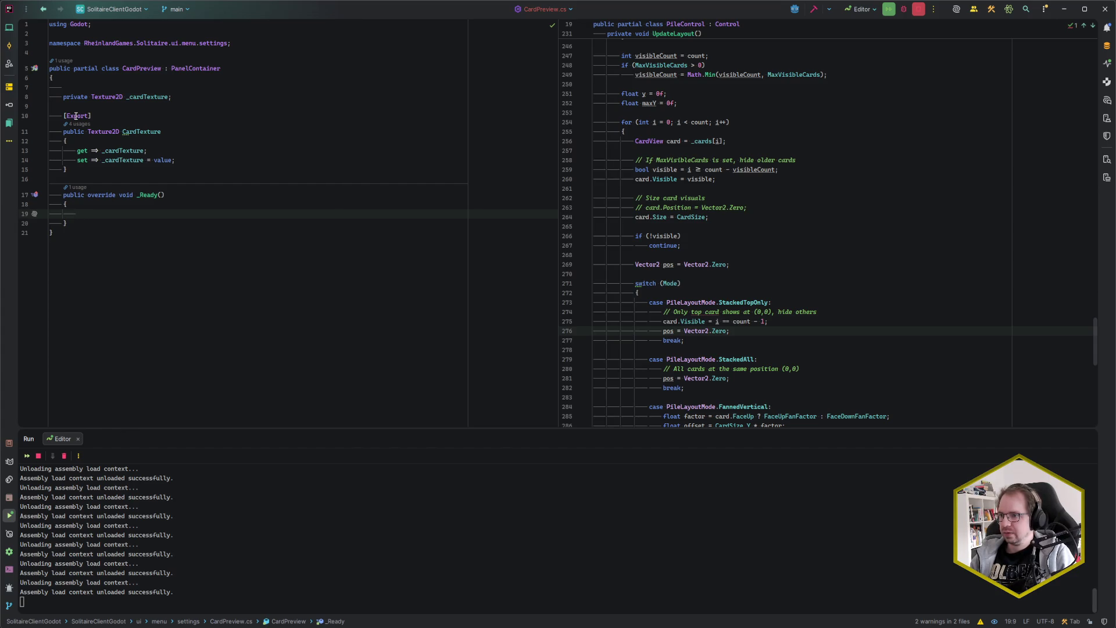
key(Up)
key(Up)
key(Up)
key(Return)
key(Return)
key(Up)
text(private )
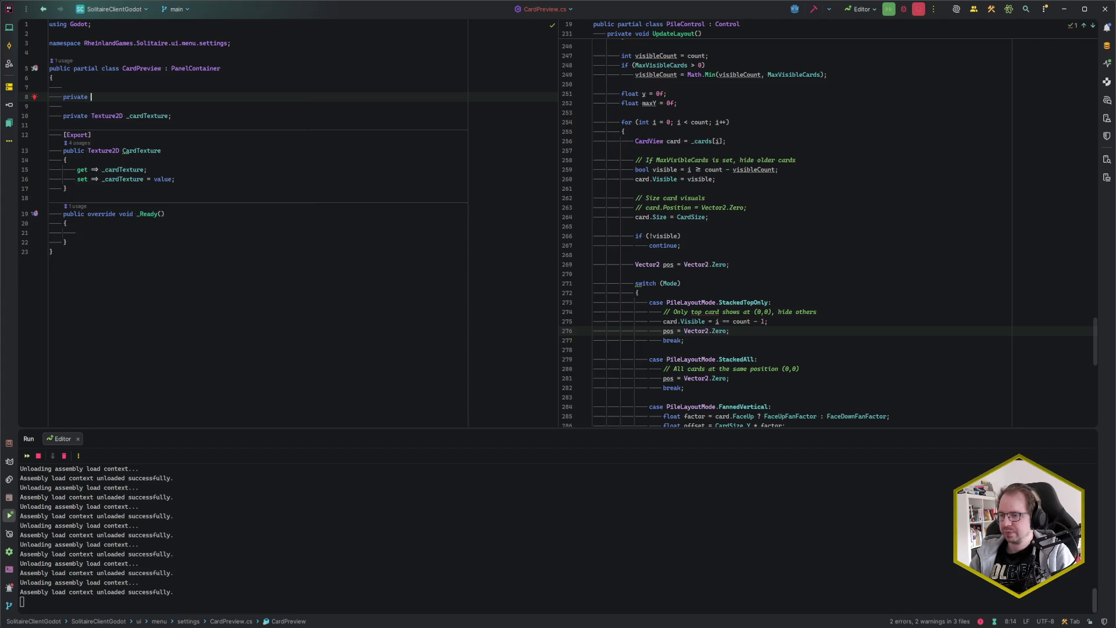
text(texRec)
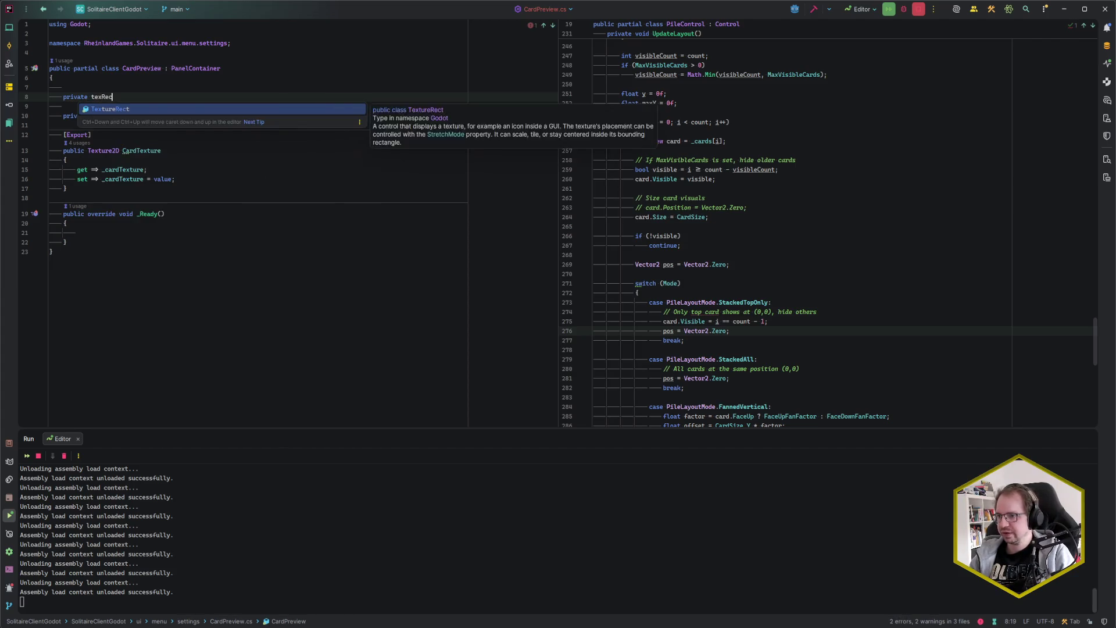
key(Return)
text(_cardPreview;)
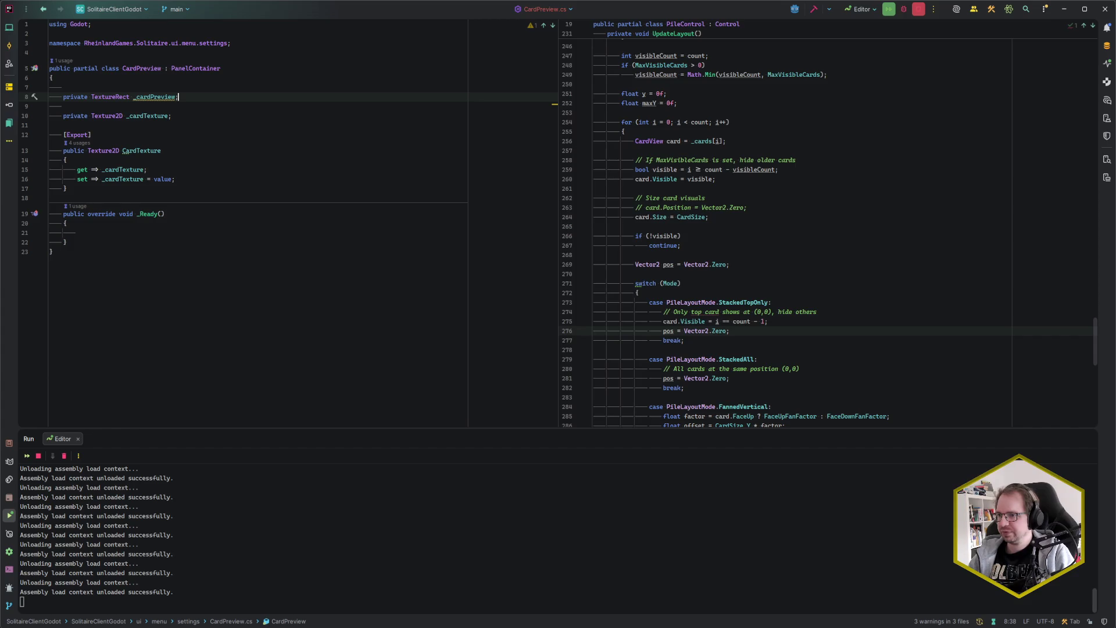
Step: In _Ready, find CardPreview via FindChild and assign CardTexture to its Texture inside a null check
key(Down)
key(Down)
key(Down)
key(Down)
key(Down)
key(Down)
text(_c)
key(Tab)
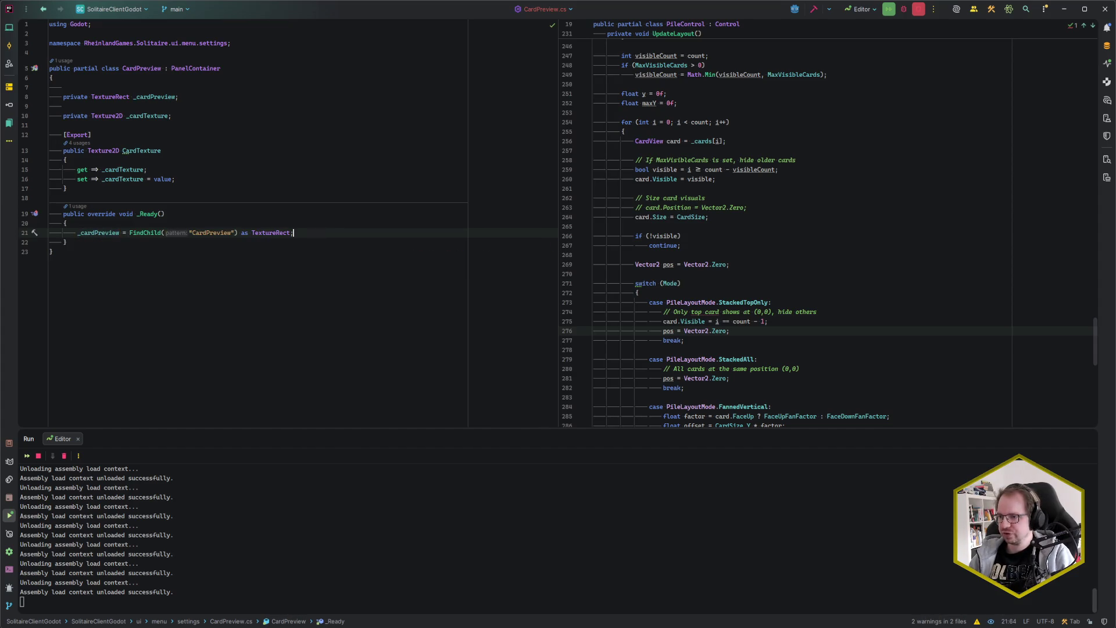
key(Return)
text(_ca)
key(Tab)
text(.Tex)
key(Tab)
click(77, 242)
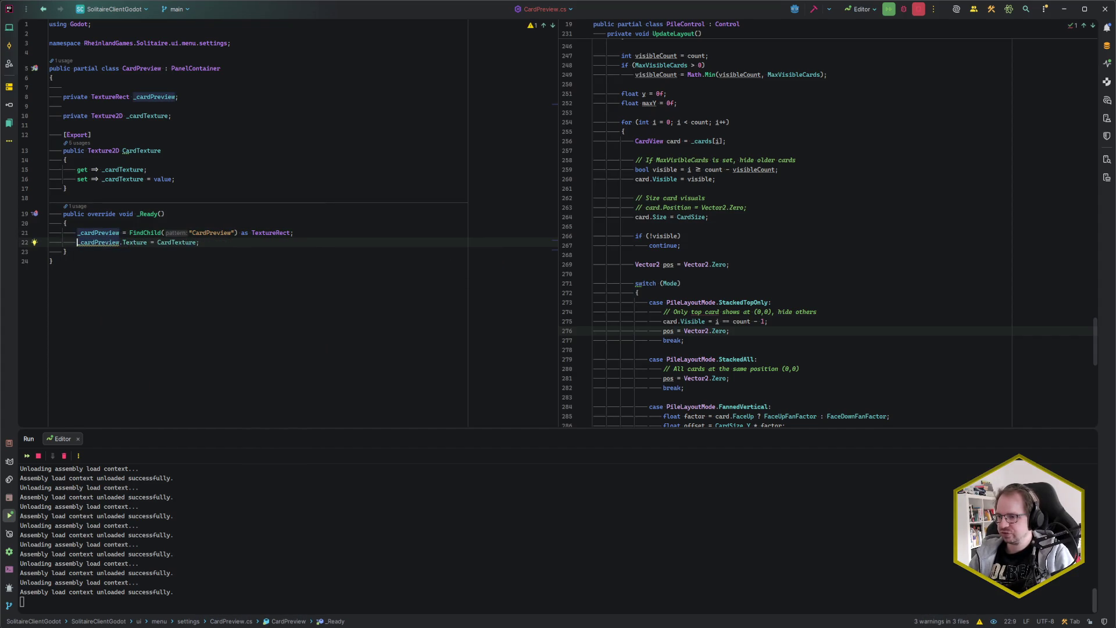
key(alt+Return)
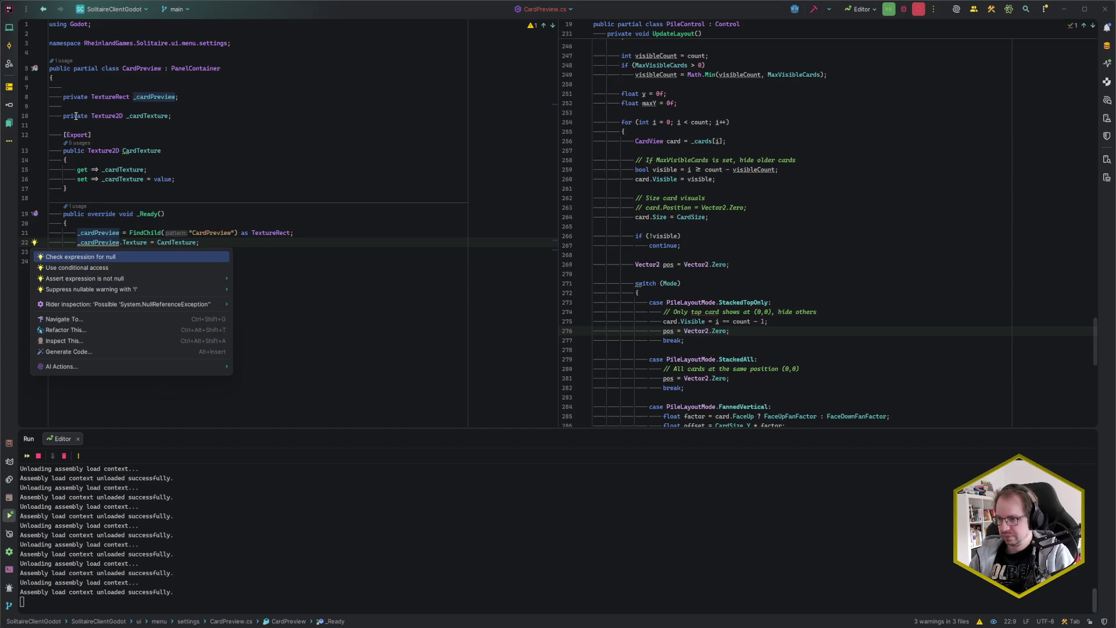
key(Return)
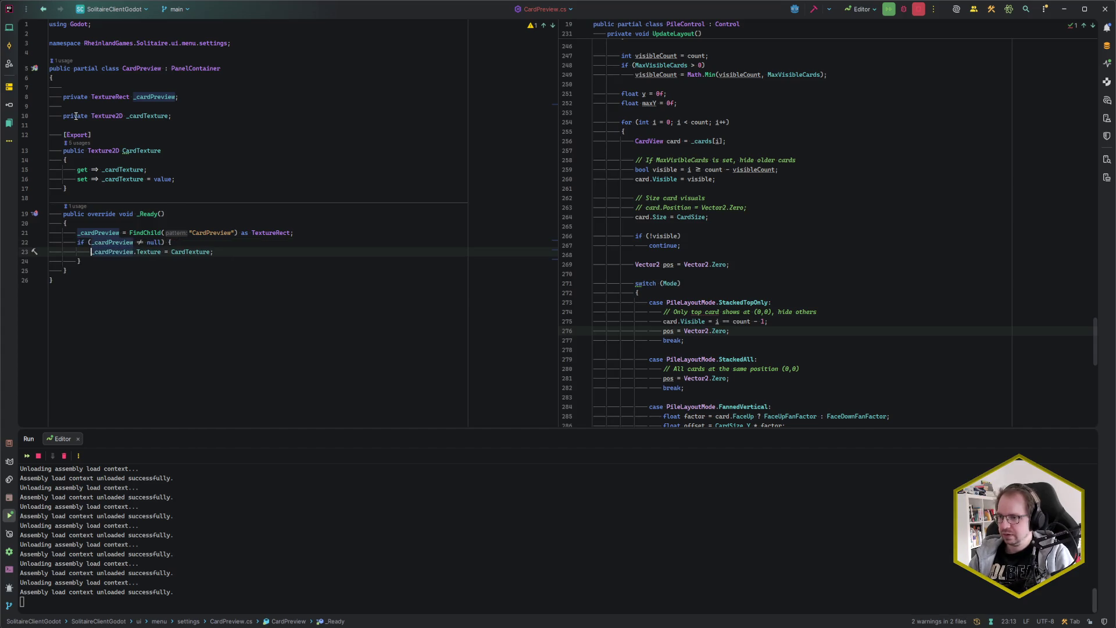
Step: Turn the CardTexture setter into a block body that assigns the backing field
key(Up)
key(Up)
key(Up)
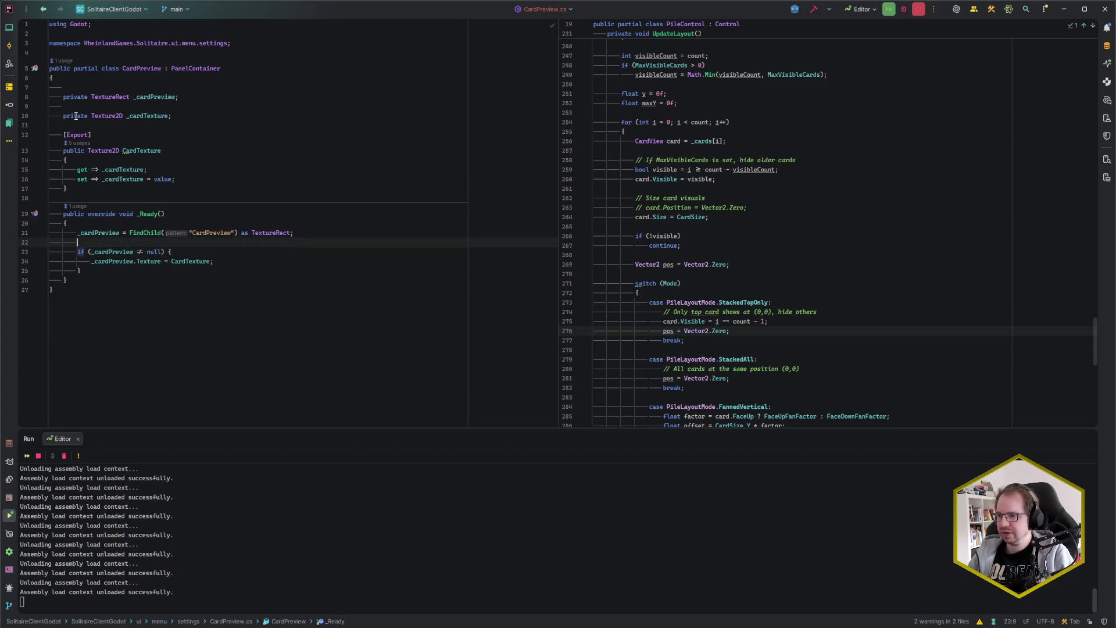
key(End)
key(ctrl+w)
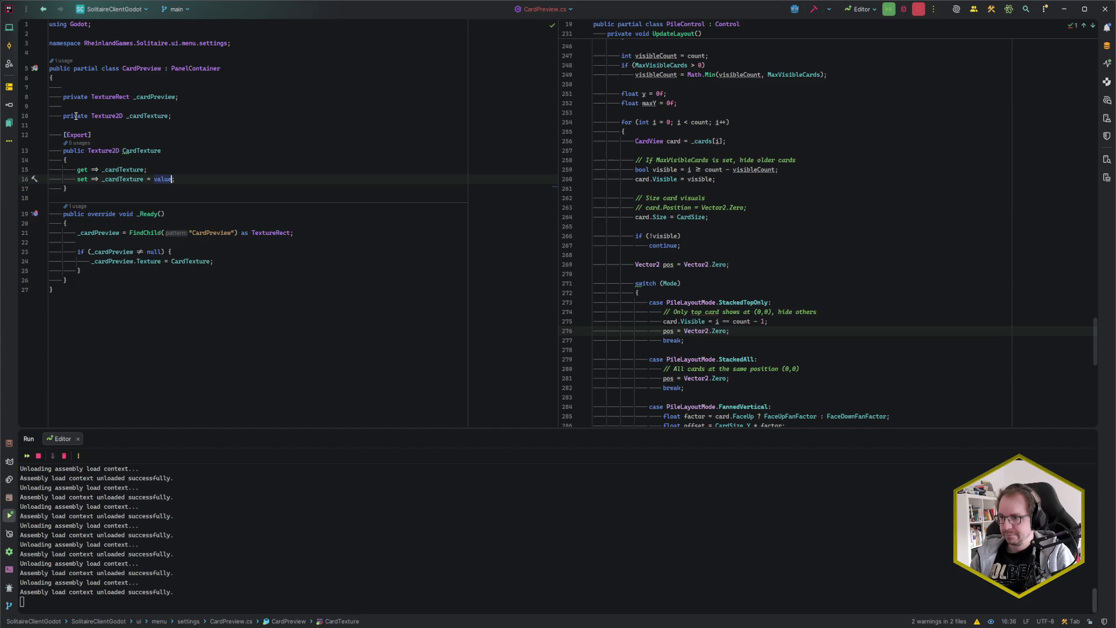
key(ctrl+w)
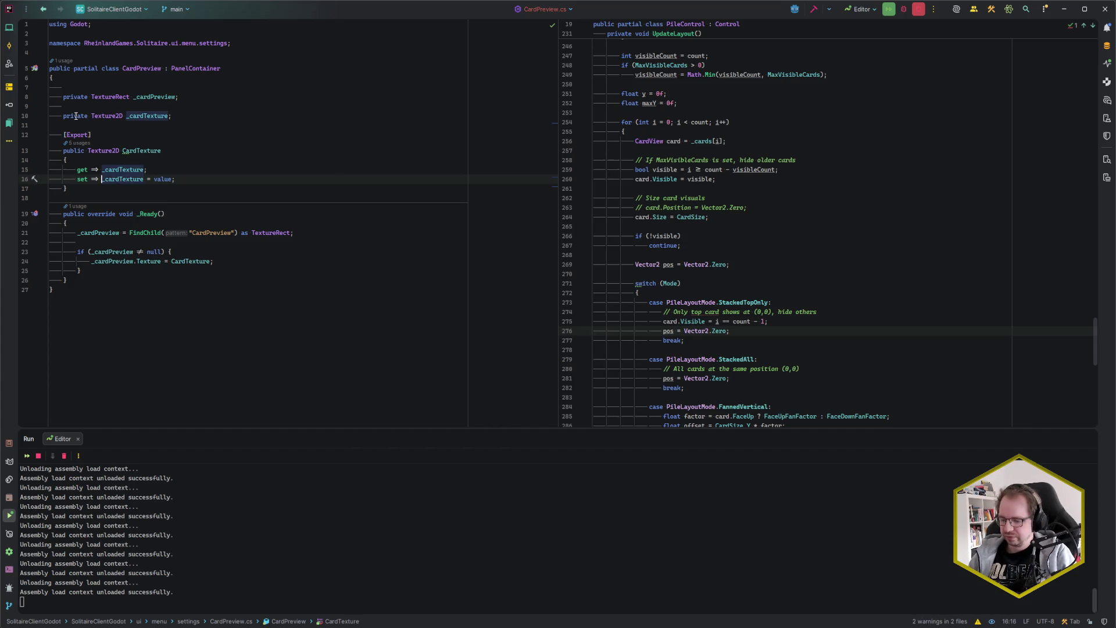
key(alt+Return)
key(Return)
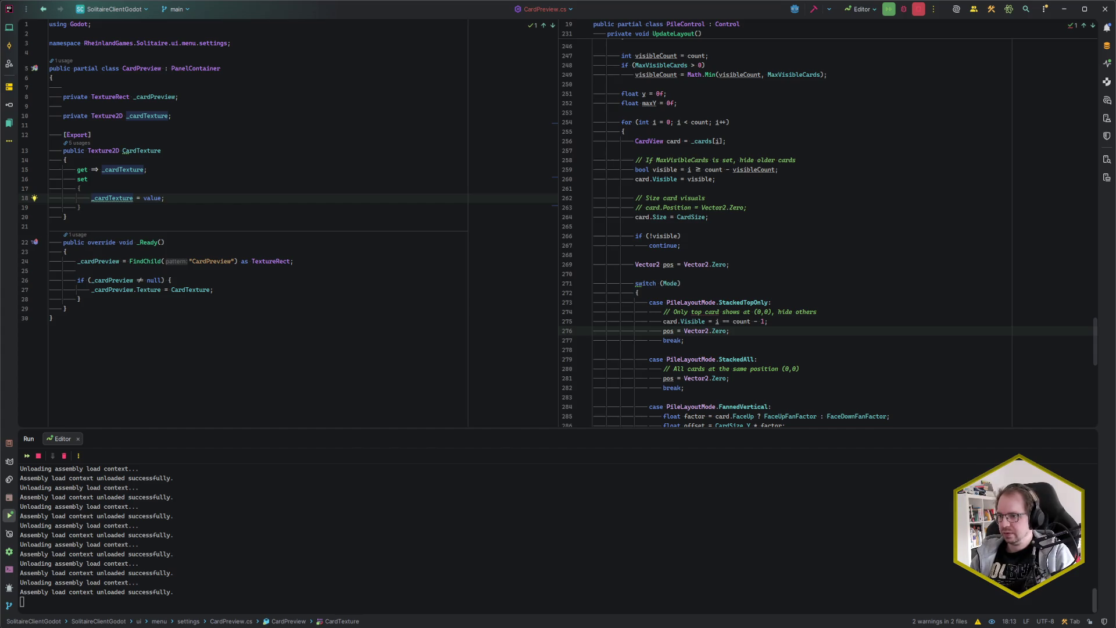
key(ctrl+space)
key(Escape)
key(End)
Step: Copy the null-checked Texture assignment from _Ready into the CardTexture setter
key(Down)
key(Down)
key(Down)
key(Home)
key(shift+Down)
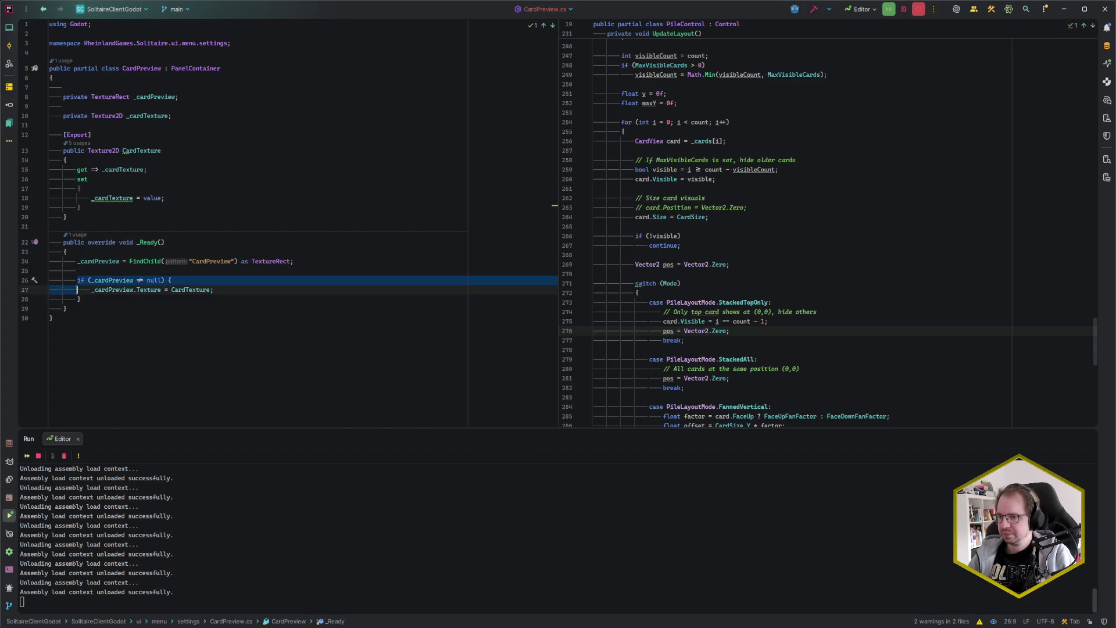
key(Up)
key(Up)
key(Up)
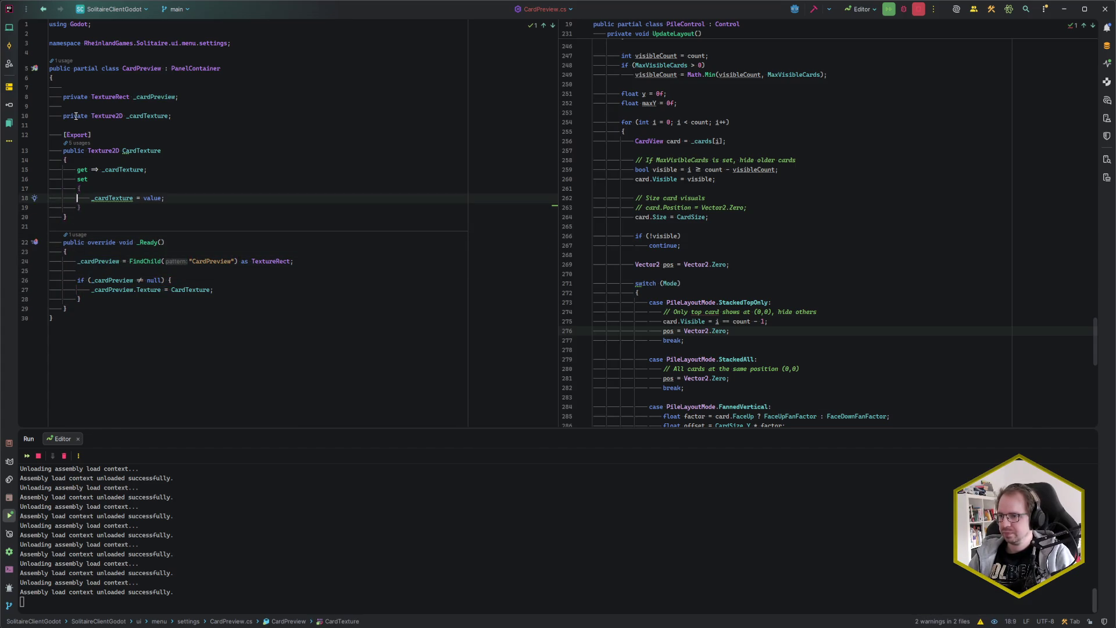
key(End)
key(Return)
text(if (_cardPreview != null) {                 _cardPreview.Texture = CardTexture;             })
key(Up)
key(Up)
key(Up)
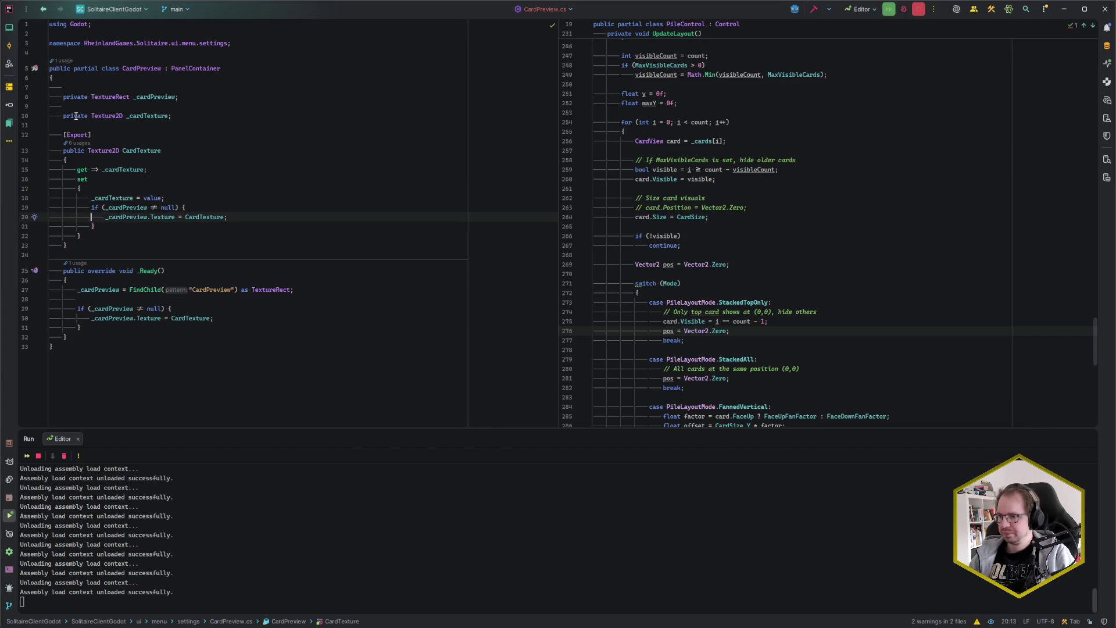
key(End)
key(Return)
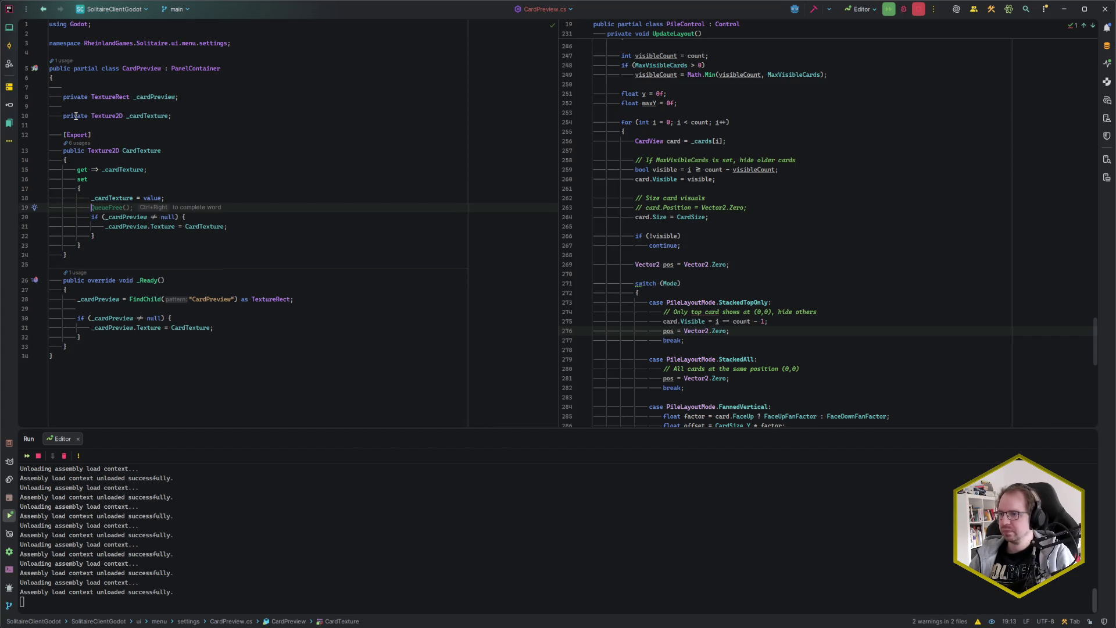
click(235, 227)
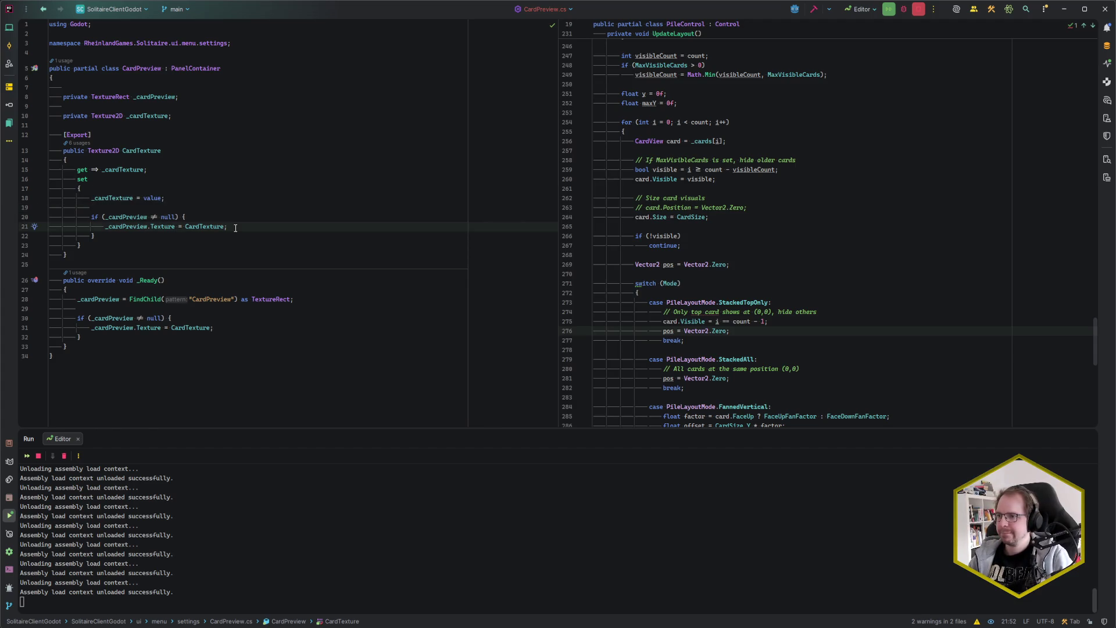
click(162, 105)
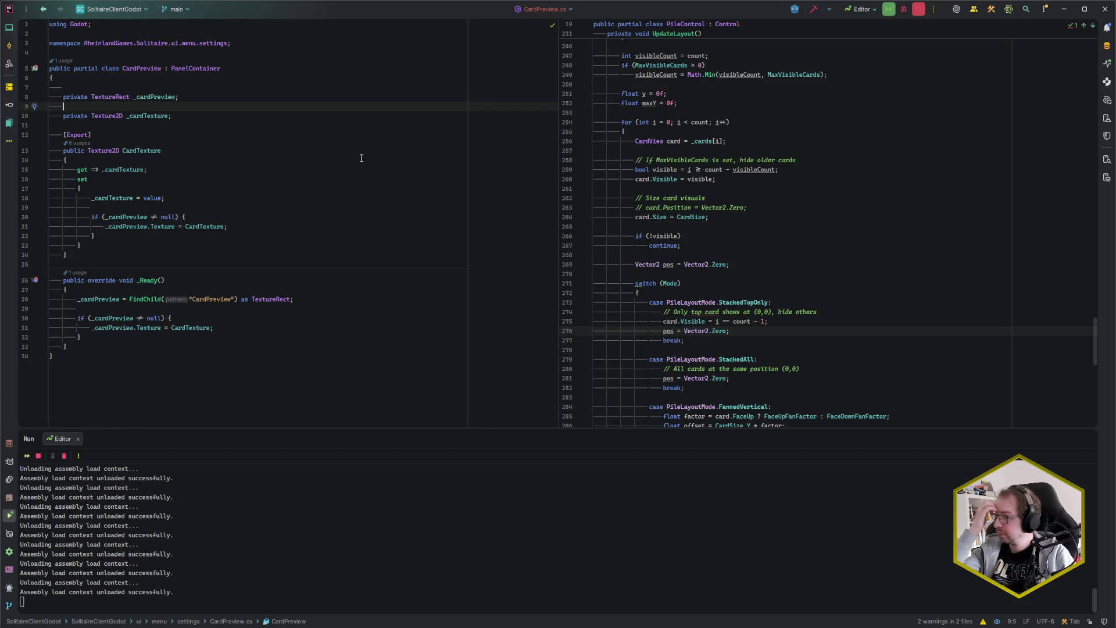
key(alt+Tab)
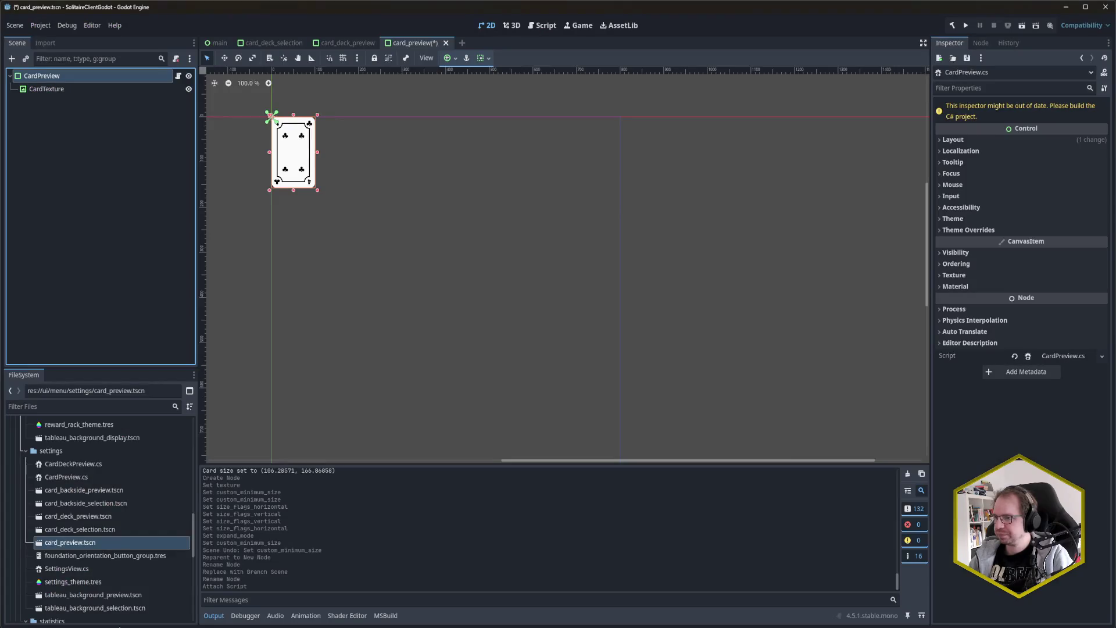
Step: Save card_preview, then delete PreviewCard1 through PreviewCard4 from the card_deck_preview scene
key(ctrl+s)
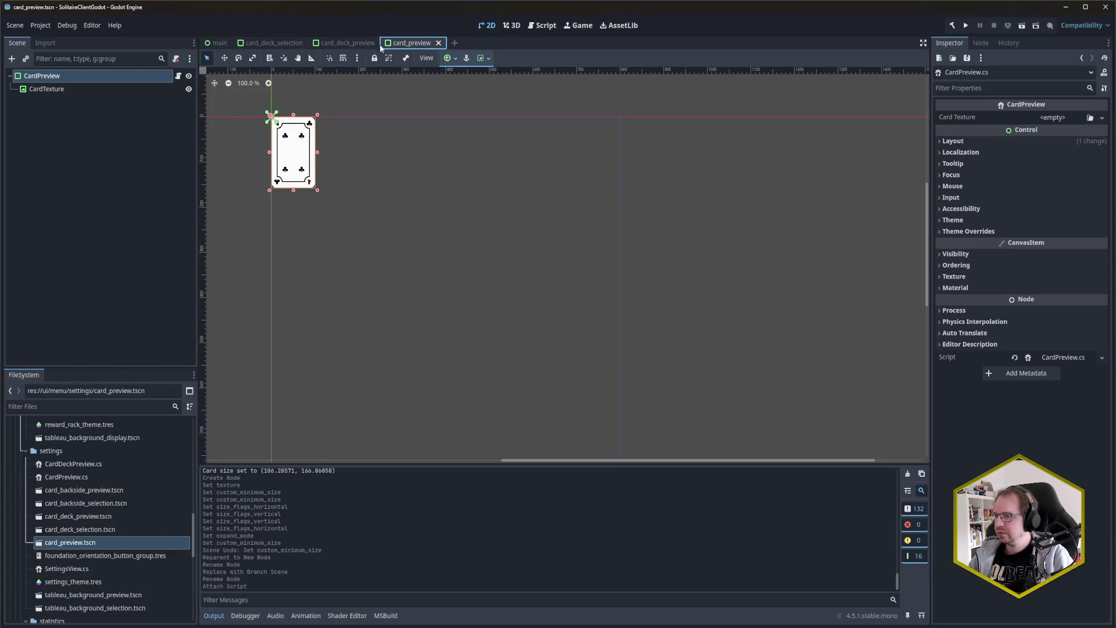
click(347, 42)
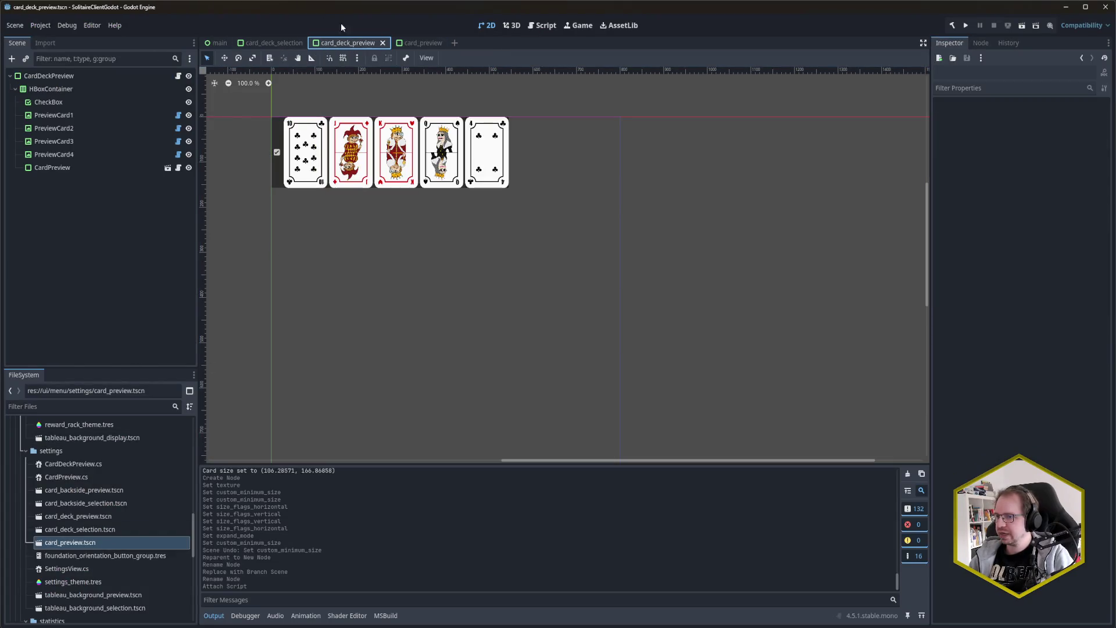
click(97, 169)
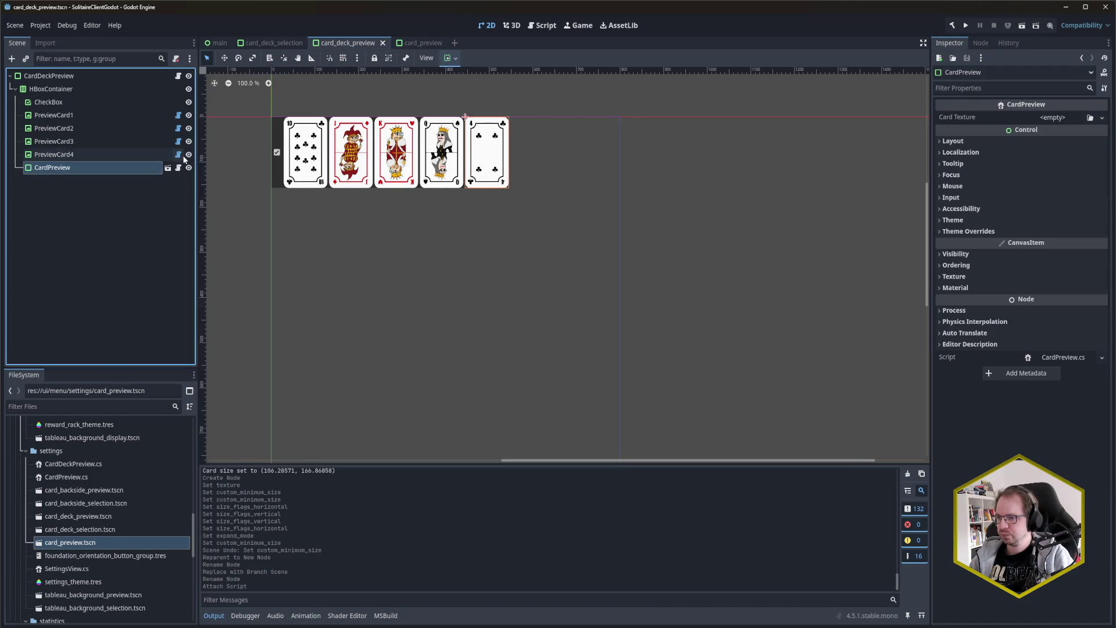
click(58, 114)
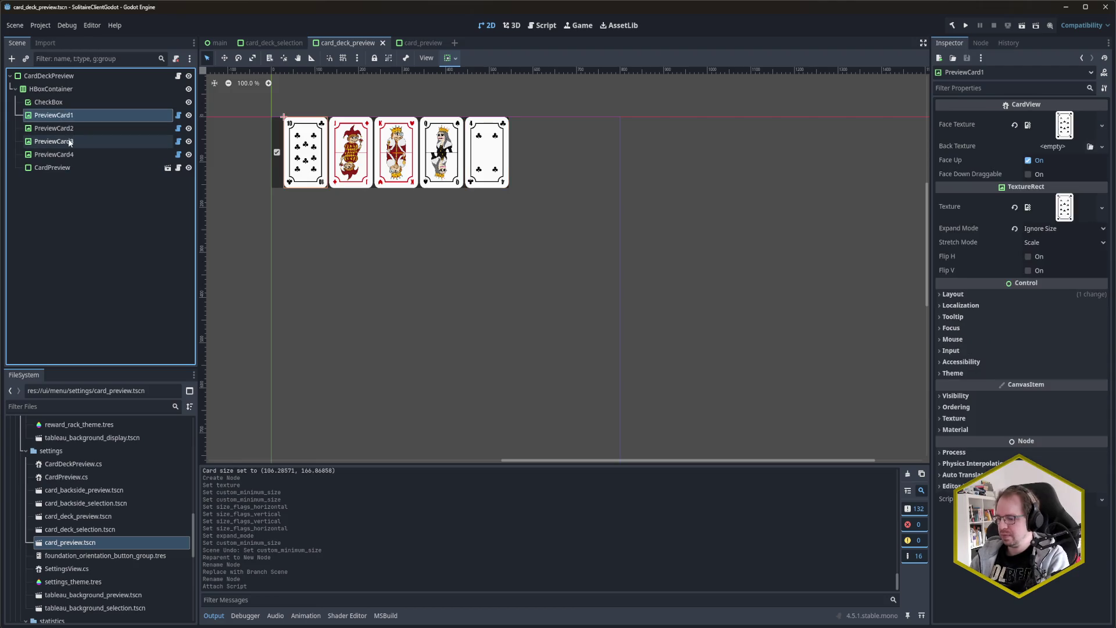
key(Delete)
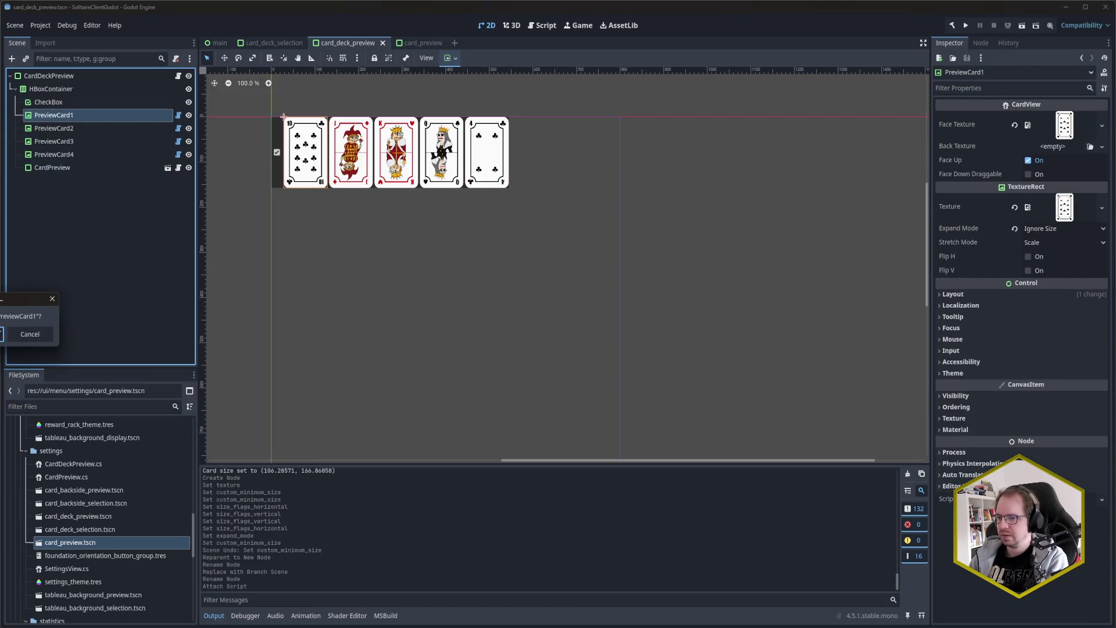
shift+click(55, 154)
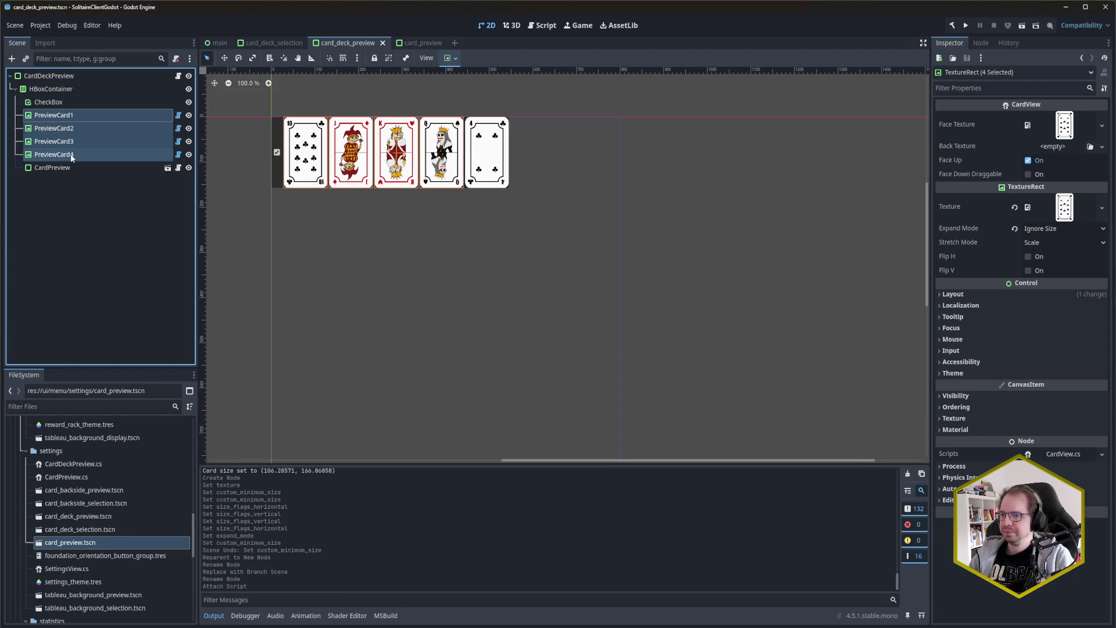
key(Return)
Step: Rename CardPreview to CardPreview1, duplicate it into CardPreview2–4, and save the scene
double_click(55, 115)
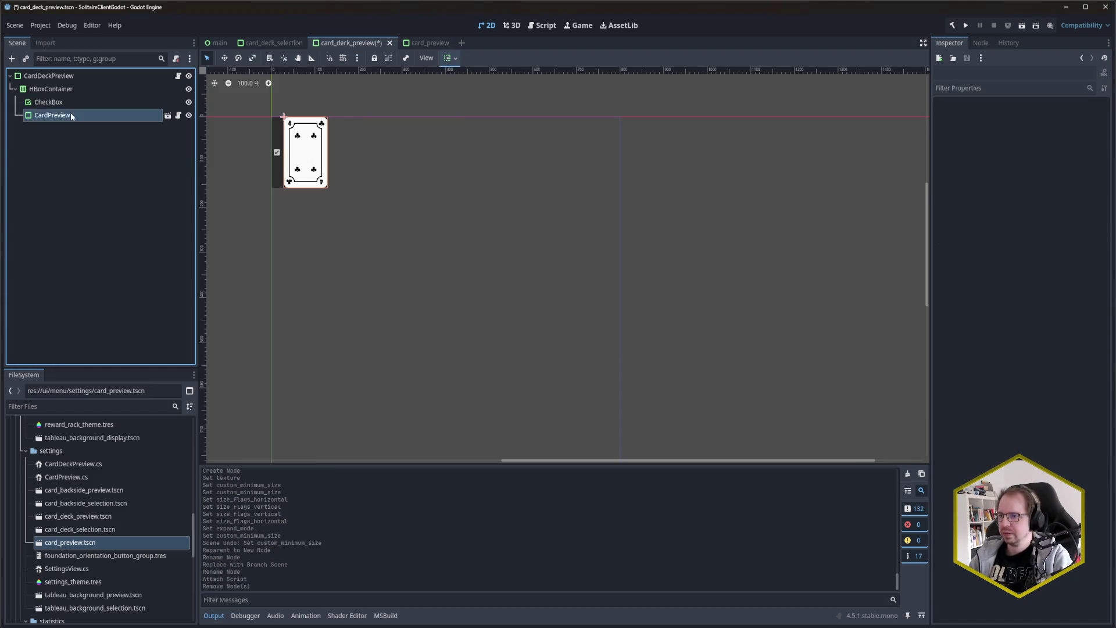
key(End)
text(1)
key(Return)
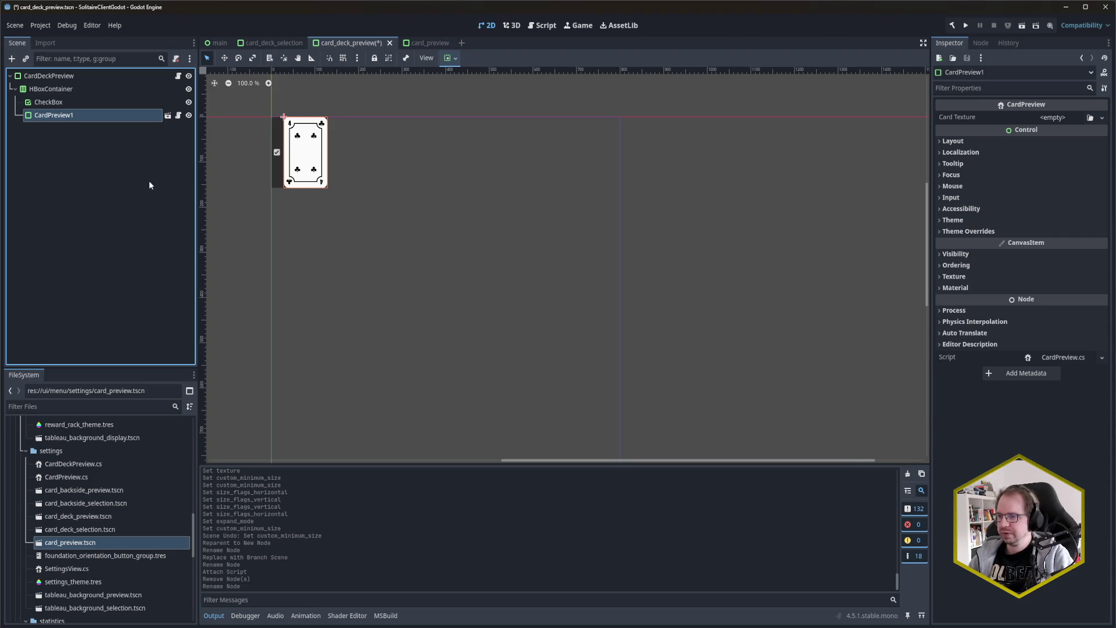
key(ctrl+d)
key(ctrl+d)
key(ctrl+d)
key(ctrl+s)
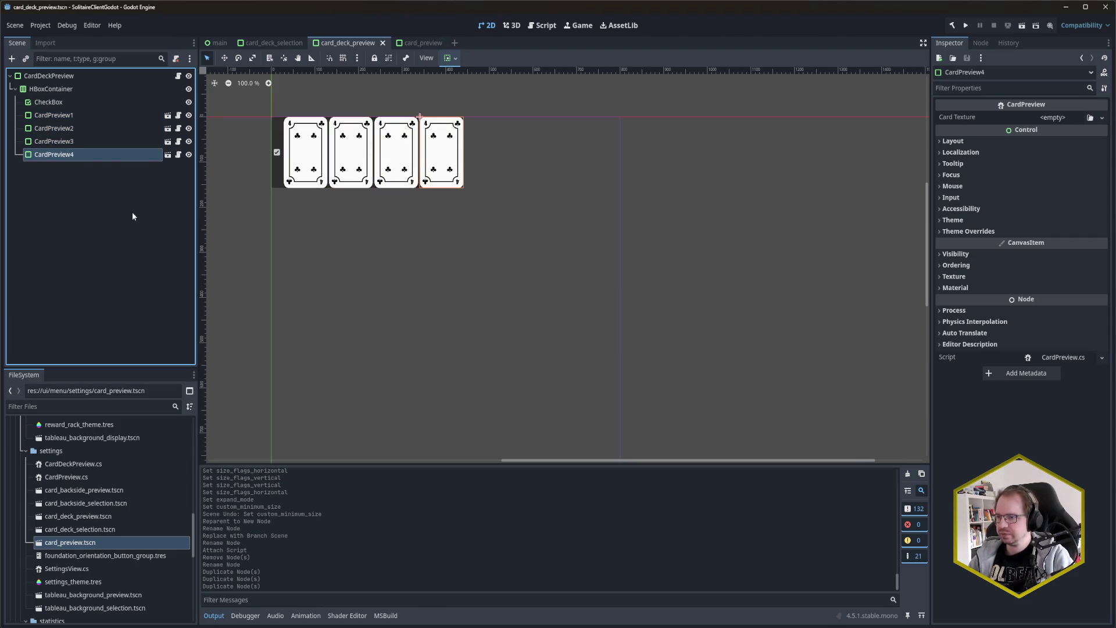
click(78, 116)
Step: Reset the Texture of card_preview's CardTexture node to empty, then return to CardPreview.cs in Rider
click(77, 127)
click(414, 43)
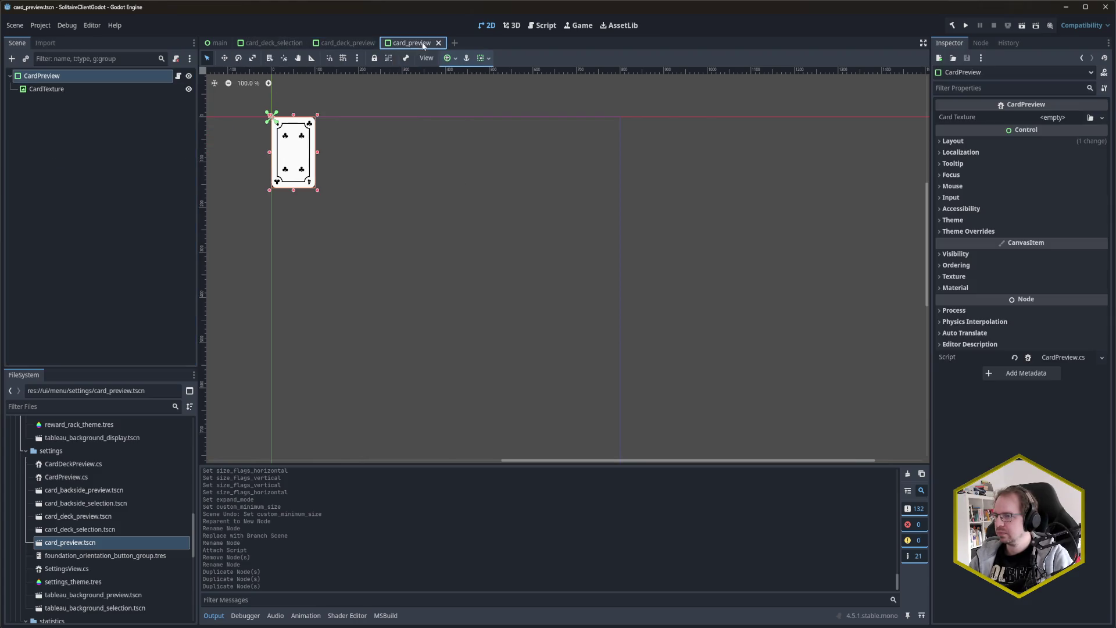
click(58, 89)
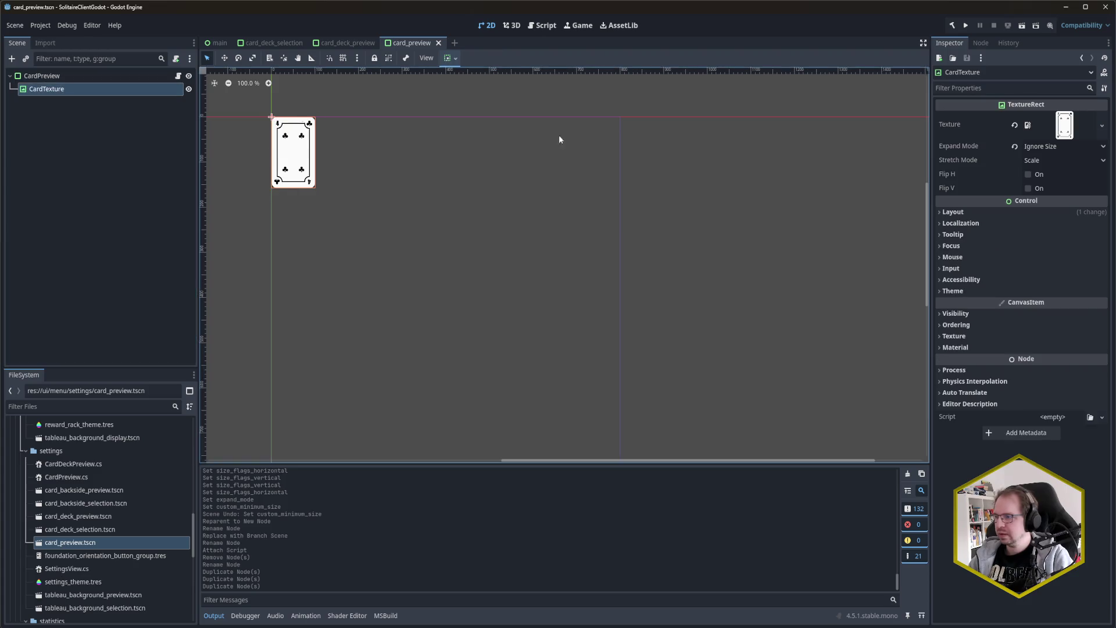
click(1015, 125)
click(149, 175)
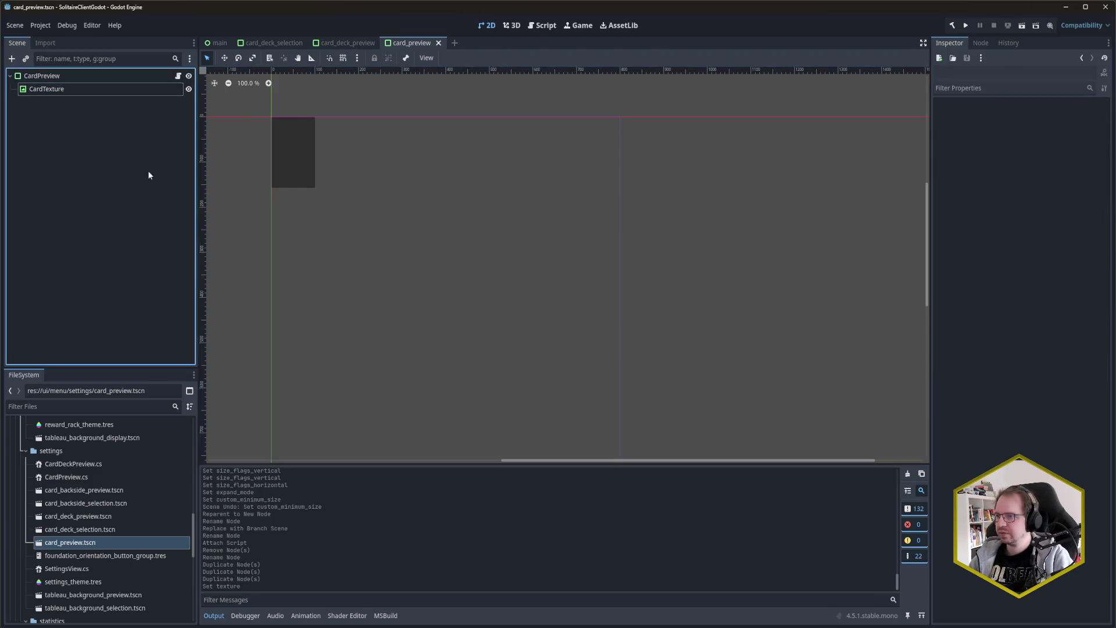
click(343, 43)
click(82, 261)
click(426, 45)
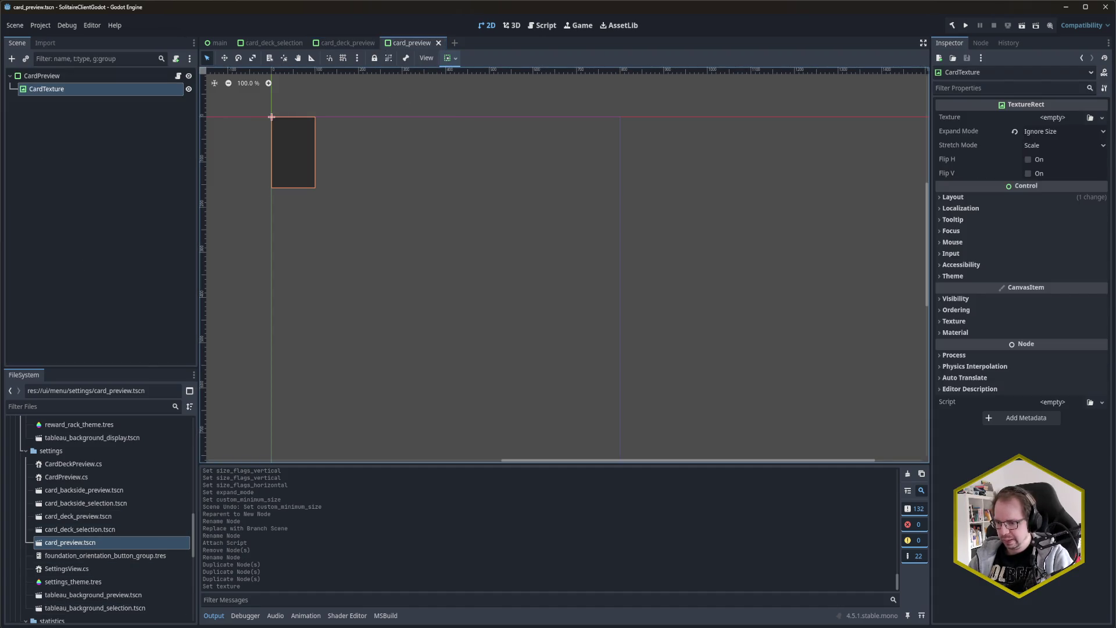
key(alt+Tab)
click(231, 229)
click(800, 169)
Step: In CardDeckPreview.cs, change every CardView type to CardPreview and delete the four UpdateVisual() calls
key(ctrl+e)
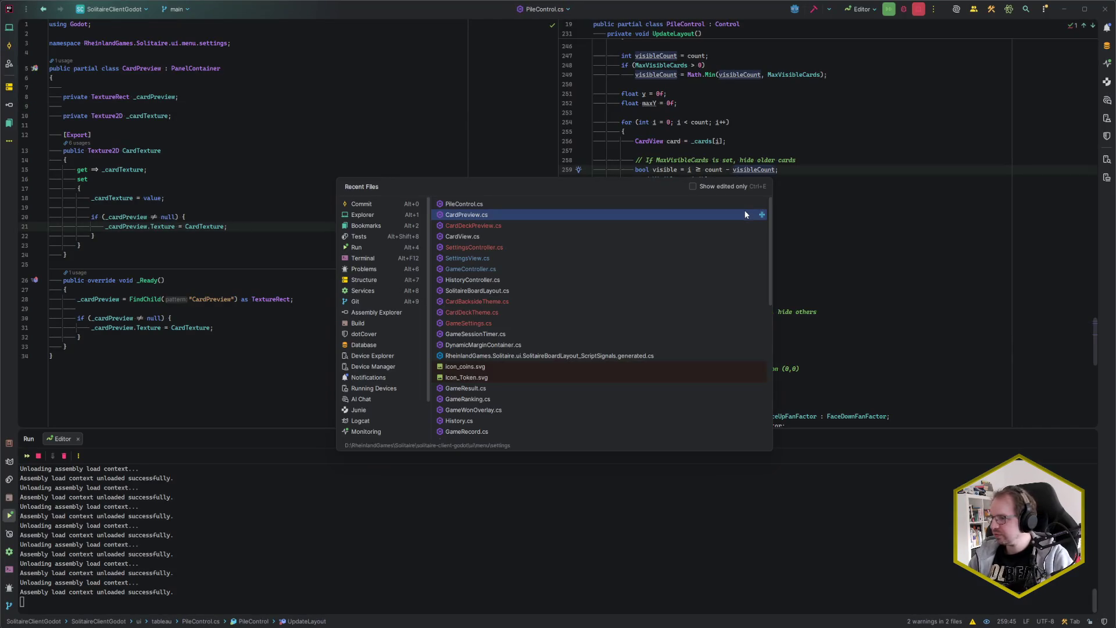
click(745, 226)
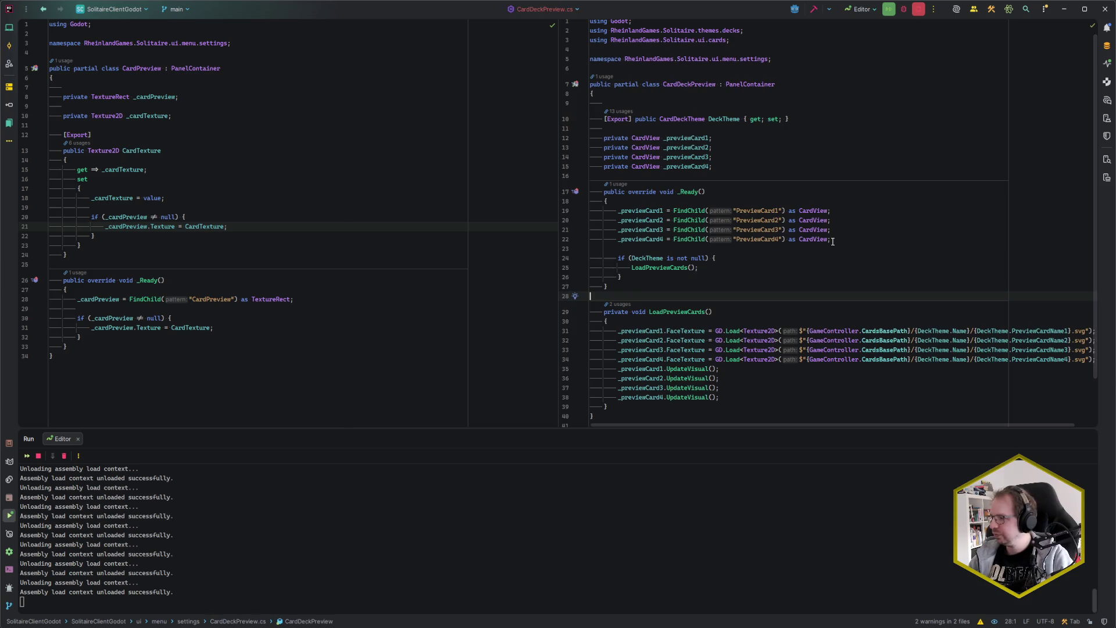
click(637, 138)
key(alt+shift+Down)
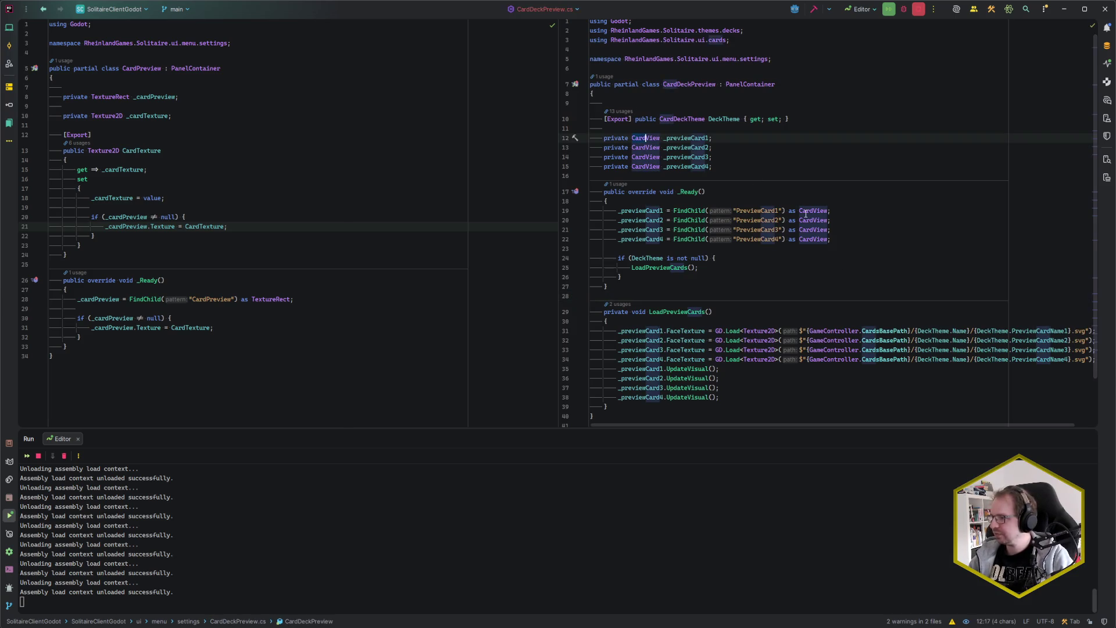
key(alt+j)
key(alt+j)
key(alt+j)
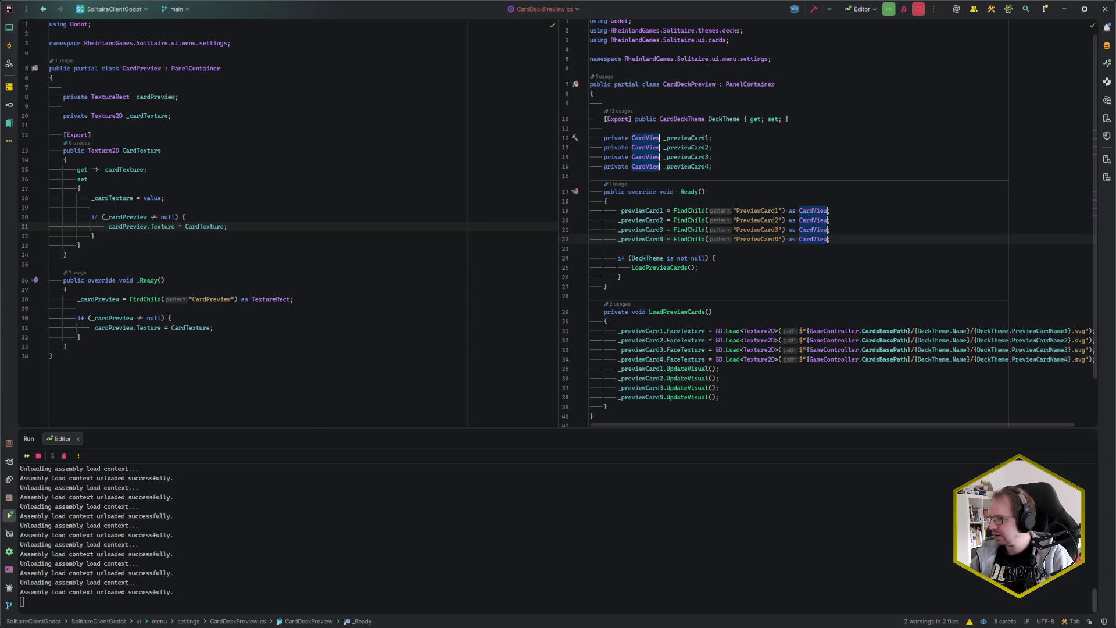
text(CardPre)
key(Return)
click(808, 138)
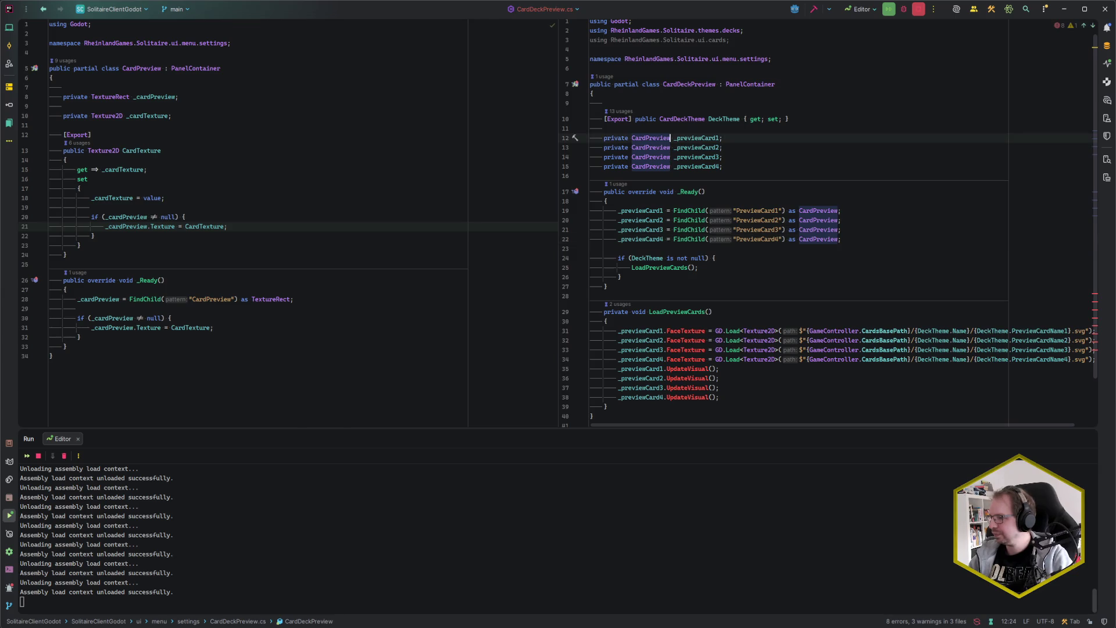
scroll(804, 259, down, 2)
mouse_move(742, 347)
mouse_down()
mouse_move(727, 319)
mouse_move(1095, 302)
mouse_up()
key(BackSpace)
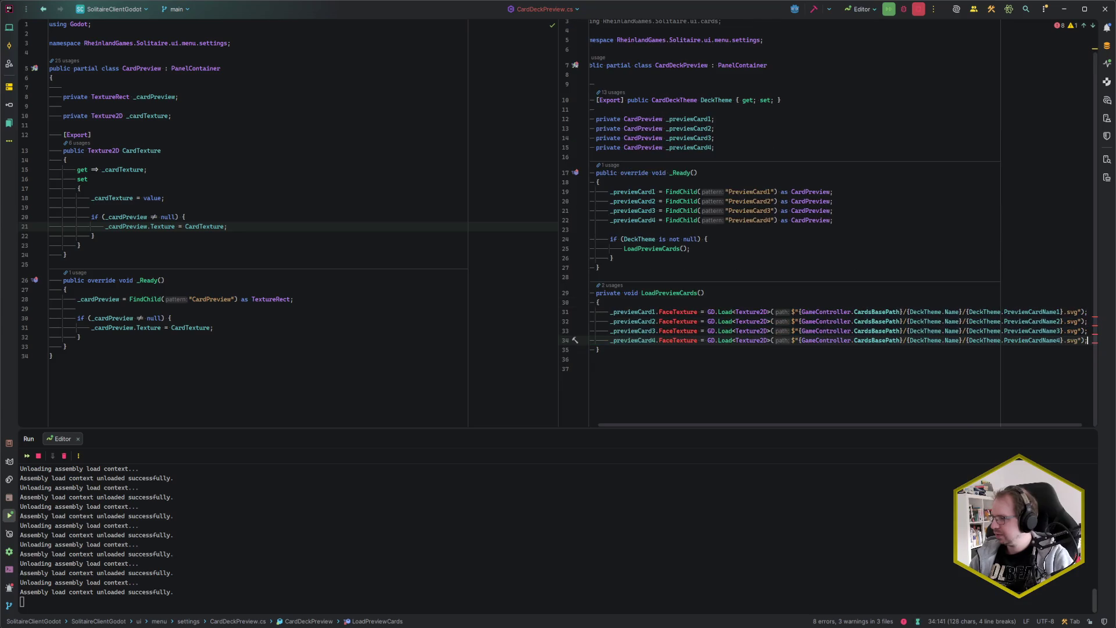
Step: Change FaceTexture to CardTexture on lines 31 through 34
click(658, 312)
key(ctrl+shift+Right)
key(alt+j)
key(alt+j)
text(Card)
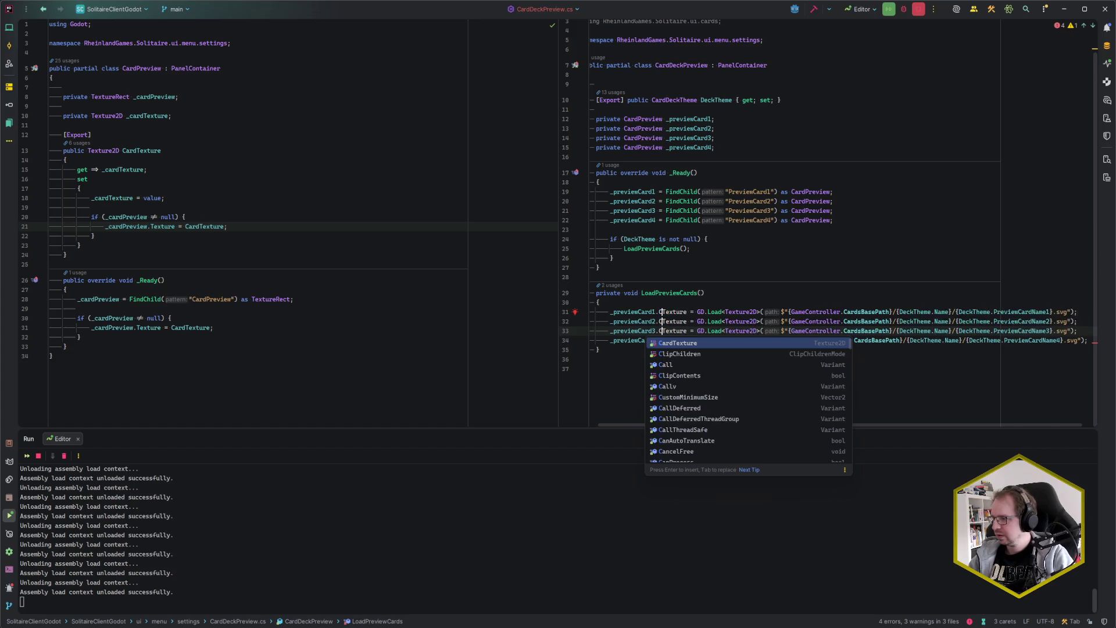
key(Escape)
key(Down)
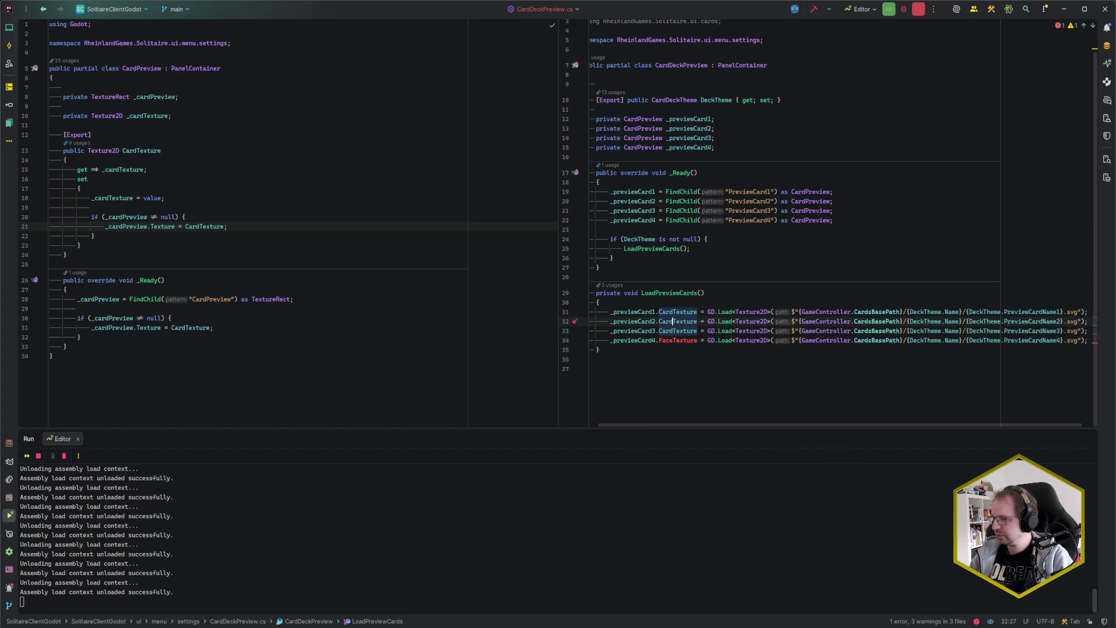
key(ctrl+shift+Left)
text(Card)
key(Escape)
key(End)
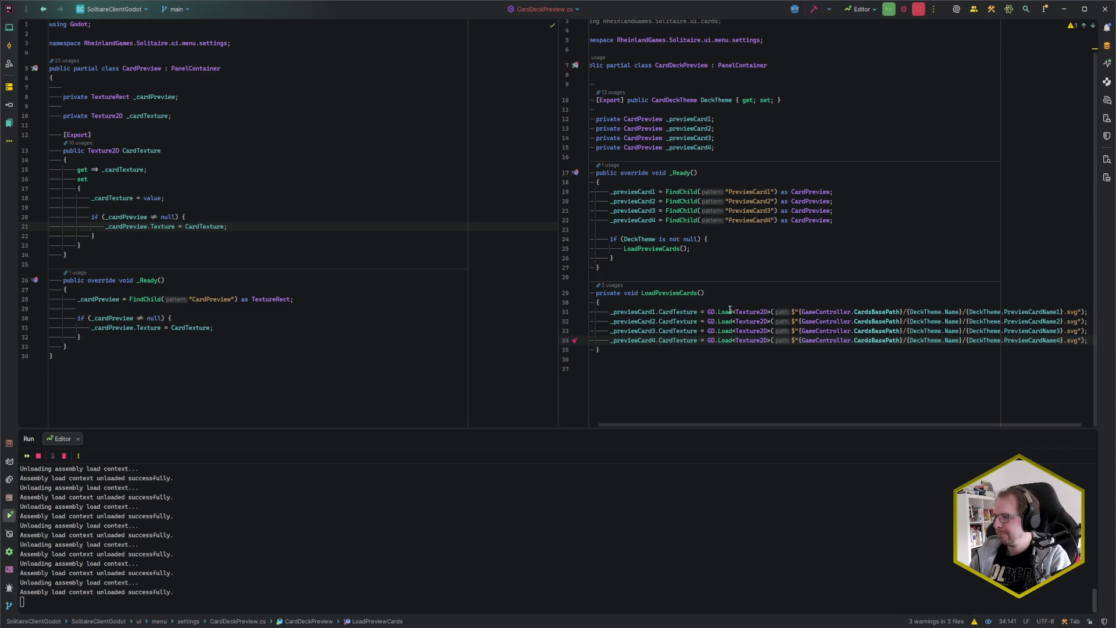
scroll(764, 297, left, 1)
click(695, 280)
Step: Build and run the game, note the blank deck previews, and expand the first NullReferenceException in Debugger Errors
key(alt+Tab)
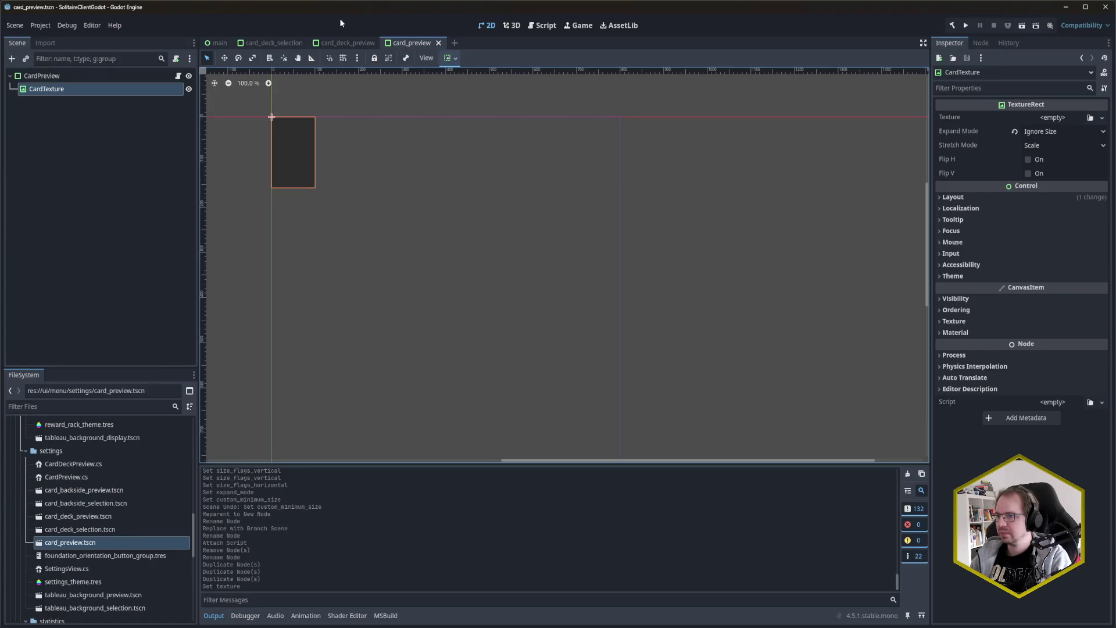
key(alt+b)
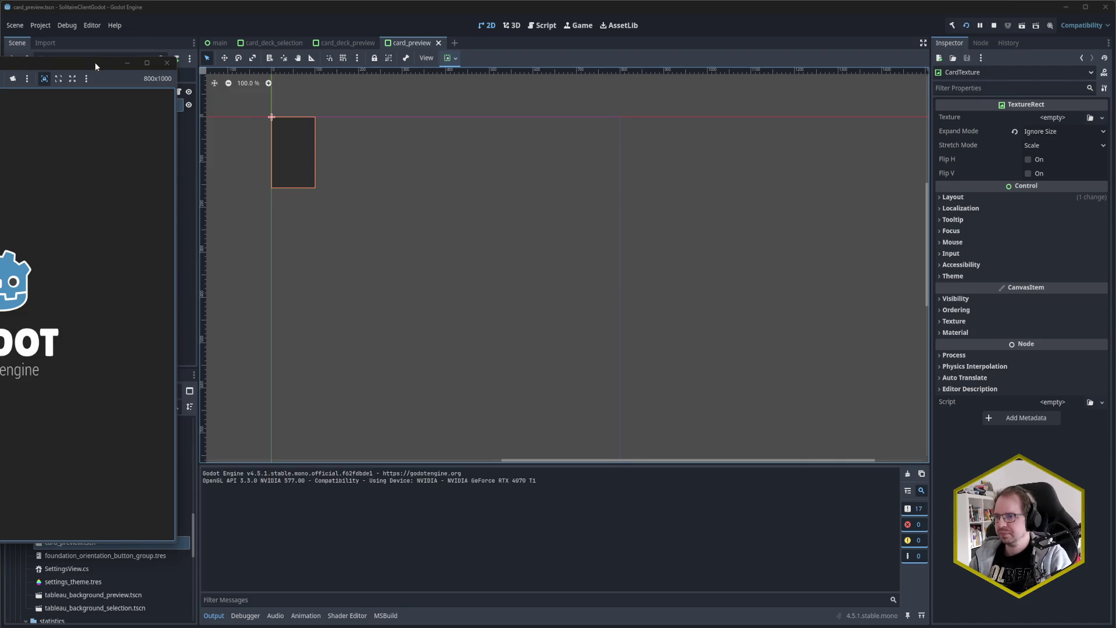
drag(95, 61, 377, 74)
scroll(362, 218, down, 2)
scroll(362, 218, up, 2)
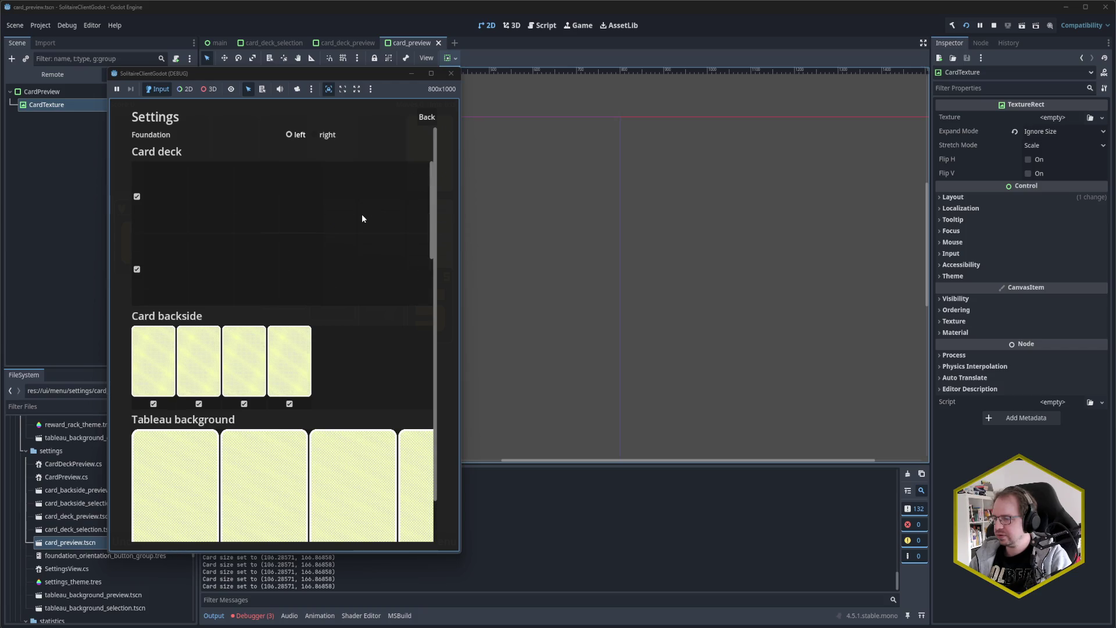
click(452, 75)
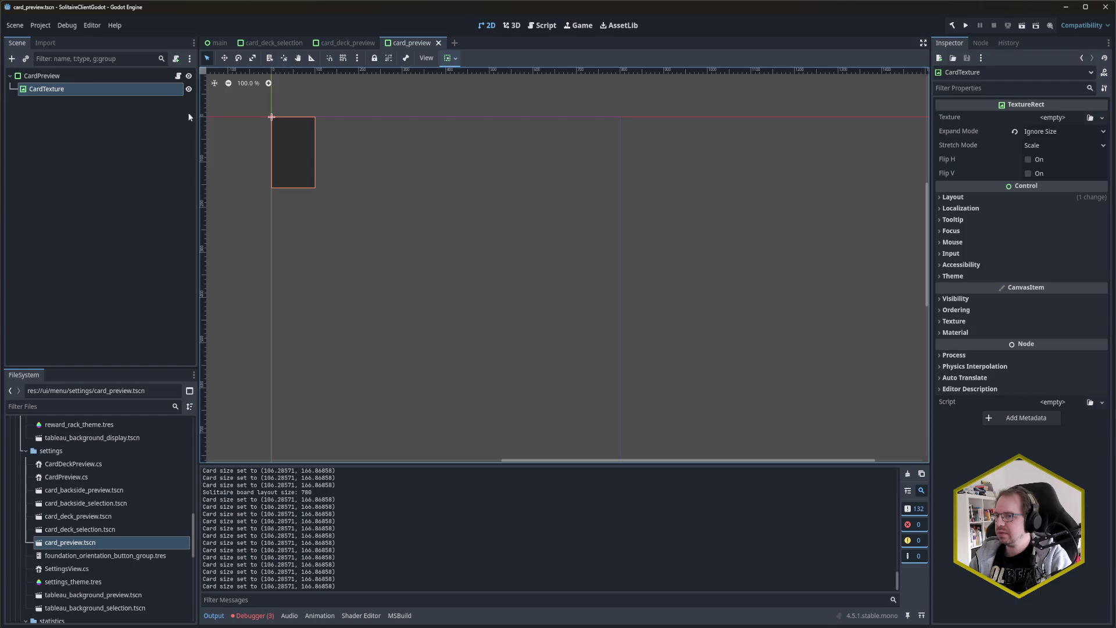
click(270, 622)
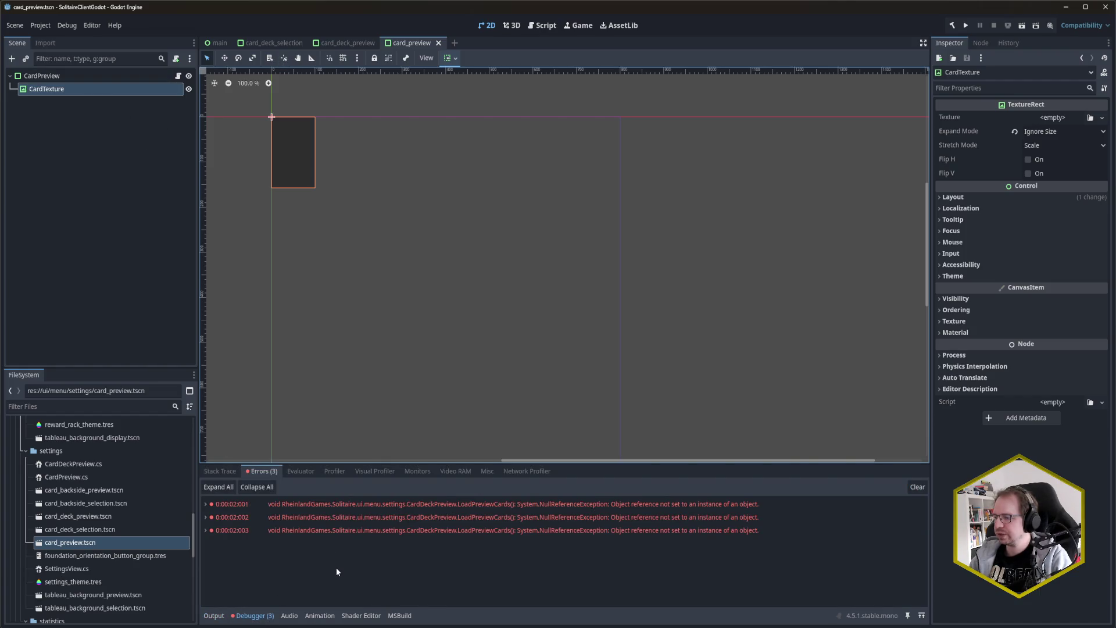
click(207, 508)
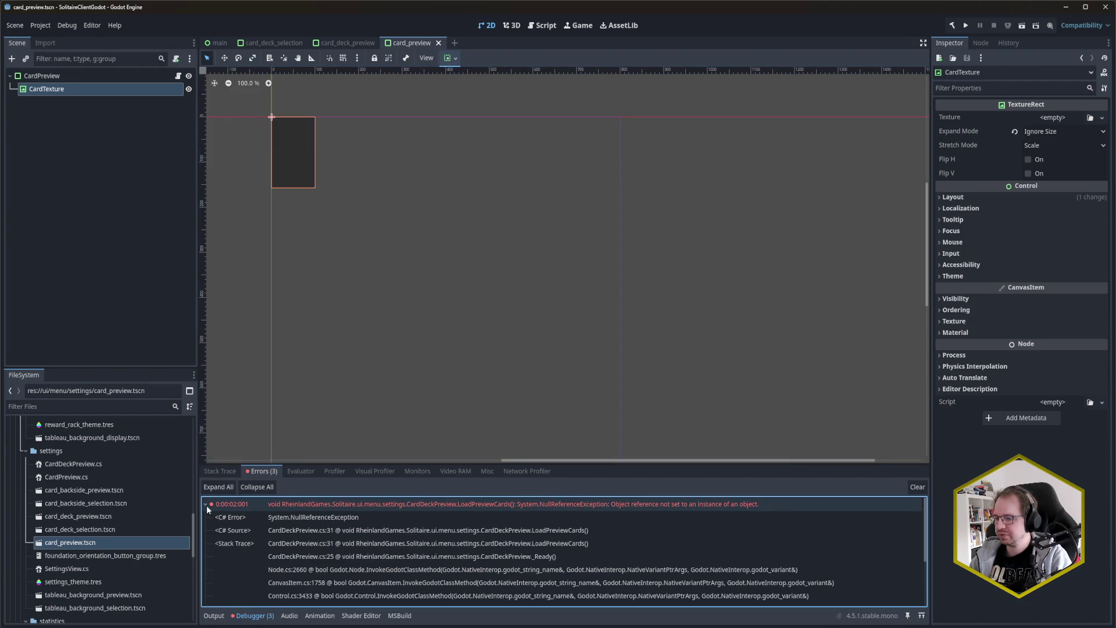
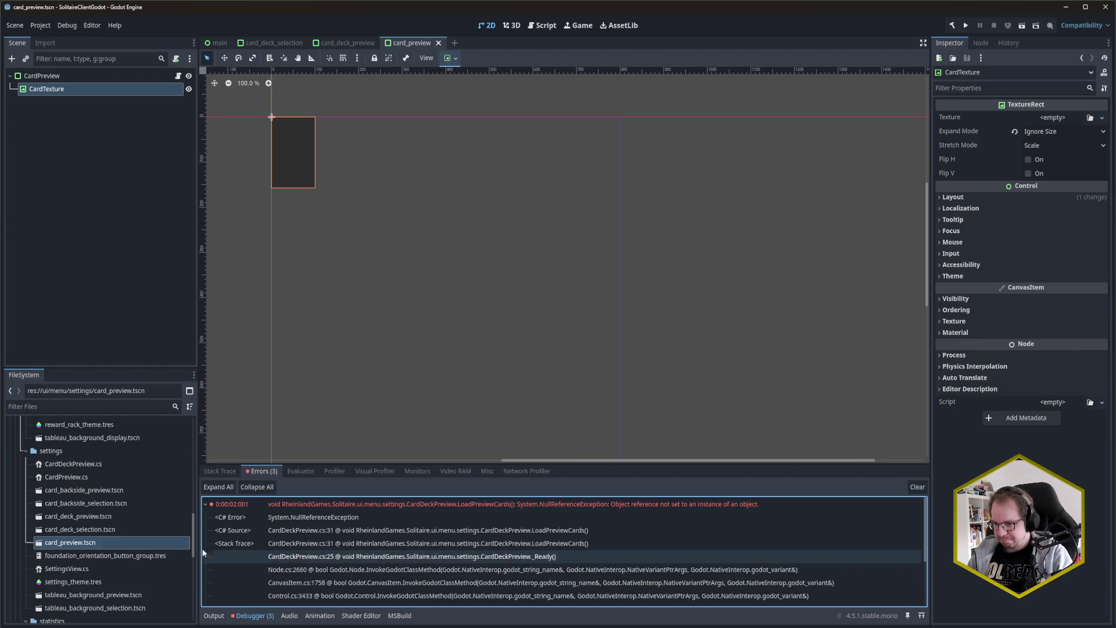
Step: Inspect the _previewCard1 texture assignment on line 31 of CardDeckPreview.cs
mouse_move(64, 626)
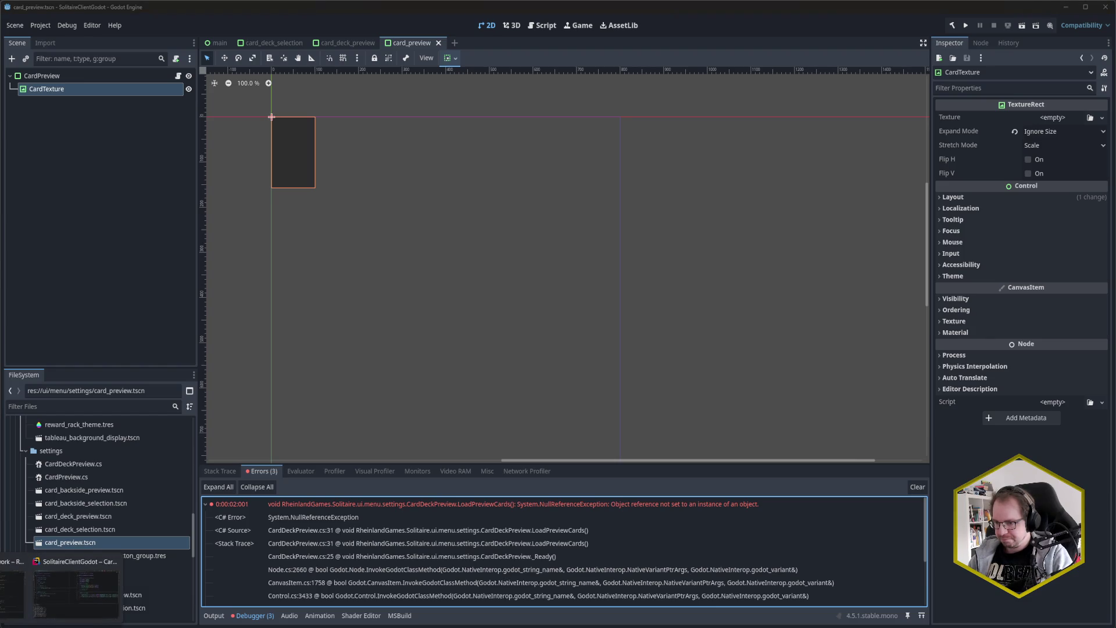
click(66, 605)
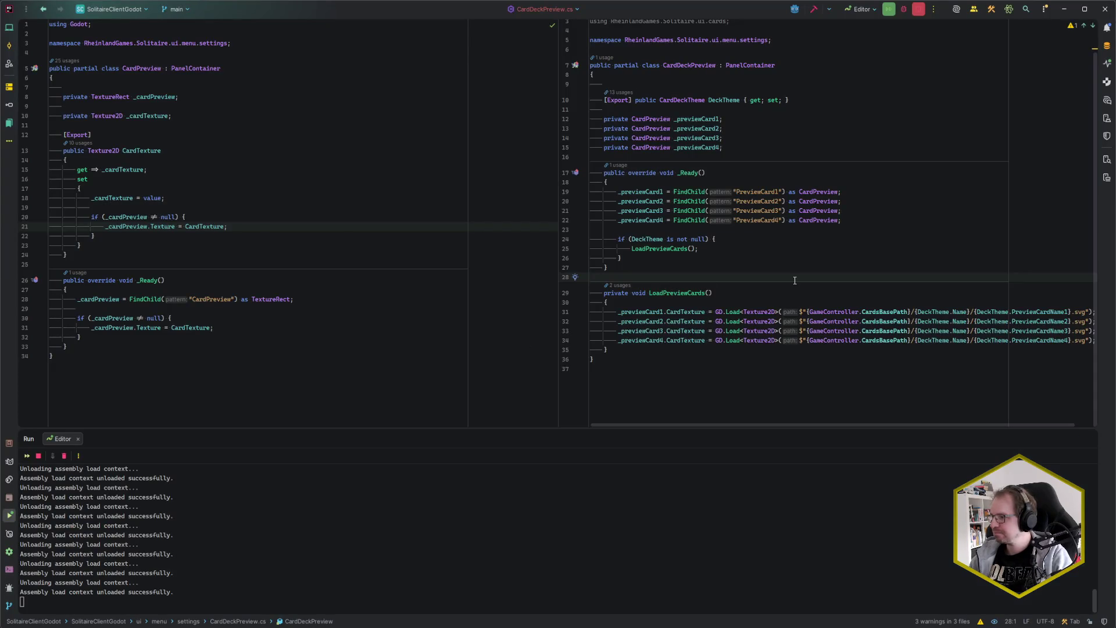
key(alt+Tab)
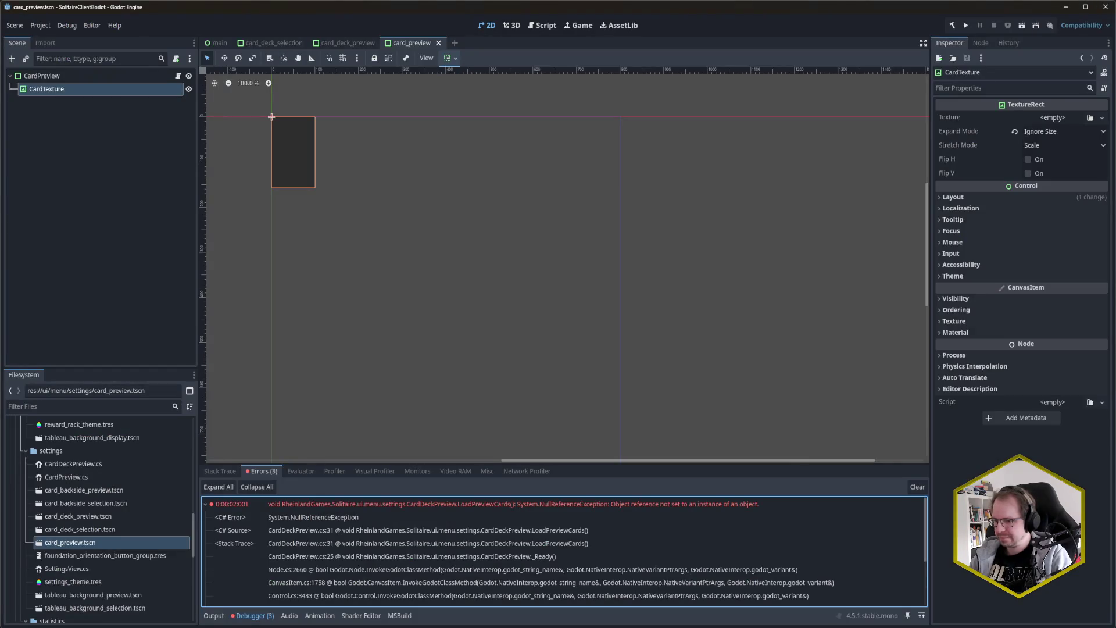
mouse_move(63, 626)
click(111, 582)
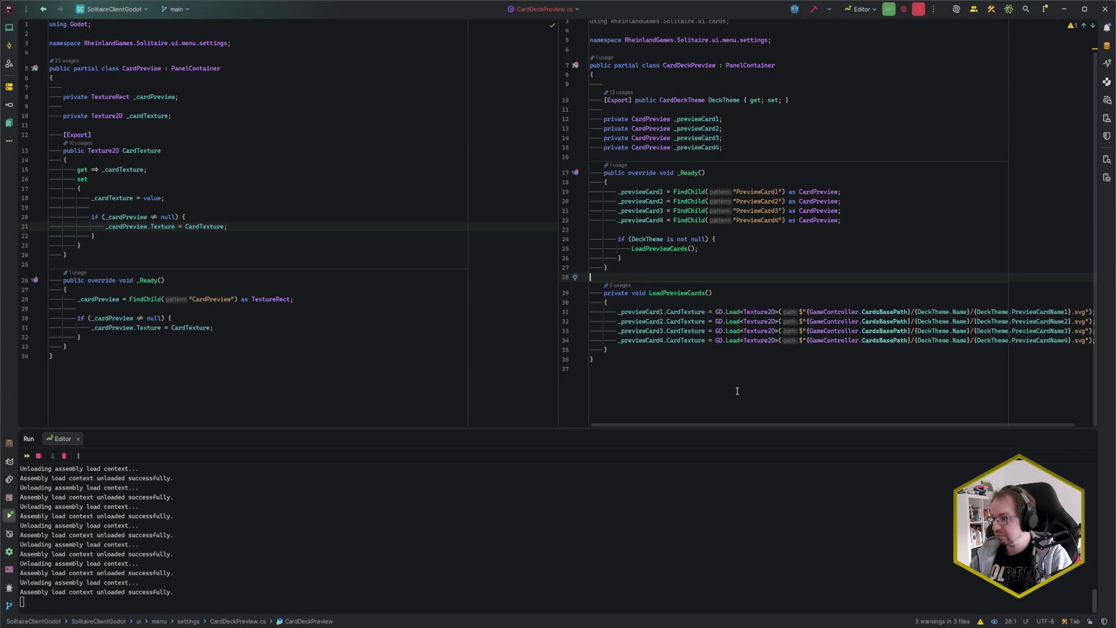
click(664, 312)
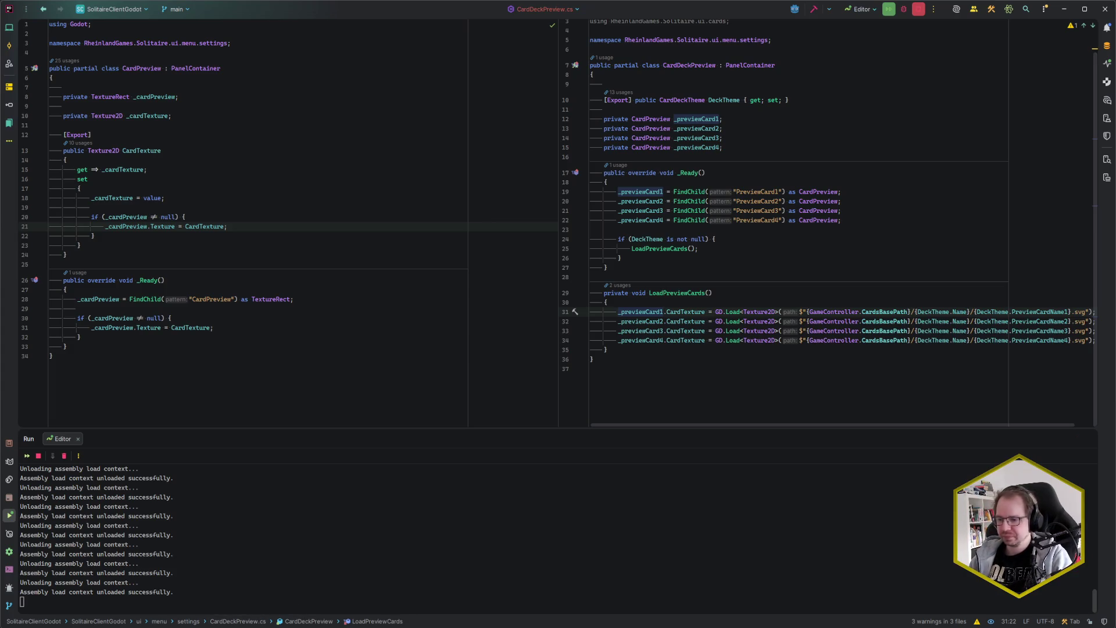
Step: Collapse the first null-reference error's stack trace and open the card_deck_preview scene
key(alt+Tab)
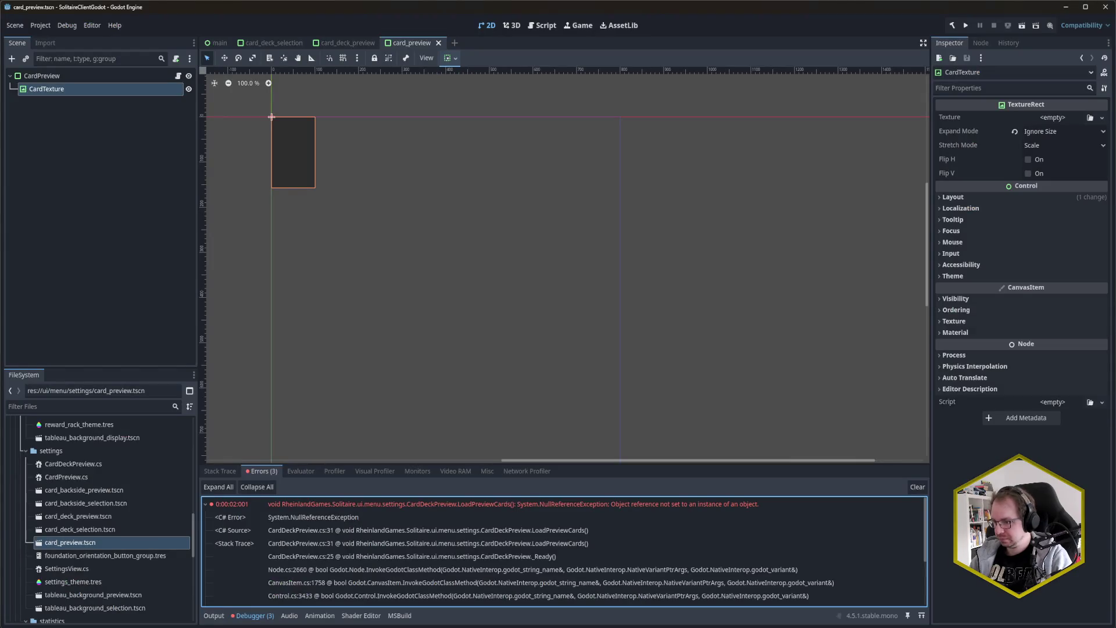
click(204, 504)
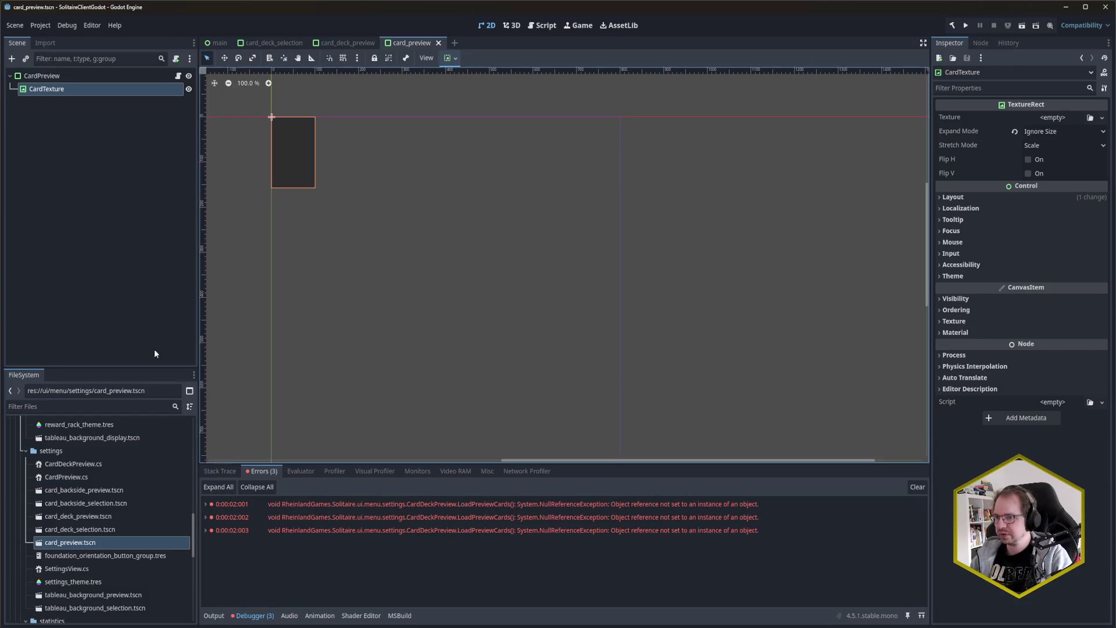
click(344, 43)
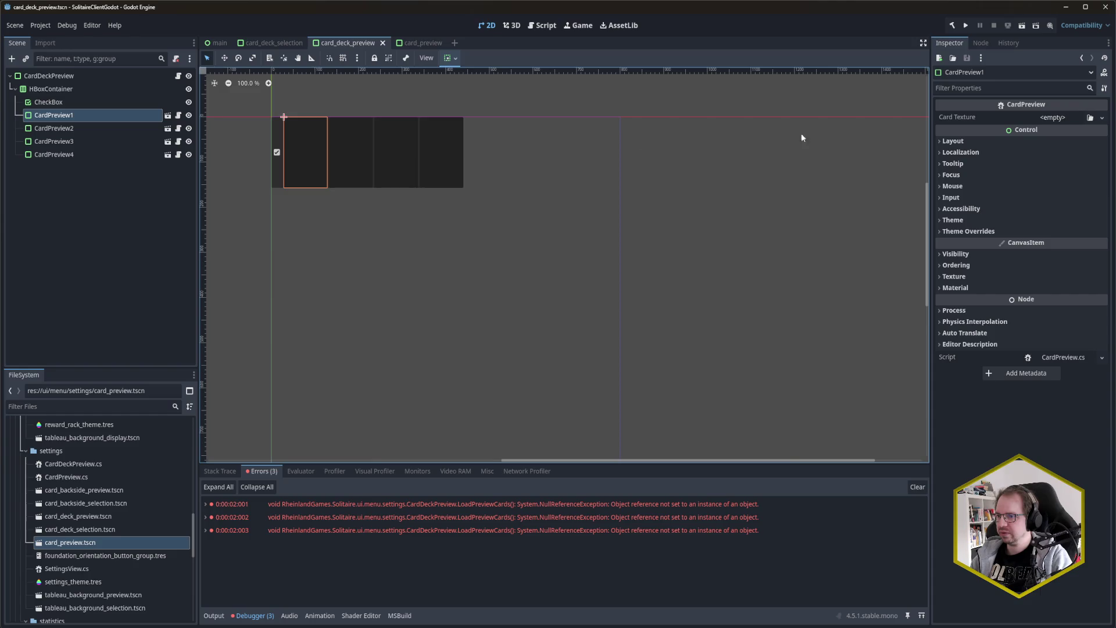
Step: Check the Deck Theme of each CardDeckPreview in the card_deck_selection scene
click(105, 81)
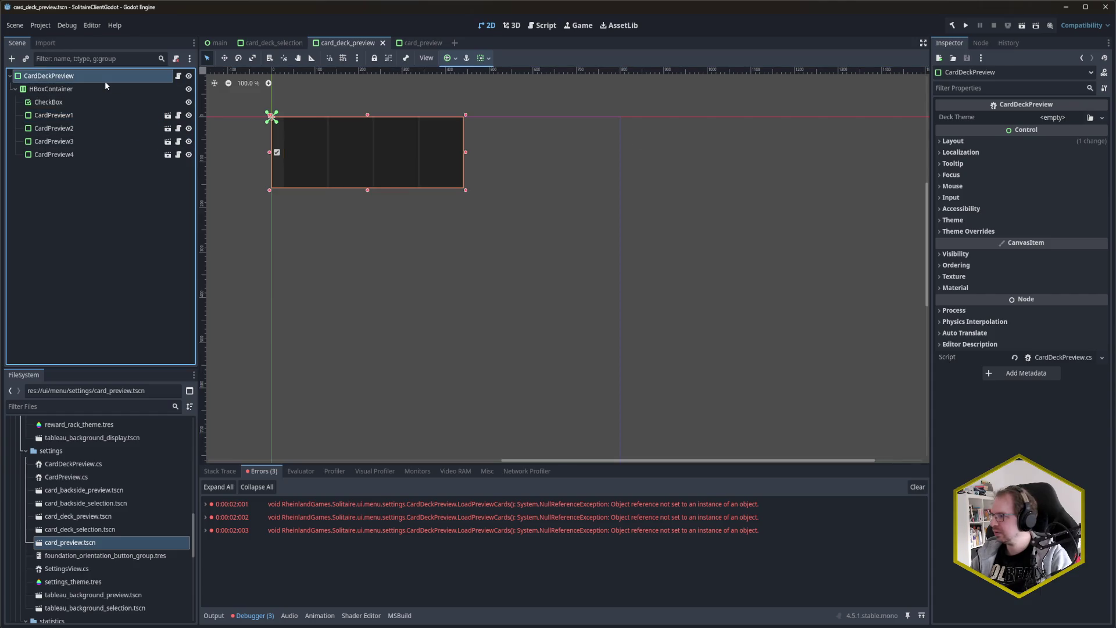
click(273, 43)
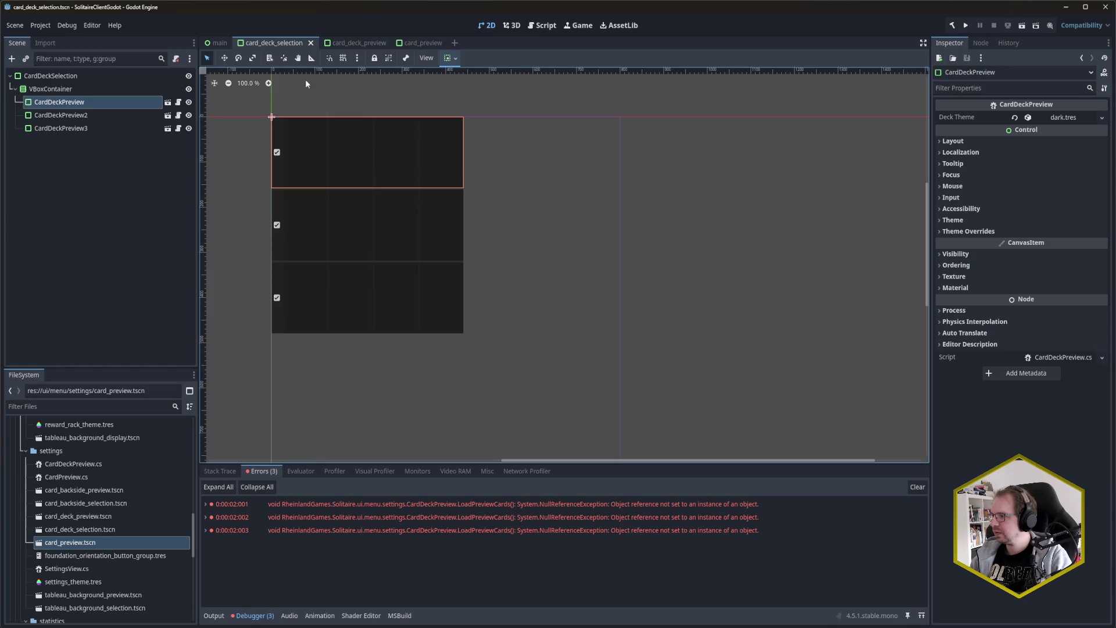
click(69, 115)
click(68, 127)
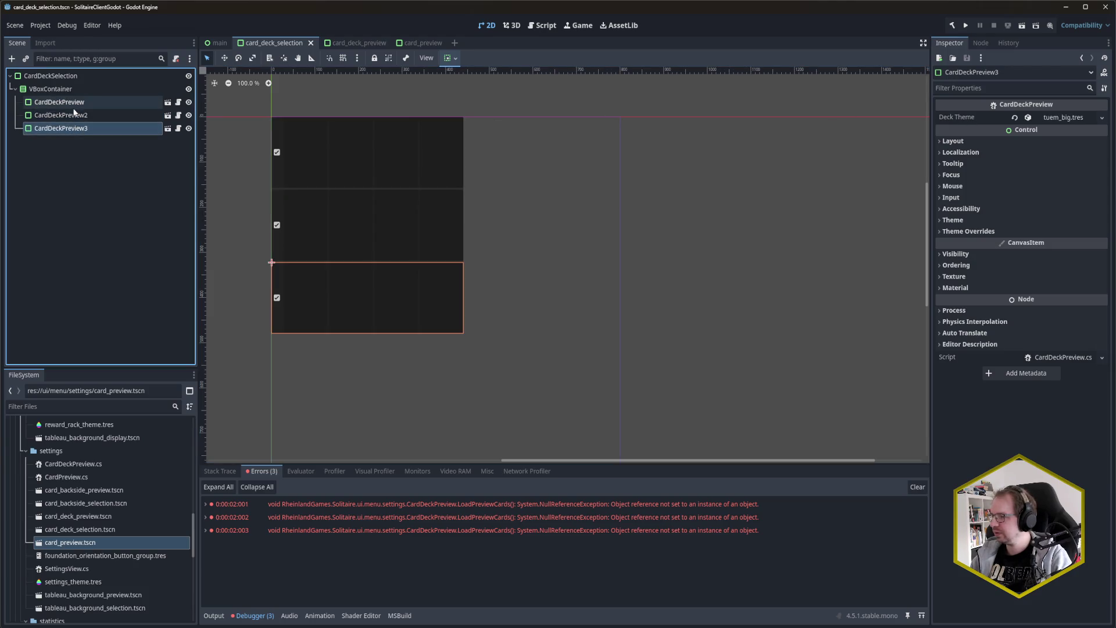
click(64, 101)
click(348, 43)
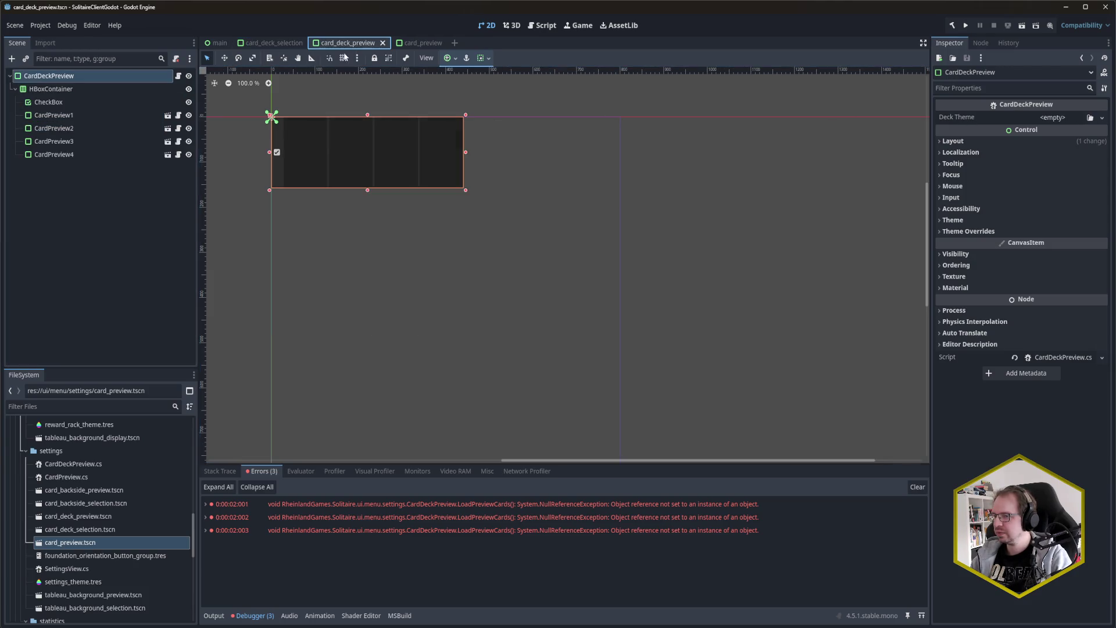
Step: Reselect the root CardDeckPreview node, look over the errors, and return to CardDeckPreview.cs
click(115, 256)
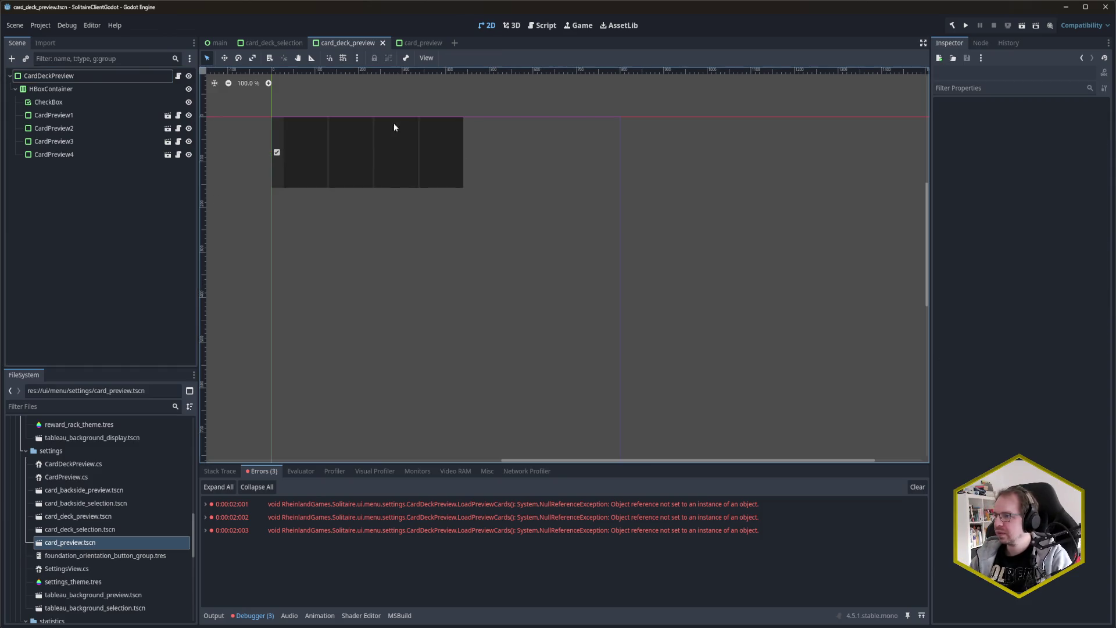
click(423, 43)
click(371, 42)
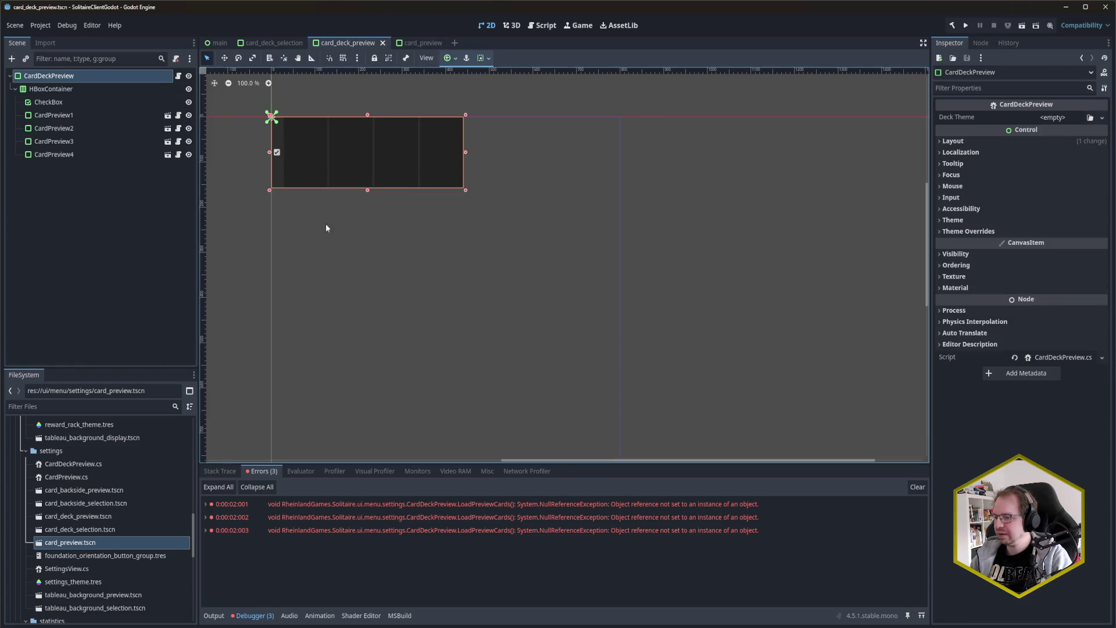
click(239, 531)
mouse_move(58, 625)
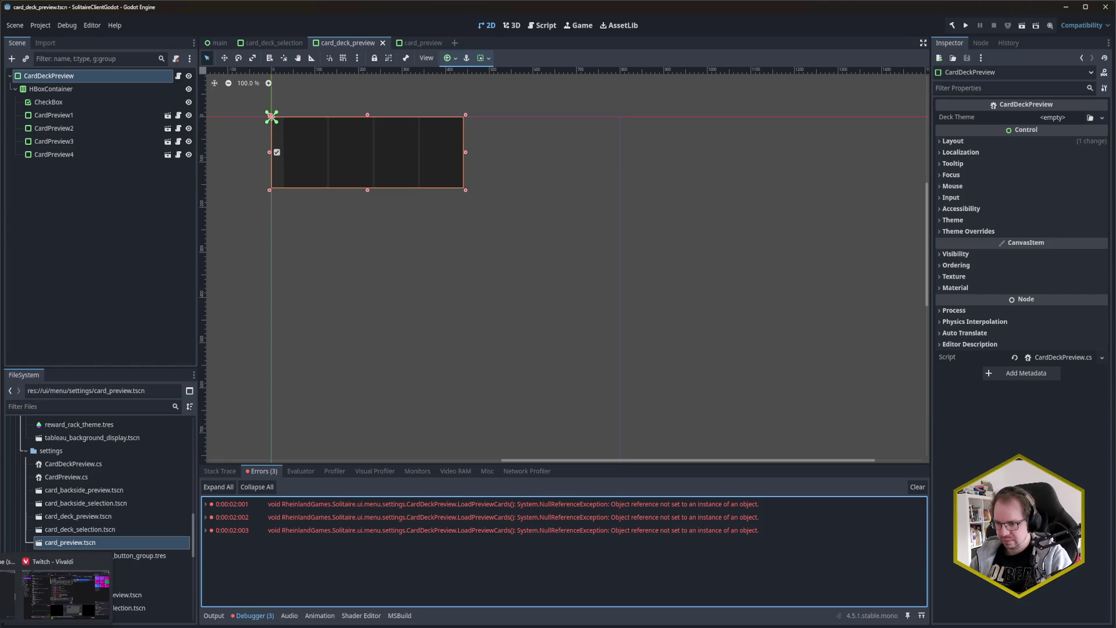
click(46, 591)
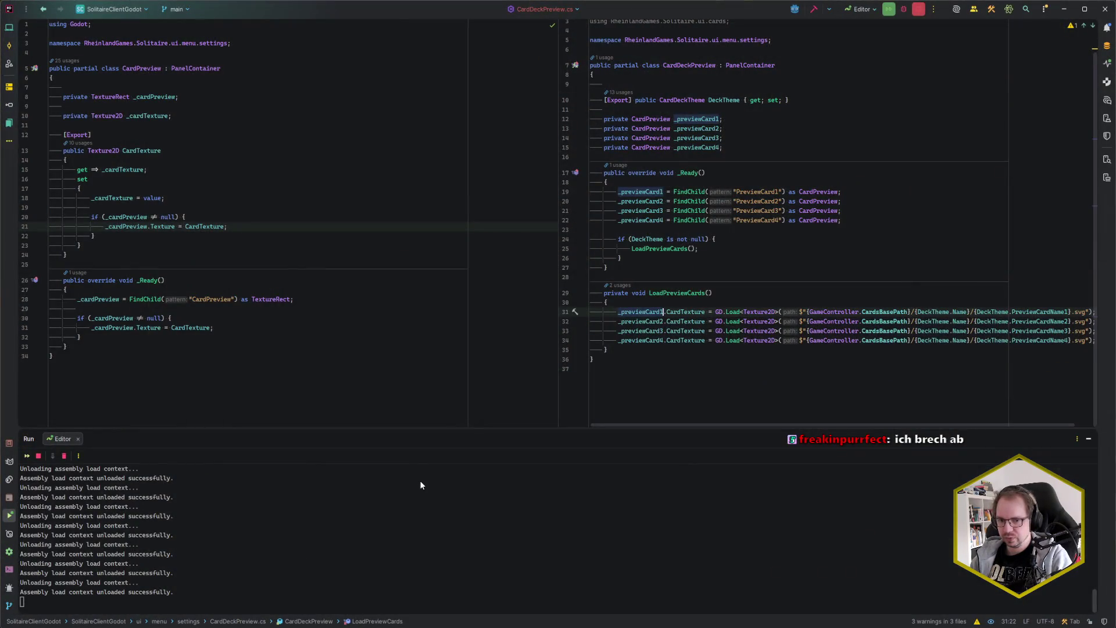
Step: Add a trailing blank line to CardPreview.cs and review the LoadPreviewCards texture code
click(159, 370)
key(Return)
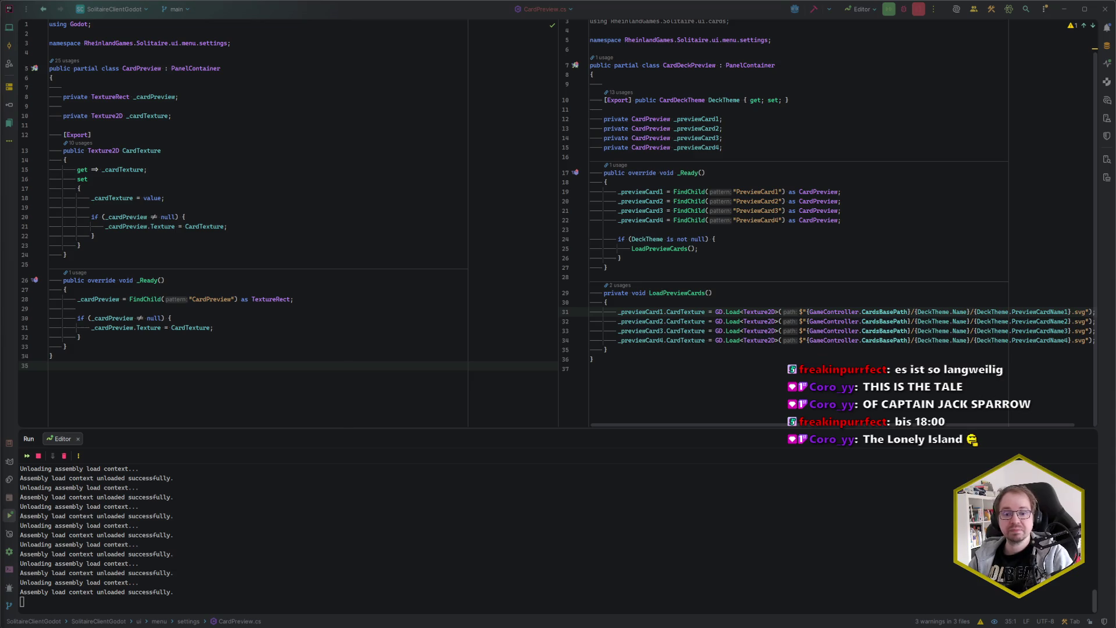
click(678, 353)
click(789, 312)
key(Up)
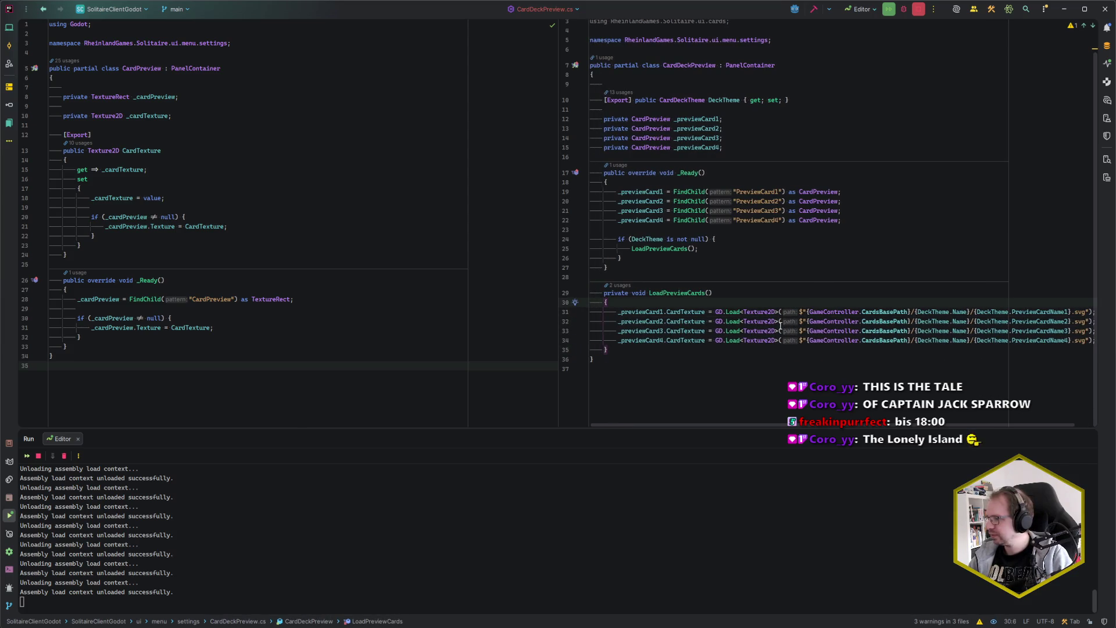
mouse_move(749, 319)
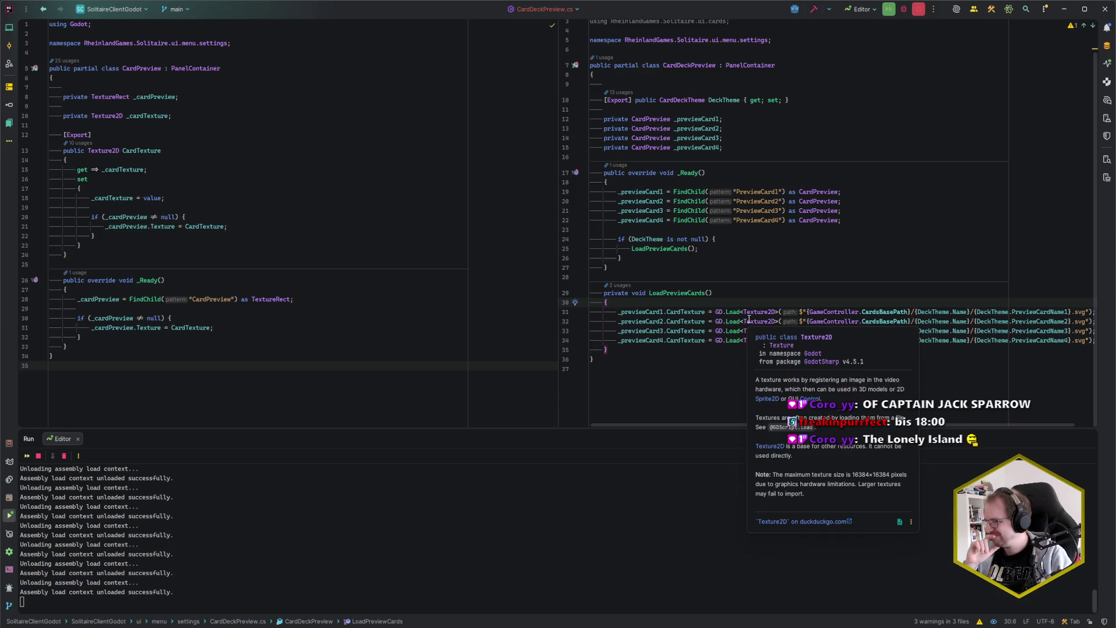
key(Escape)
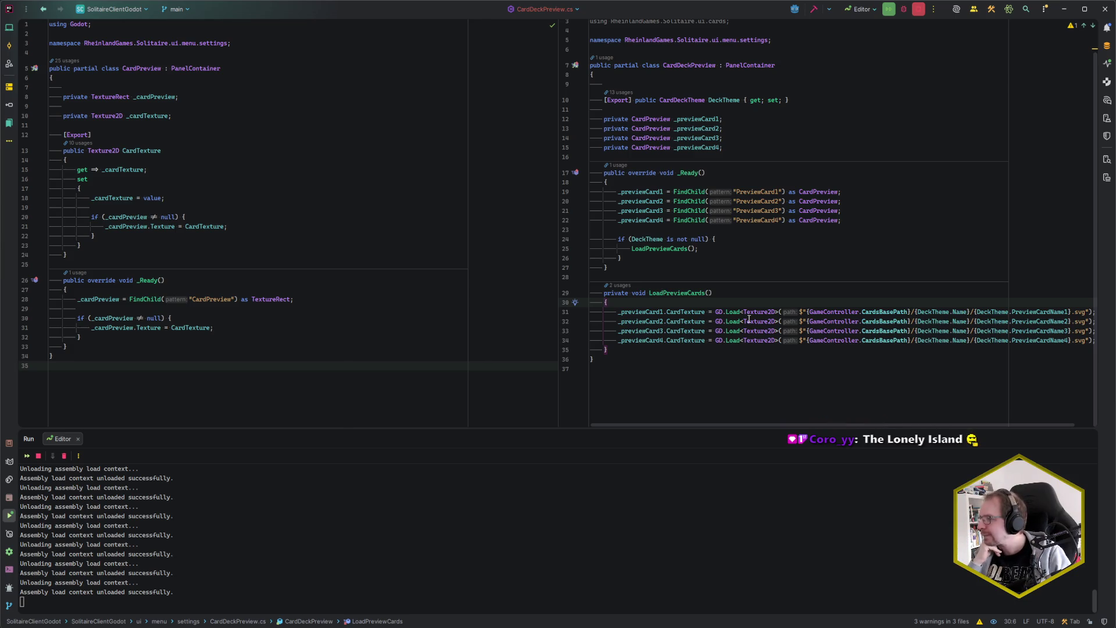
Step: Add a GD.Print debug line inside LoadPreviewCards, then delete it again
key(Return)
text(GD.Pri)
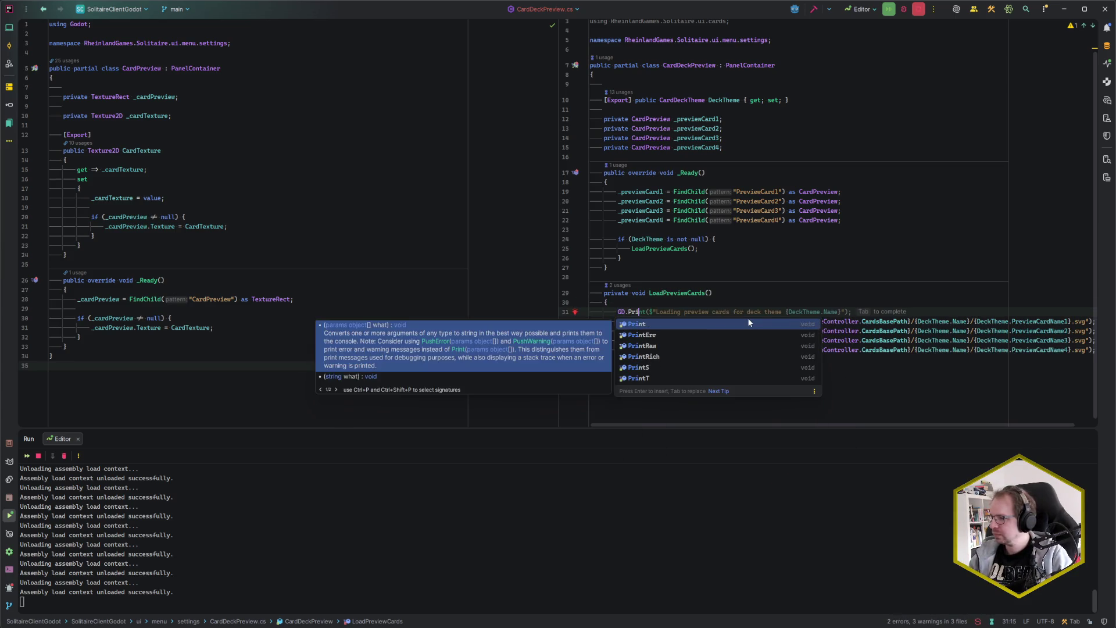
key(Tab)
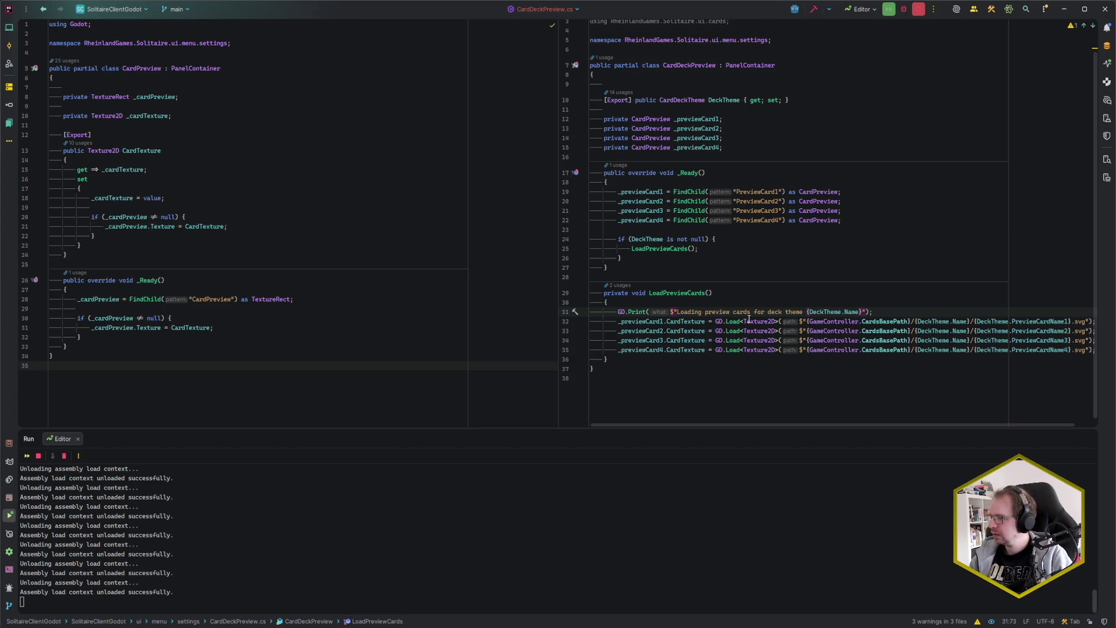
key(End)
key(shift+Up)
key(BackSpace)
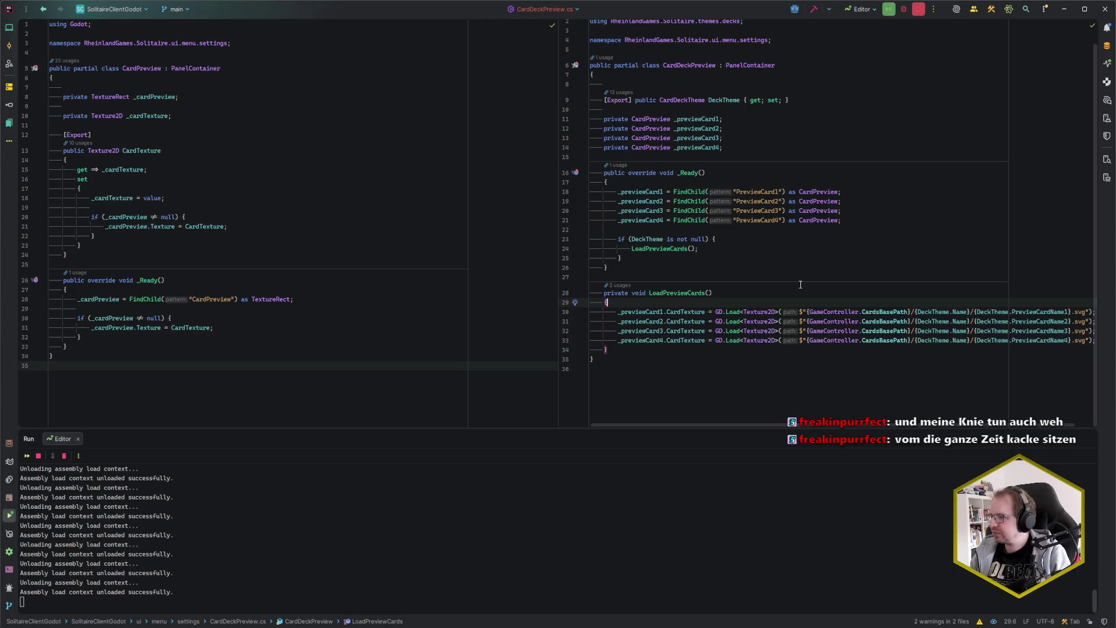
Step: Remove the unused ui.cards import with Ctrl+Alt+O and check the PreviewCard1 lookup line
key(ctrl+alt+o)
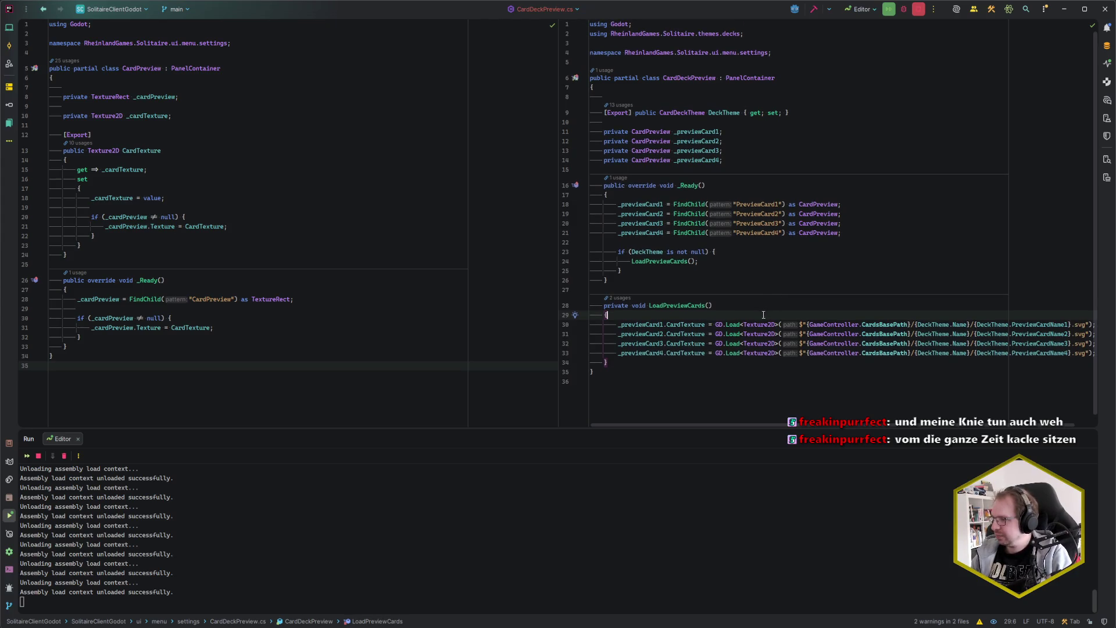
click(844, 204)
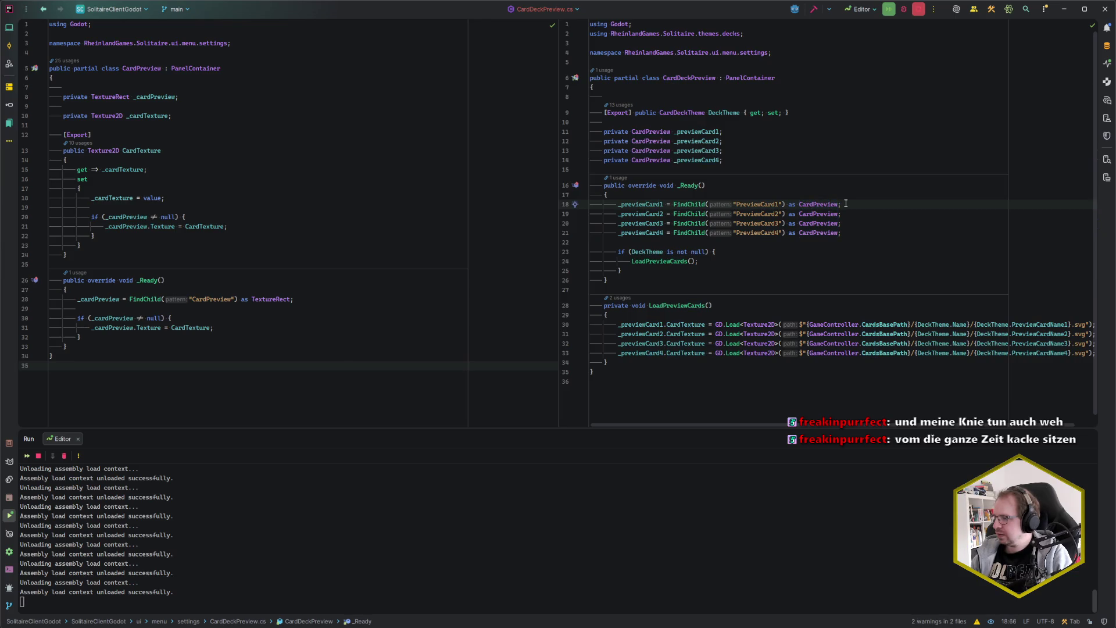
drag(838, 204, 800, 205)
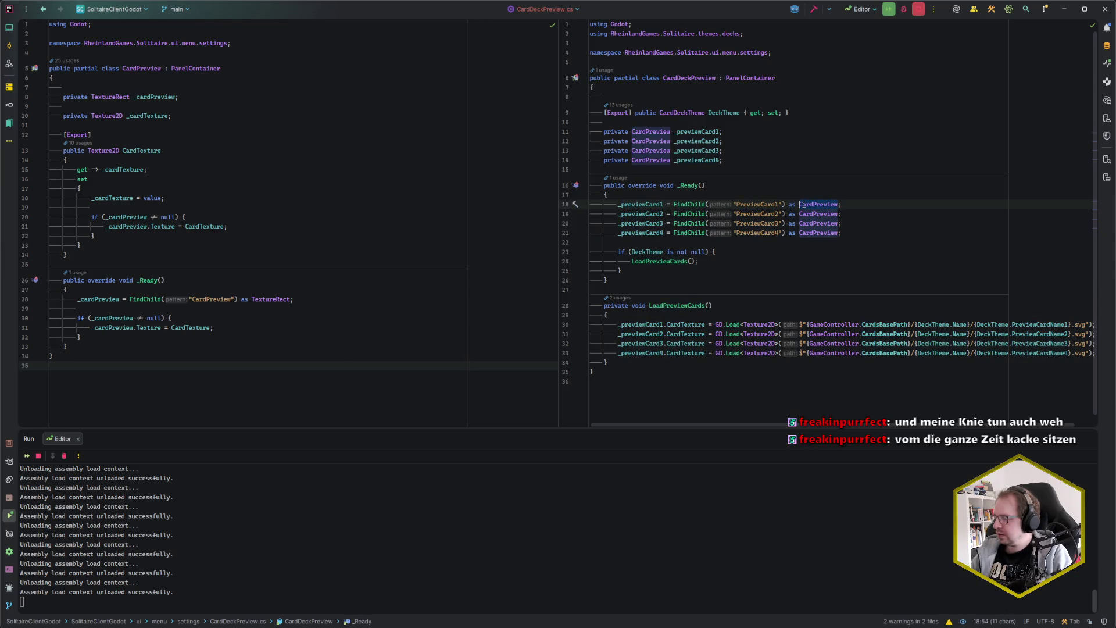
key(End)
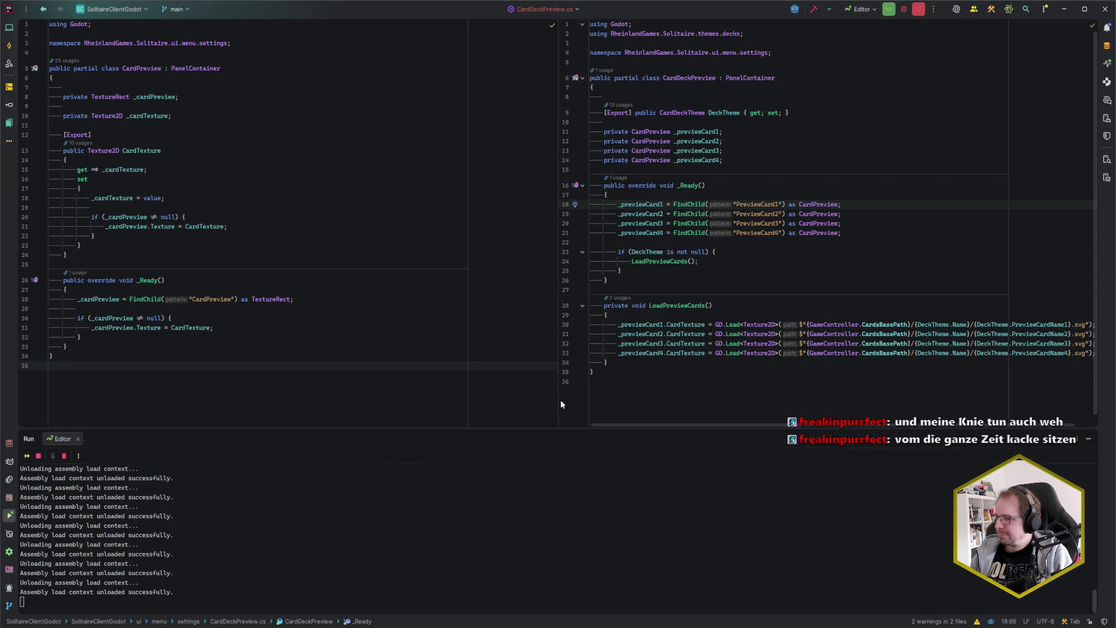
key(alt+Tab)
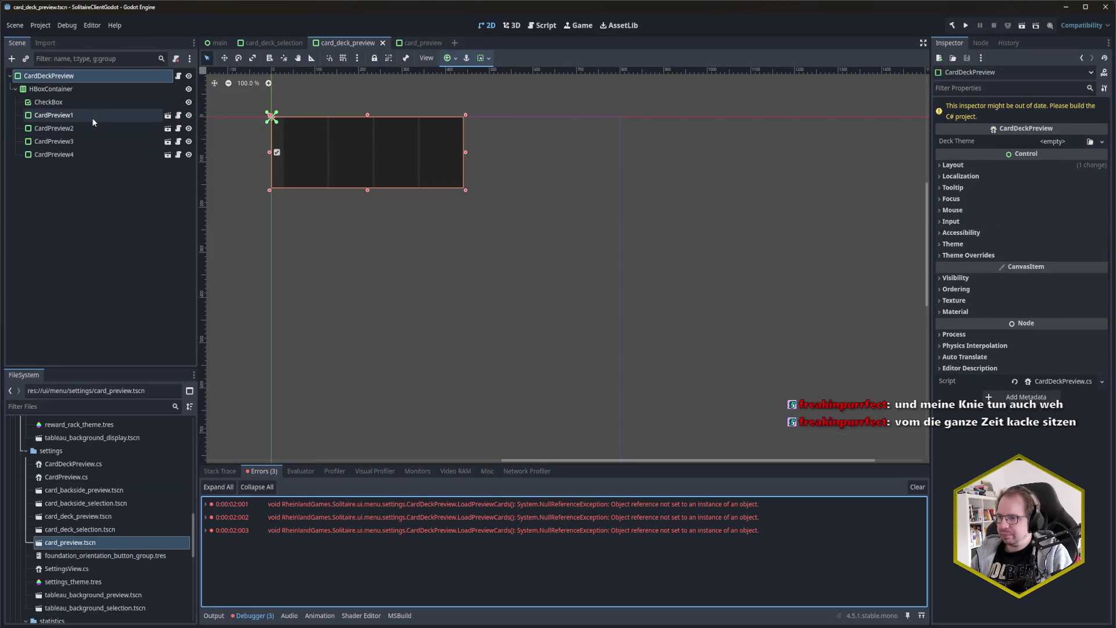
Step: Add a [GlobalClass] attribute line above the CardPreview class declaration in CardPreview.cs
click(71, 116)
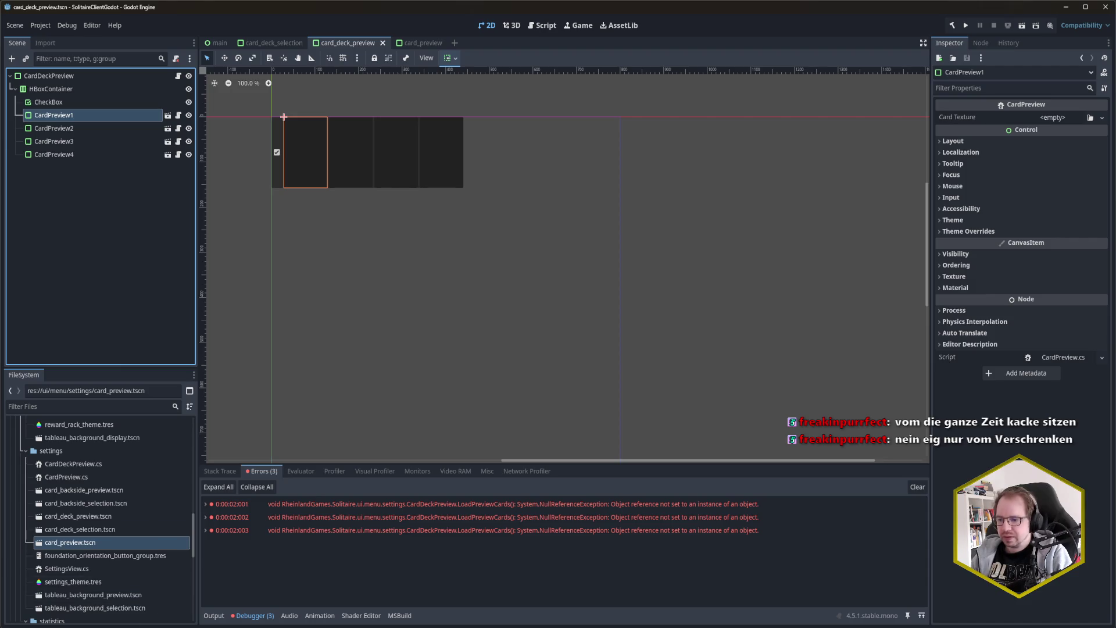
click(76, 616)
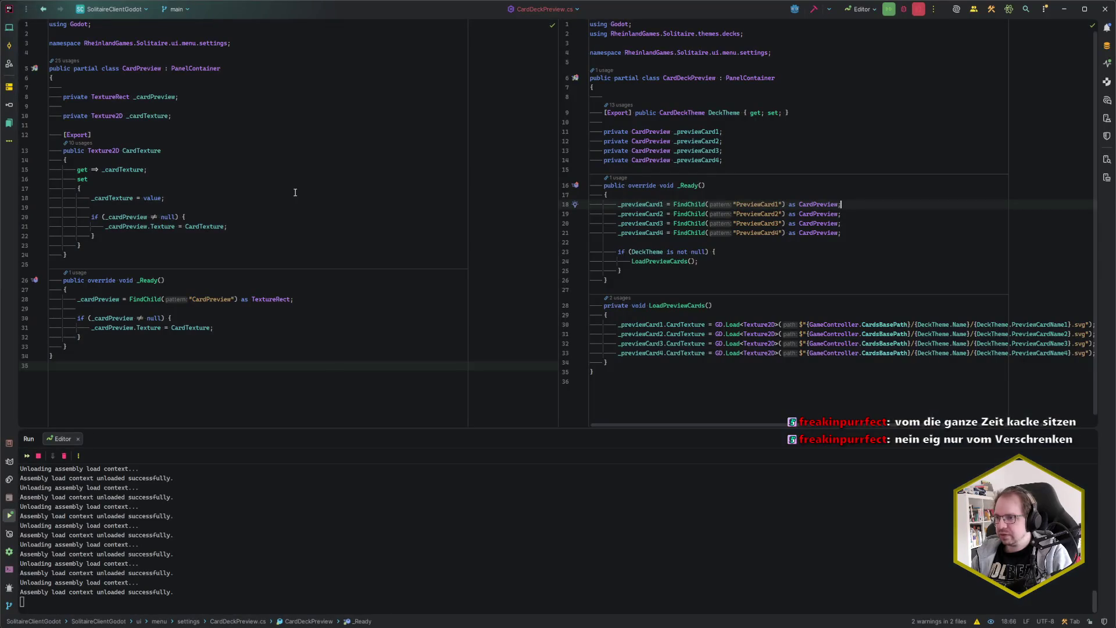
click(113, 62)
key(Return)
text(üGCla)
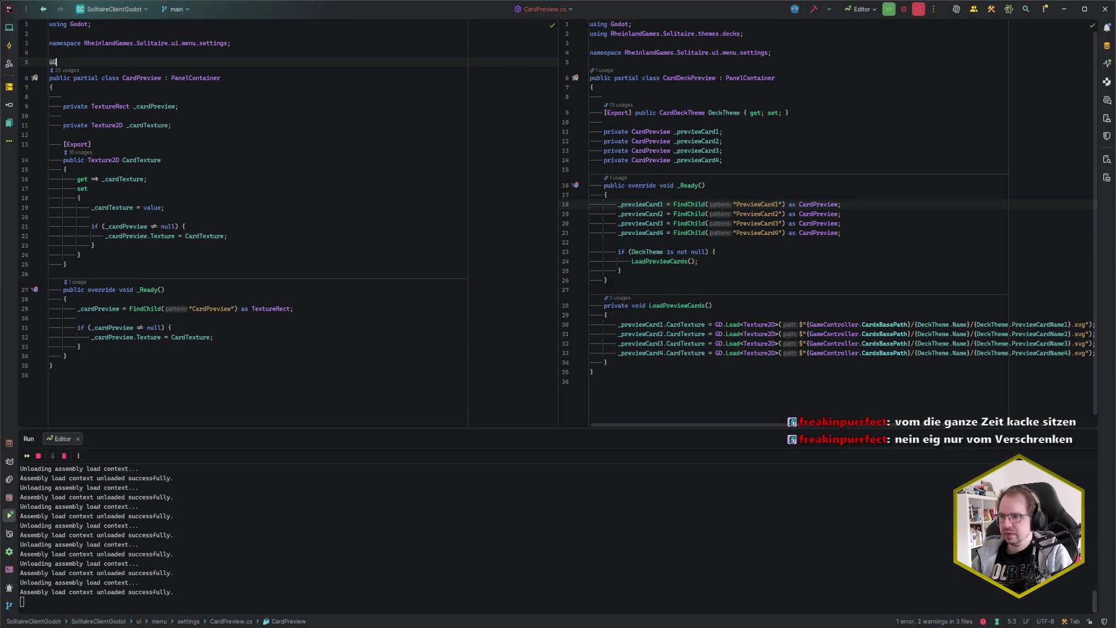
key(BackSpace)
key(BackSpace)
key(BackSpace)
text([C)
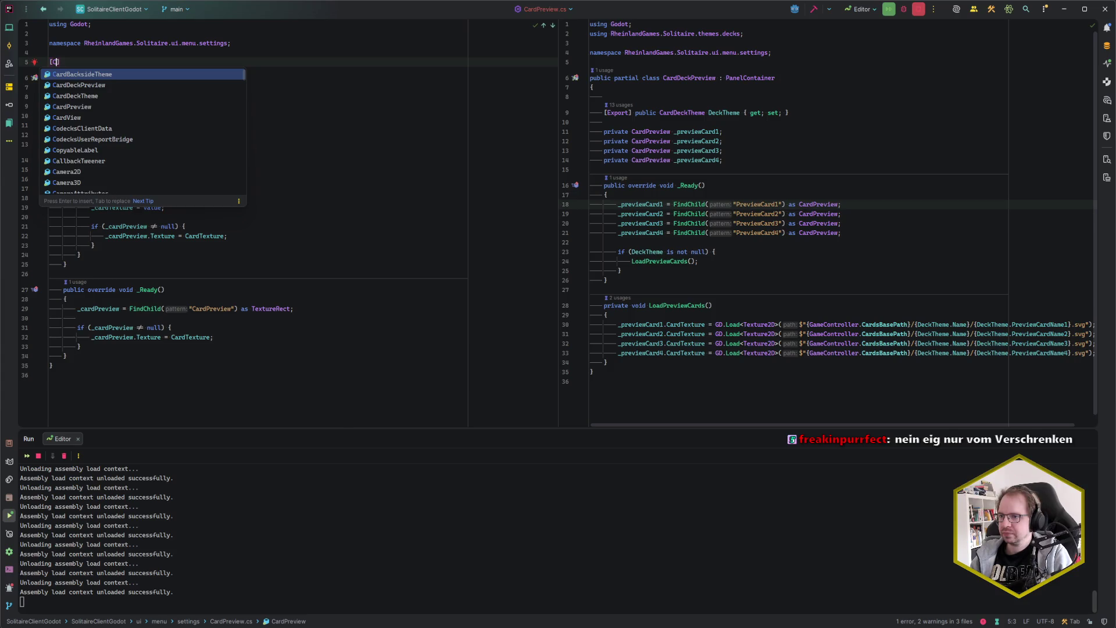
key(BackSpace)
text(GClas)
key(Return)
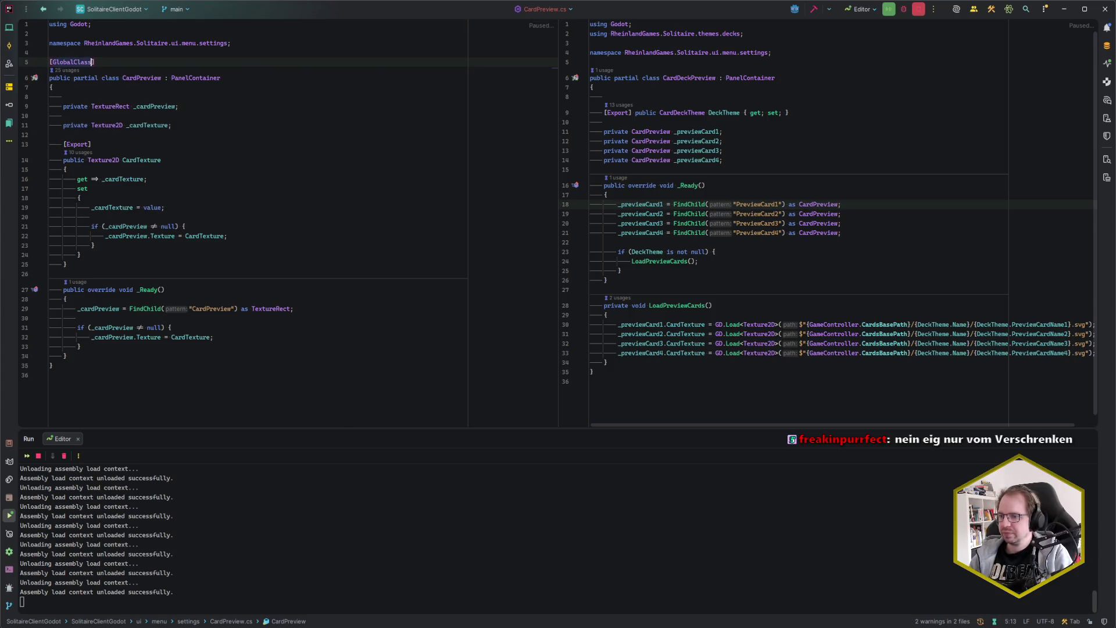
key(alt+Tab)
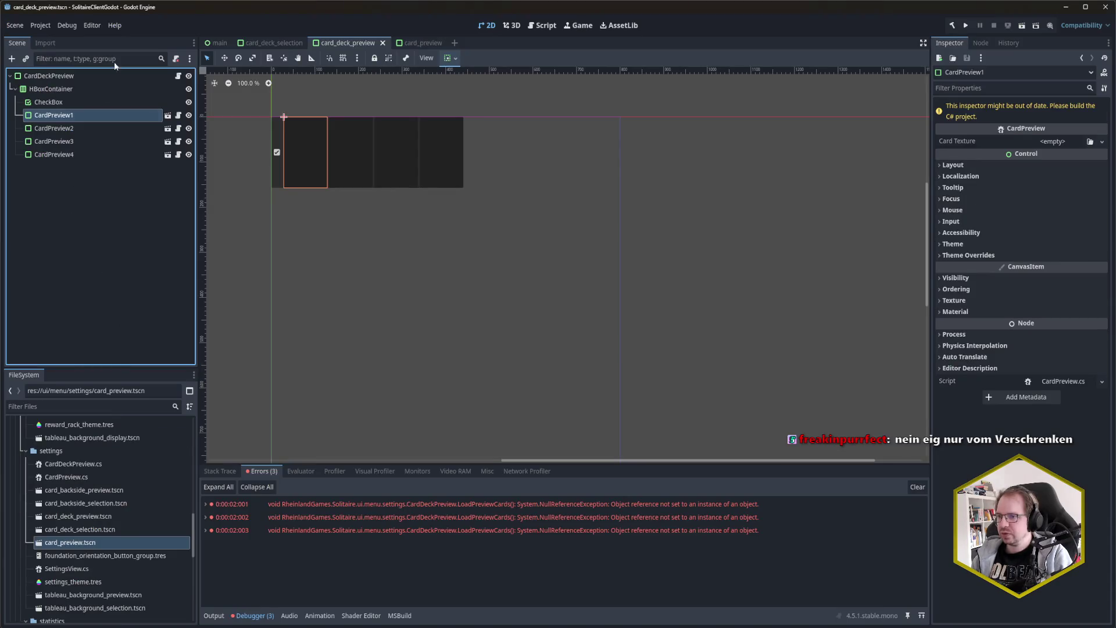
Step: Change the card_preview root node's type to CardPreview, found by searching 'cardpre', and save
click(414, 43)
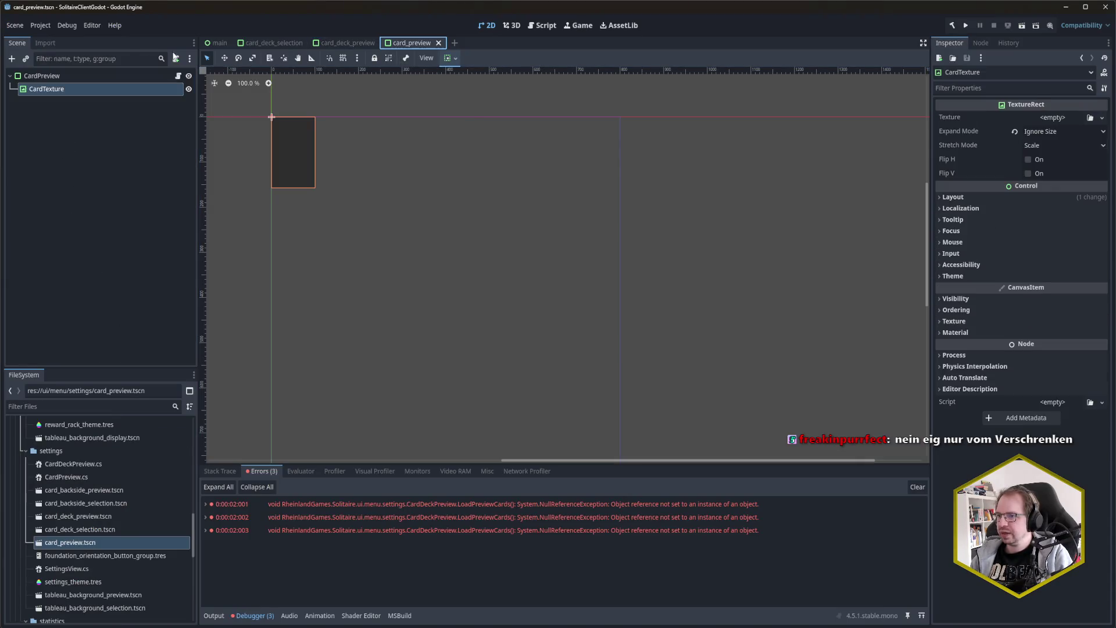
right_click(45, 76)
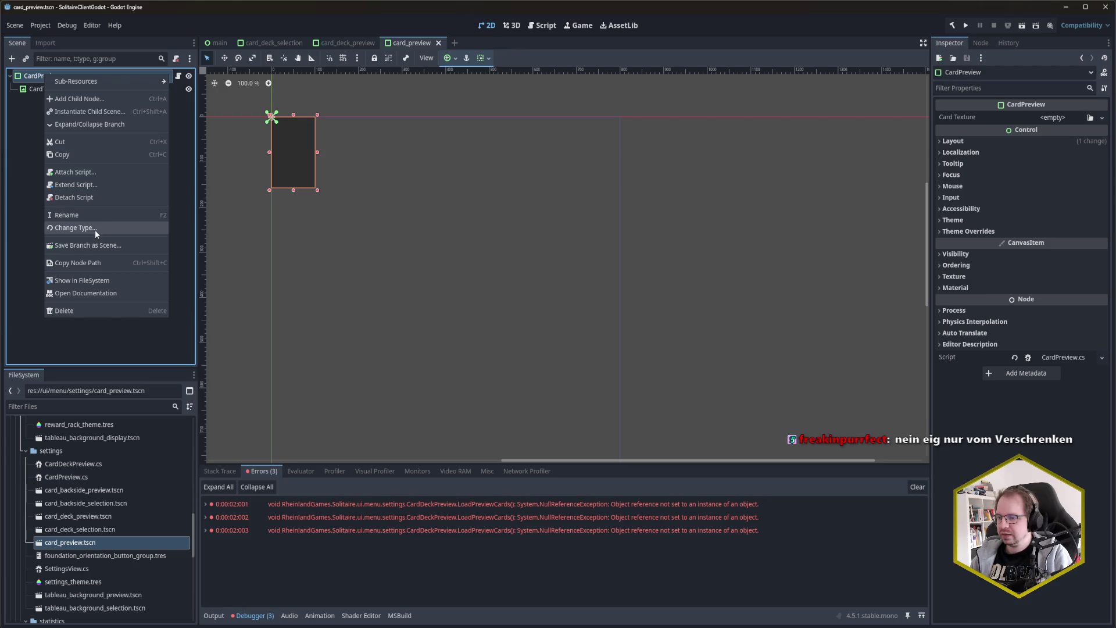
click(96, 228)
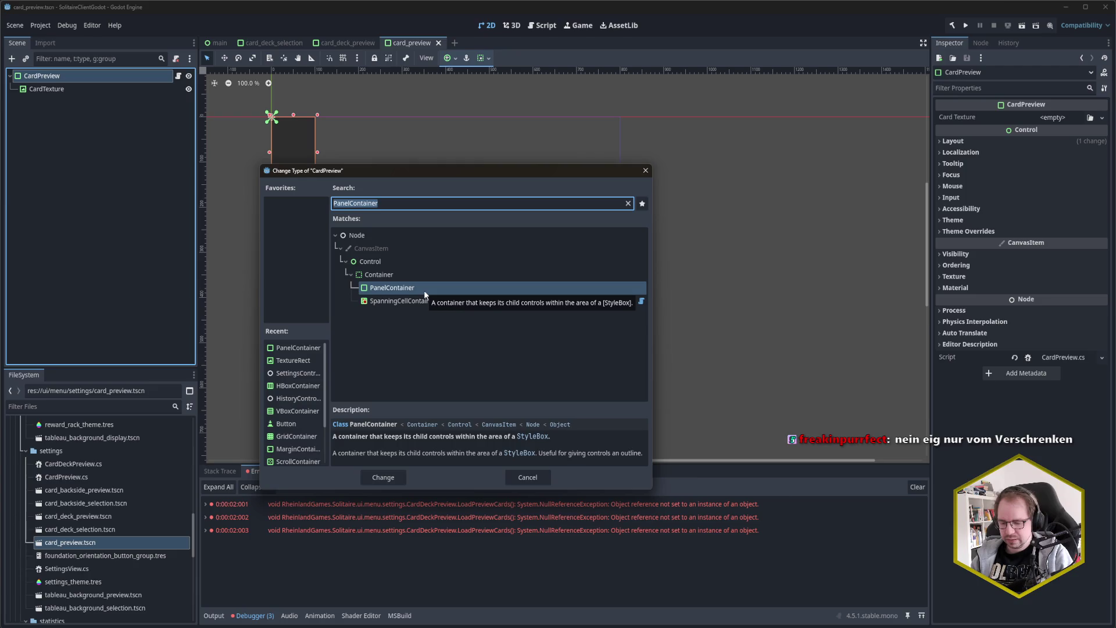
text(cardpre)
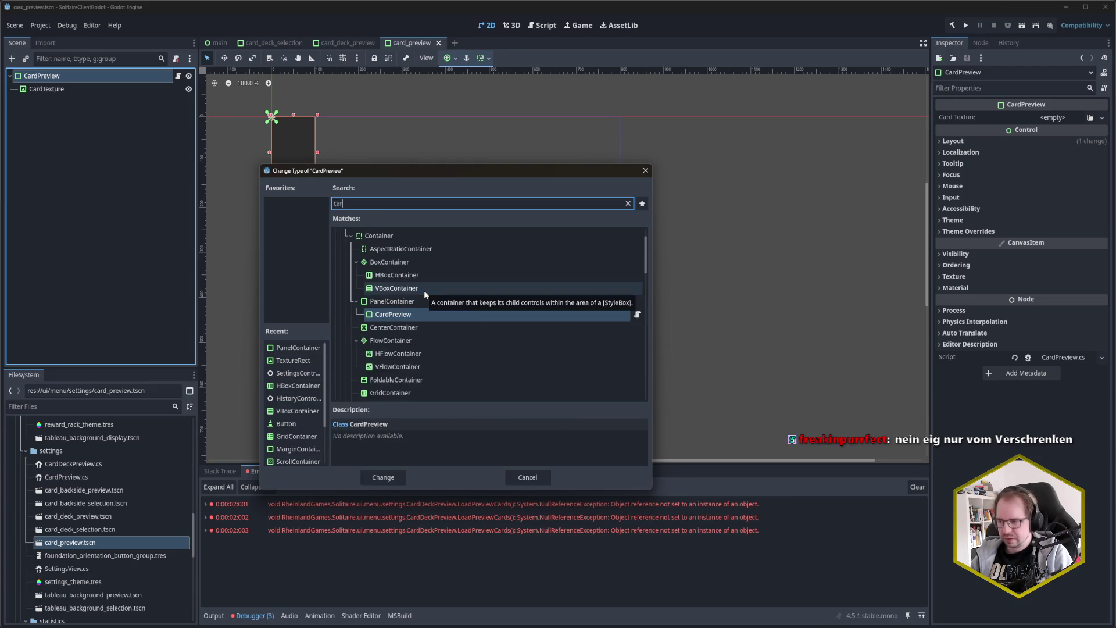
click(427, 304)
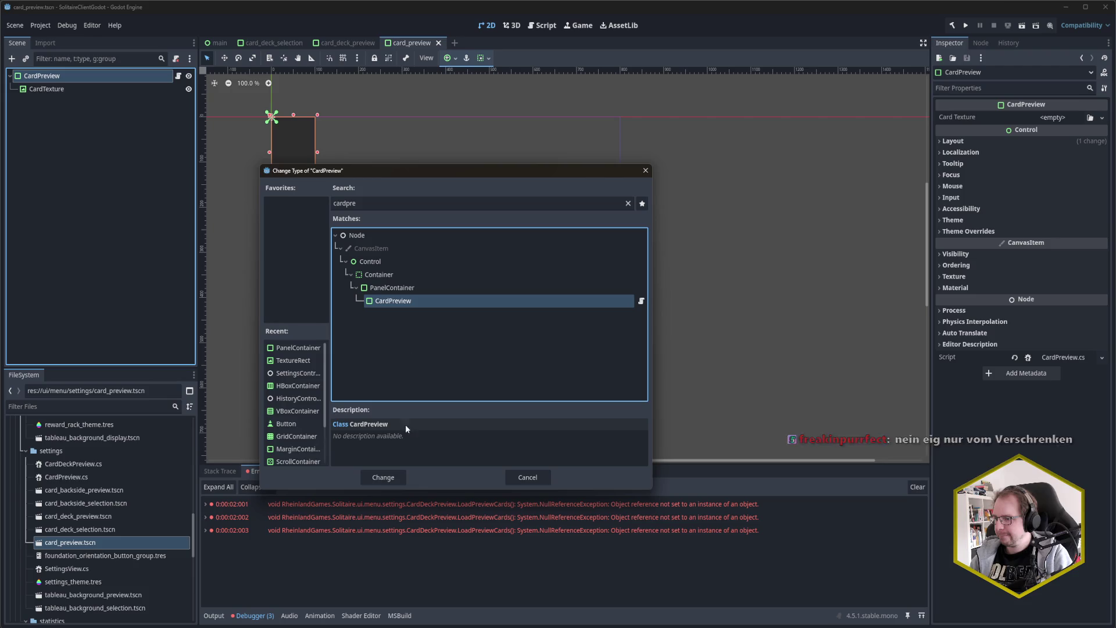
click(383, 477)
key(ctrl+s)
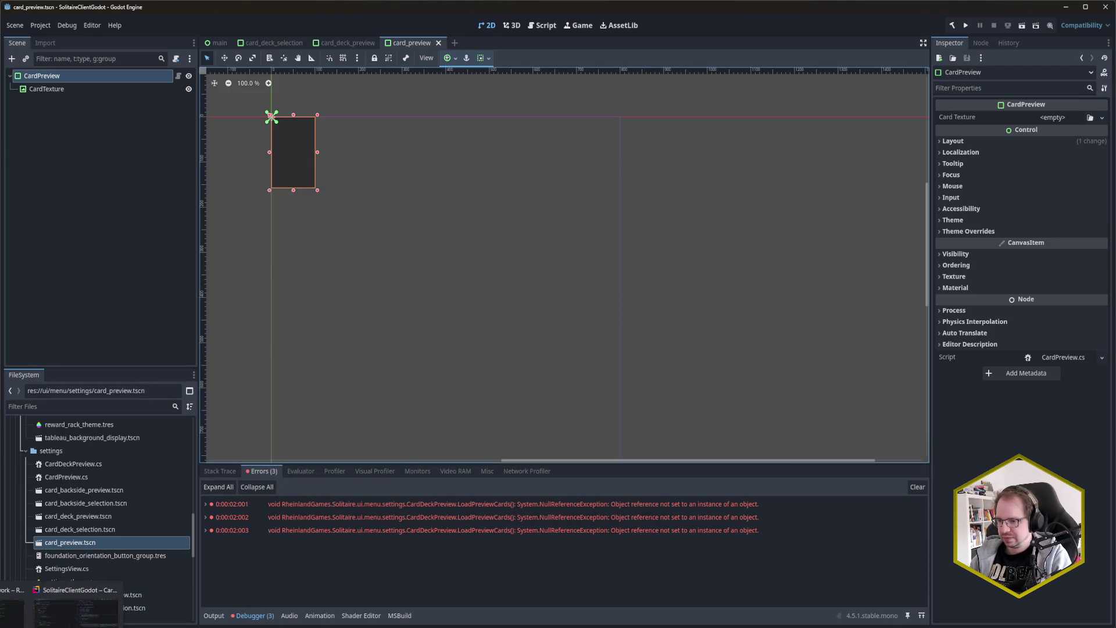
click(79, 599)
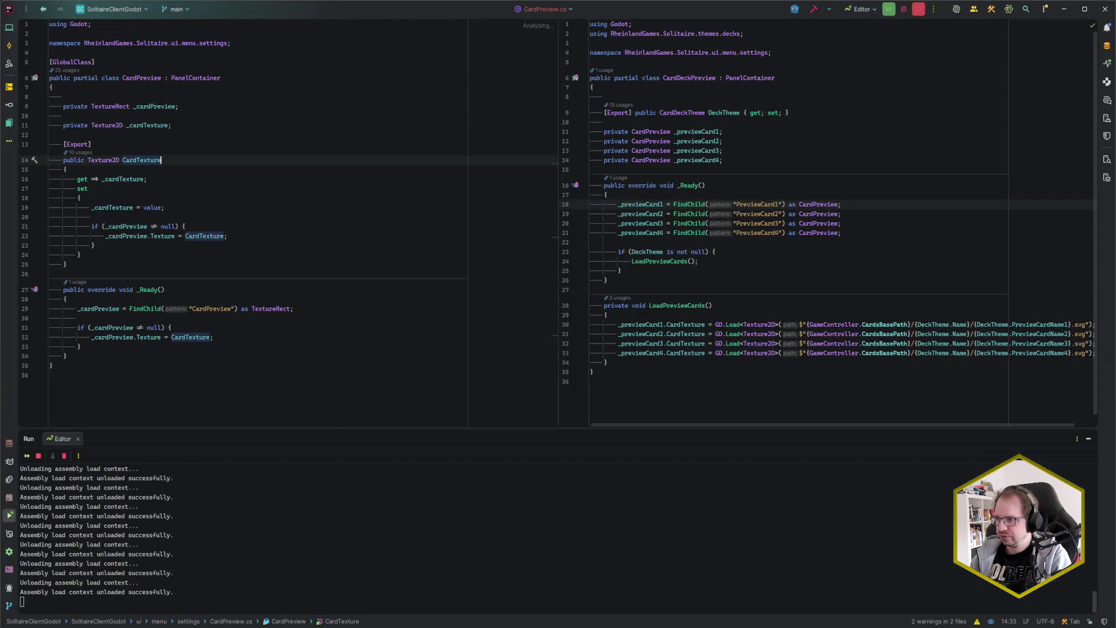
Step: Run the game, centre its window, and expand the first NullReferenceException in Debugger Errors
click(145, 557)
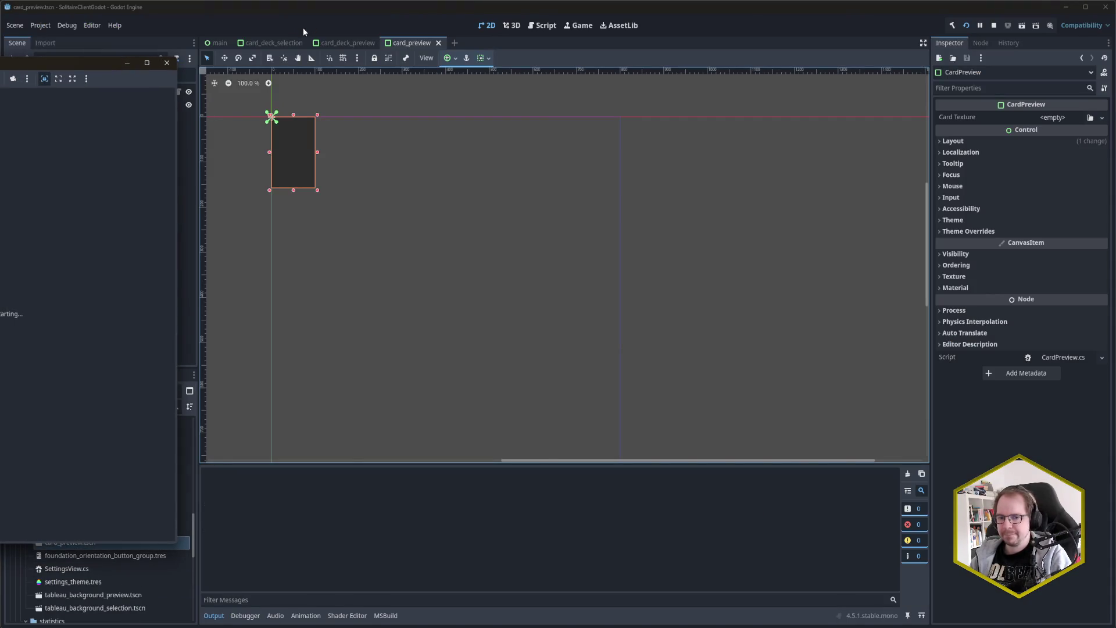
drag(29, 61, 559, 65)
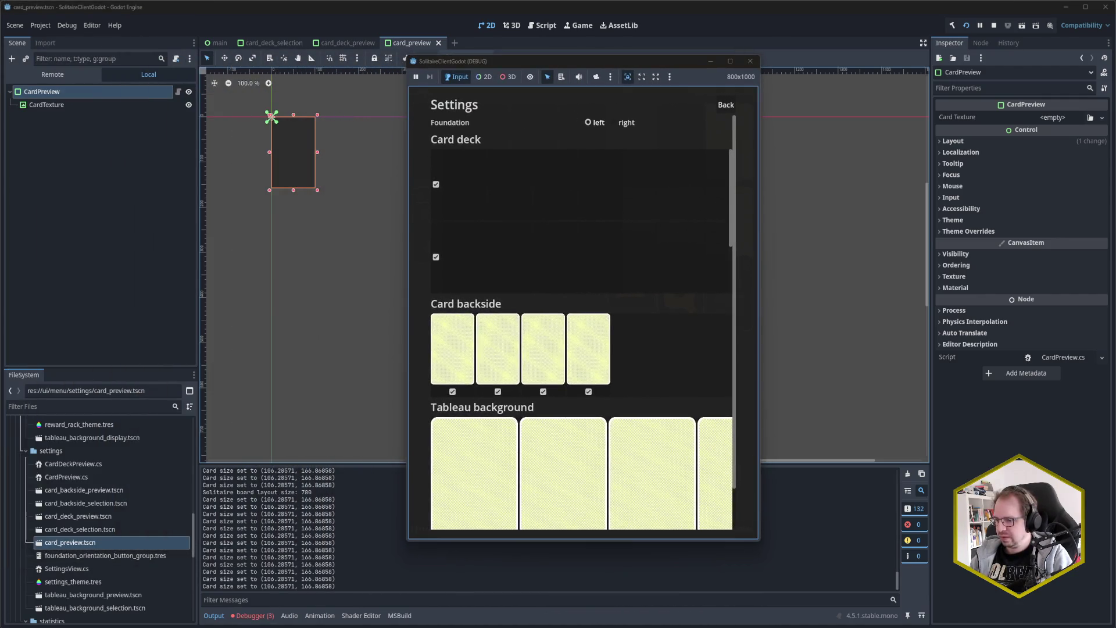
click(253, 615)
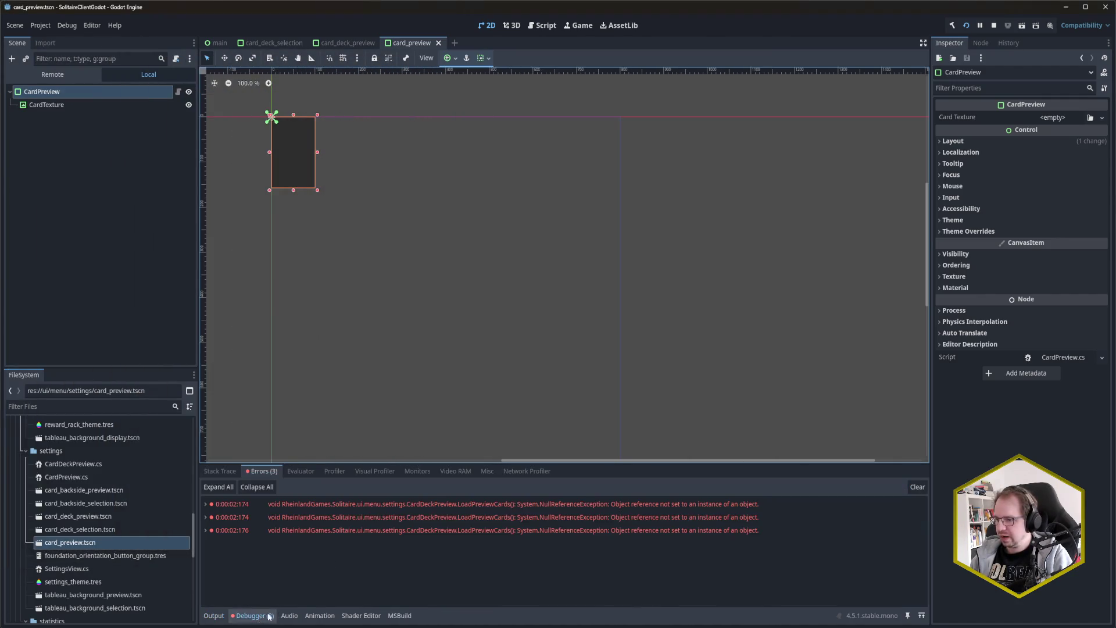
click(210, 505)
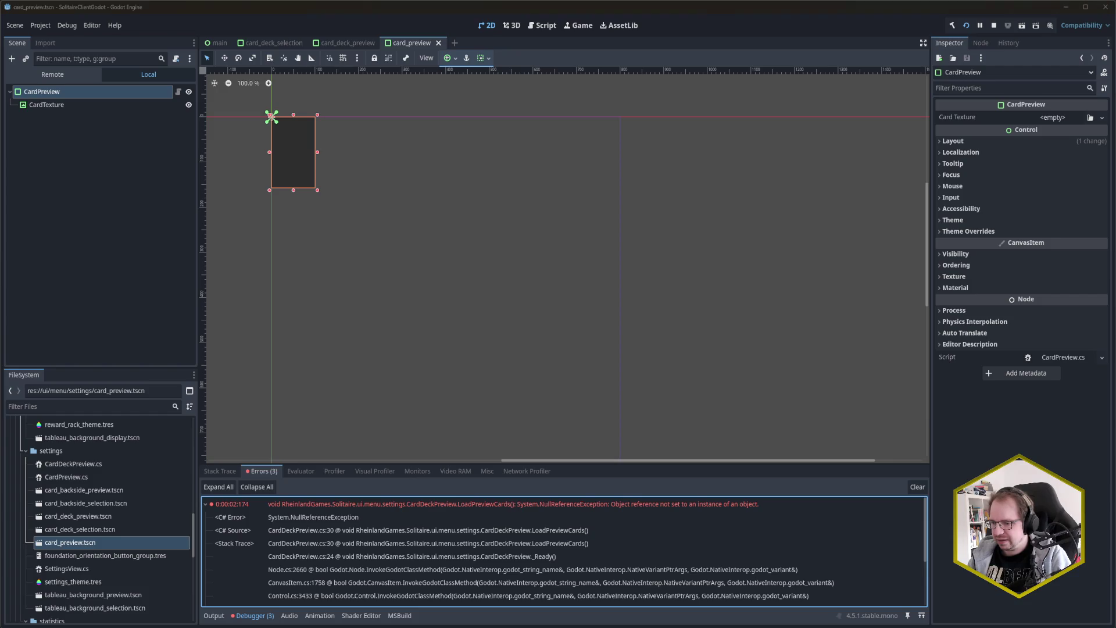
key(alt+Tab)
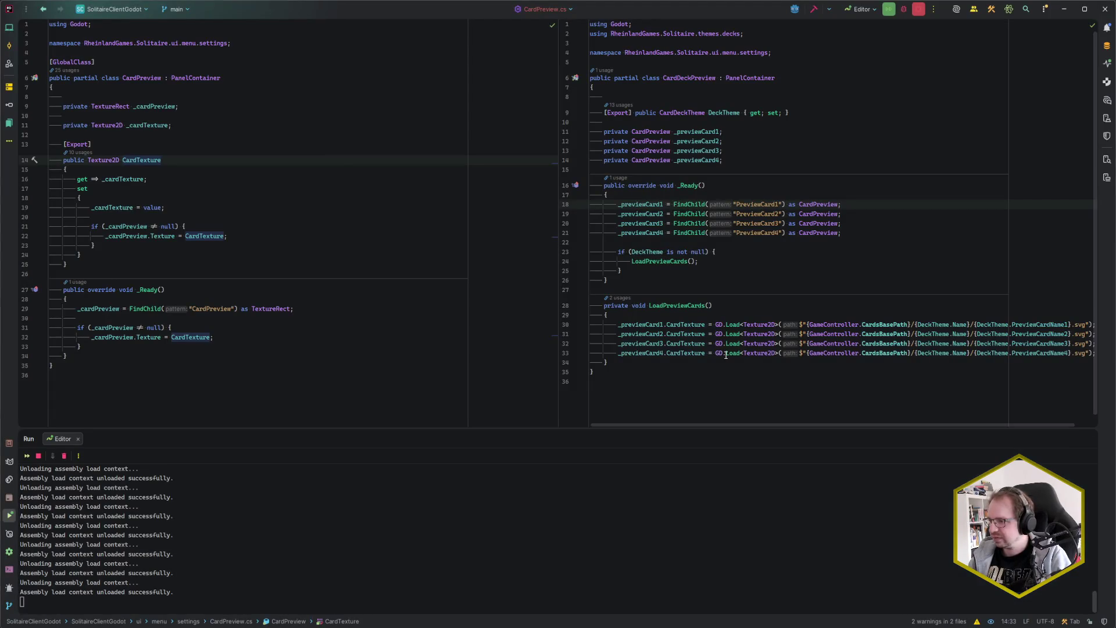
mouse_move(625, 325)
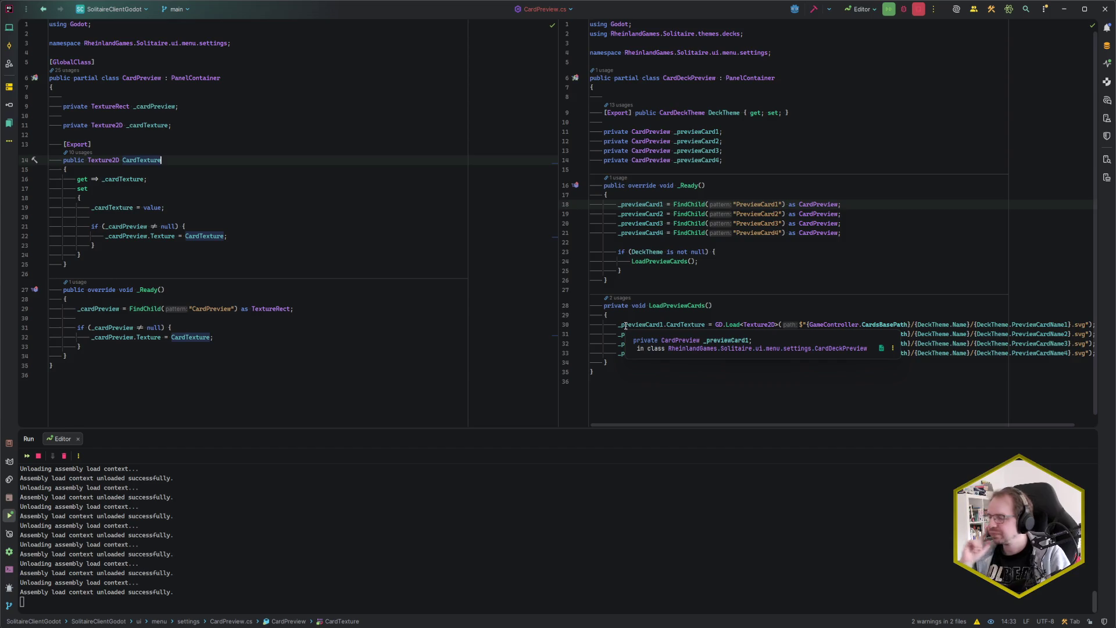
click(630, 314)
click(637, 289)
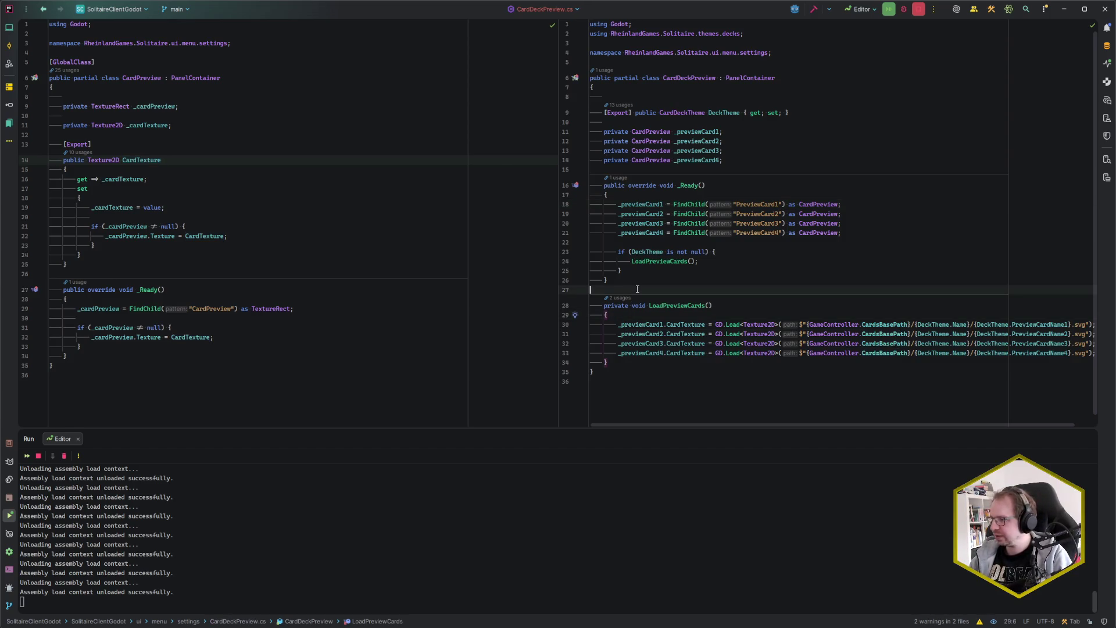
click(321, 272)
key(ctrl+n)
text(CV)
key(Down)
key(Return)
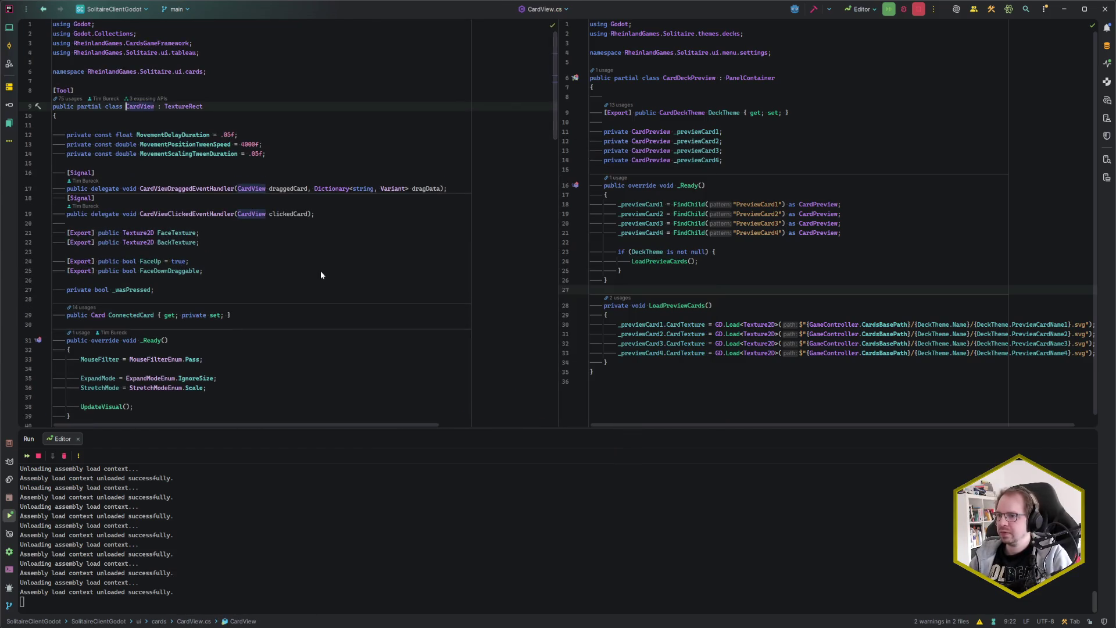
scroll(344, 278, down, 2)
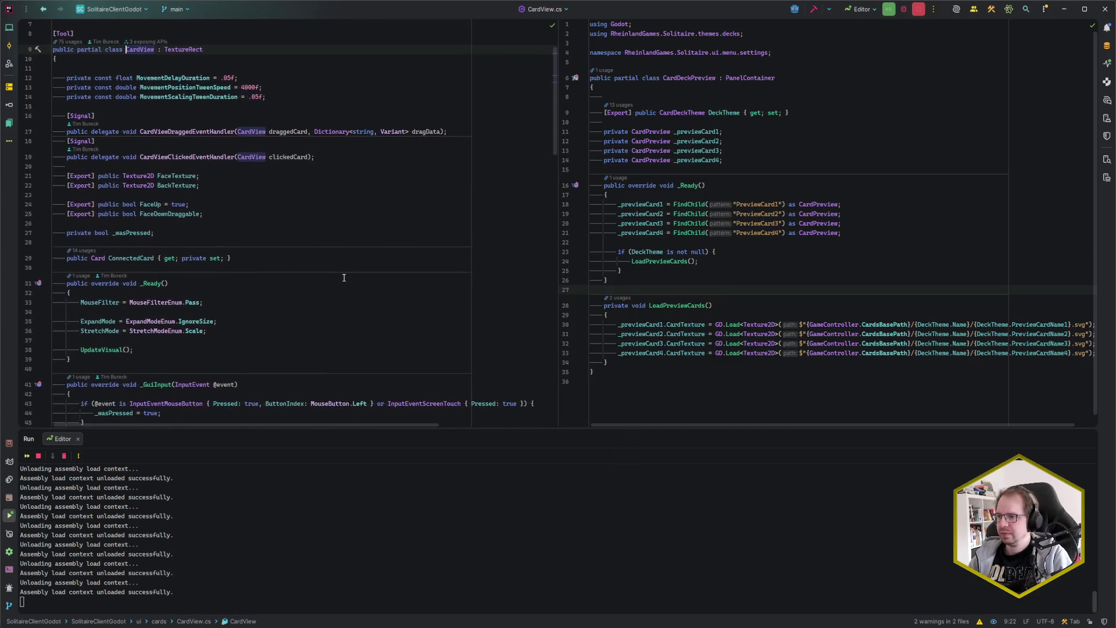
scroll(343, 278, down, 5)
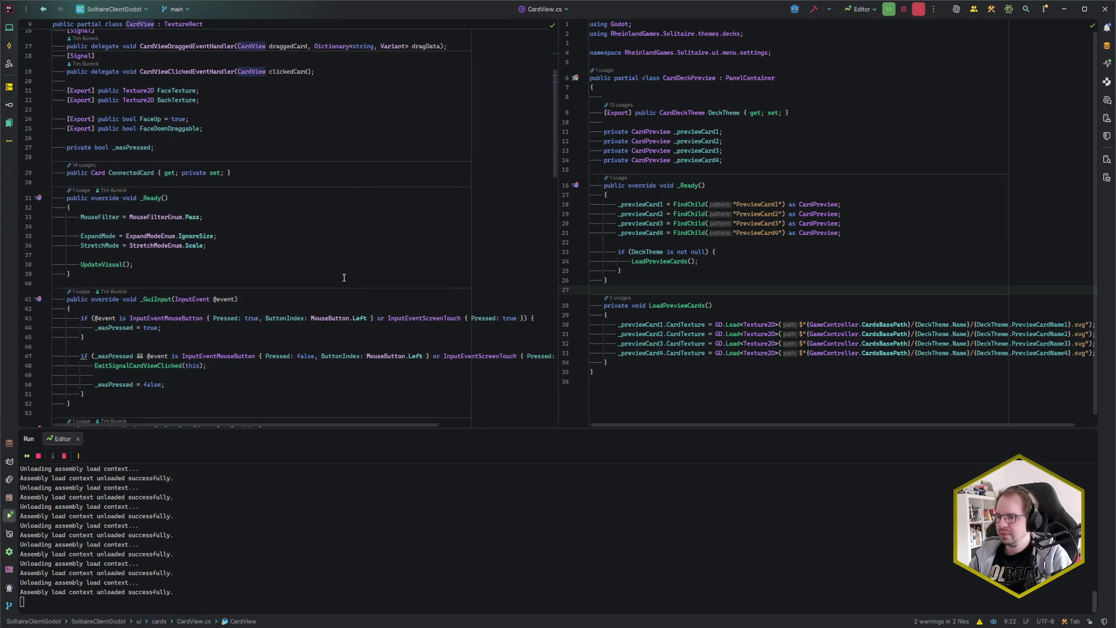
scroll(343, 278, down, 15)
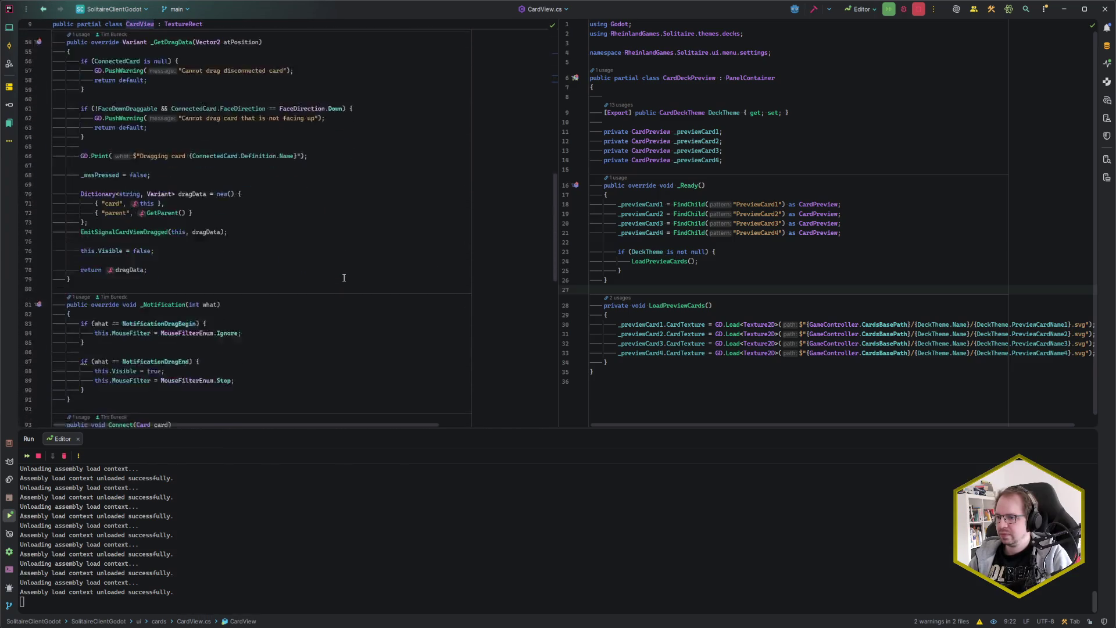
scroll(343, 278, down, 3)
scroll(344, 278, up, 15)
key(ctrl+Tab)
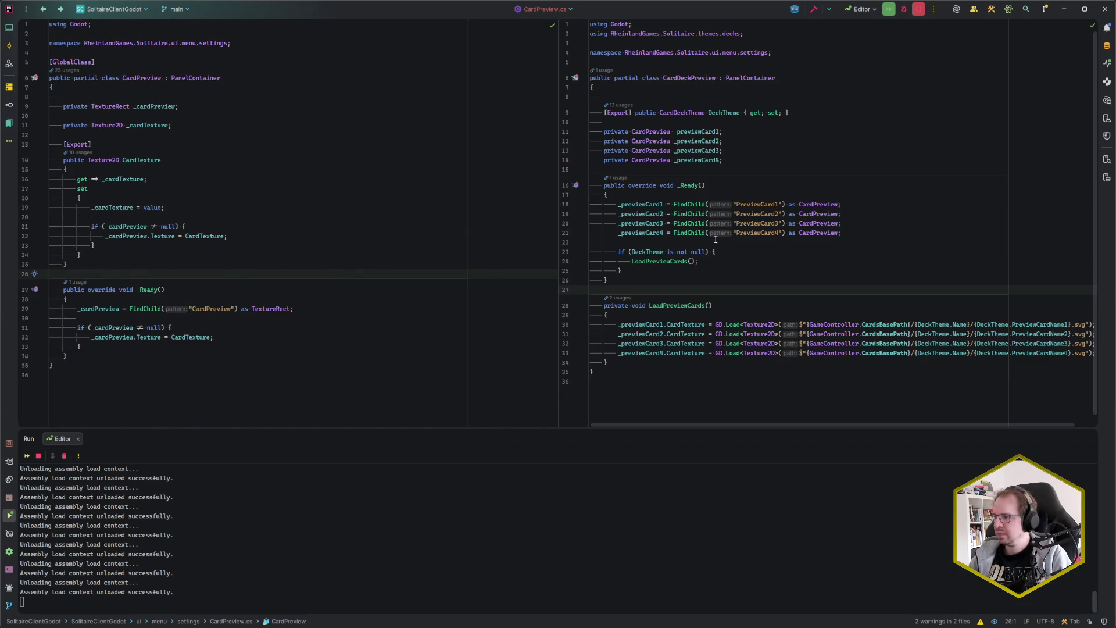
click(105, 627)
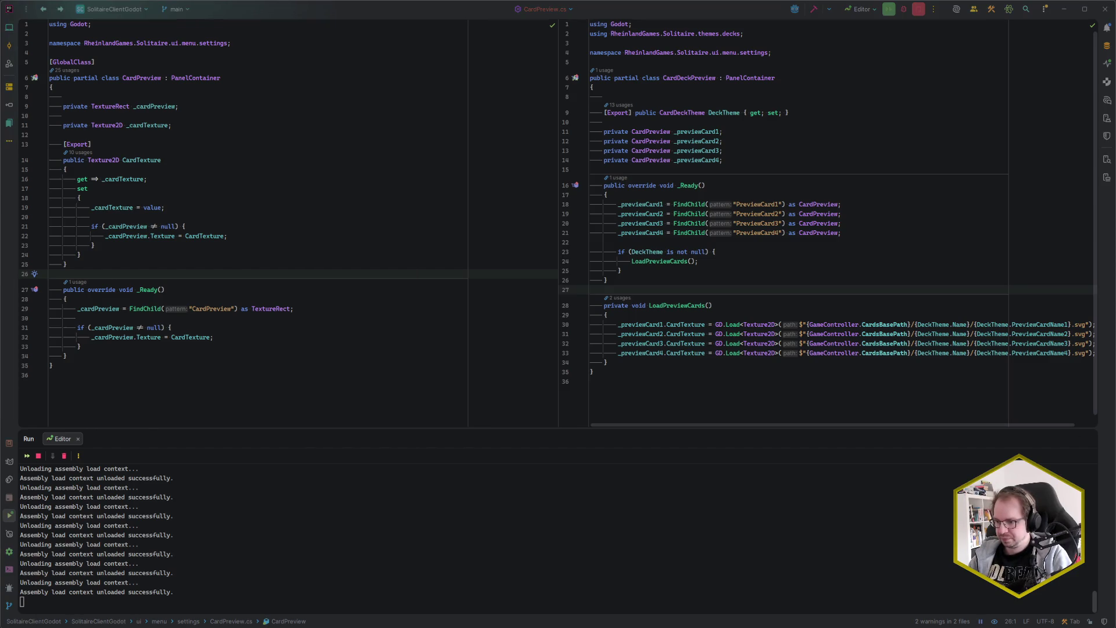
Step: Close the running game window and check the CardPreview root node in the editor
click(152, 595)
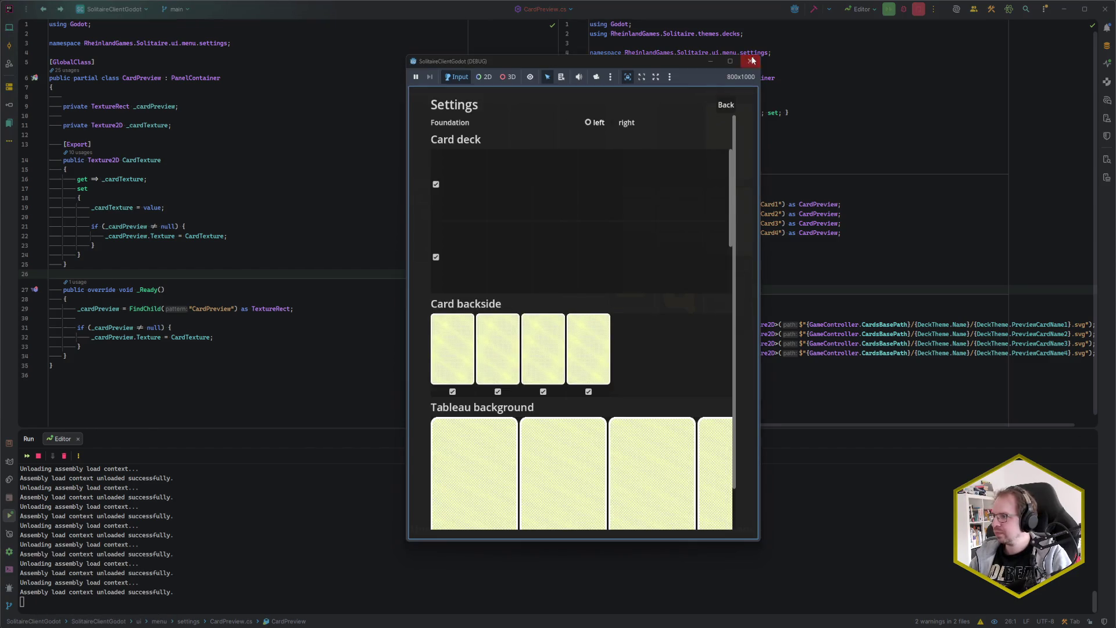
click(752, 61)
click(105, 627)
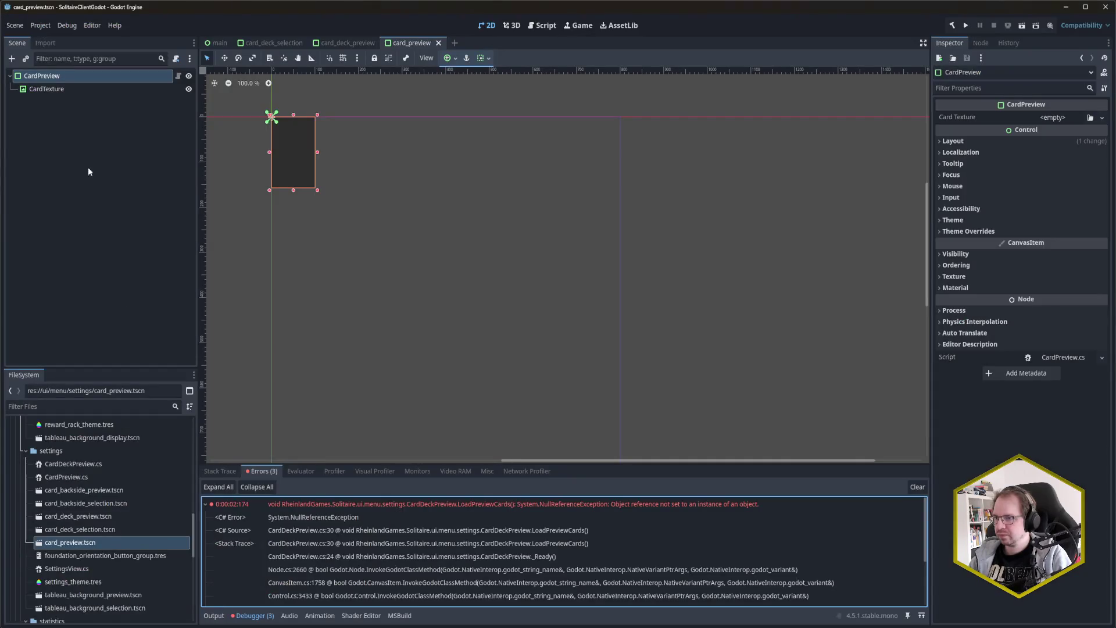
click(67, 78)
click(64, 97)
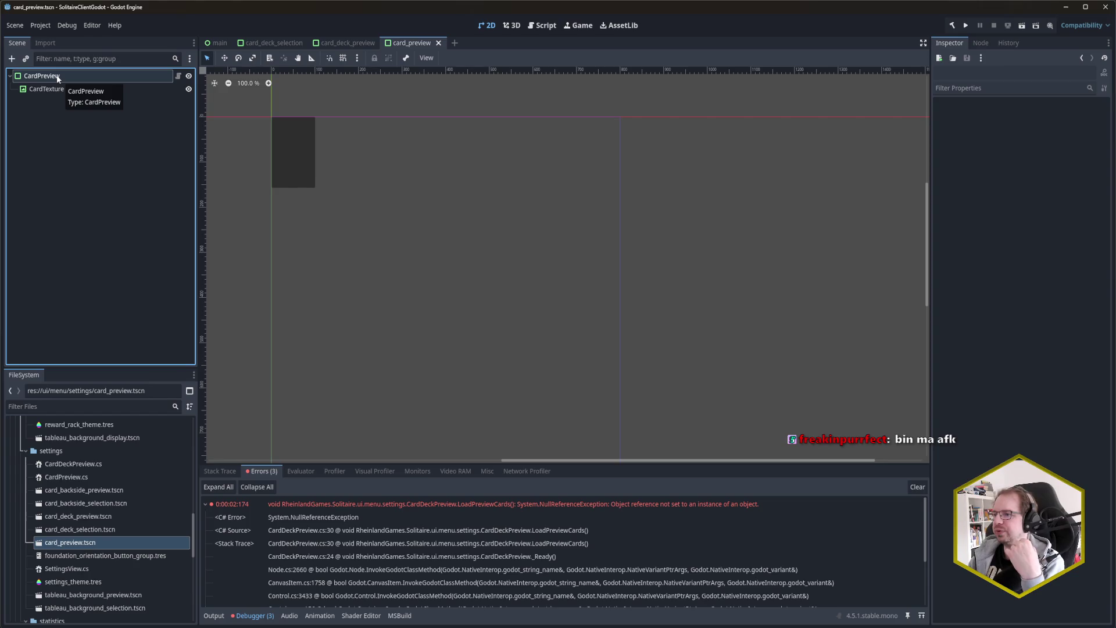
Step: Collapse the first error's details and put the caret inside LoadPreviewCards in Rider
click(279, 341)
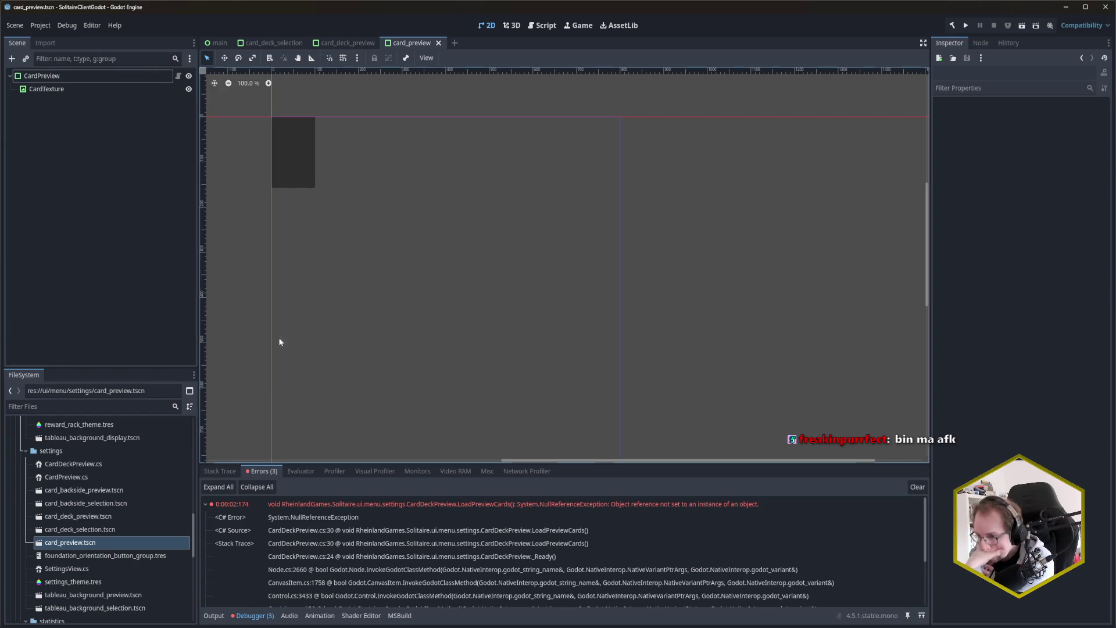
click(207, 504)
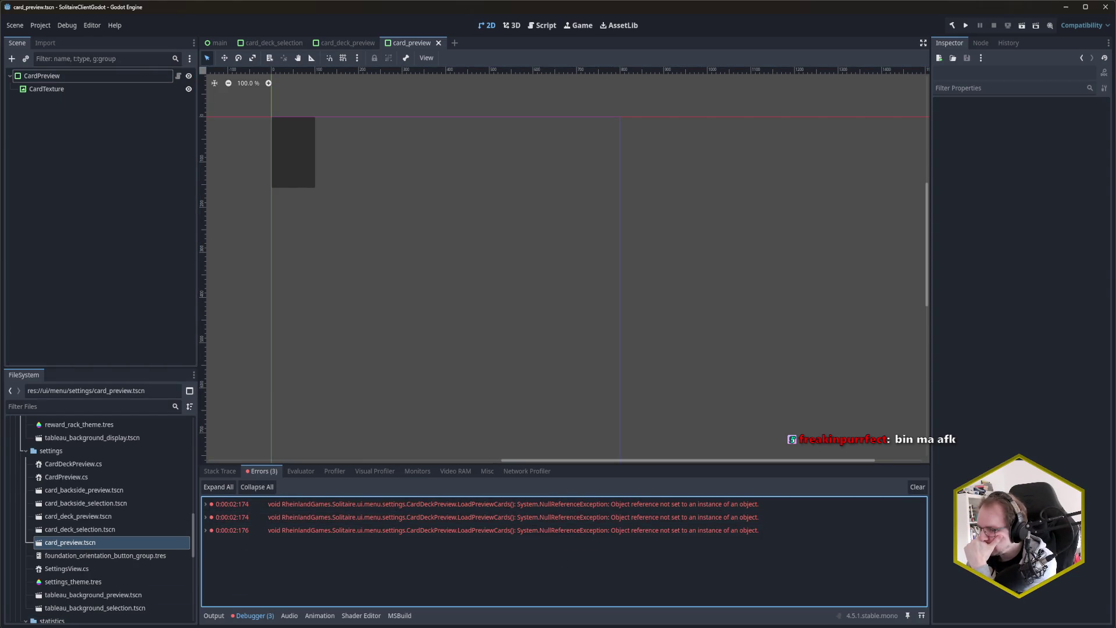
key(alt+Tab)
click(762, 315)
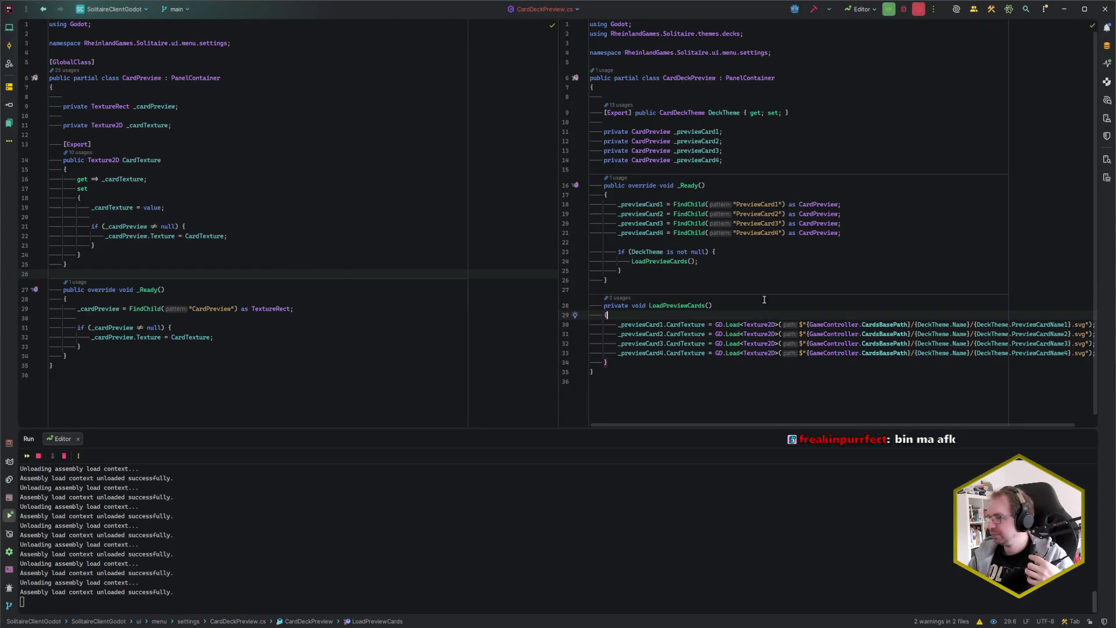
Step: Extract FindChild("PreviewCard1") into a Node variable with Introduce Variable (Ctrl+Alt+V)
click(786, 205)
key(ctrl+alt+v)
key(Return)
key(Return)
key(Return)
key(Return)
text(GD.Pr)
key(Return)
Step: Write a GD.Print(findChild.GetType()) debug line, dropping an attempted typeof wrapper
text(findChild)
key(ctrl+Left)
text(typeof()
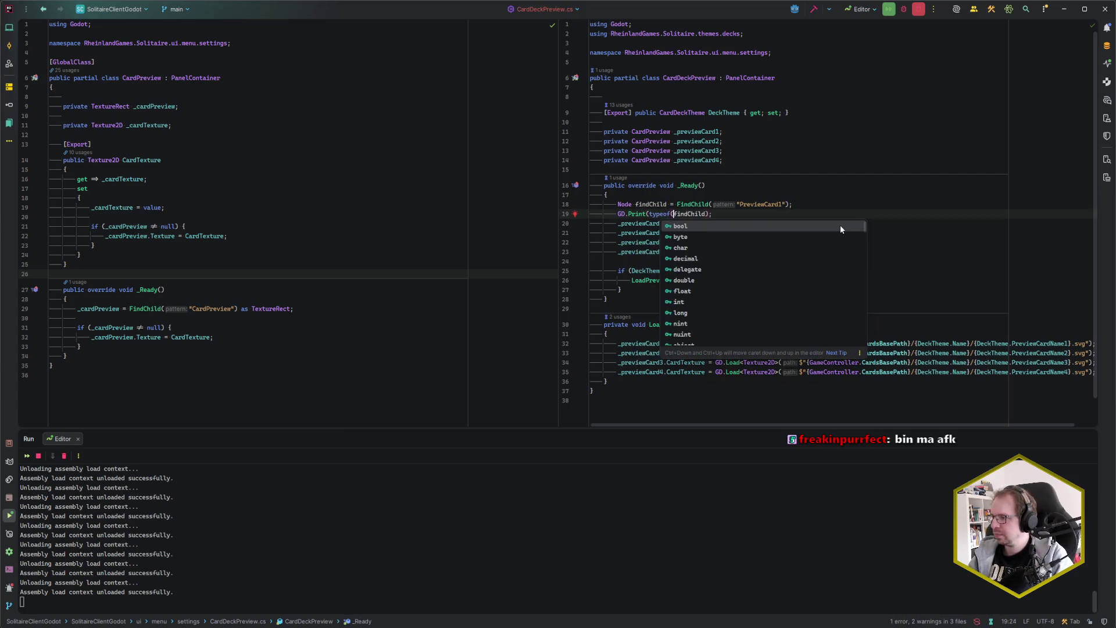
key(Escape)
key(ctrl+Right)
text())
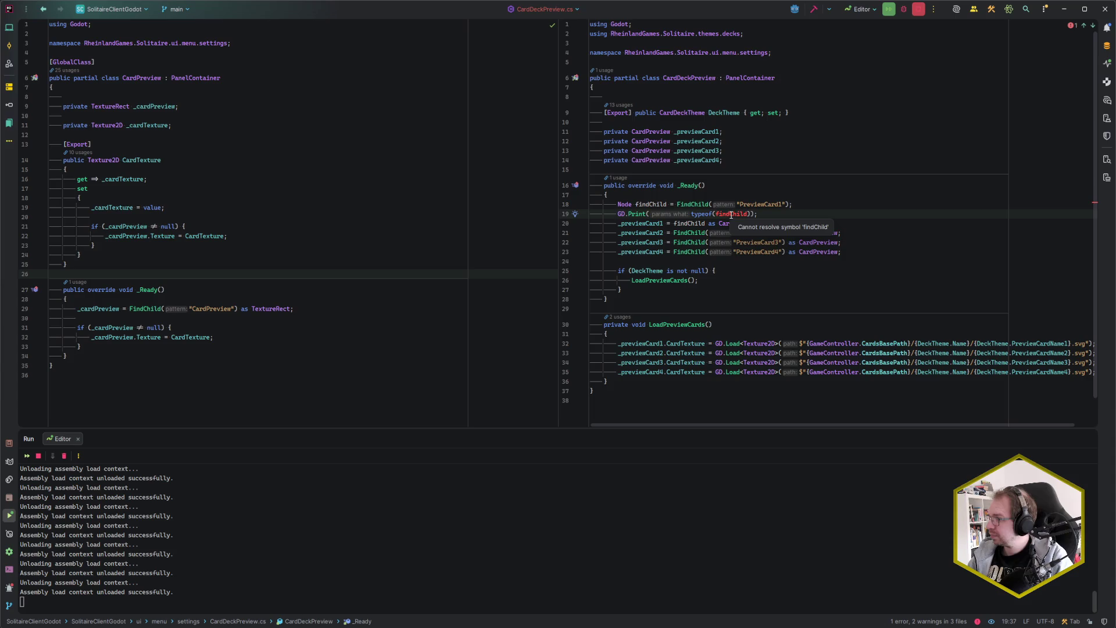
key(ctrl+z)
key(ctrl+BackSpace)
key(ctrl+Right)
text(.getT)
key(Return)
key(End)
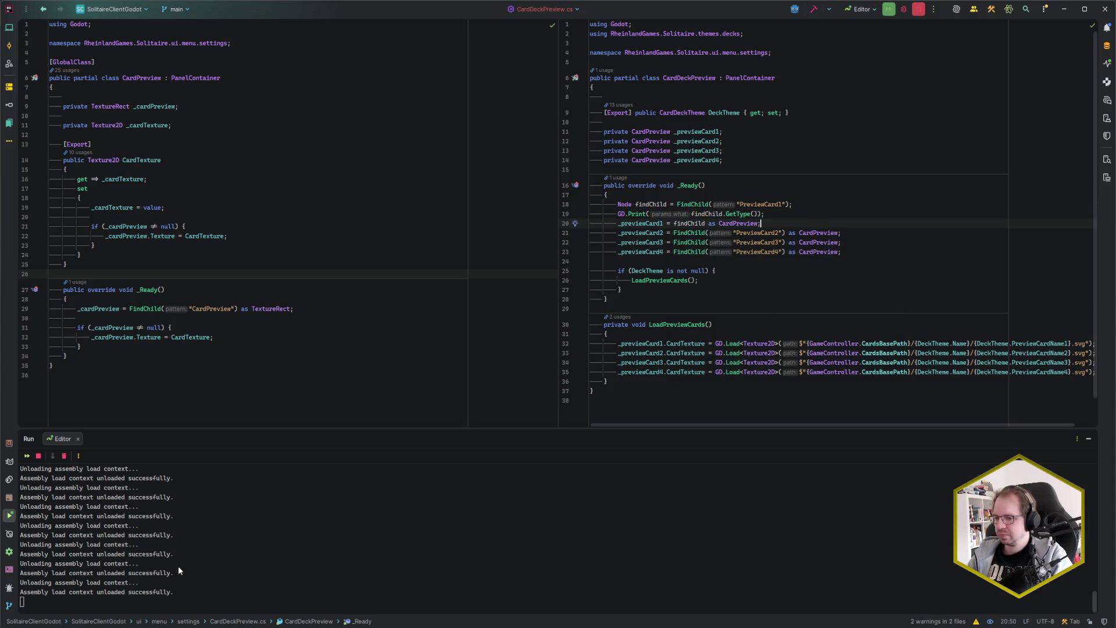
key(alt+Tab)
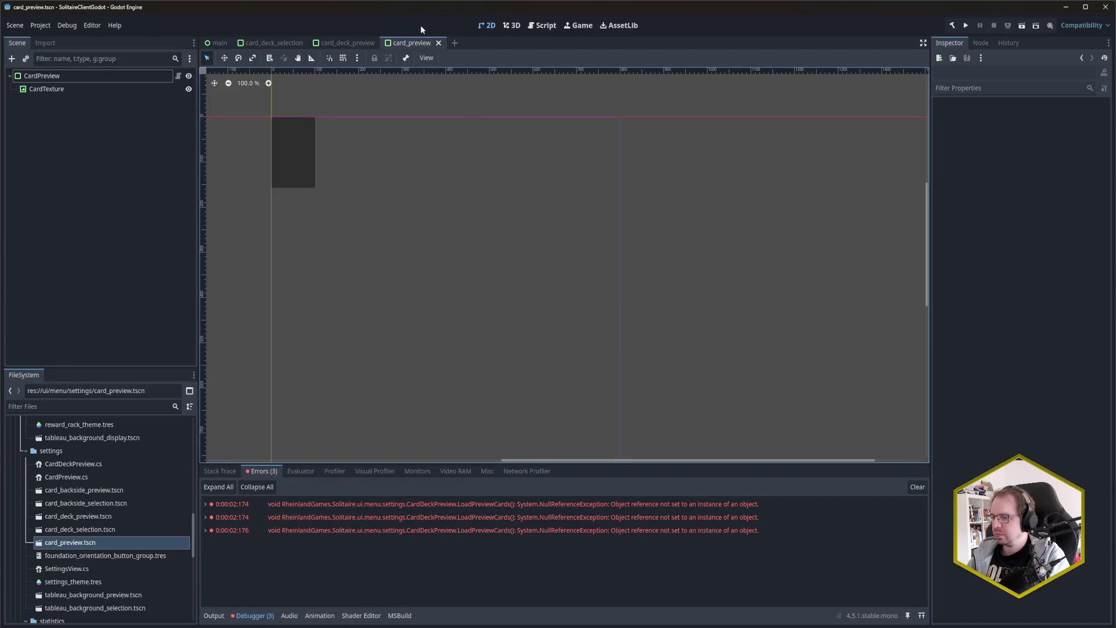
Step: Build and run with F5, then scroll through the Output log for the debug print
key(F5)
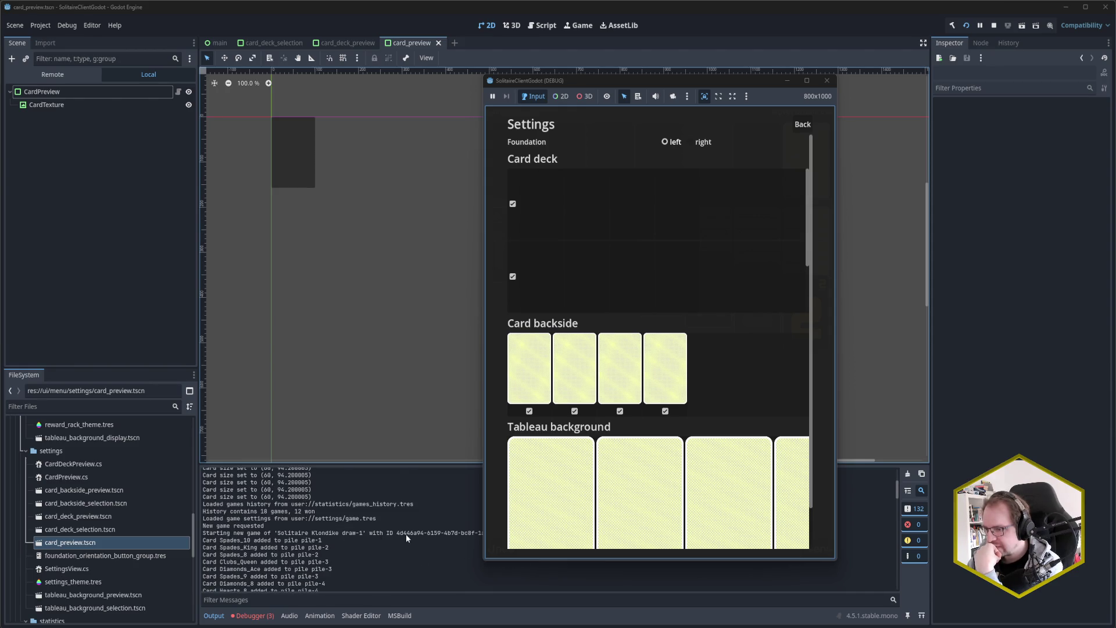
scroll(406, 534, down, 10)
scroll(406, 534, down, 10)
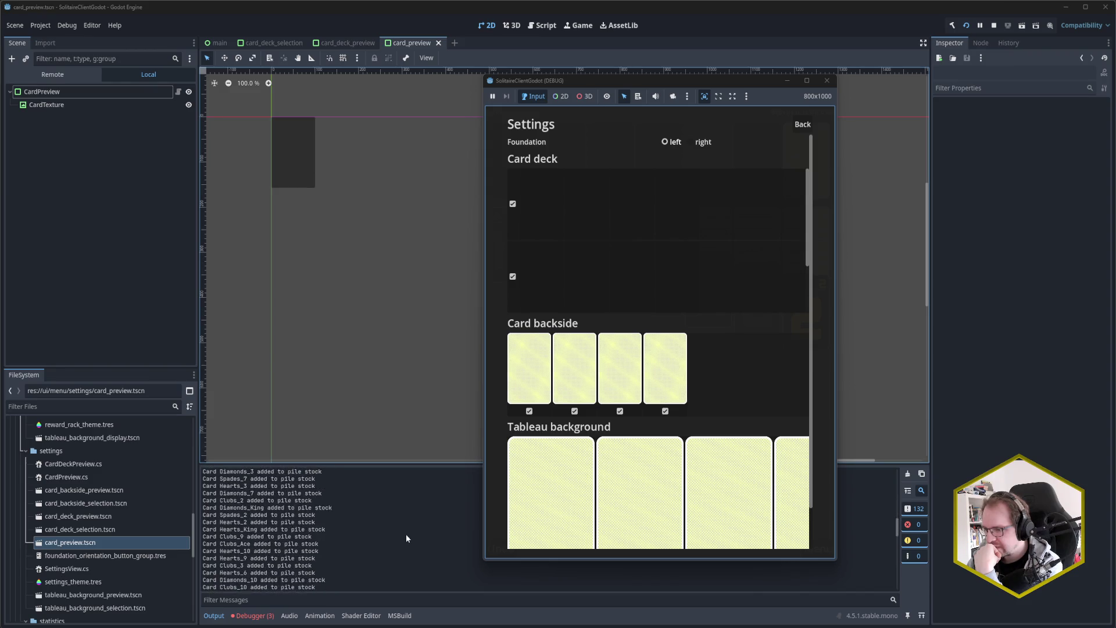
scroll(406, 534, down, 10)
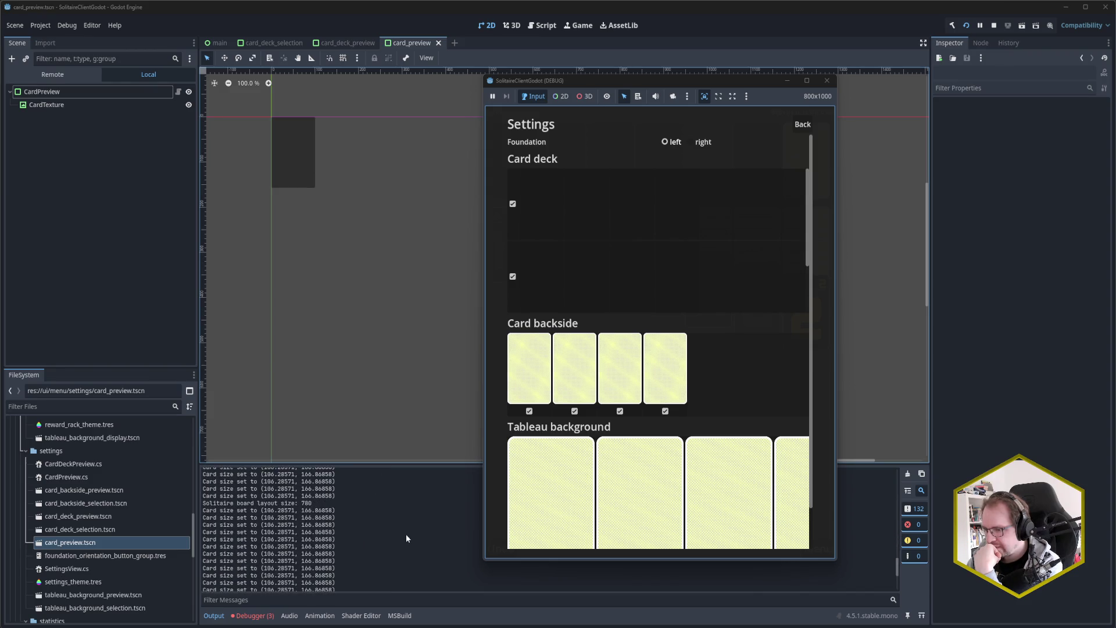
scroll(405, 533, up, 10)
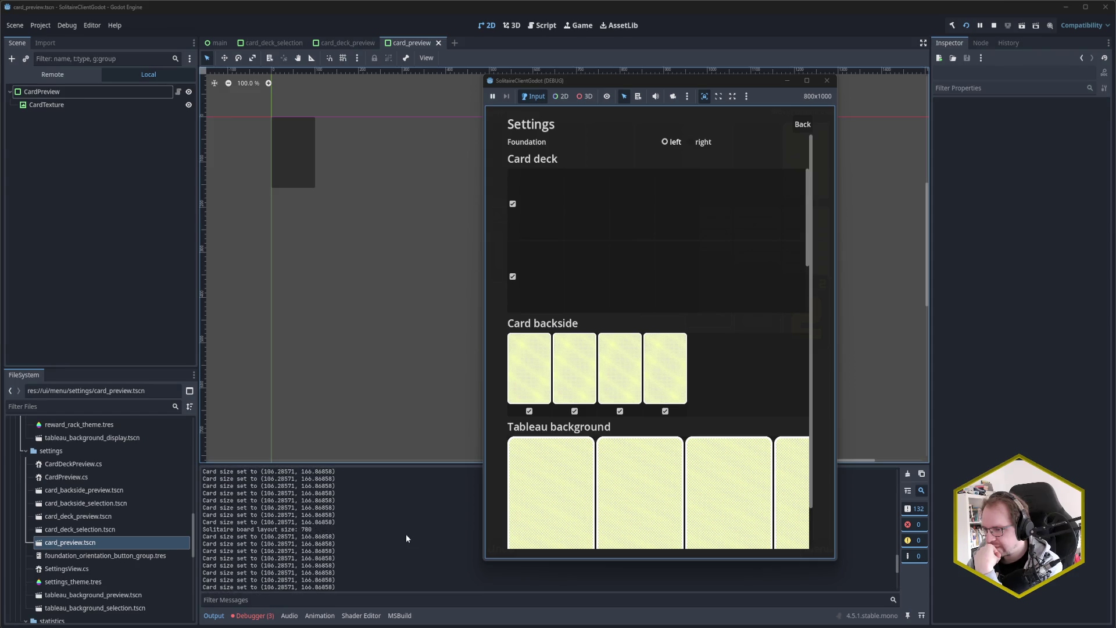
scroll(406, 533, up, 15)
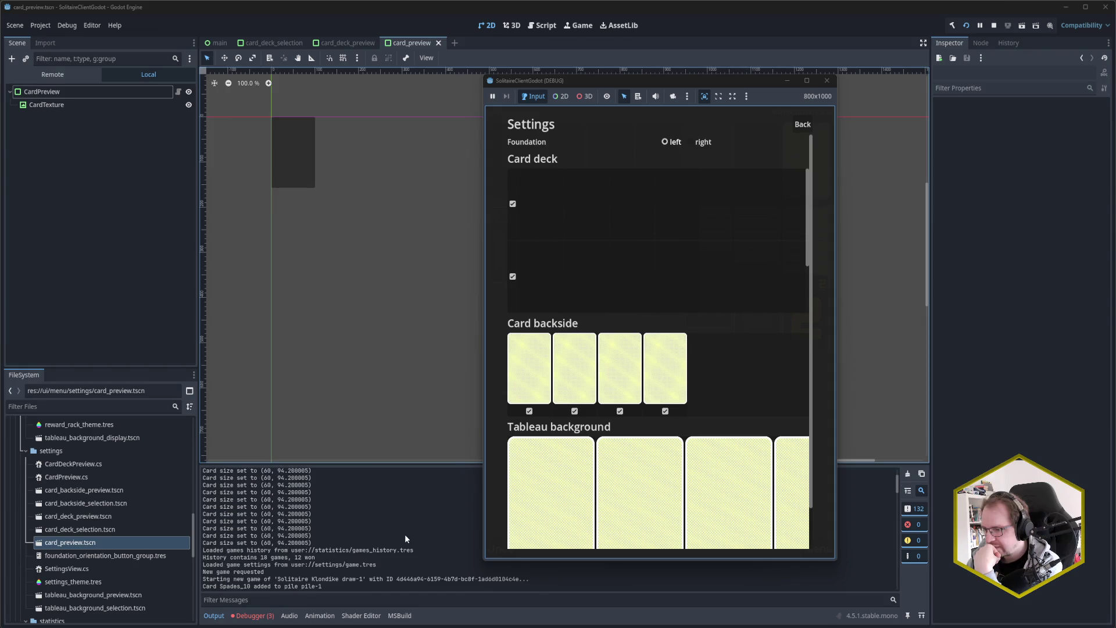
scroll(405, 534, down, 2)
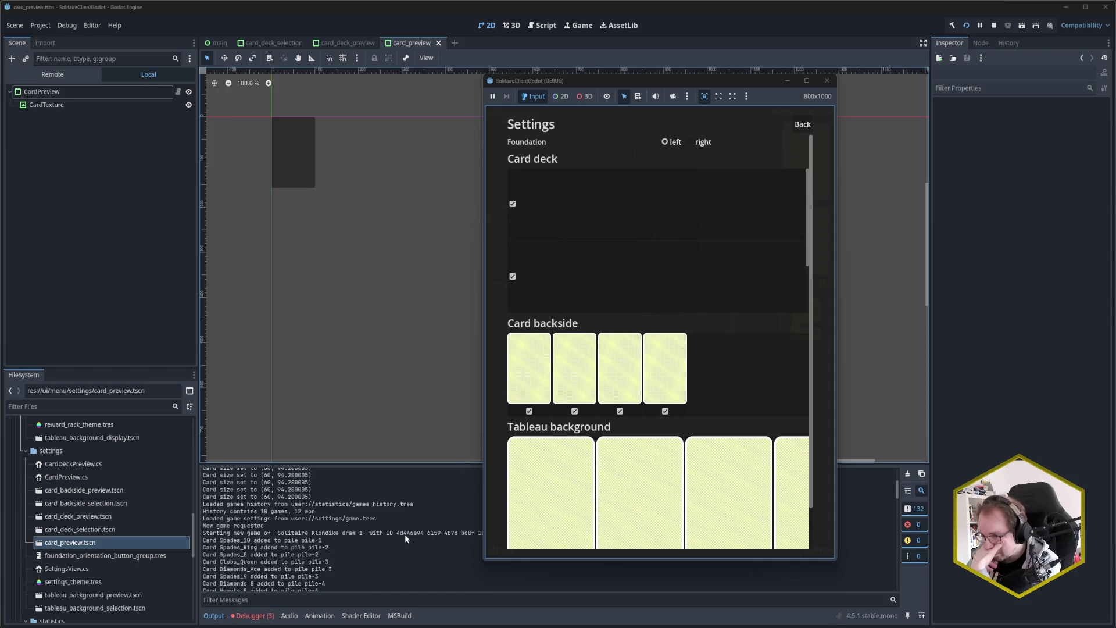
mouse_move(61, 624)
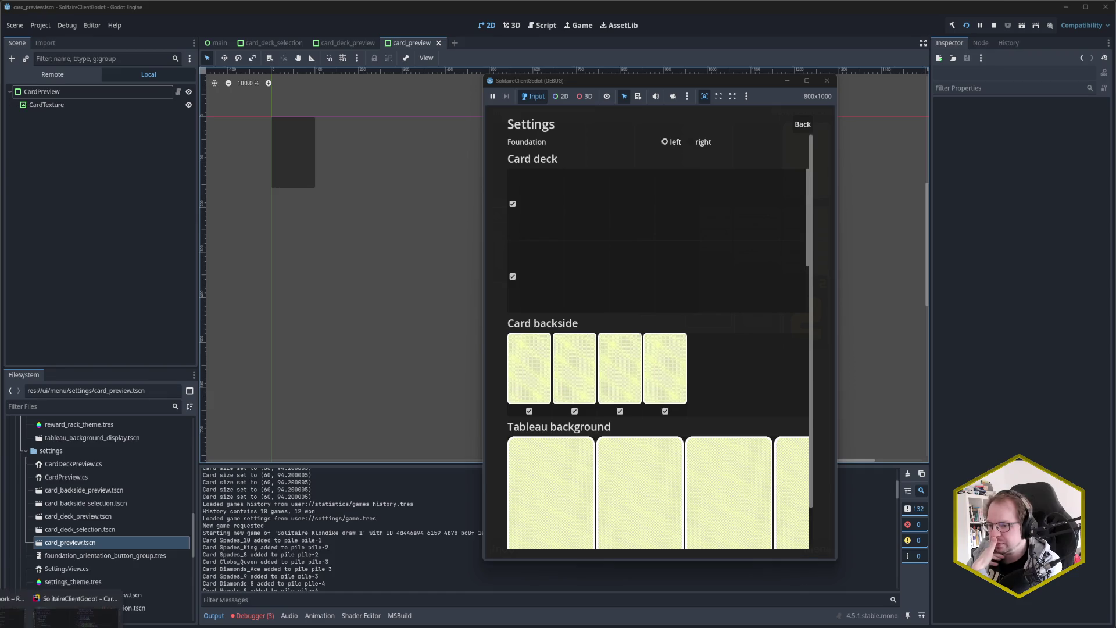
click(102, 591)
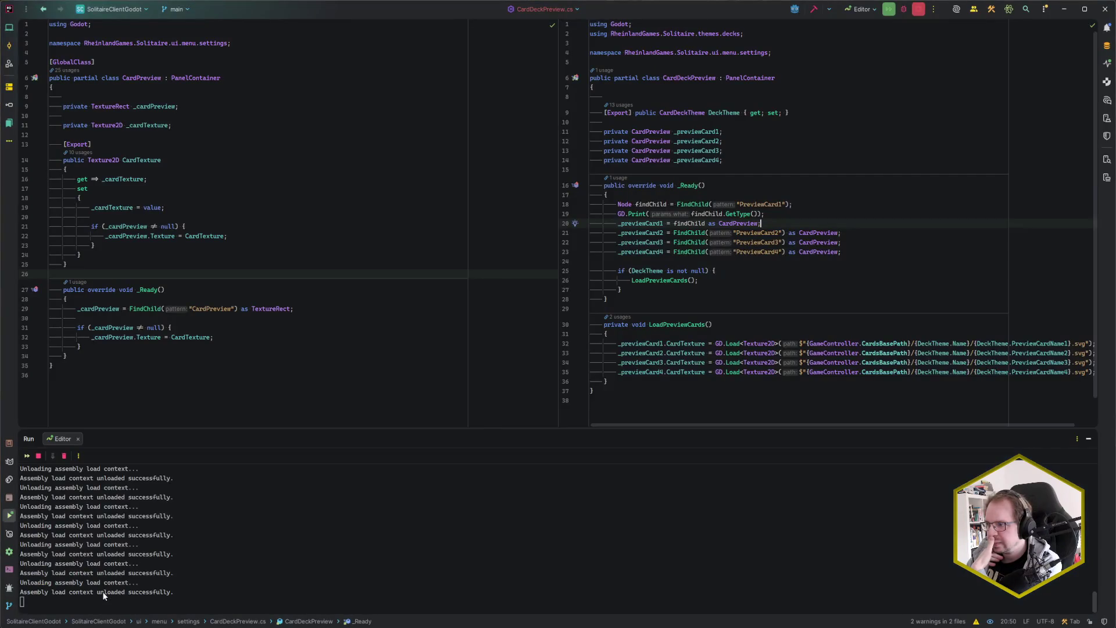
Step: Review the print line on line 19 and the _previewCard4 assignment in LoadPreviewCards
click(692, 214)
mouse_move(784, 344)
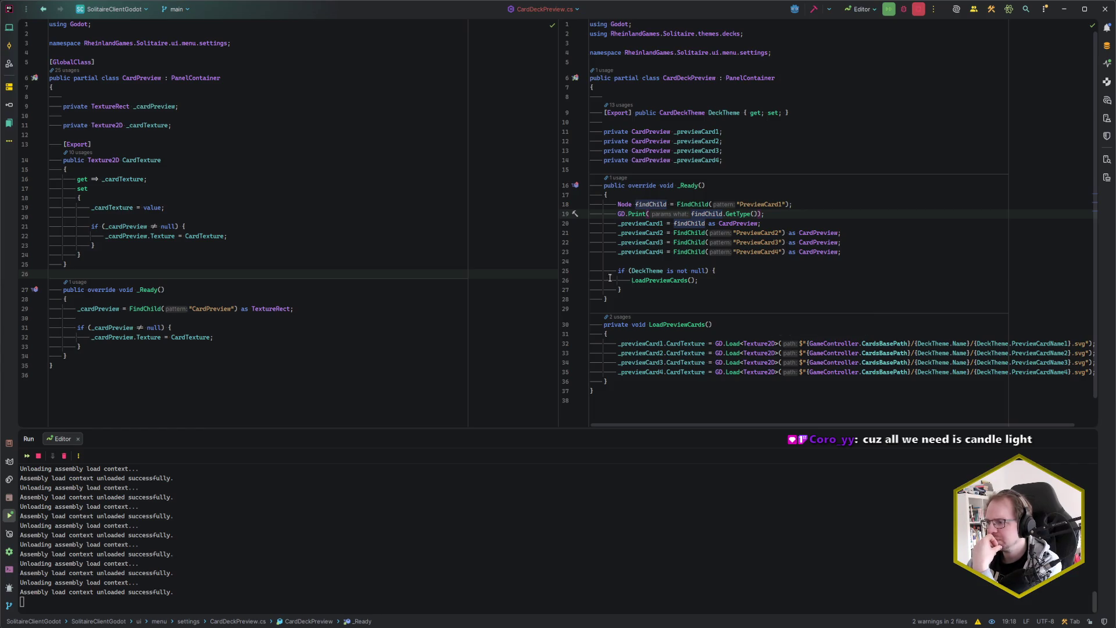
click(800, 217)
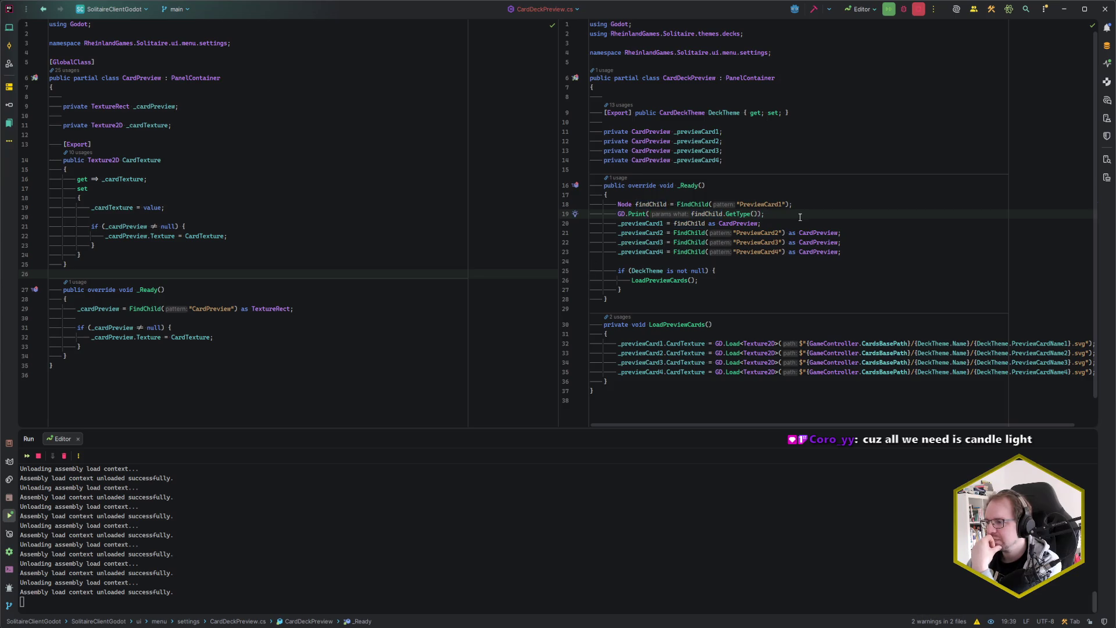
click(666, 335)
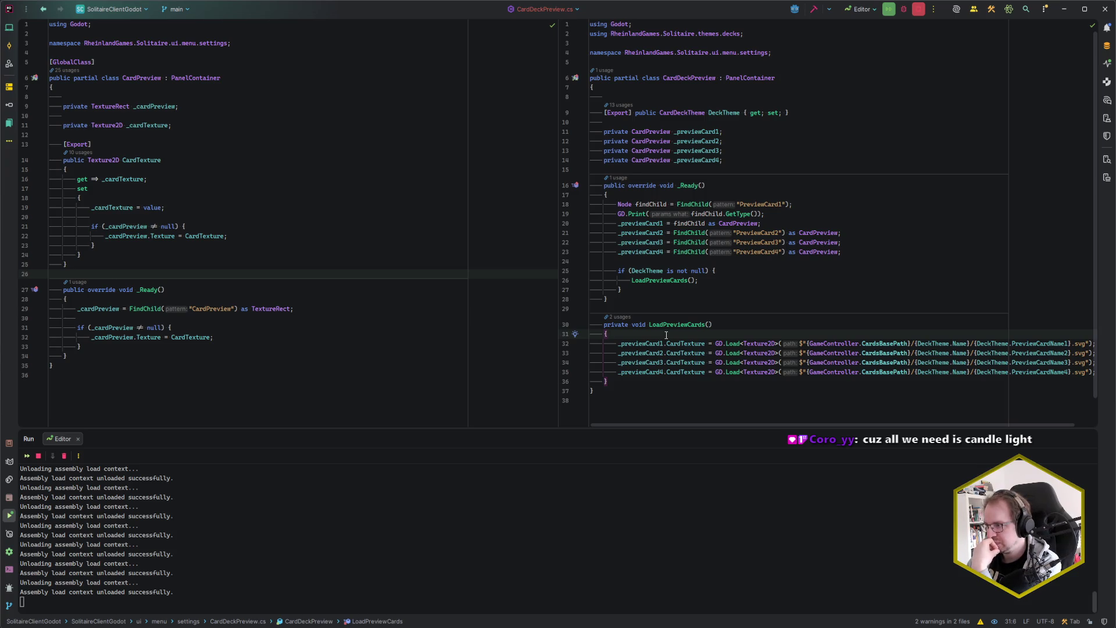
click(851, 255)
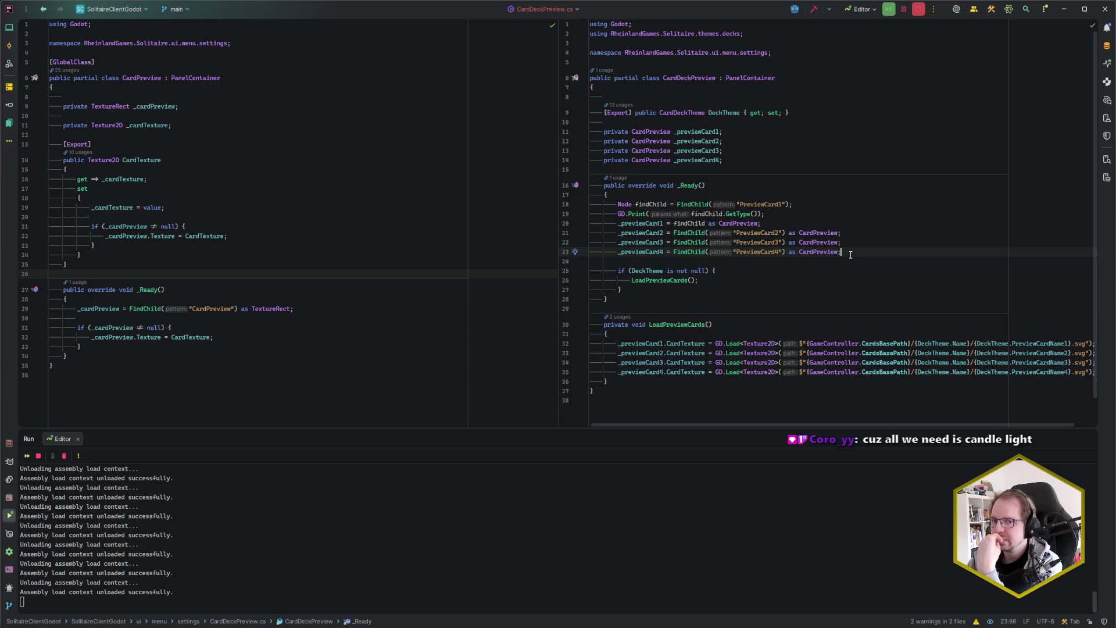
click(782, 224)
click(782, 215)
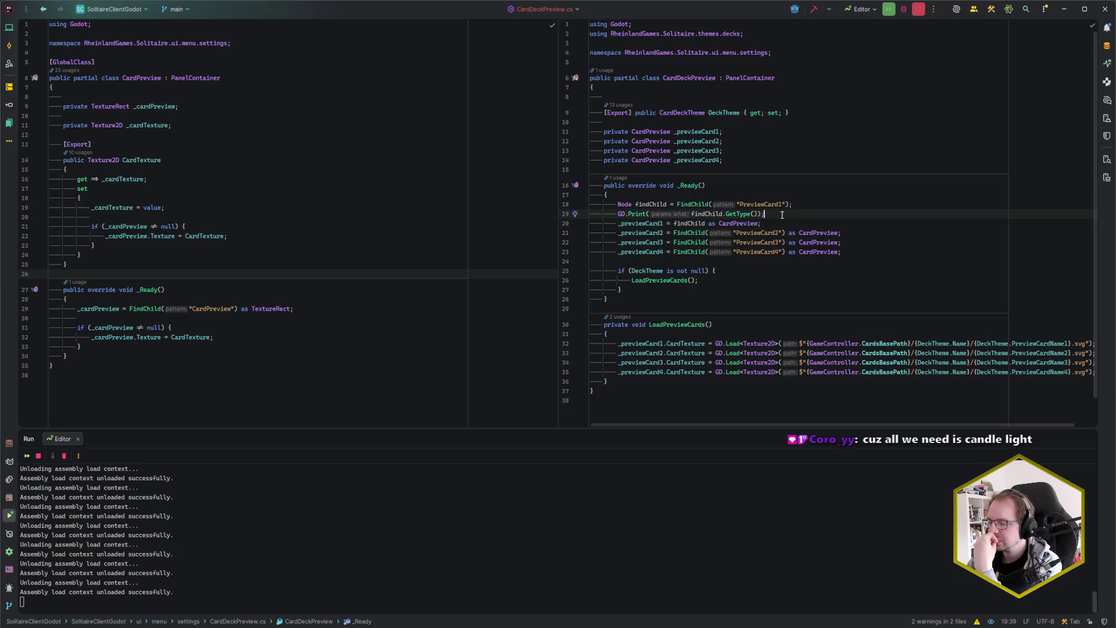
Step: Insert "type of previewcard1:" before findChild.GetType() in GD.Print, then run and close the game
click(692, 214)
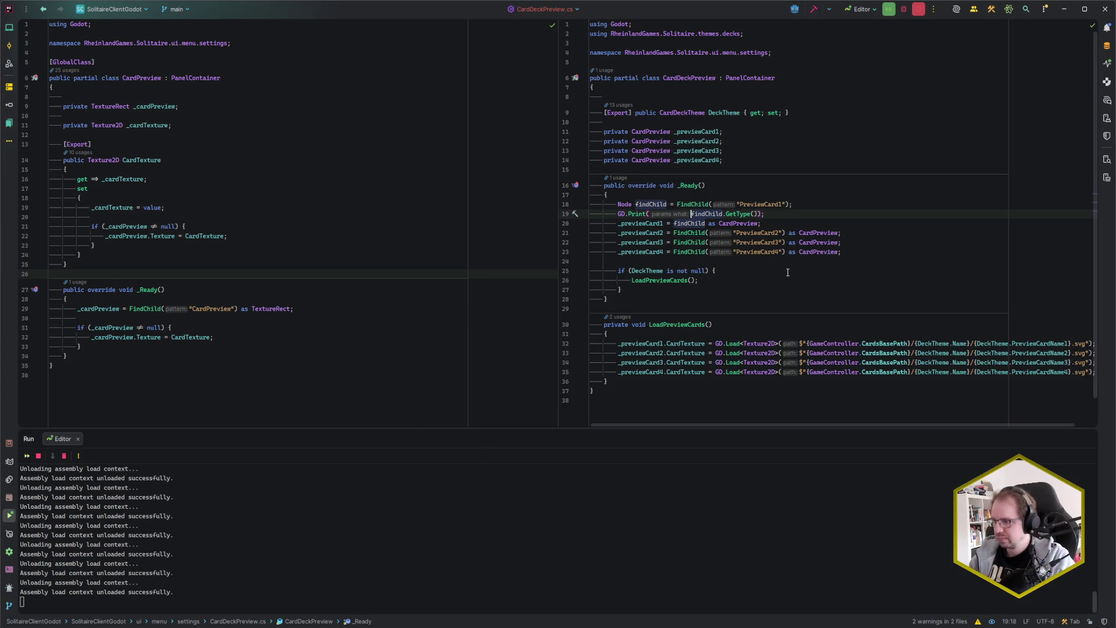
key(ctrl+p)
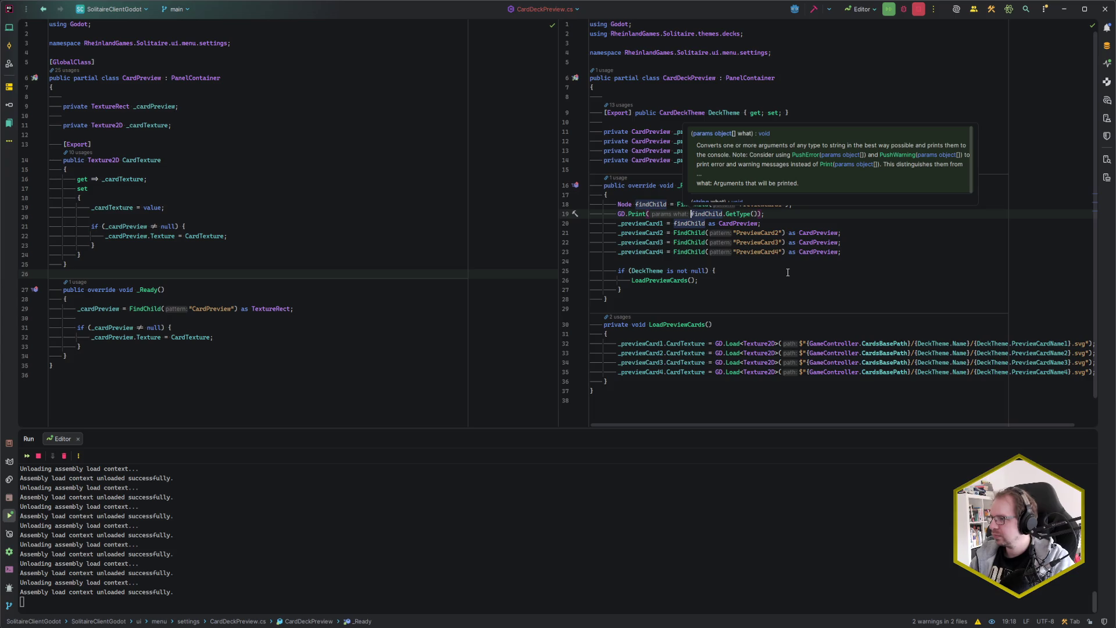
text(")
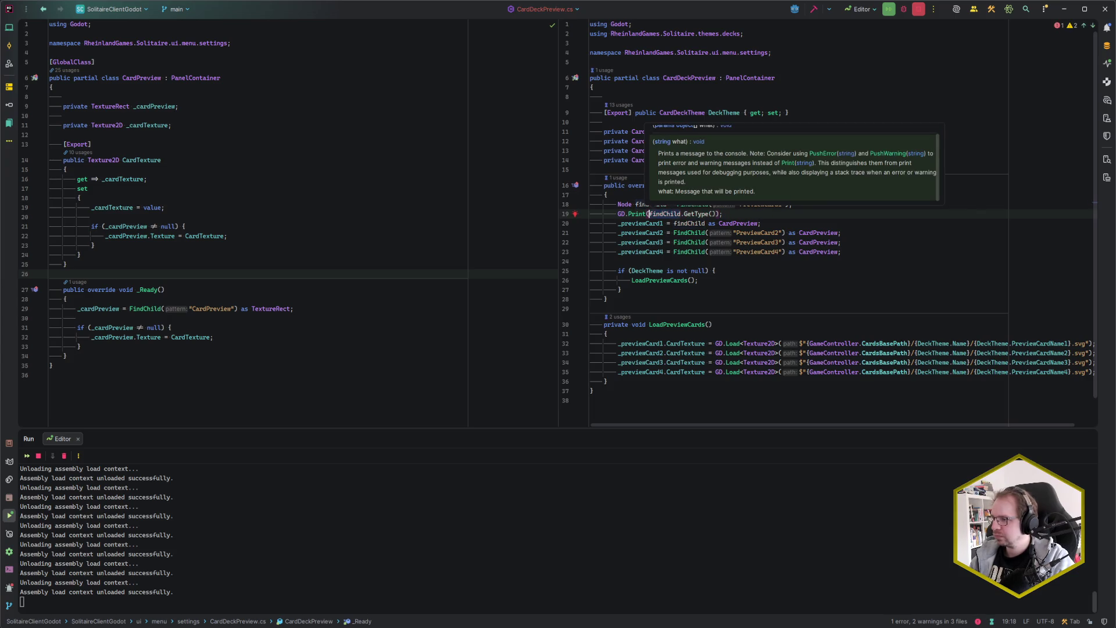
text(type of )
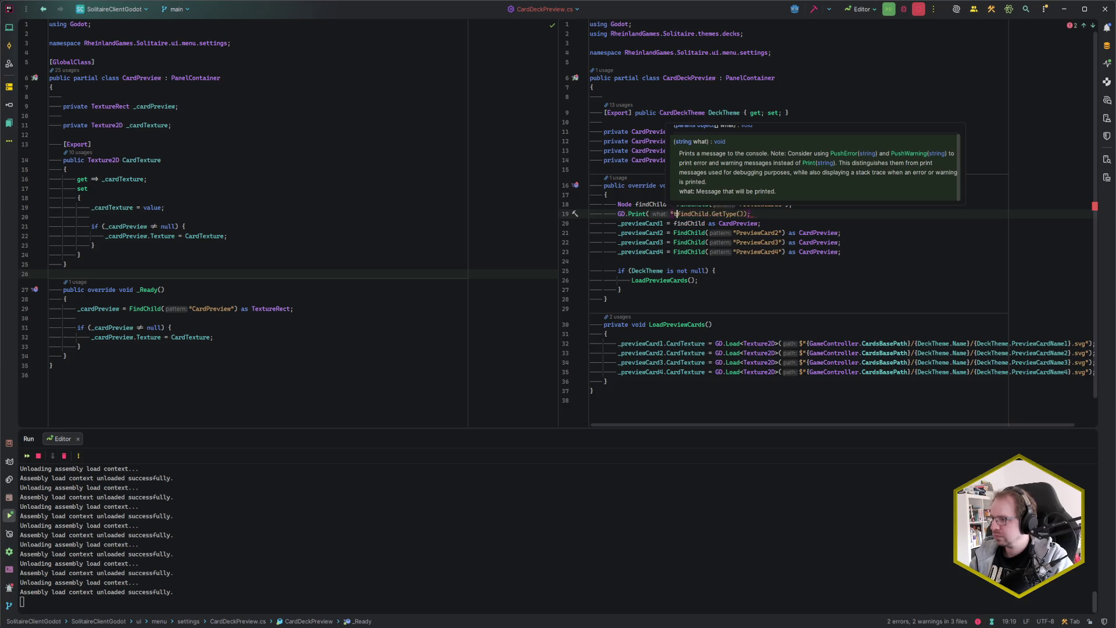
text(previewcard1)
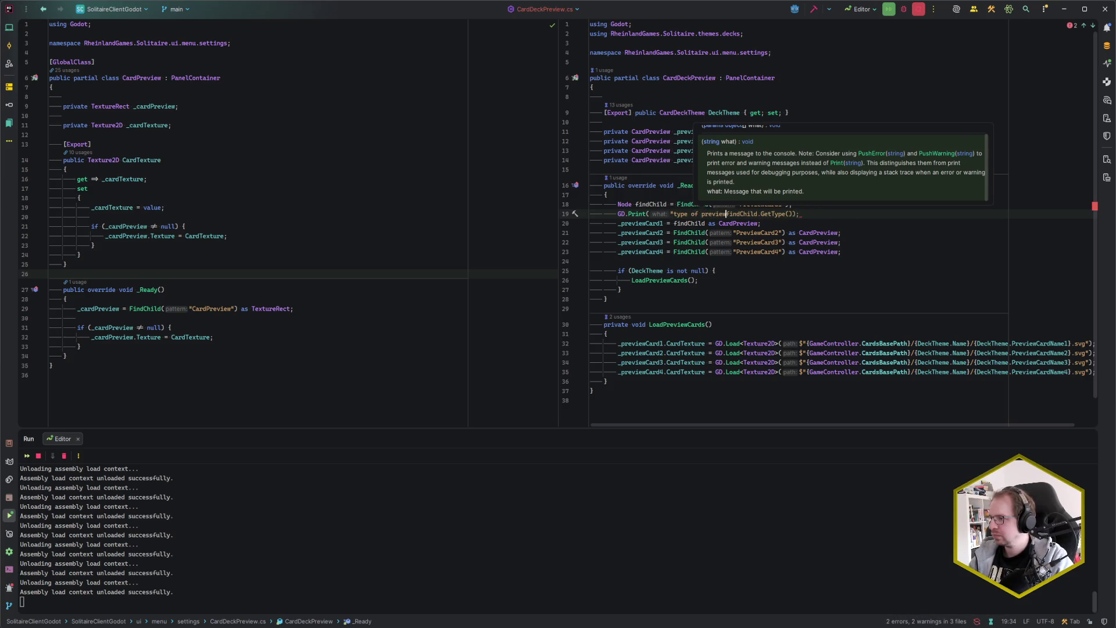
text(: )
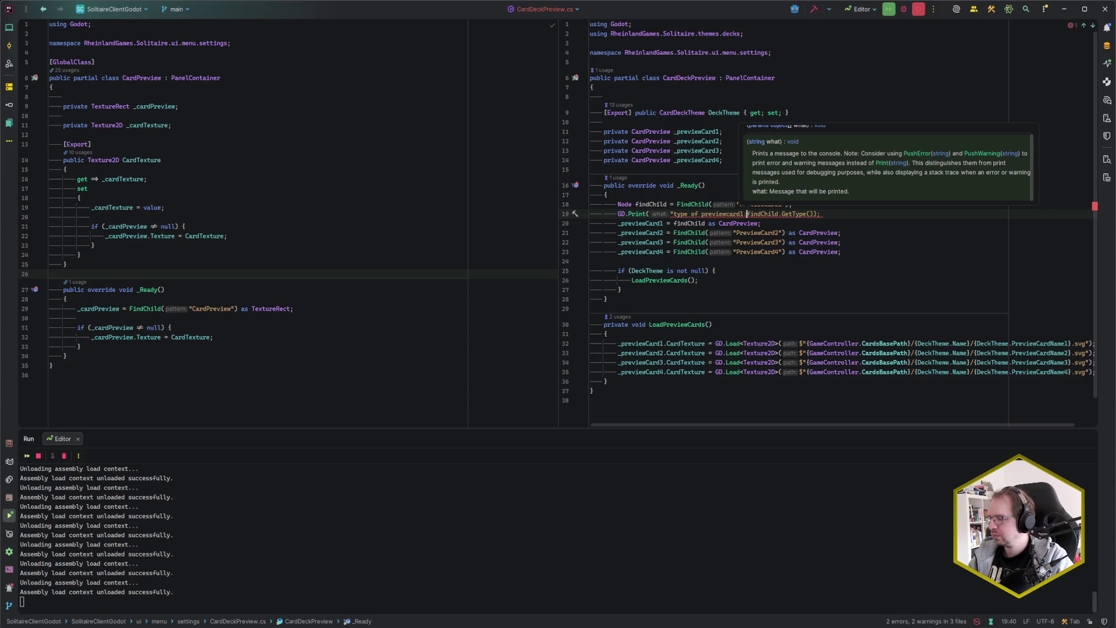
text(",)
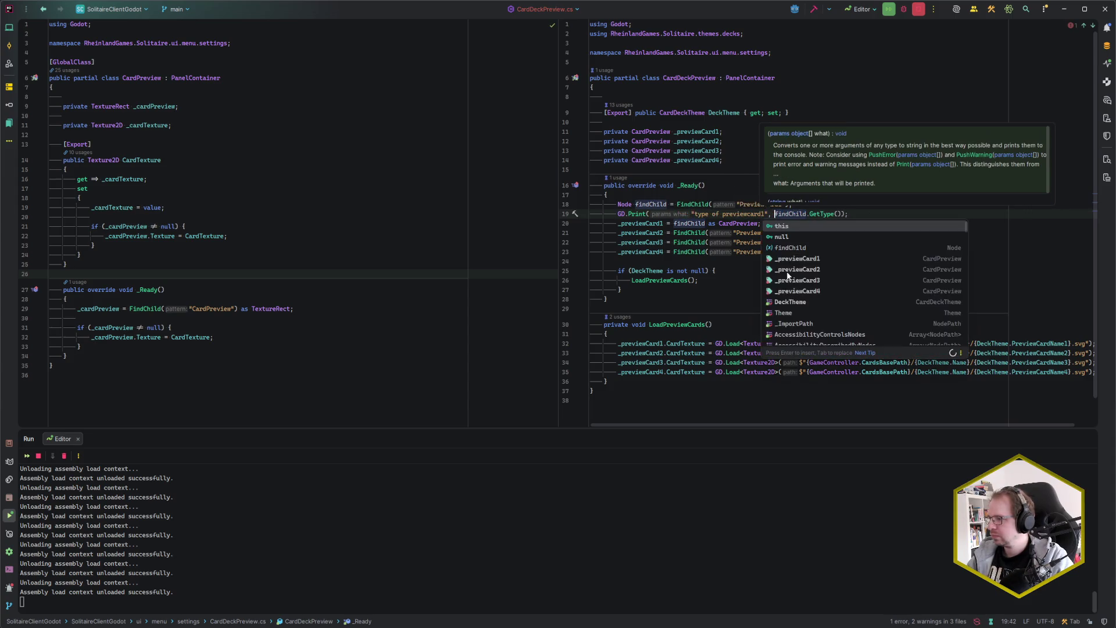
key(End)
click(767, 214)
key(shift+F10)
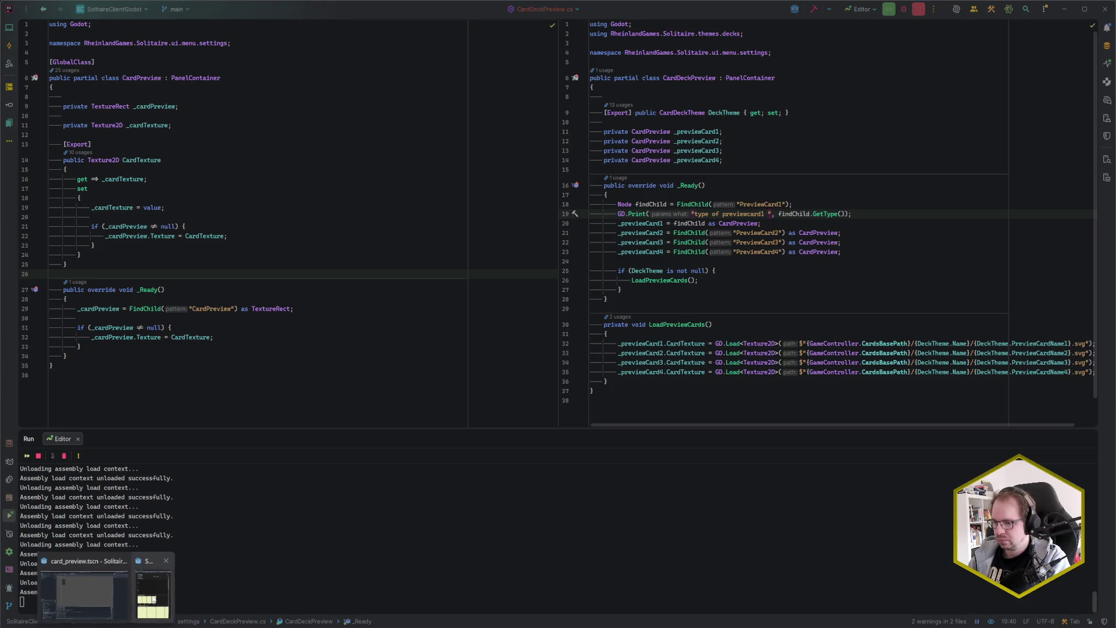
click(827, 81)
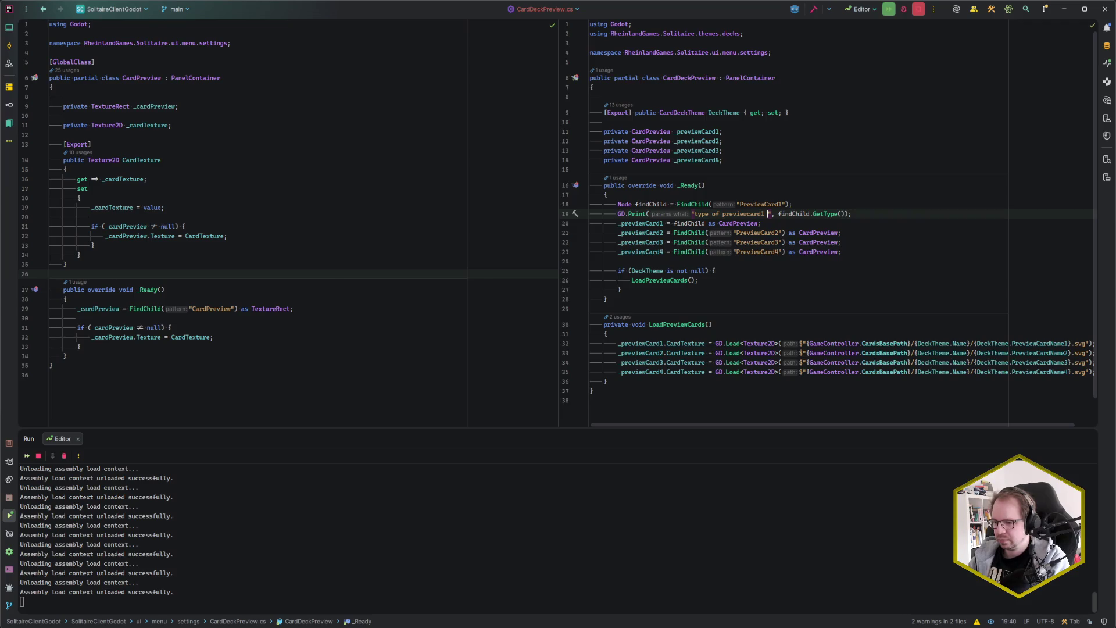
key(alt+Tab)
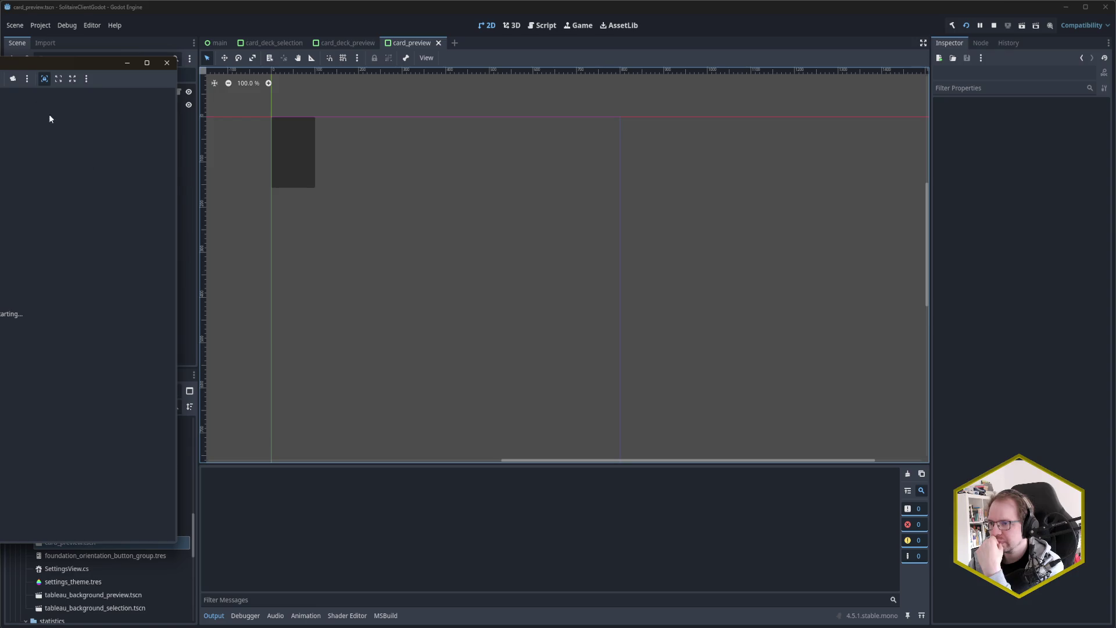
Step: Move the game window aside and show the Debugger's three NullReferenceExceptions from CardDeckPreview._Ready
drag(100, 61, 776, 82)
click(362, 599)
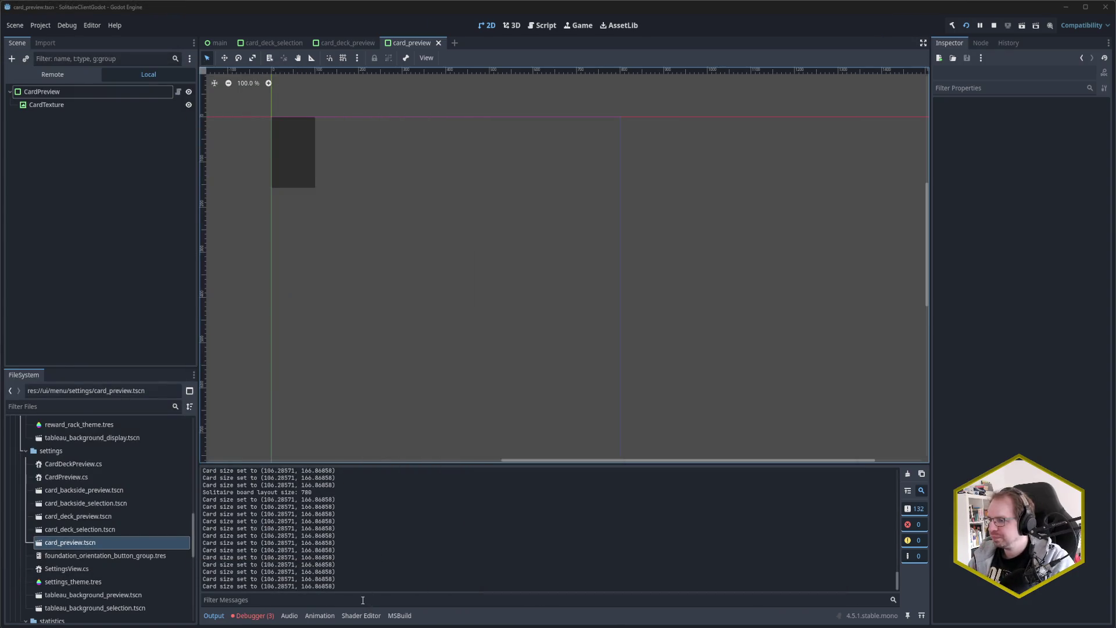
text(error)
key(BackSpace)
key(BackSpace)
key(BackSpace)
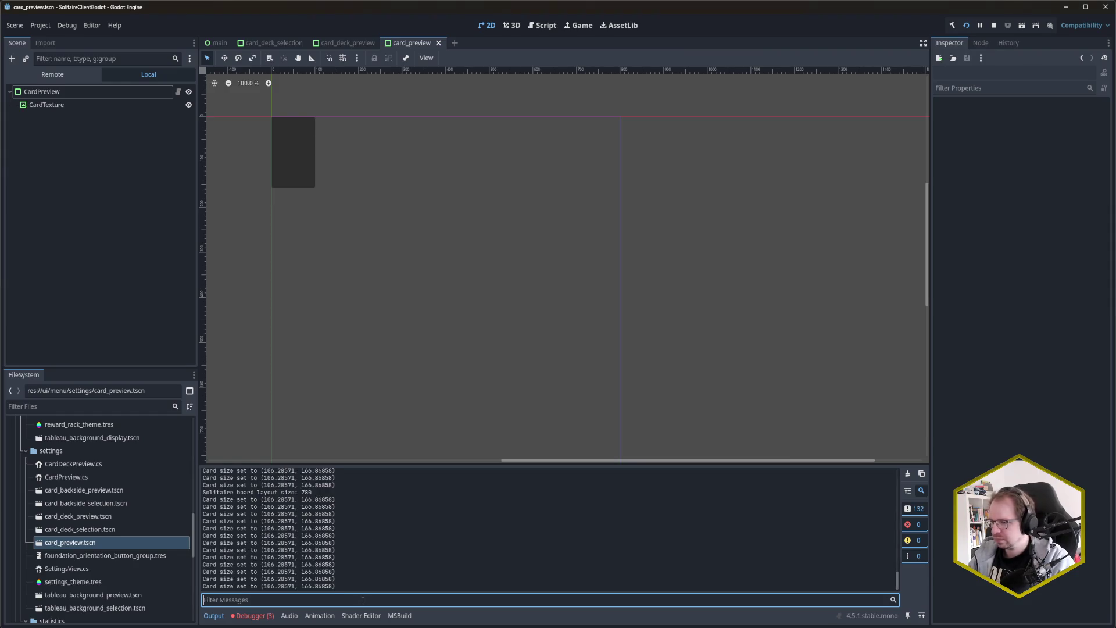
scroll(363, 576, up, 10)
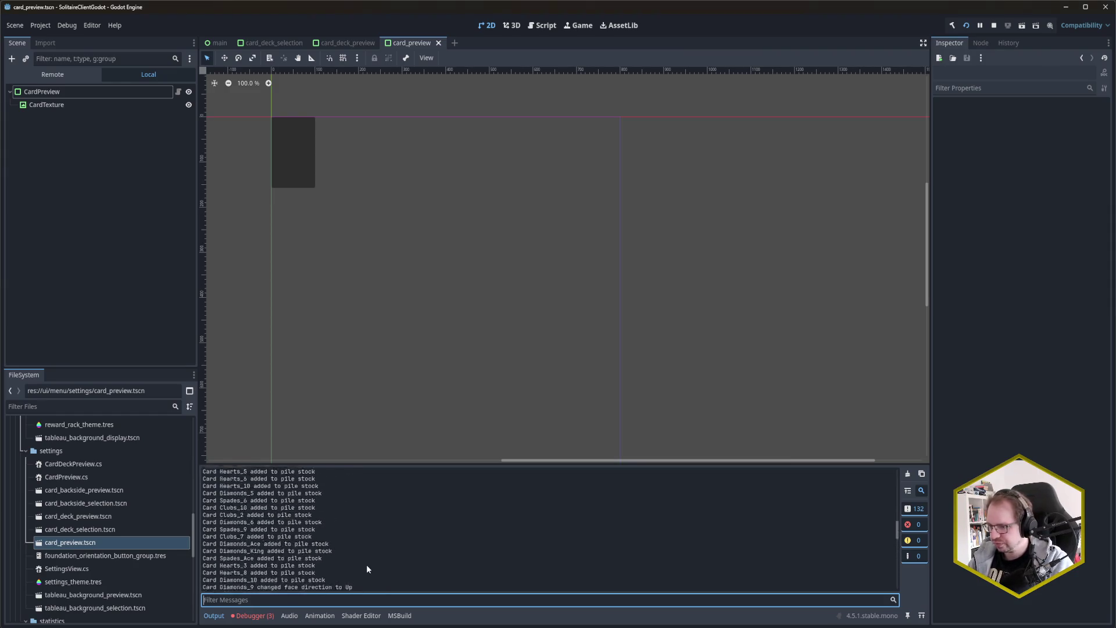
scroll(363, 558, up, 5)
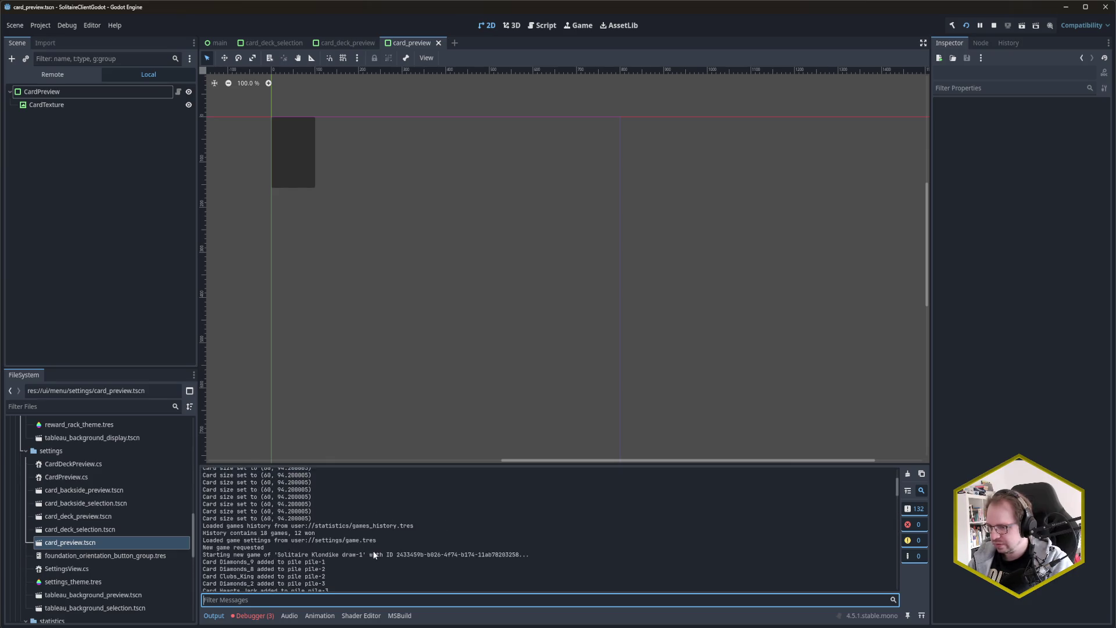
scroll(380, 556, down, 6)
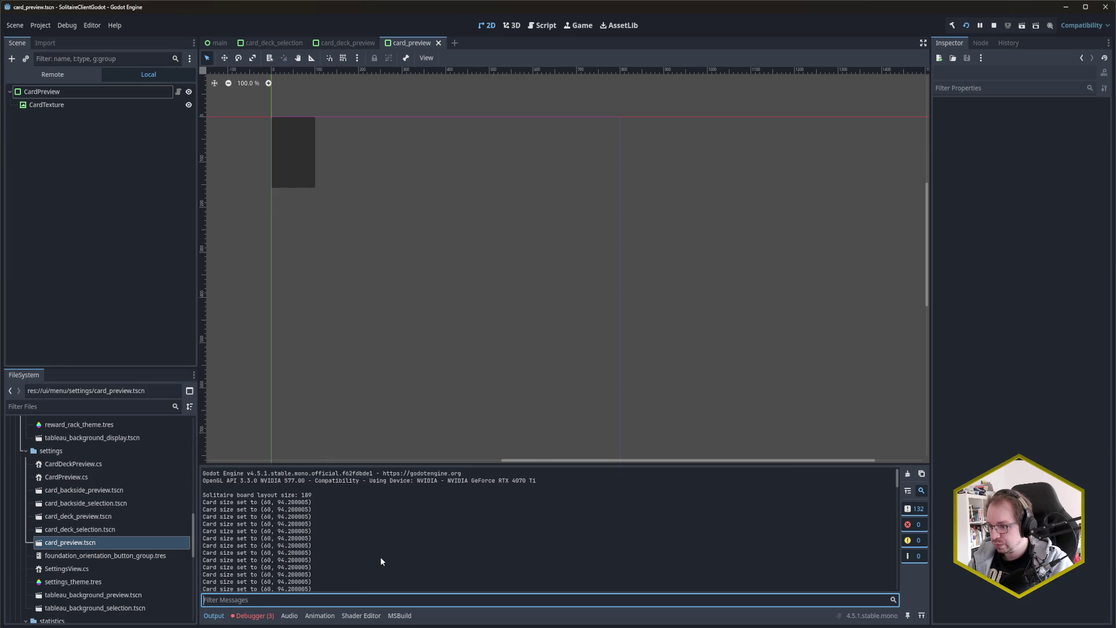
scroll(382, 556, down, 10)
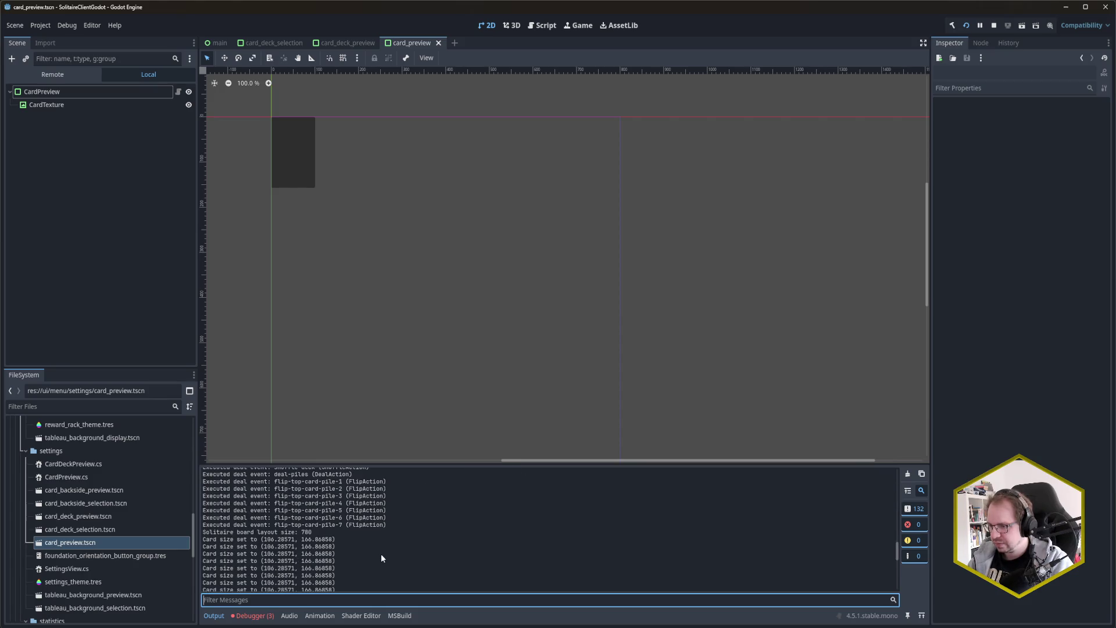
scroll(382, 558, up, 8)
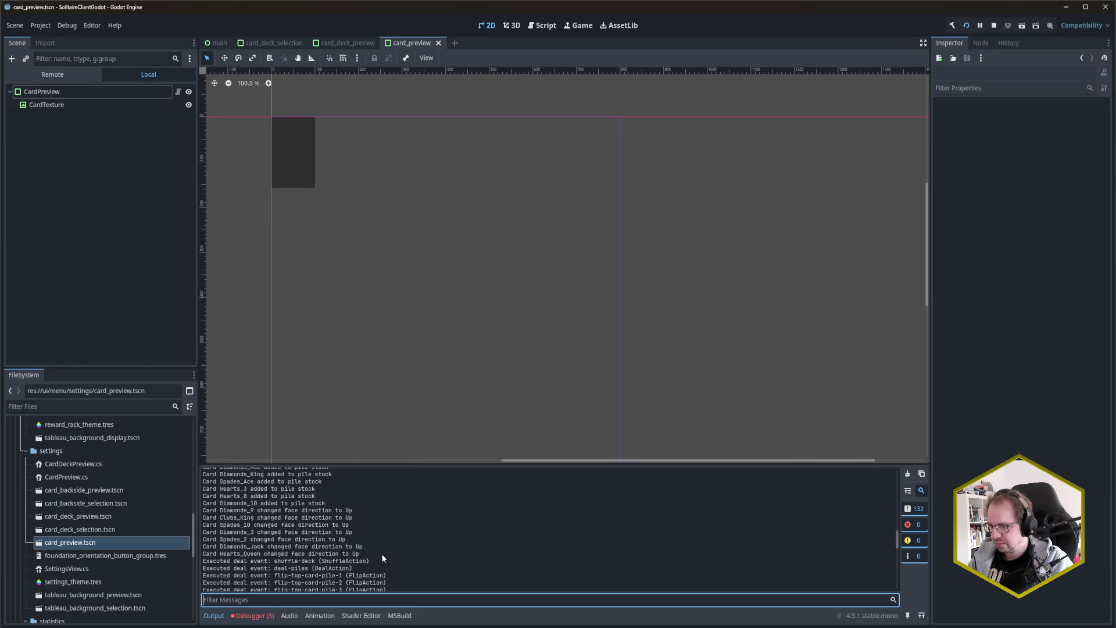
scroll(381, 553, up, 10)
click(270, 617)
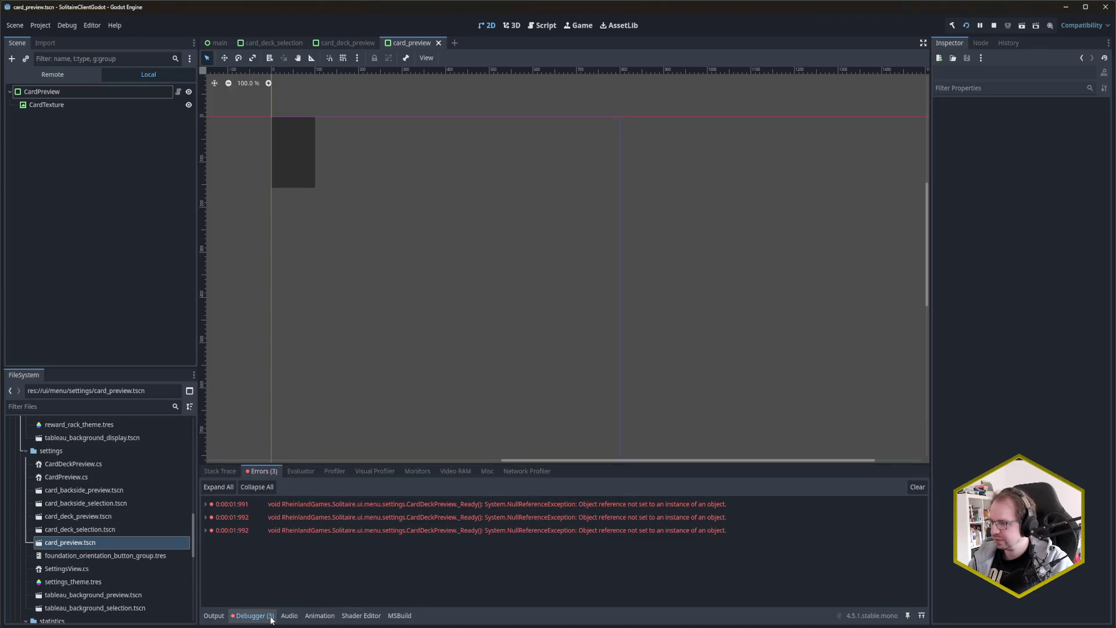
Step: Expand the first error, traced to CardDeckPreview.cs line 19, and return to that code in Rider
click(205, 502)
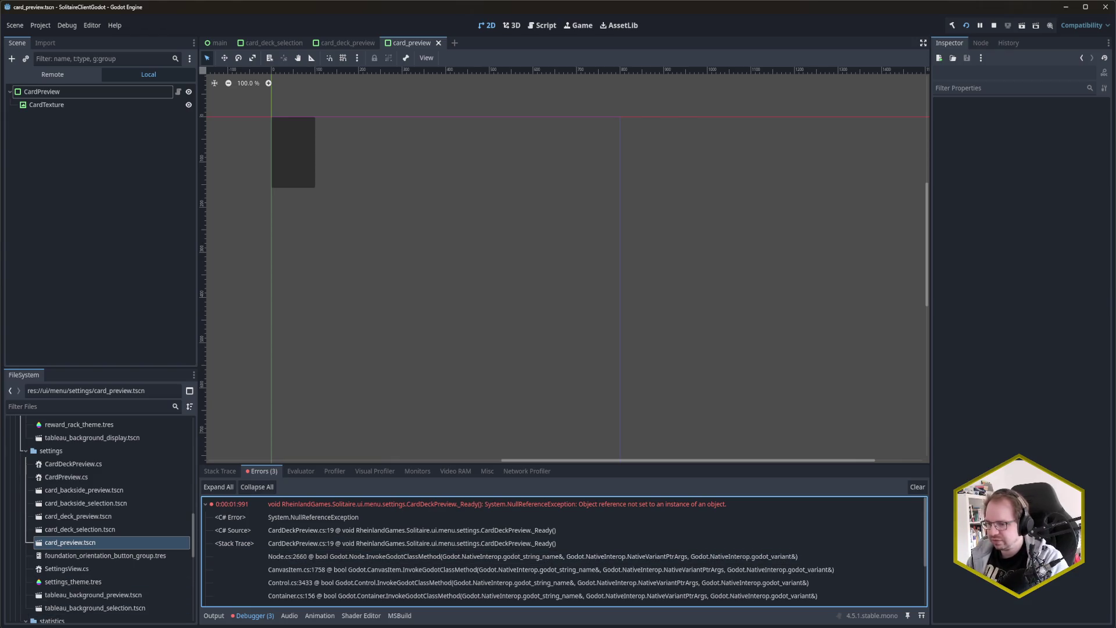
mouse_move(35, 623)
click(56, 584)
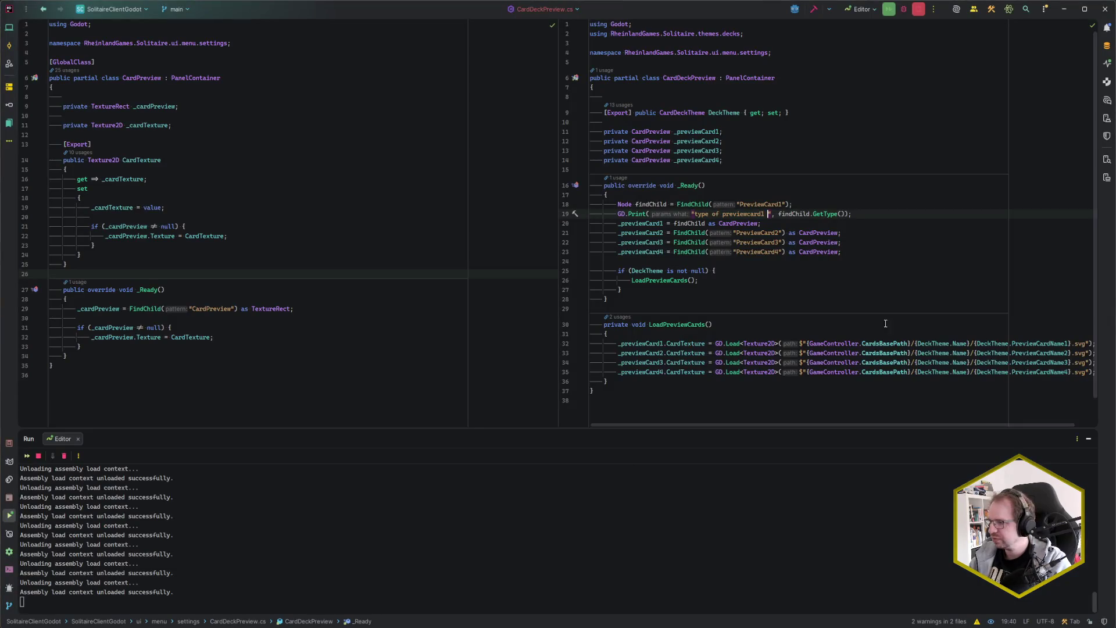
Step: On line 25, add && null checks for _previewCard1 through _previewCard4 after DeckTheme is not null
click(879, 214)
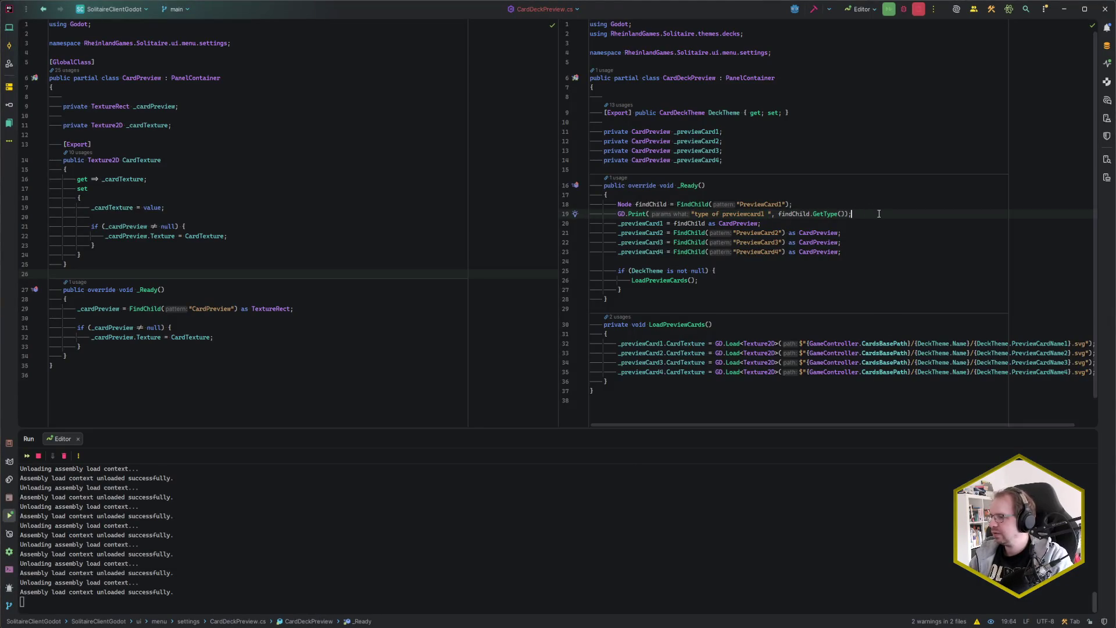
key(Down)
key(Down)
key(Down)
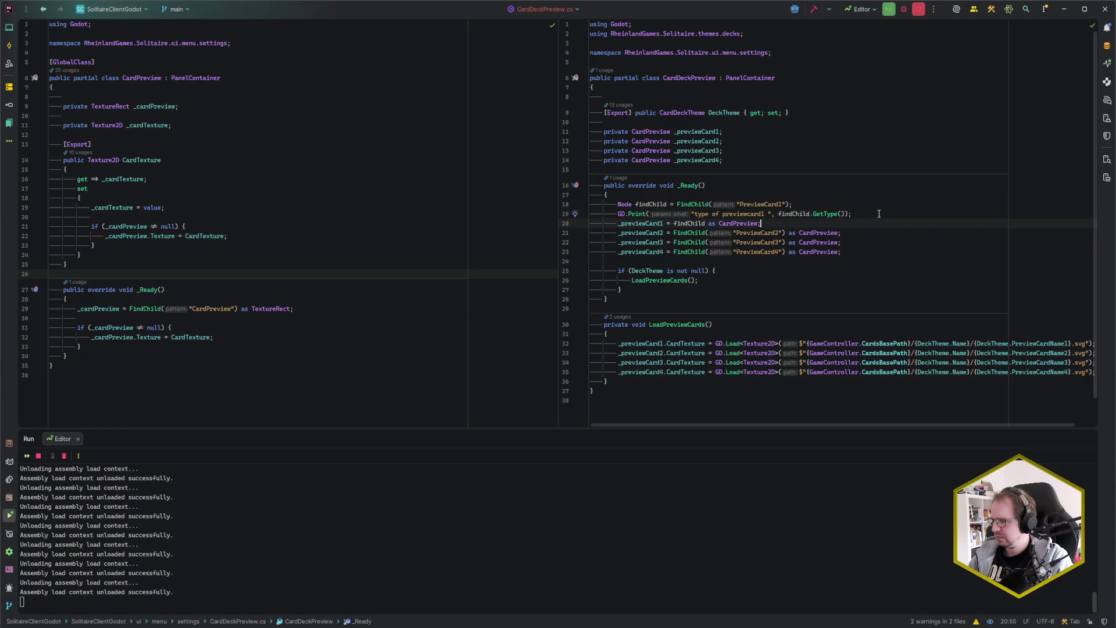
key(Up)
key(Up)
key(Up)
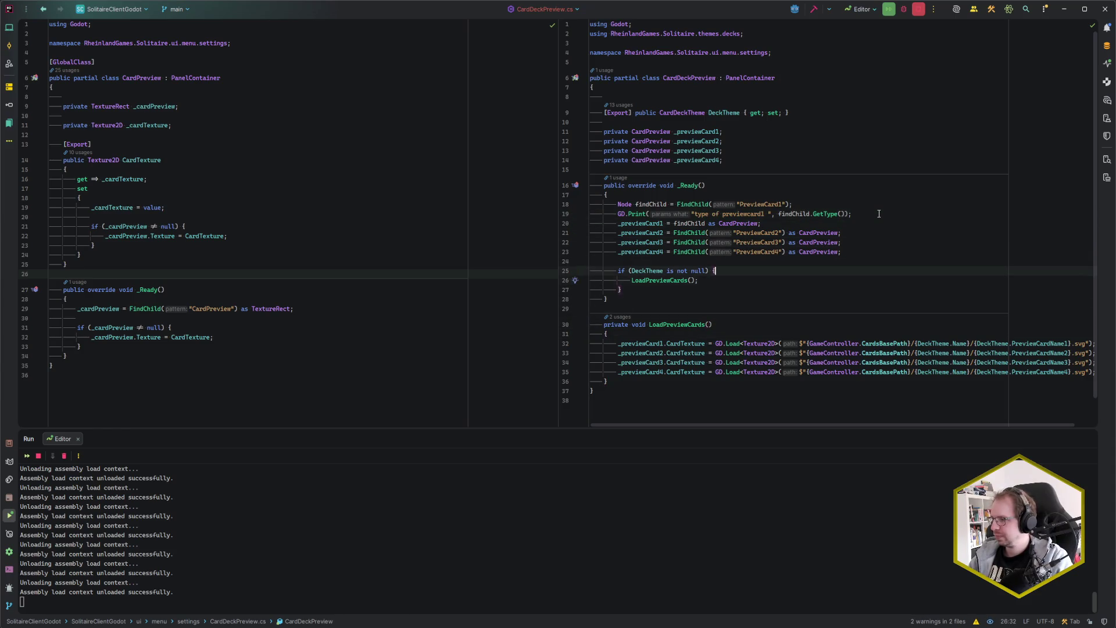
text(&&)
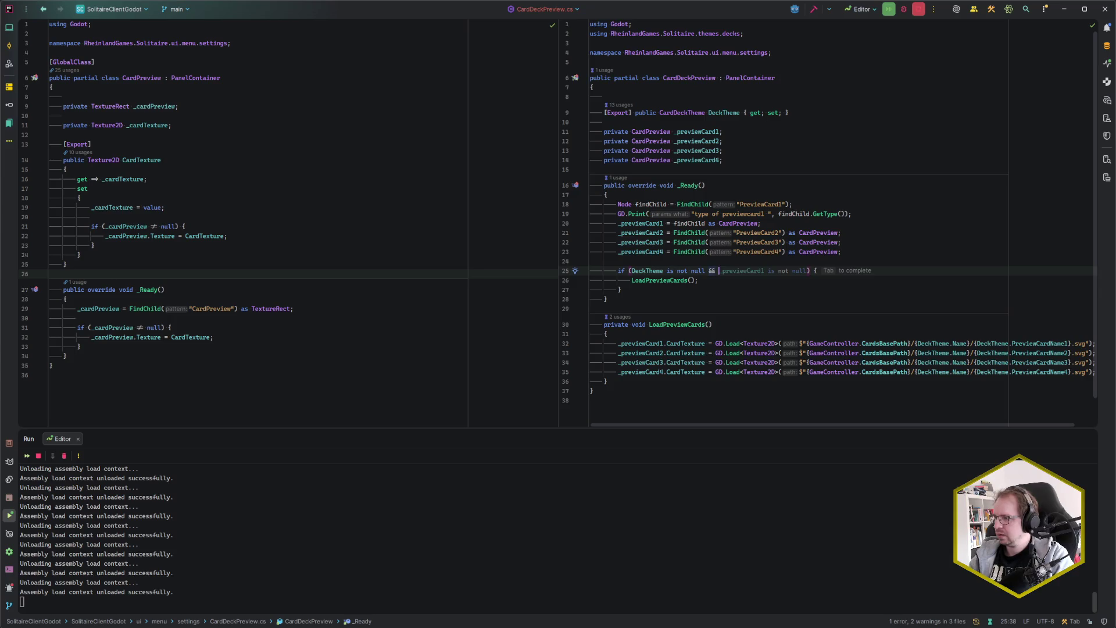
key(Tab)
text(&&)
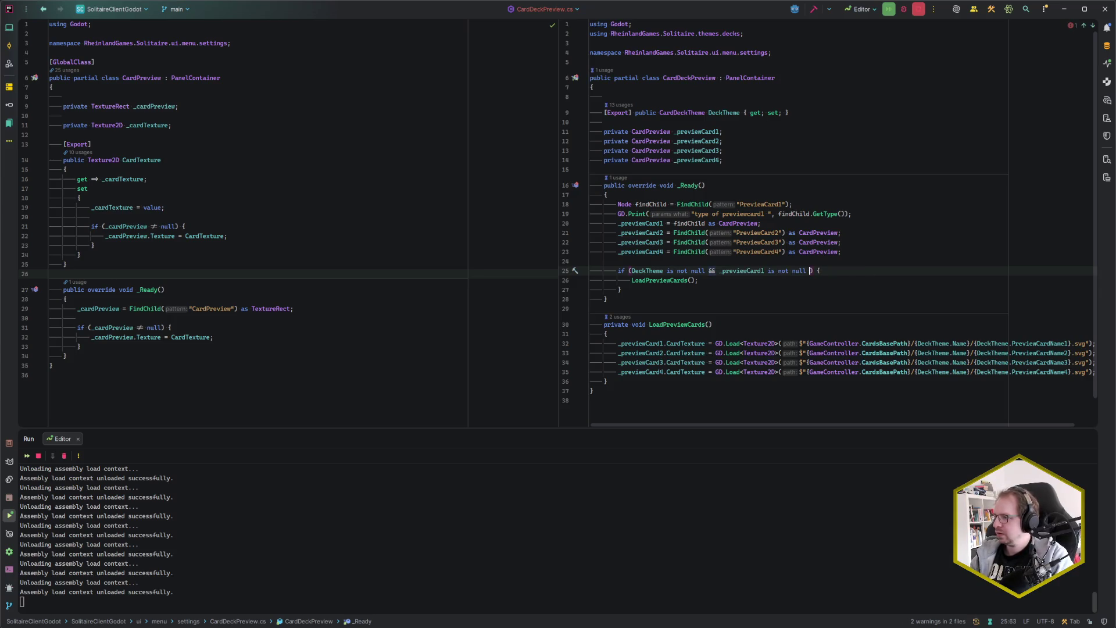
key(Tab)
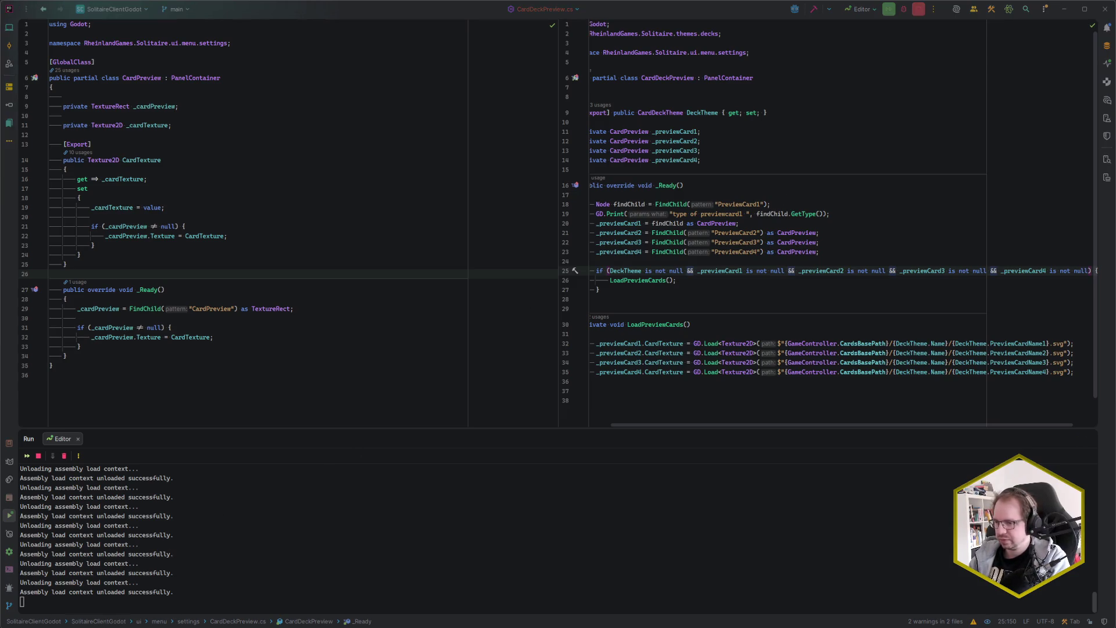
click(111, 567)
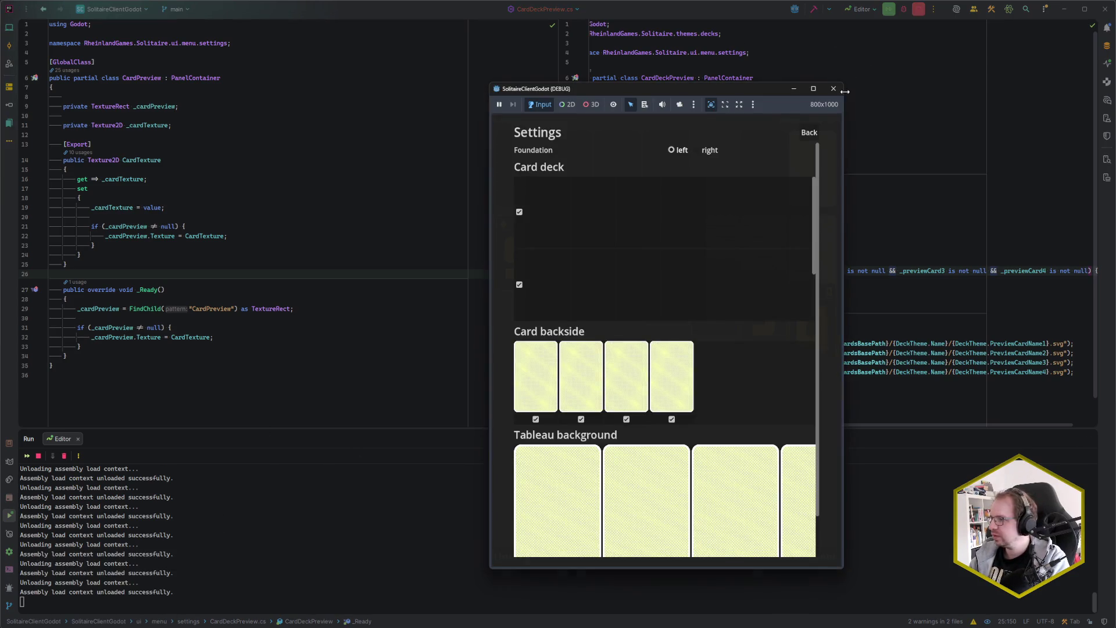
Step: Rebuild and run the game with F5, then check the Debugger's same three errors
click(222, 605)
key(alt+Tab)
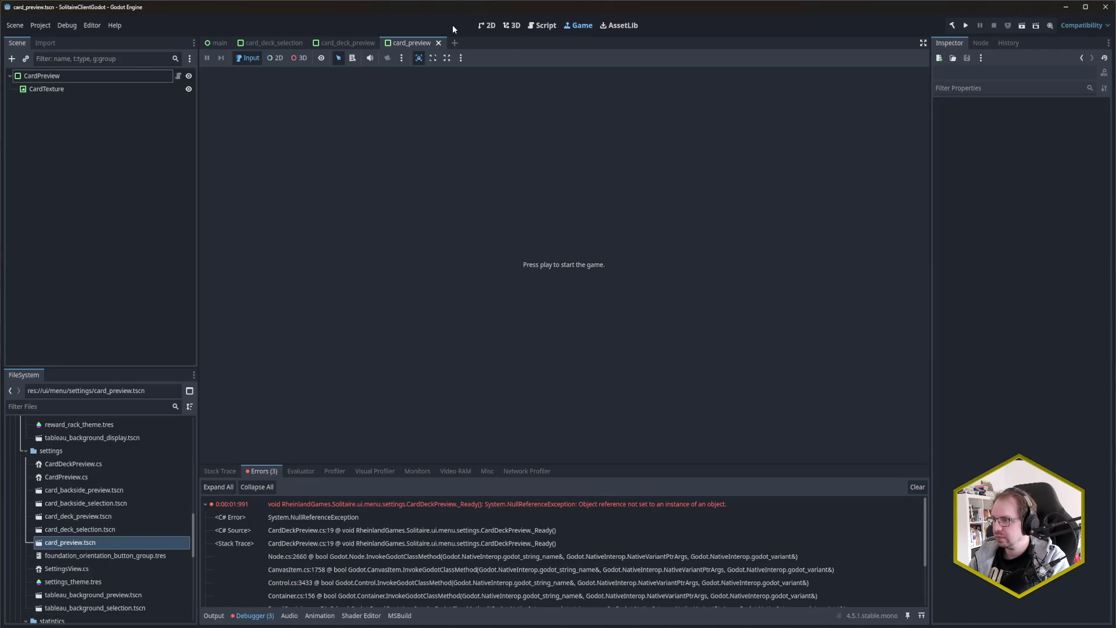
key(F5)
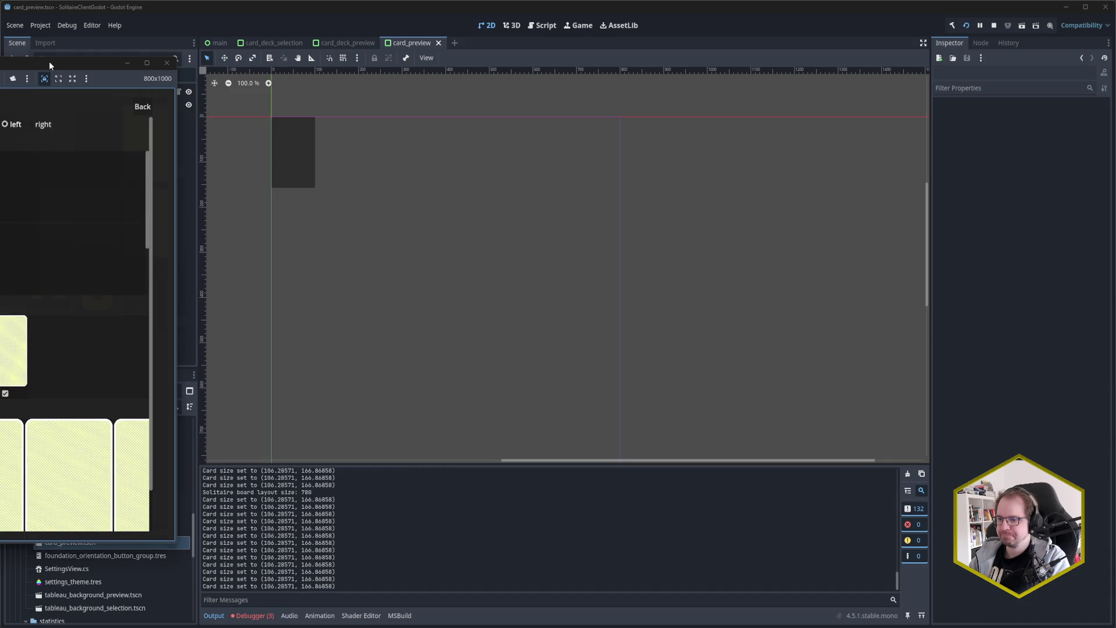
drag(49, 61, 661, 70)
click(247, 600)
click(261, 620)
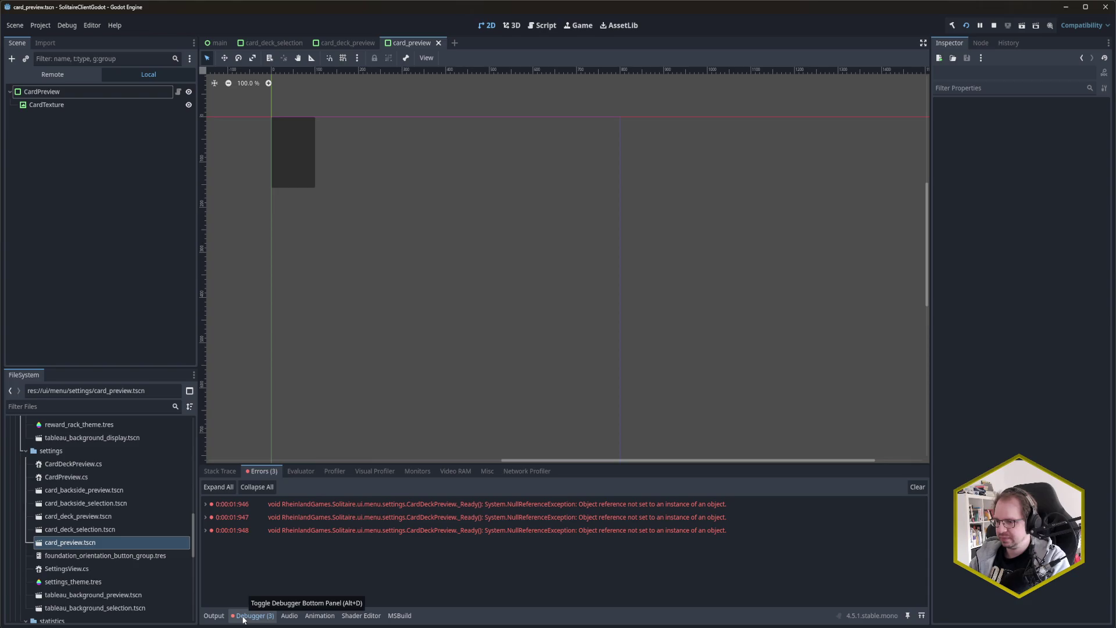
click(205, 504)
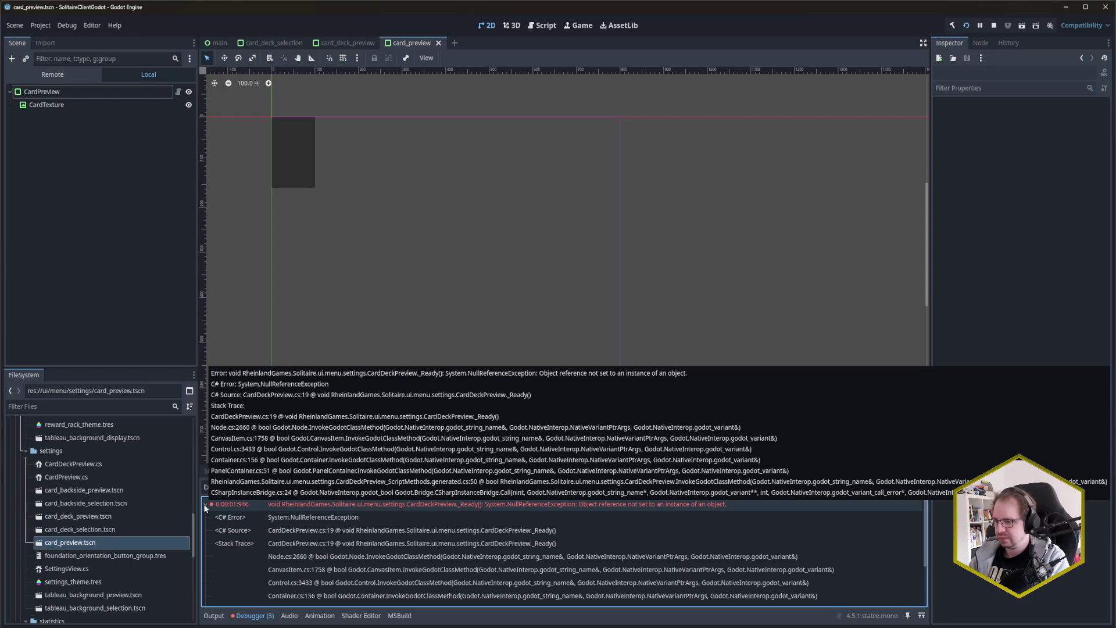
click(205, 504)
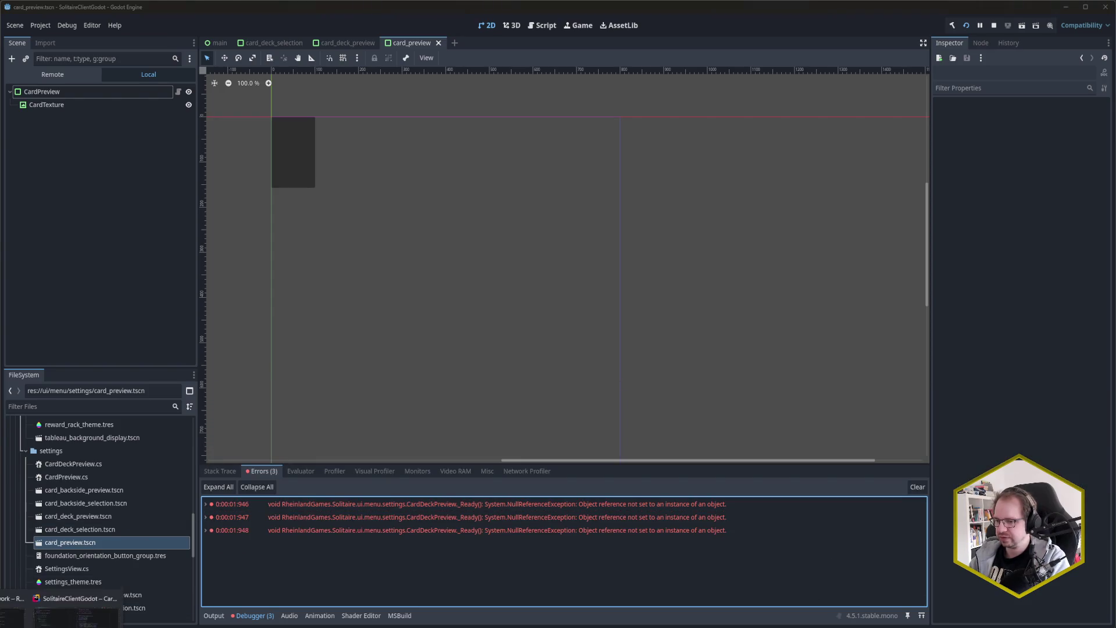
Step: Compare line 19's lookup with the card_deck_preview scene, then close the game and return to Rider
click(72, 594)
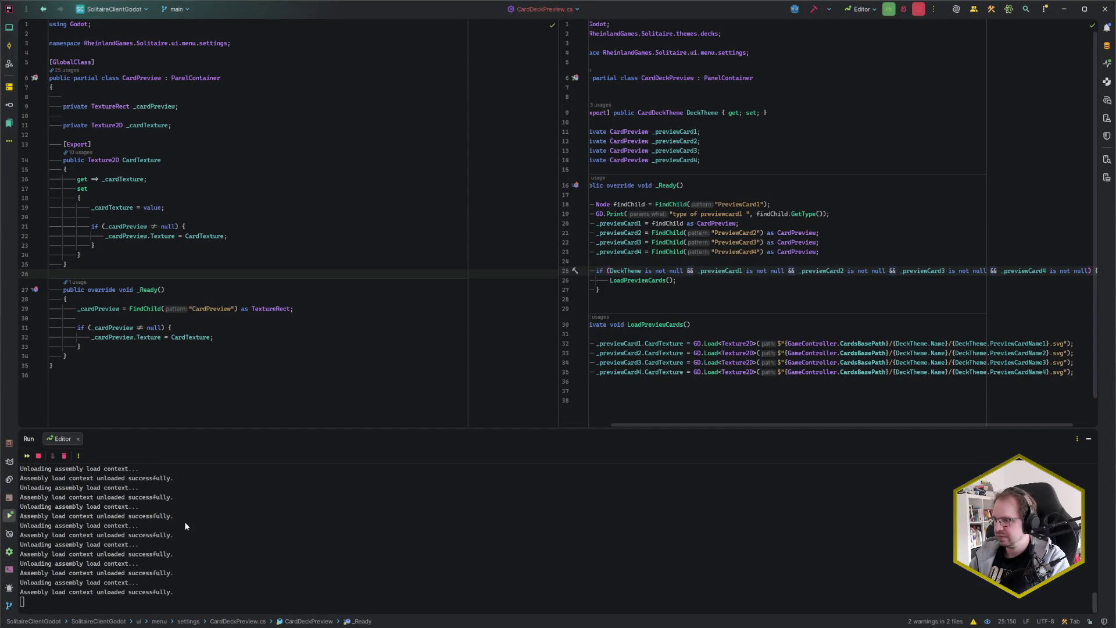
scroll(737, 269, left, 2)
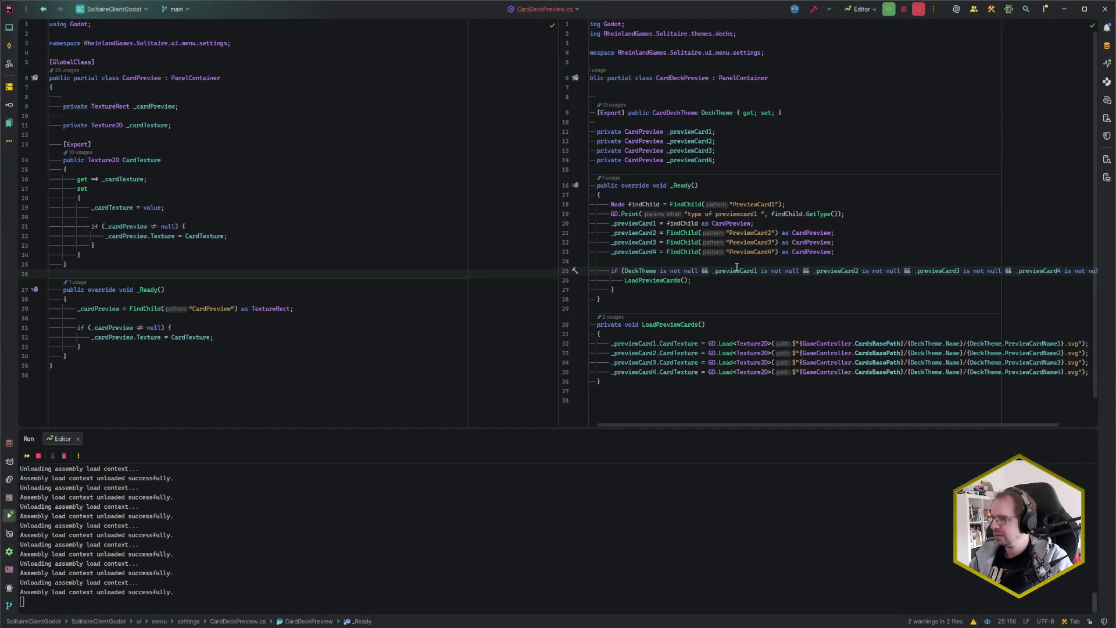
click(809, 214)
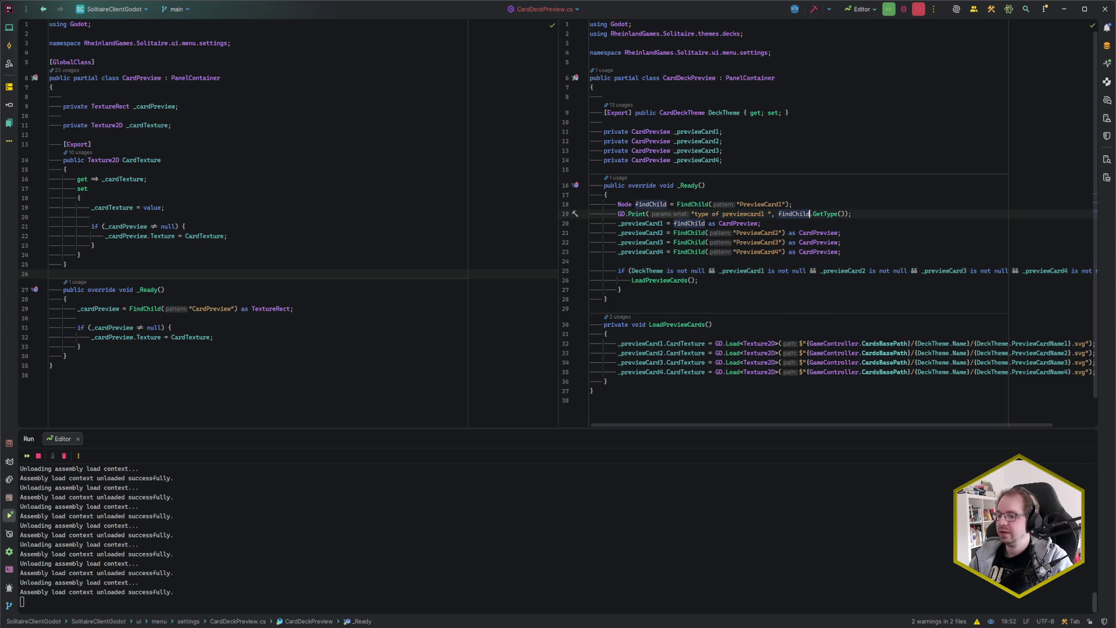
mouse_move(105, 610)
click(84, 593)
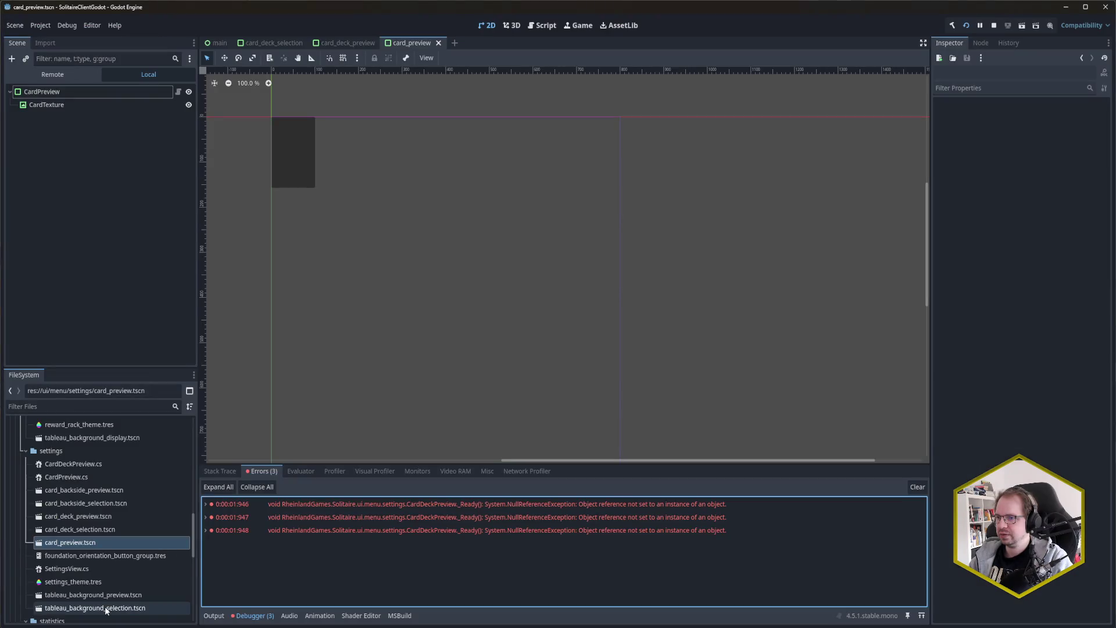
click(348, 43)
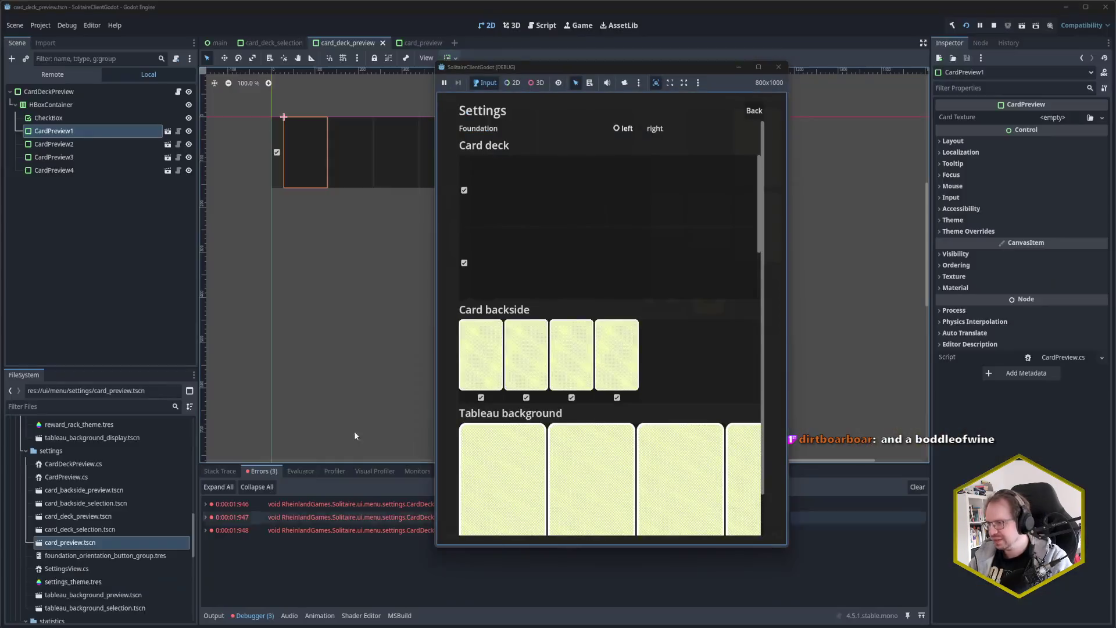
click(777, 68)
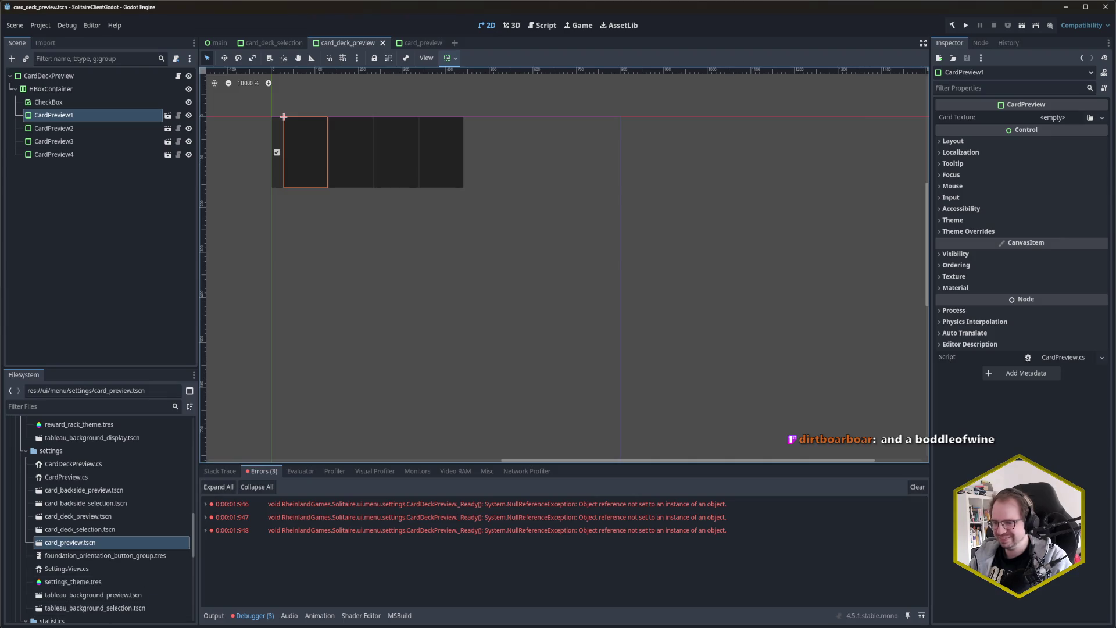
click(71, 607)
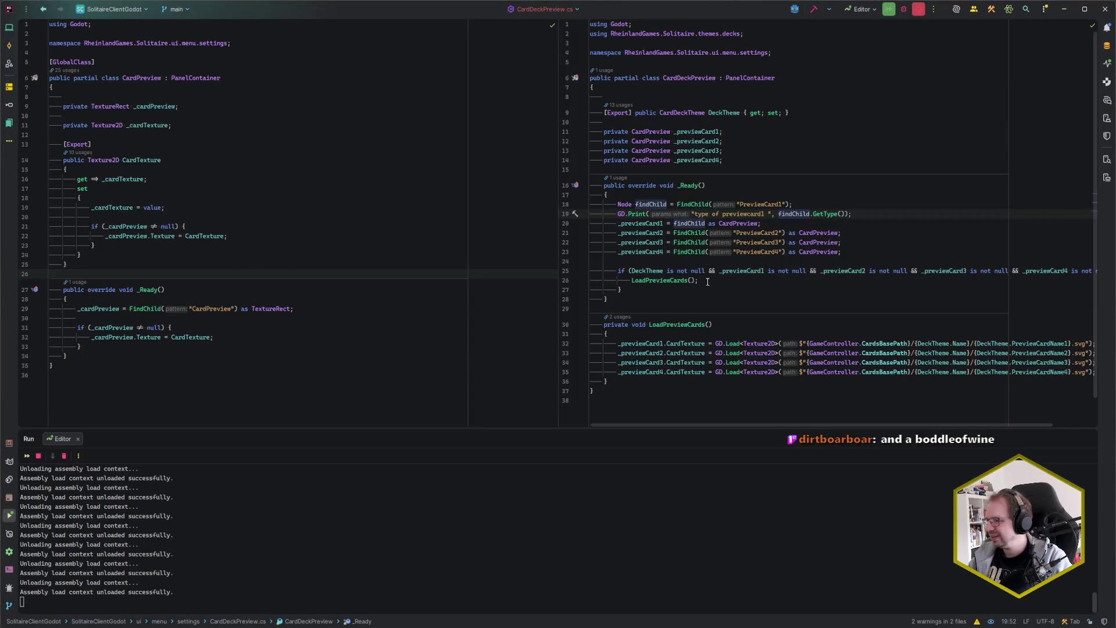
Step: Undo the null checks and print edits back to the original FindChild assignments
key(ctrl+z)
key(ctrl+z)
key(ctrl+z)
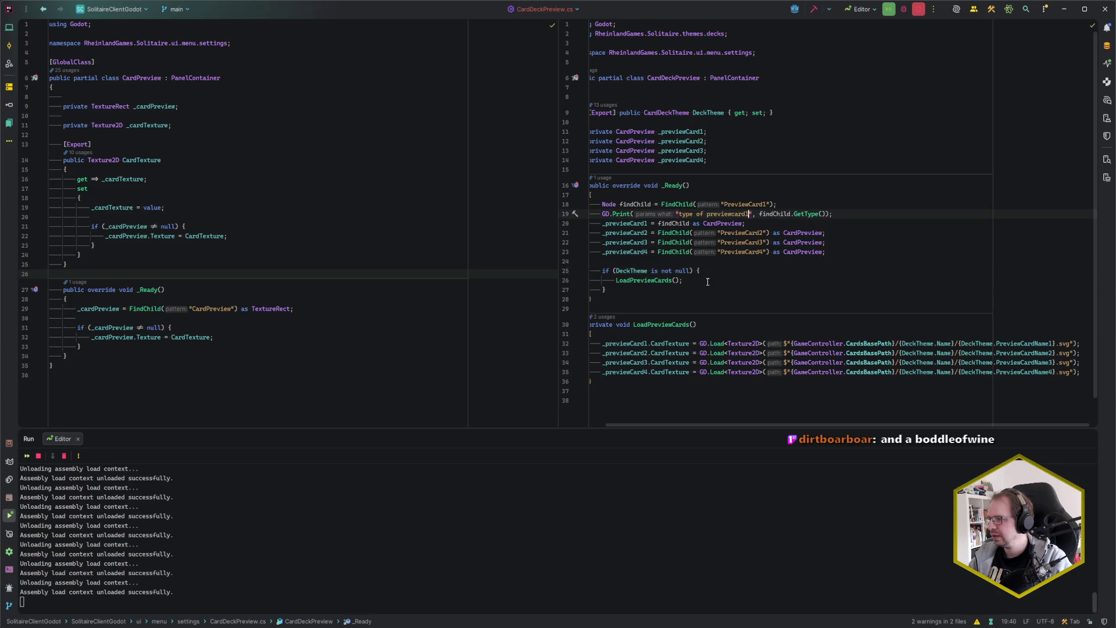
key(ctrl+z)
key(ctrl+z)
key(ctrl+z)
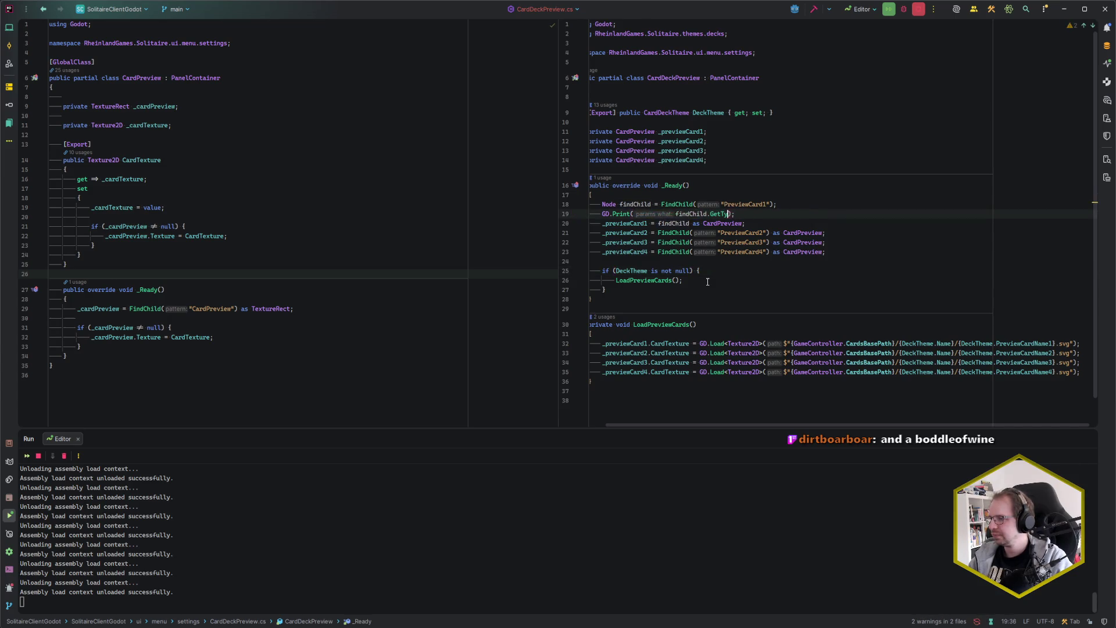
key(ctrl+z)
key(ctrl+z)
key(ctrl+z)
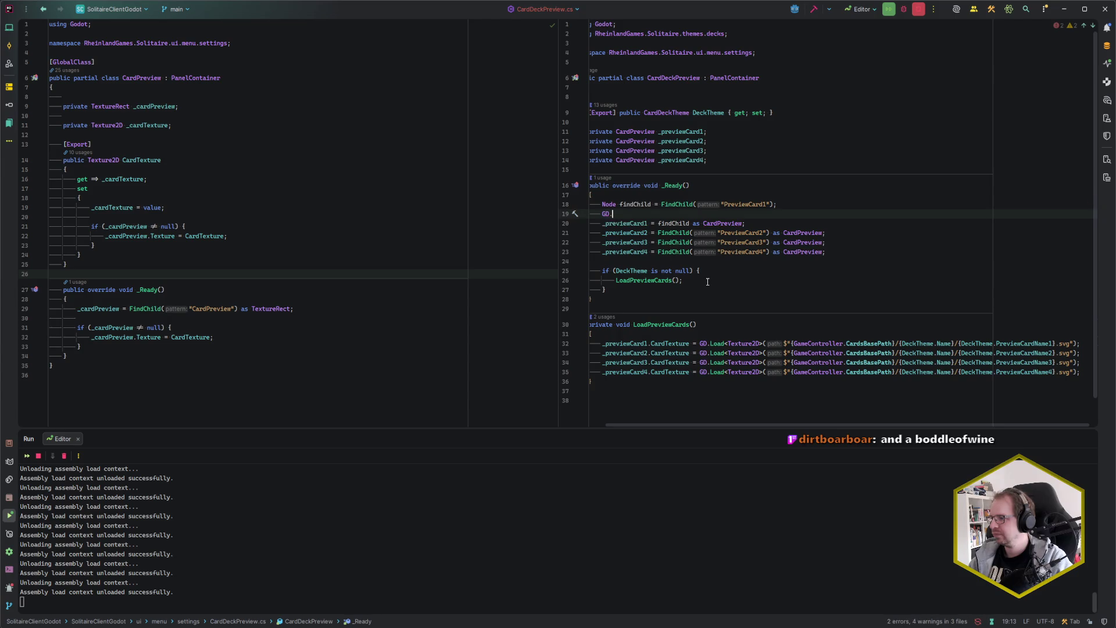
key(ctrl+z)
key(ctrl+z)
key(ctrl+z)
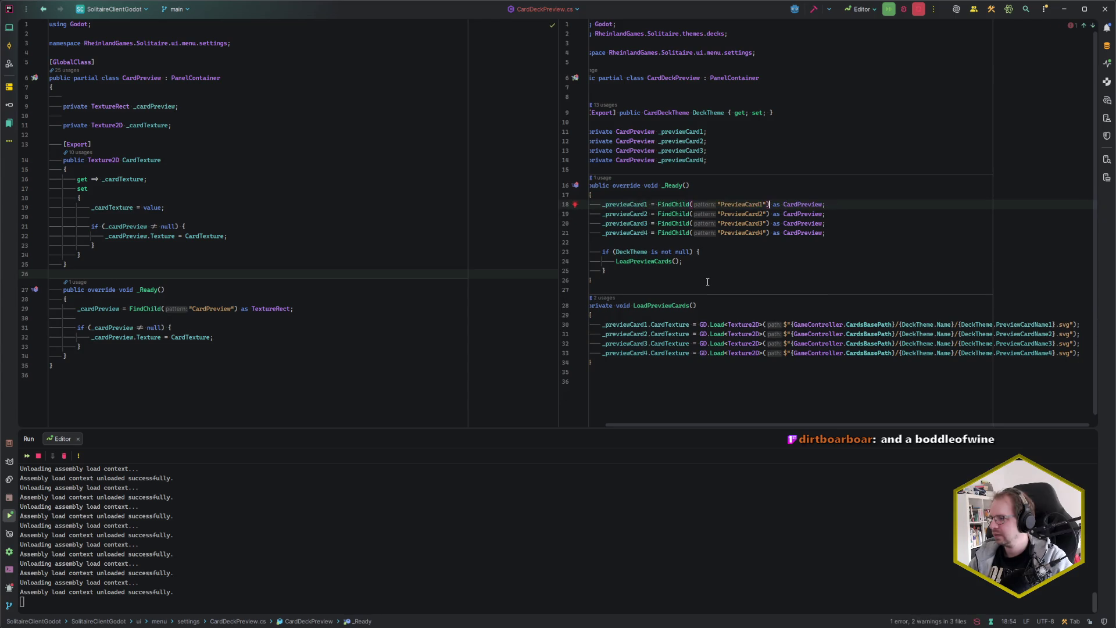
Step: Select all four node names on lines 18–21 and move 'Preview' after the card number
key(Left)
key(Left)
key(Left)
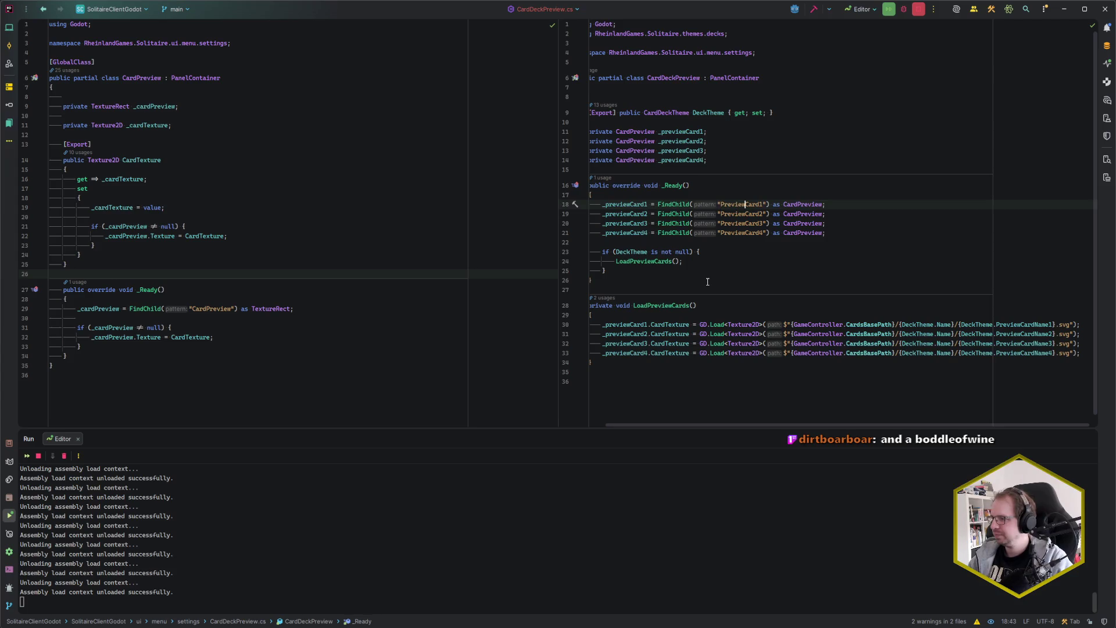
key(ctrl+shift+Left)
key(alt+j)
key(alt+j)
key(alt+j)
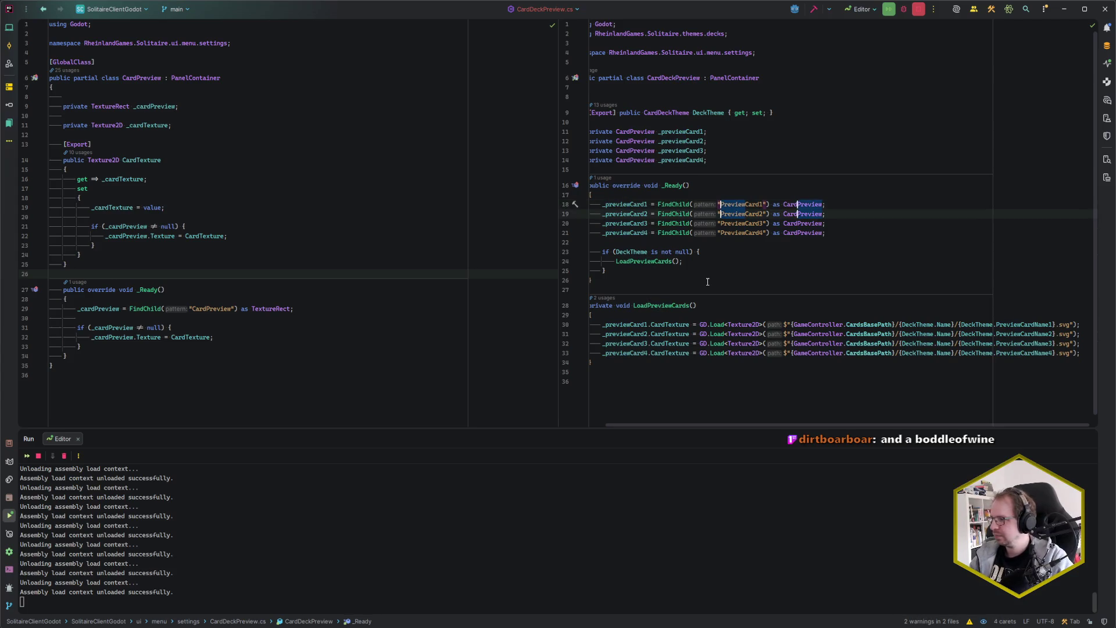
key(Escape)
key(ctrl+shift+Right)
key(ctrl+shift+Right)
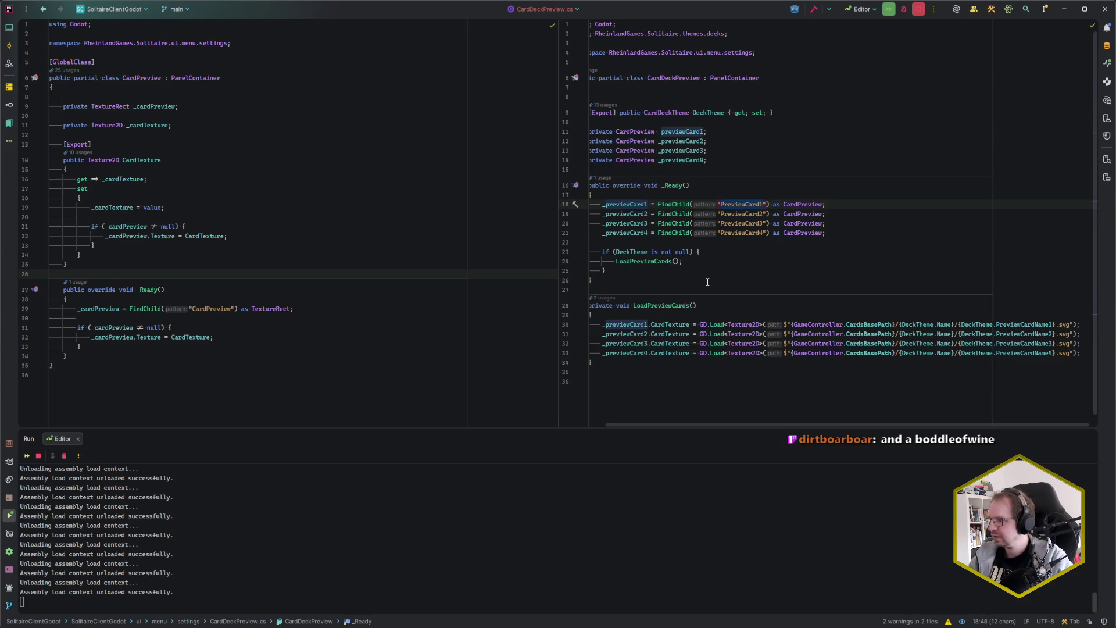
key(shift+Left)
key(alt+shift+Down)
key(alt+shift+Down)
key(alt+shift+Down)
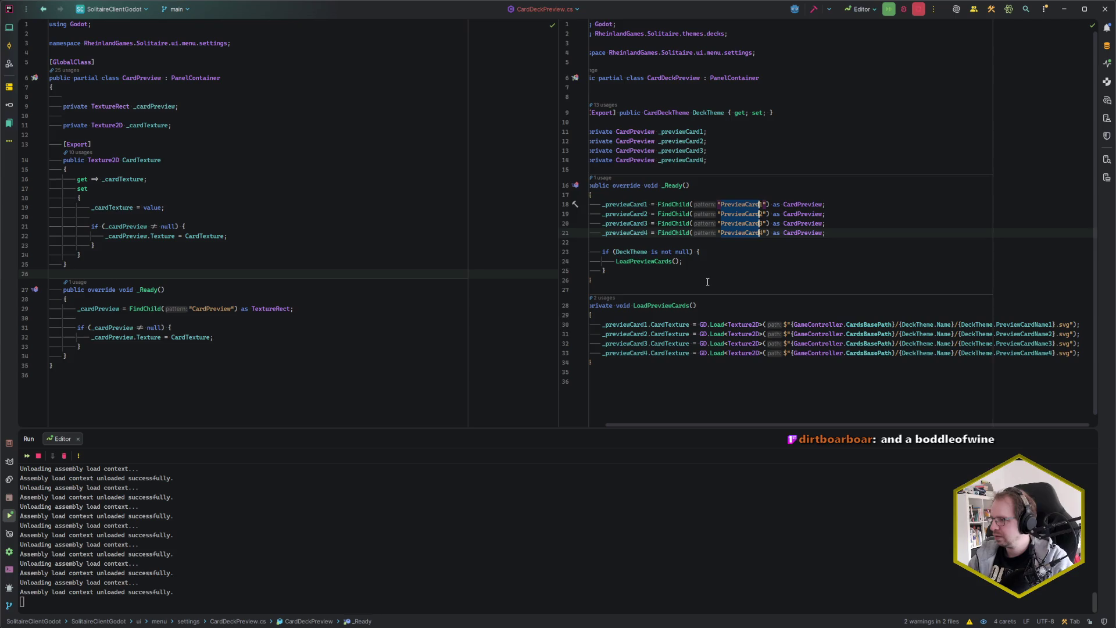
key(Left)
key(ctrl+shift+Right)
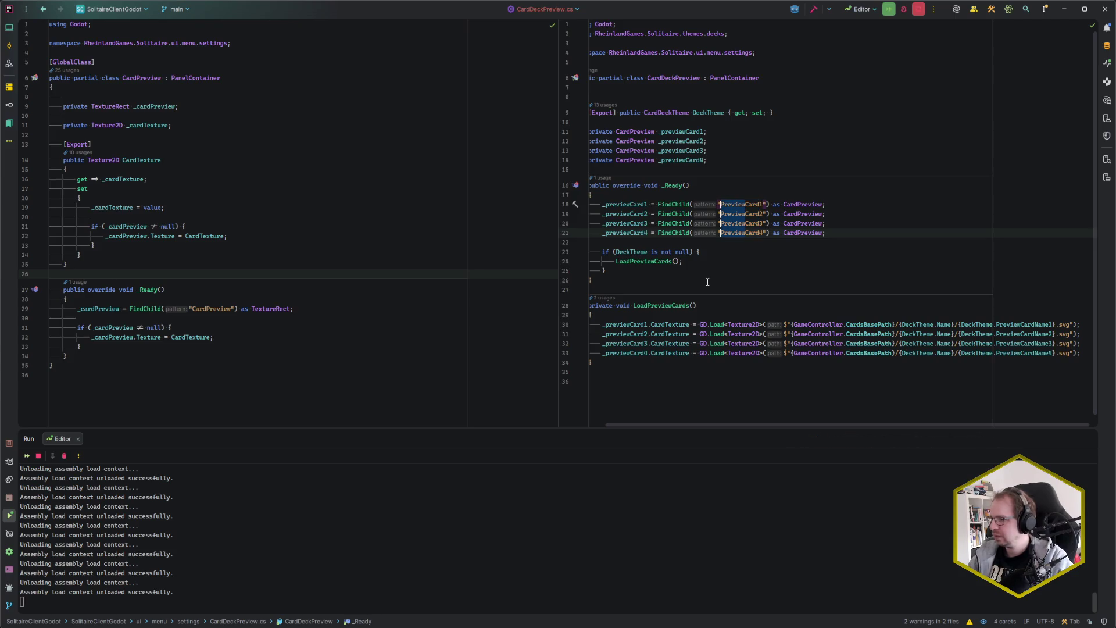
key(ctrl+x)
key(ctrl+Right)
key(ctrl+v)
key(Escape)
key(End)
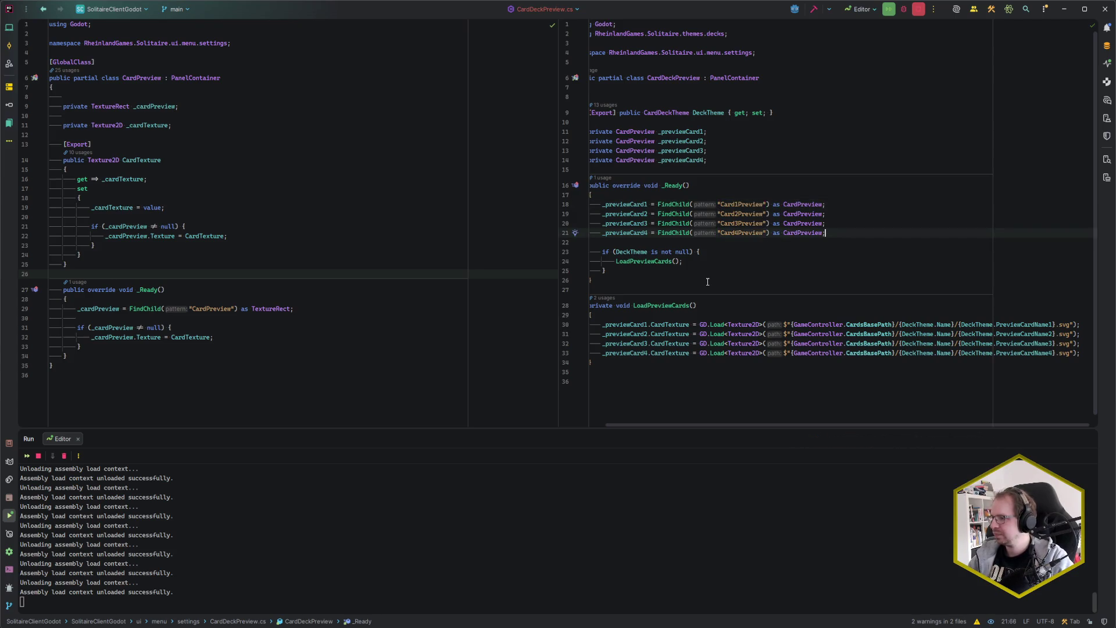
Step: Reorder the four lookups to CardPreview1–CardPreview4 and relaunch the game
key(ctrl+z)
key(ctrl+shift+Left)
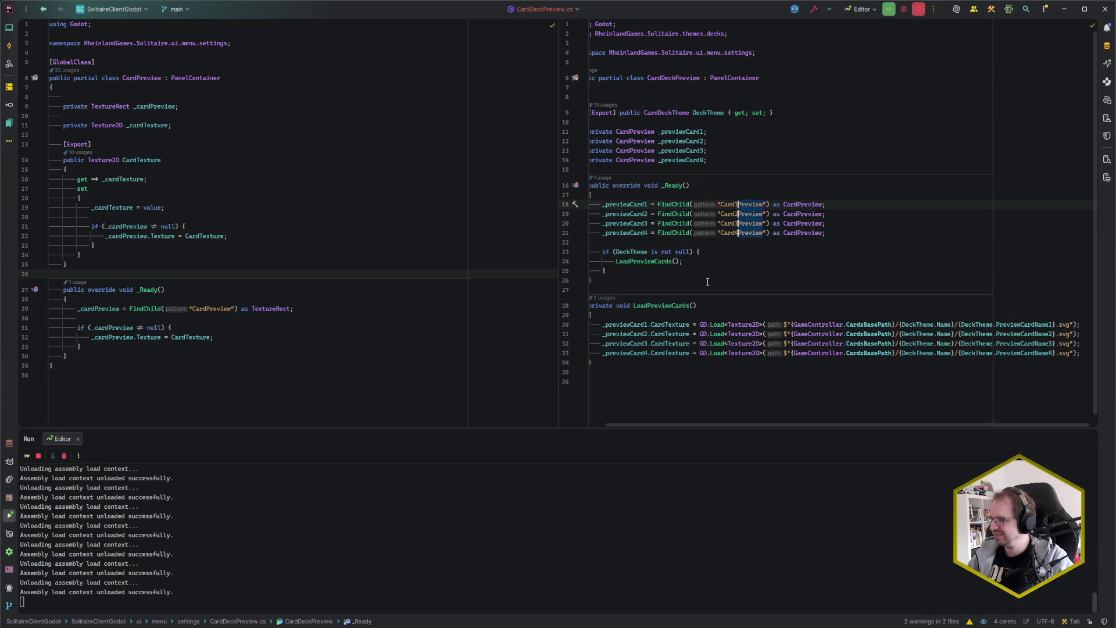
key(ctrl+x)
key(Left)
key(ctrl+v)
key(Escape)
key(End)
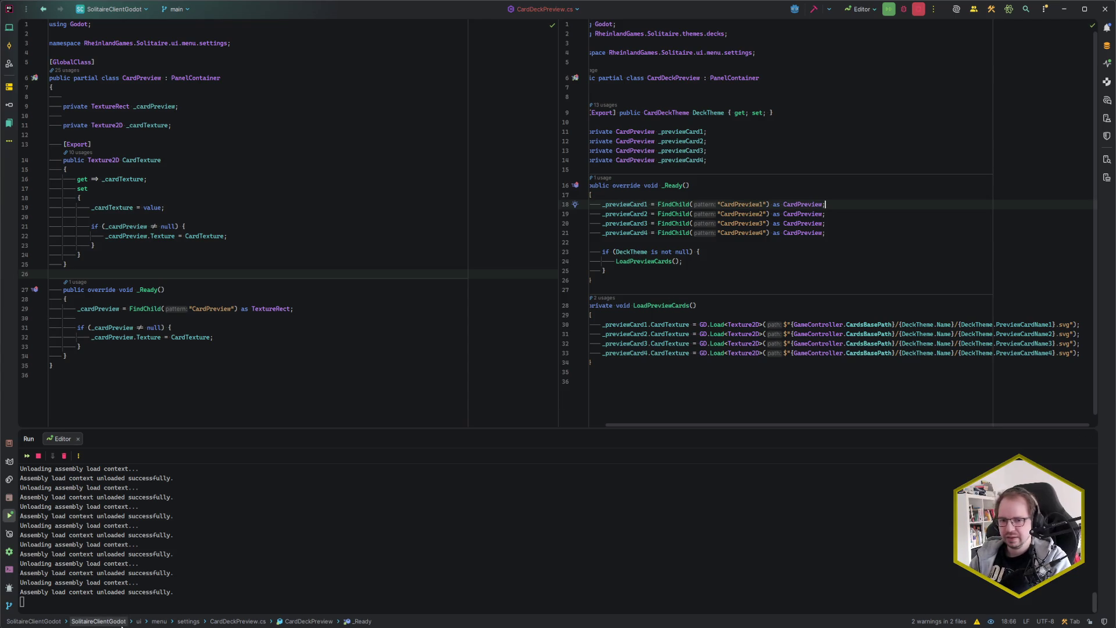
key(alt+Tab)
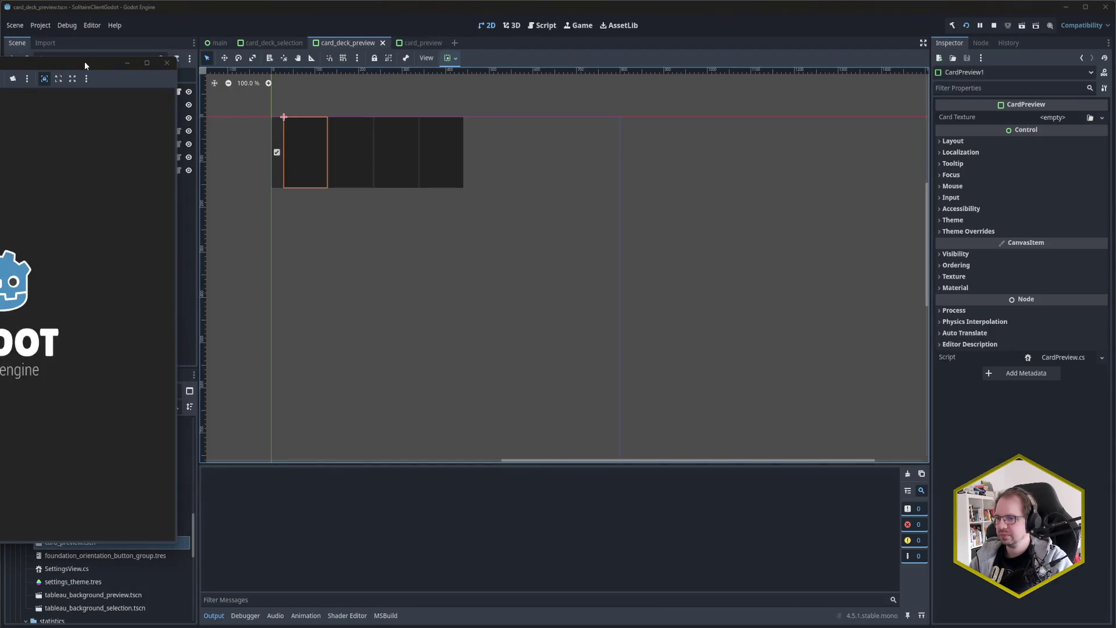
Step: Check the Settings screen's Card deck is still empty, close the game, and return to Rider
drag(85, 61, 688, 63)
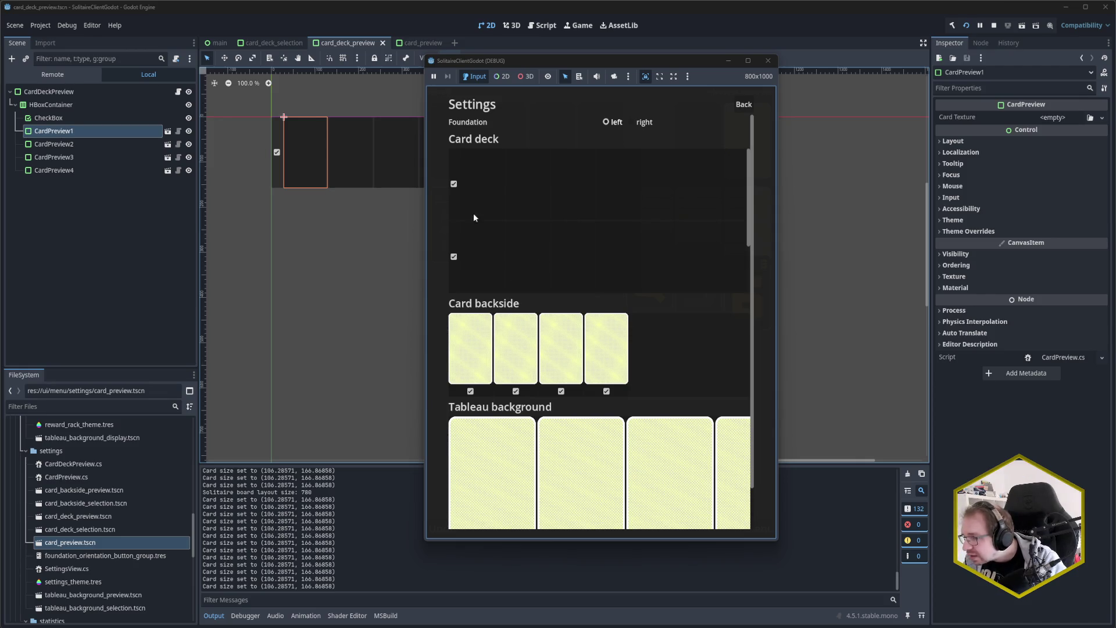
click(767, 61)
key(alt+Tab)
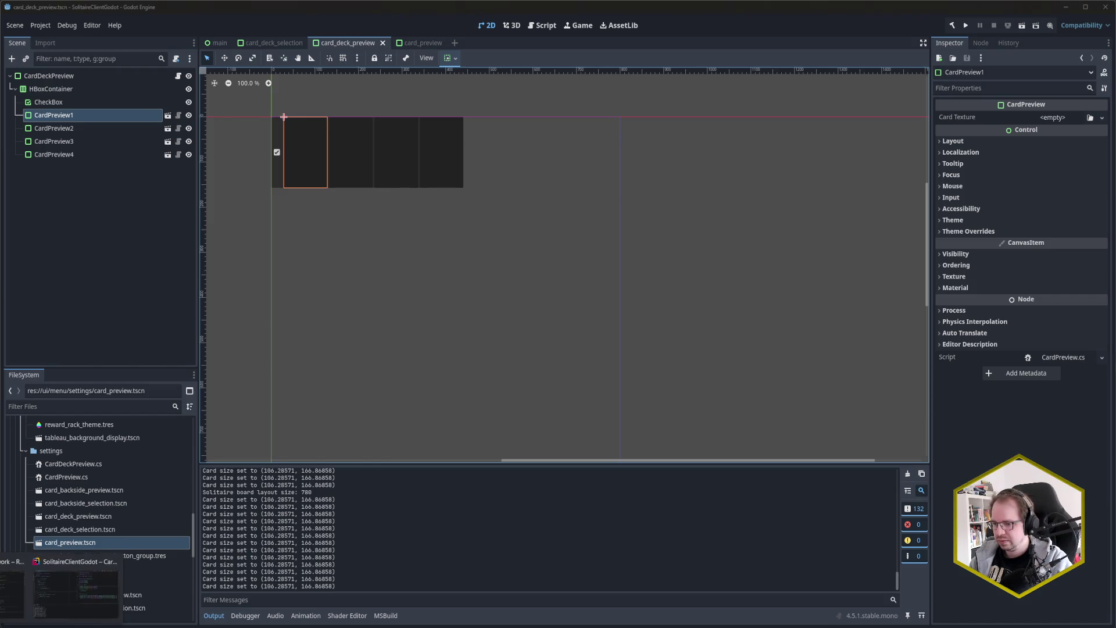
scroll(790, 249, left, 1)
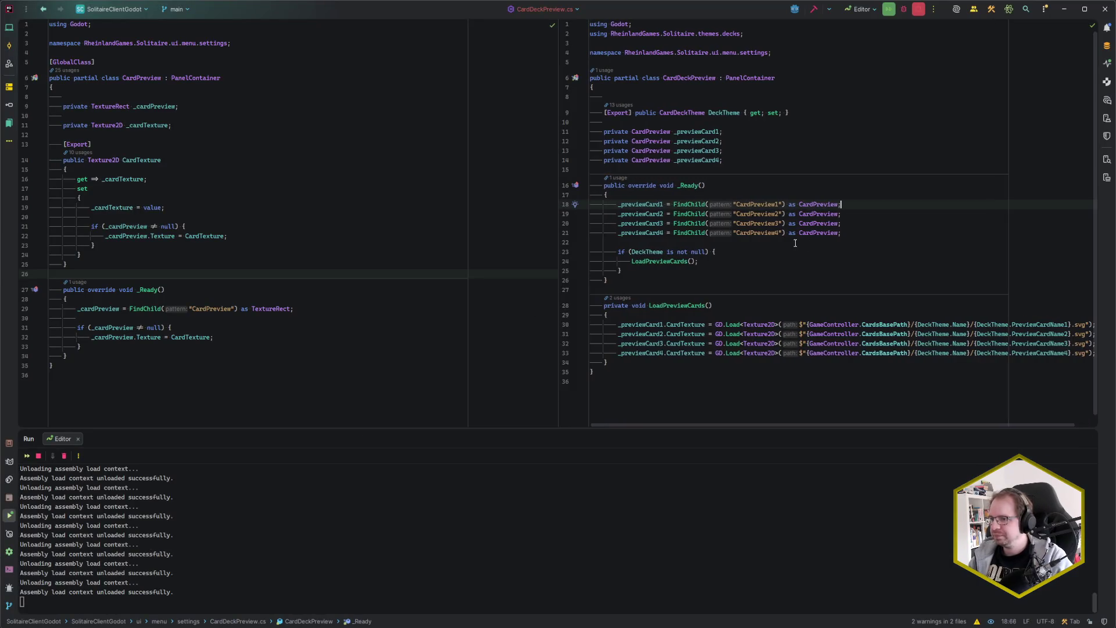
Step: Confirm the card_preview scene's texture node is CardTexture and replace line 29's 'CardPreview' lookup with CardTexture
click(161, 246)
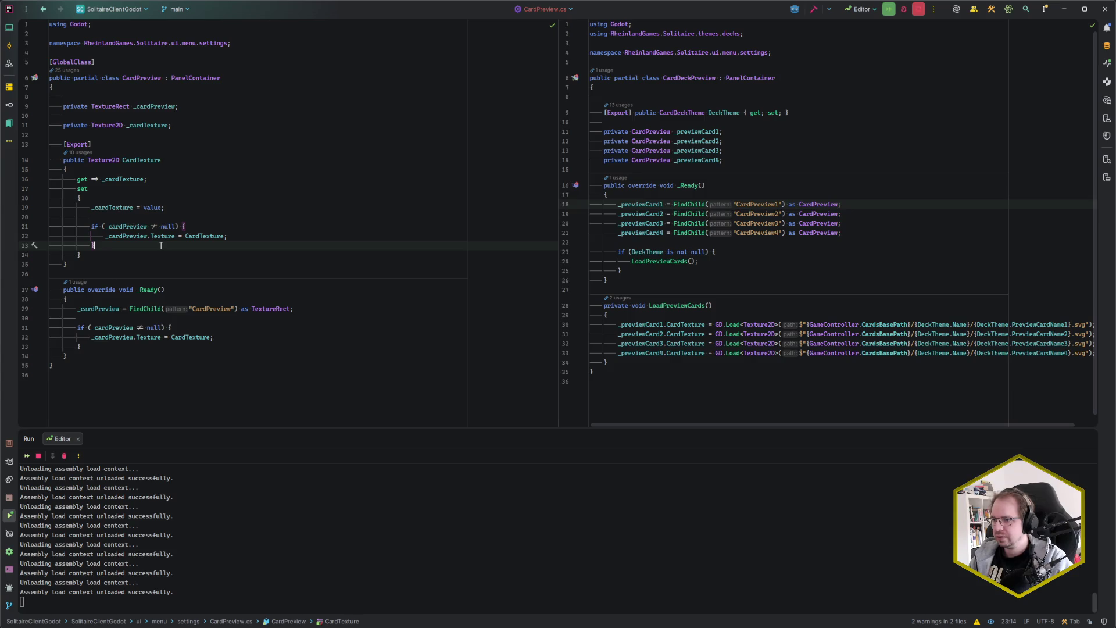
click(147, 226)
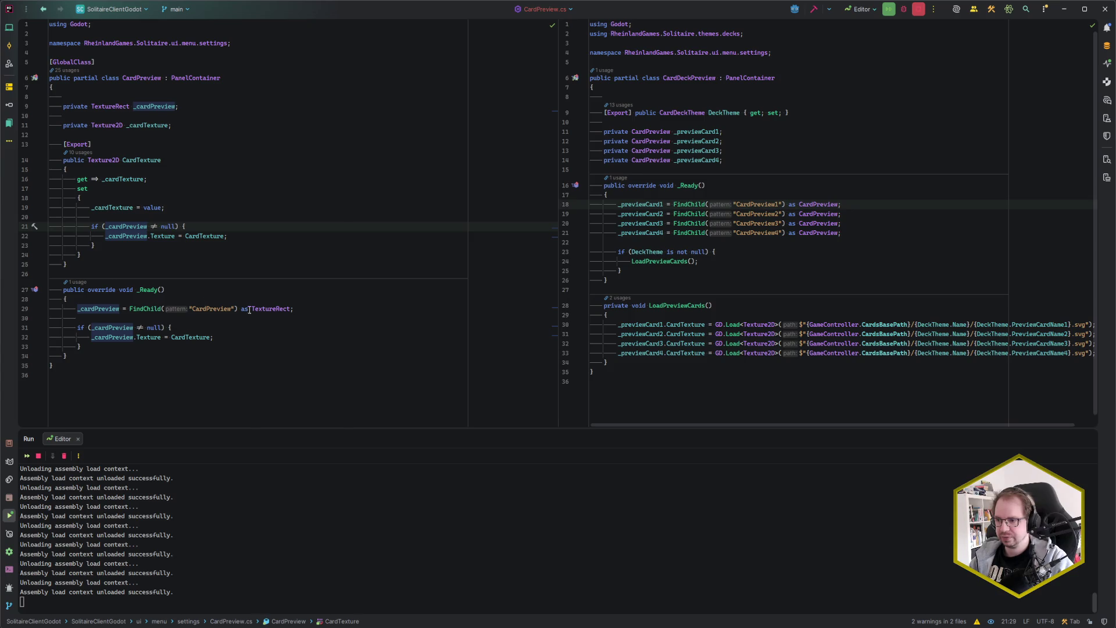
key(alt+Tab)
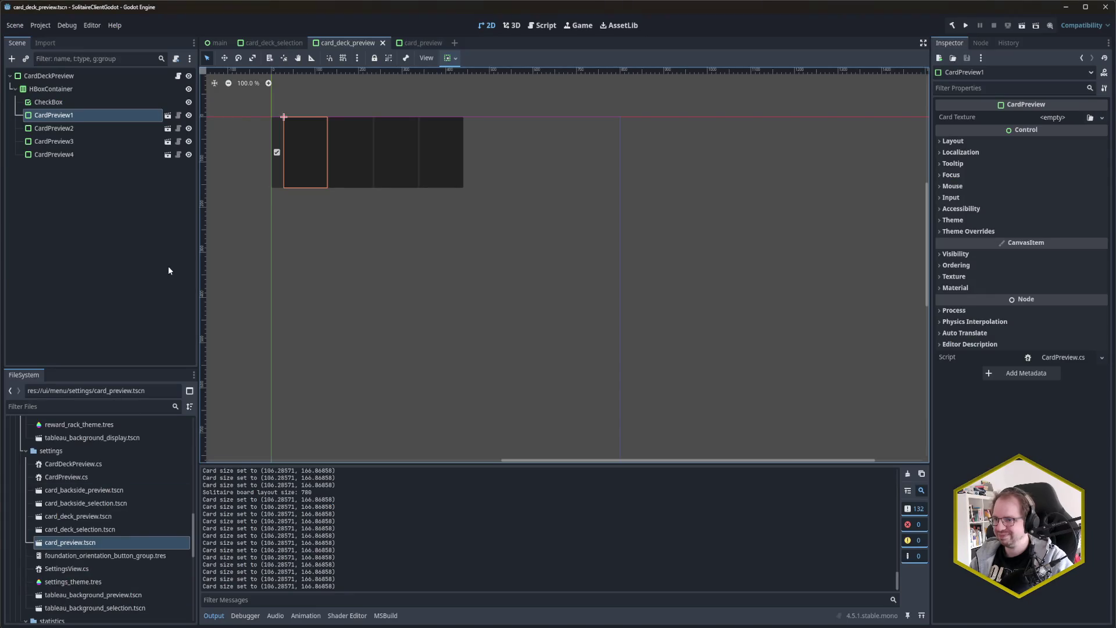
click(418, 42)
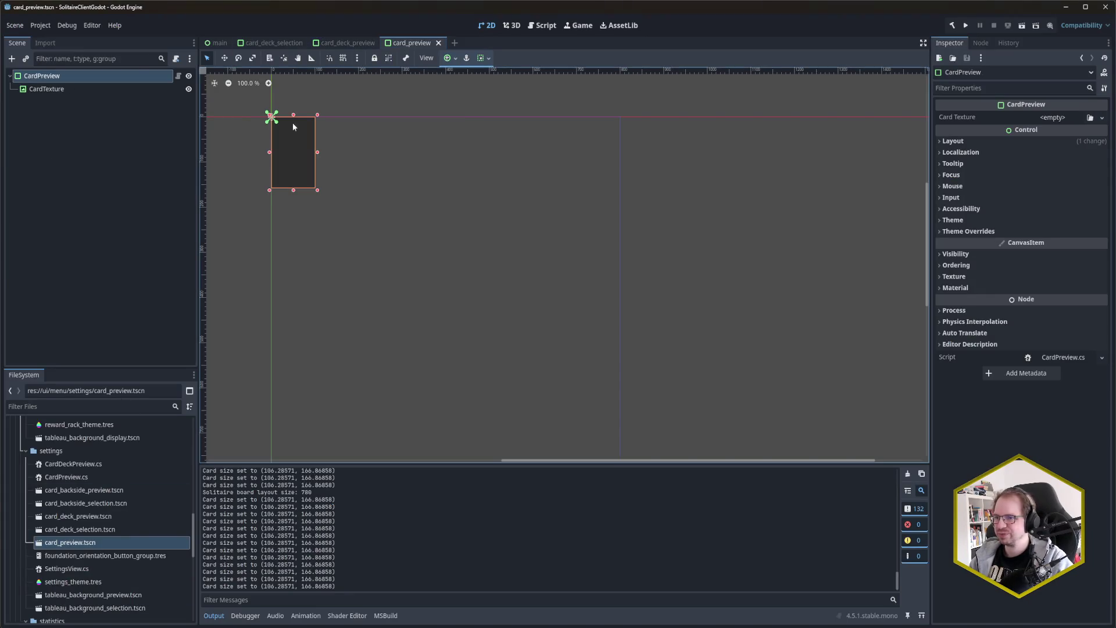
click(62, 90)
key(alt+Tab)
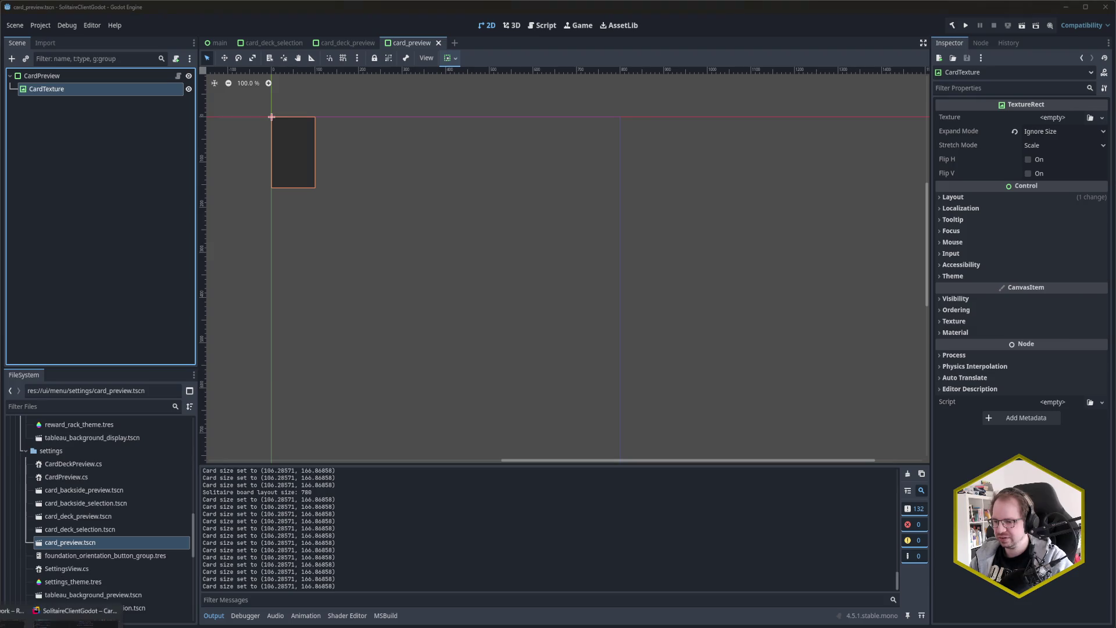
double_click(211, 308)
text(CardTex)
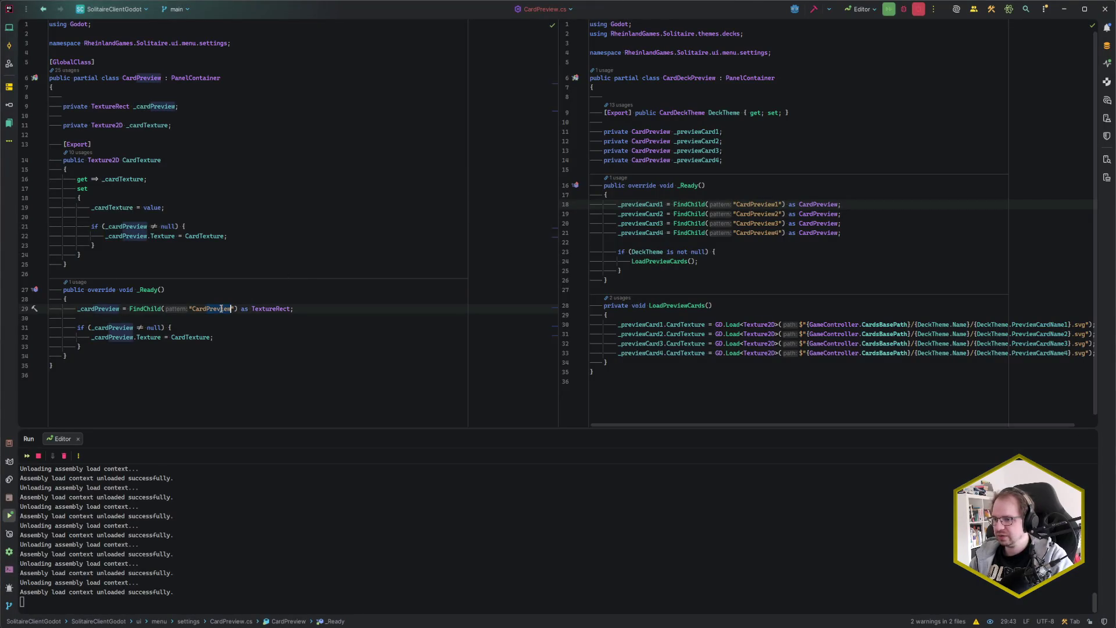
text(ture)
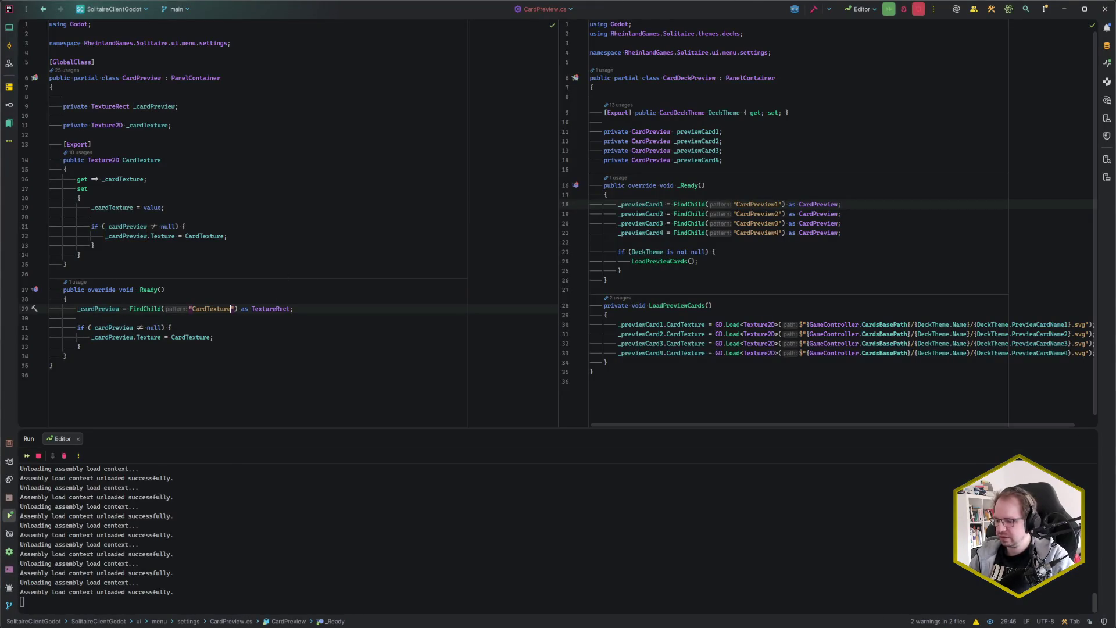
Step: Finish the line 29 CardTexture lookup and run the game again
click(293, 308)
key(alt+Tab)
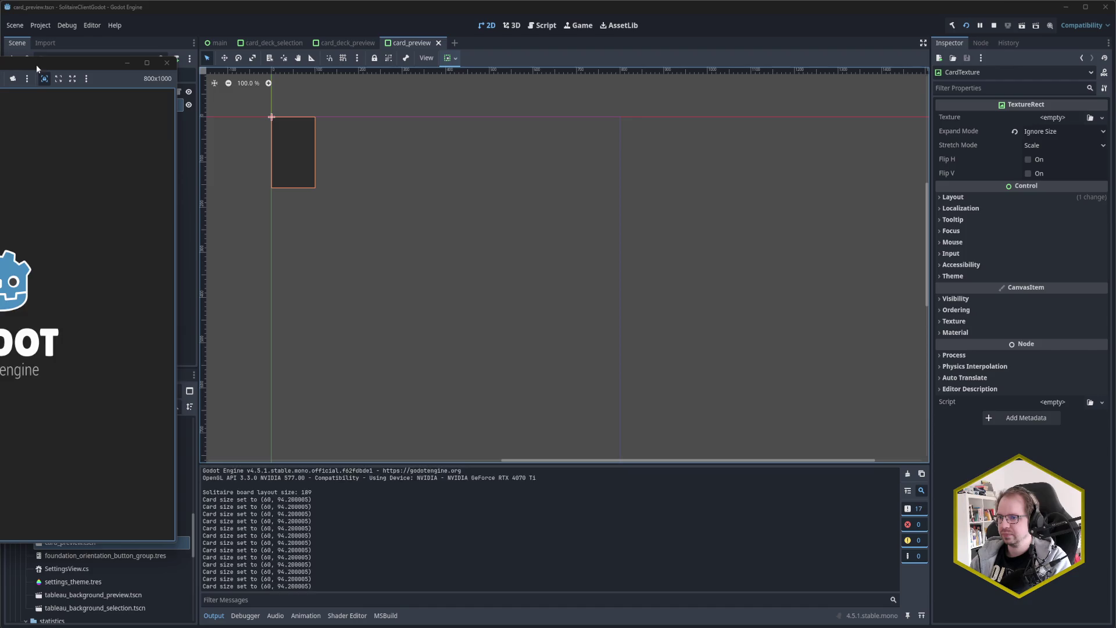
Step: Scroll the Settings screen to verify card faces in every deck preview, then close the game and open card_deck_preview
drag(36, 65, 649, 68)
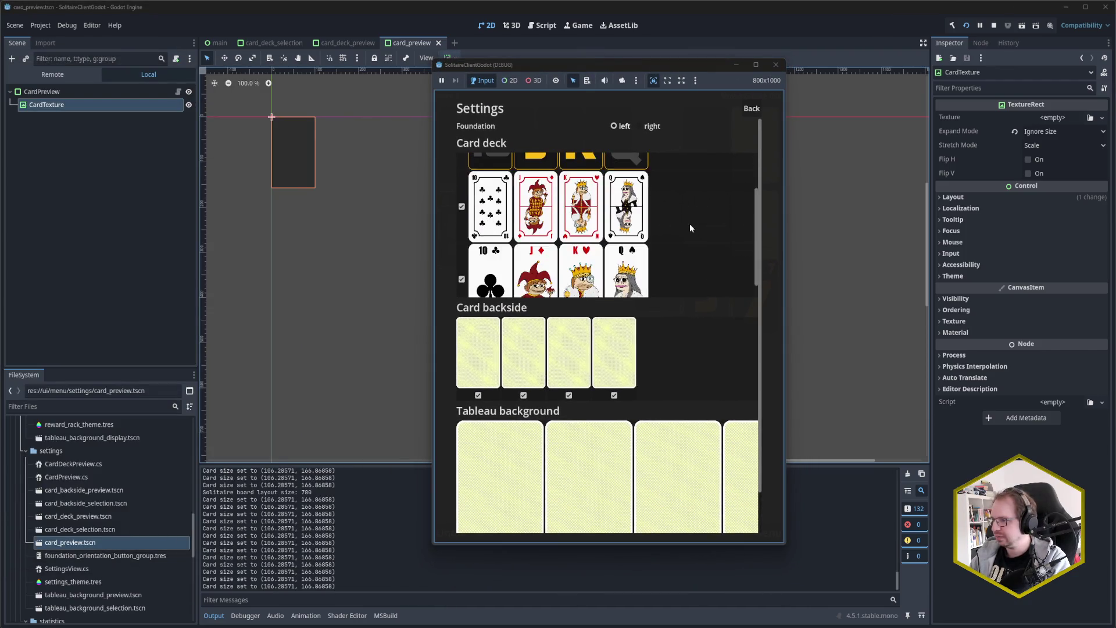
scroll(690, 223, down, 1)
scroll(765, 318, up, 1)
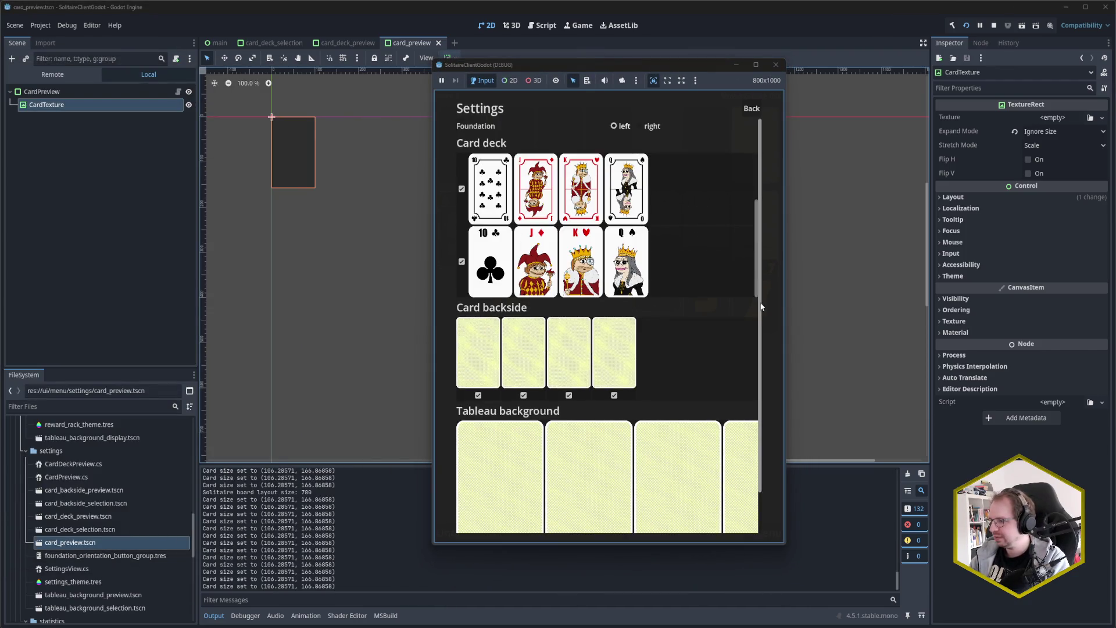
scroll(686, 194, down, 1)
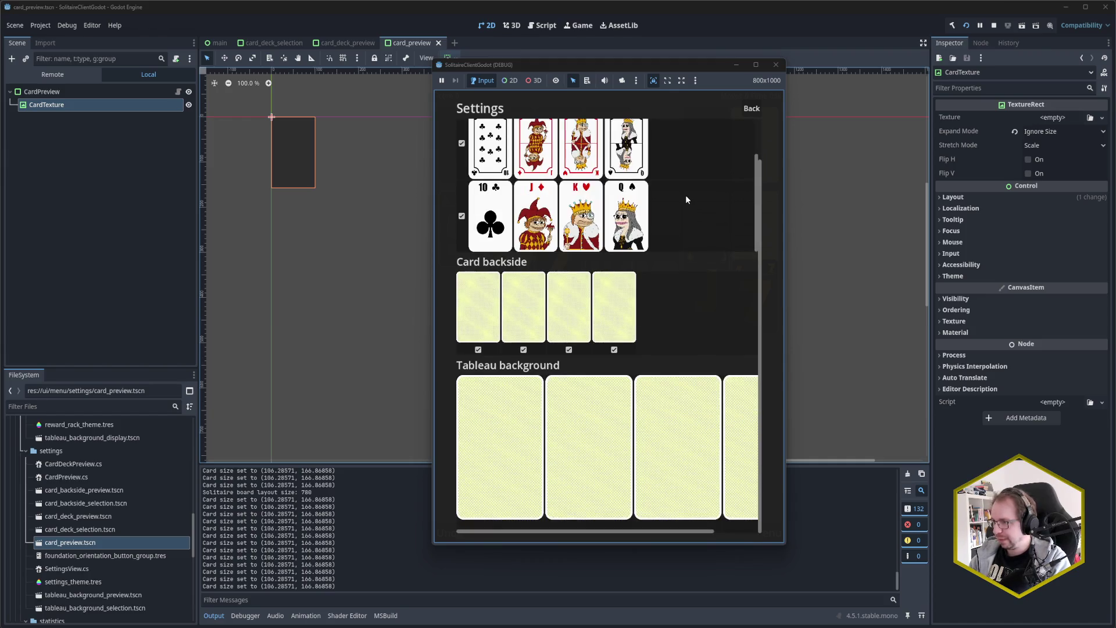
scroll(686, 194, up, 3)
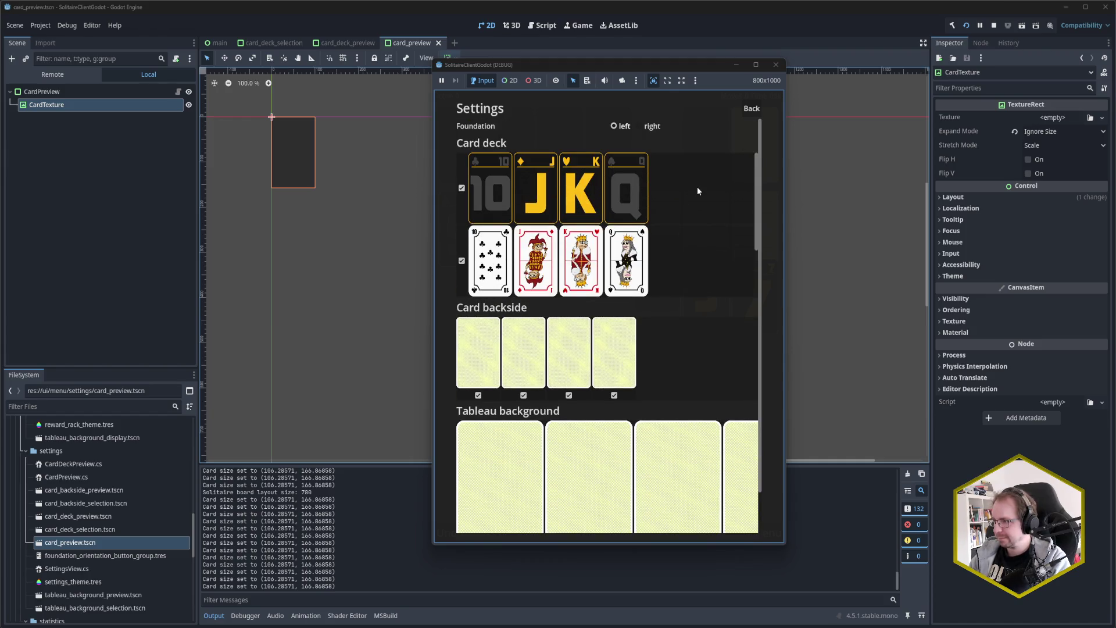
scroll(762, 205, down, 1)
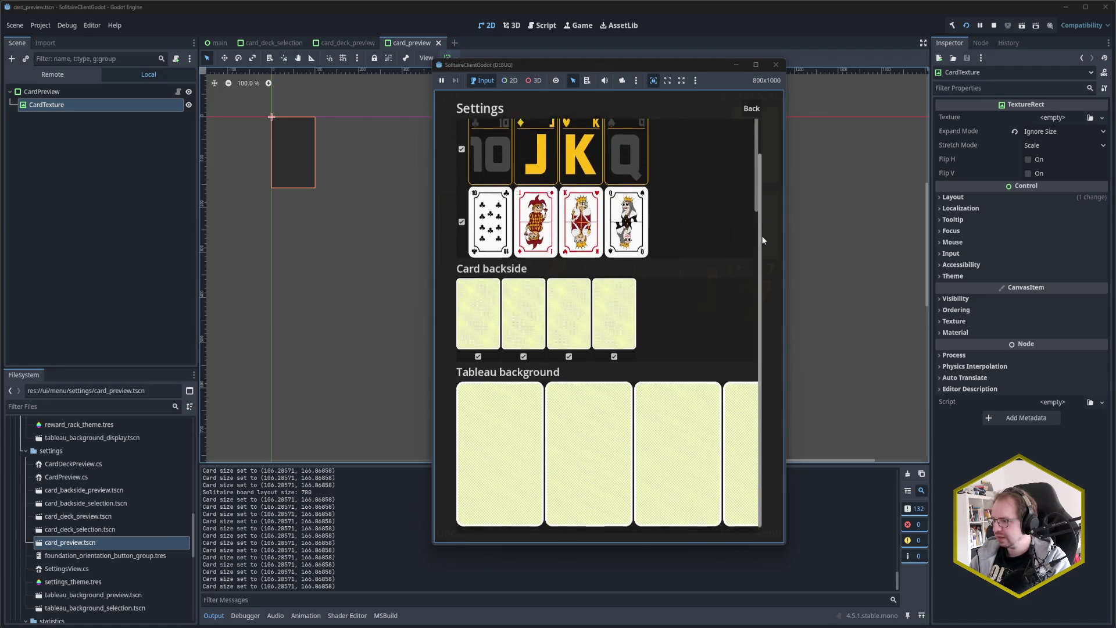
scroll(762, 205, up, 1)
scroll(763, 192, down, 1)
scroll(764, 177, up, 2)
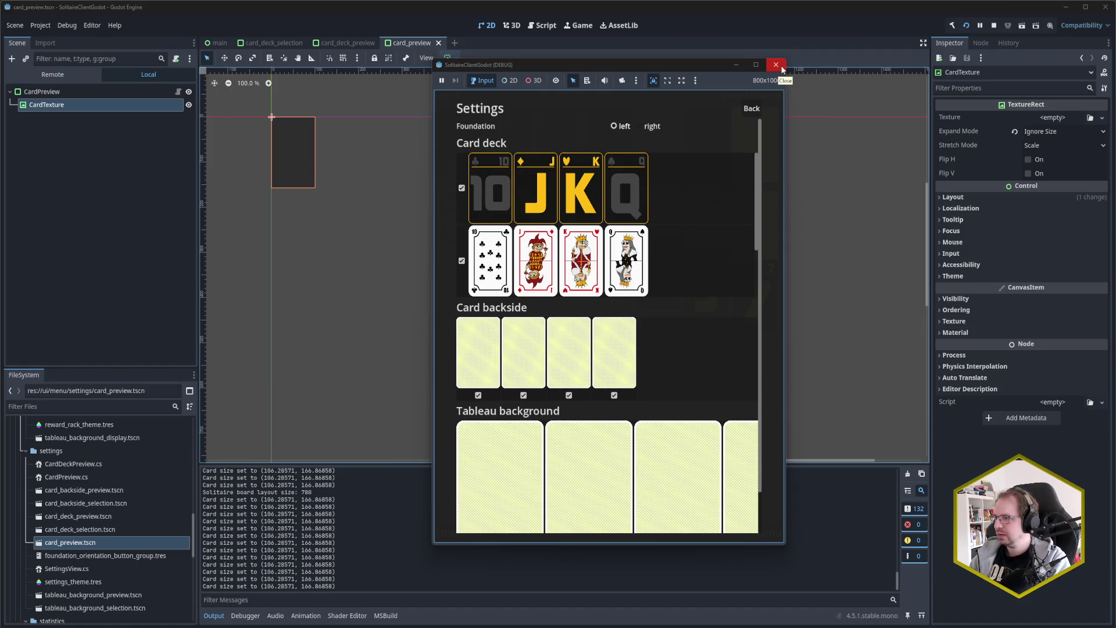
click(782, 69)
click(347, 42)
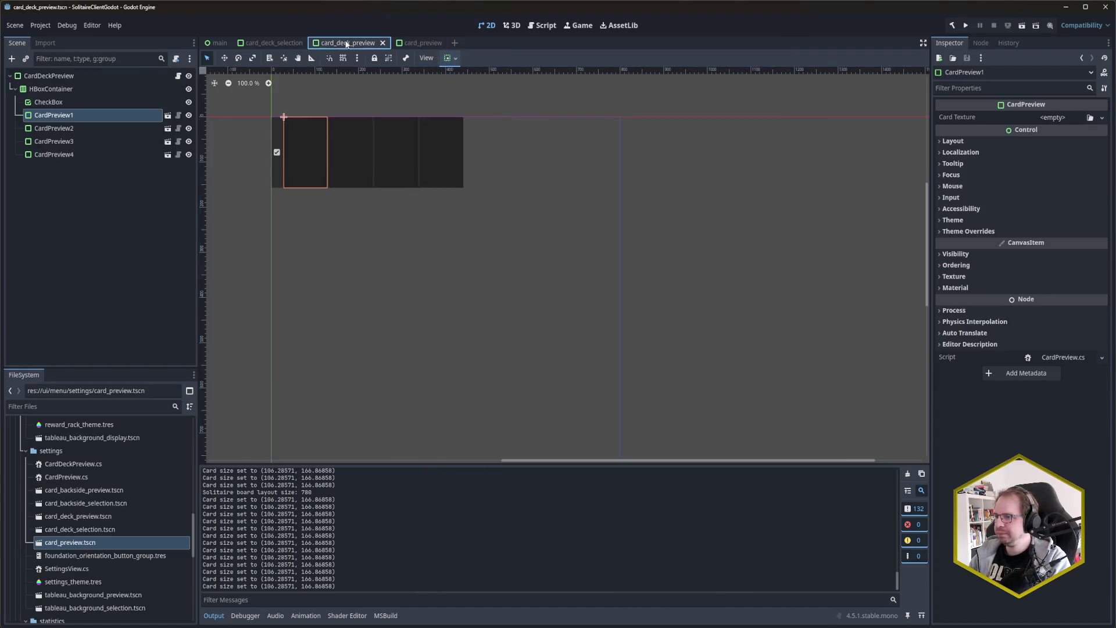
Step: Inspect the CheckBox and CardDeckPreview root nodes, then open the card_deck_selection scene
click(275, 173)
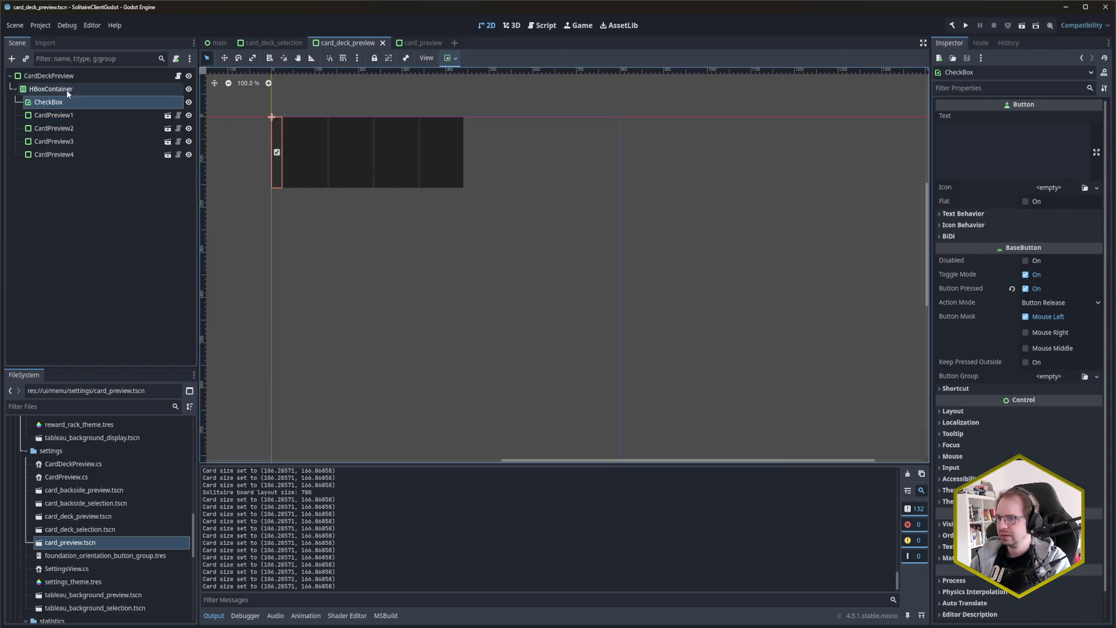
click(55, 76)
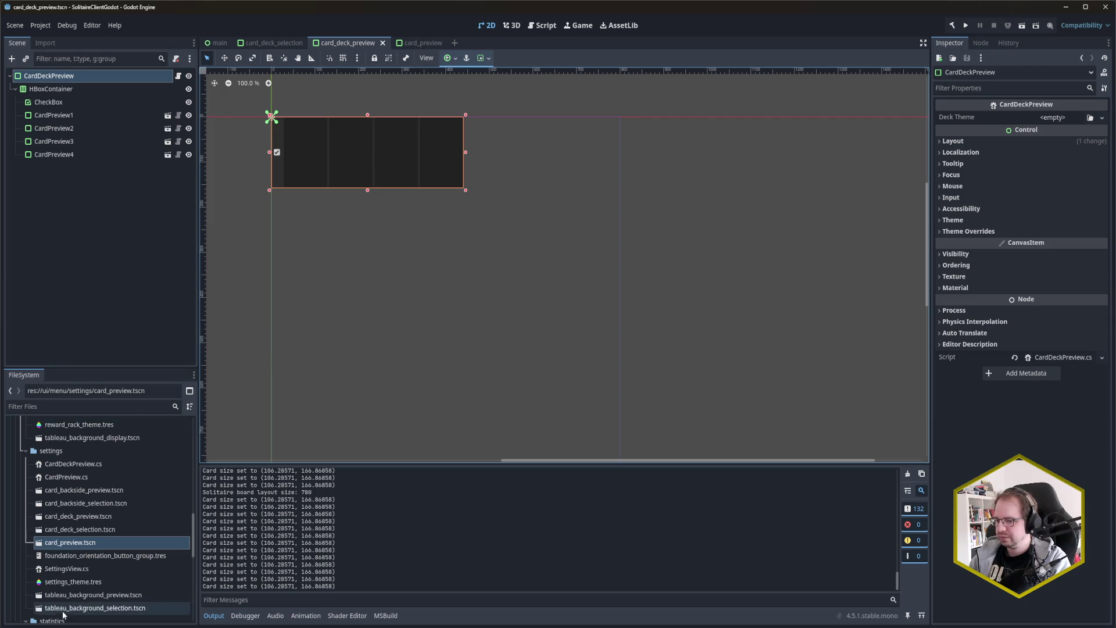
mouse_move(75, 627)
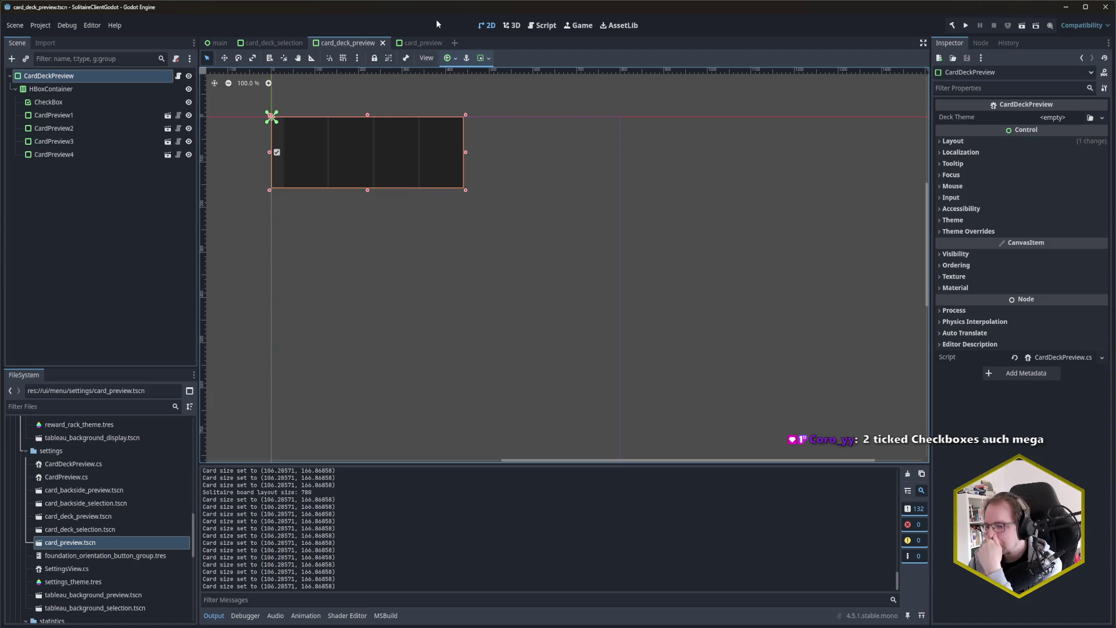
click(272, 43)
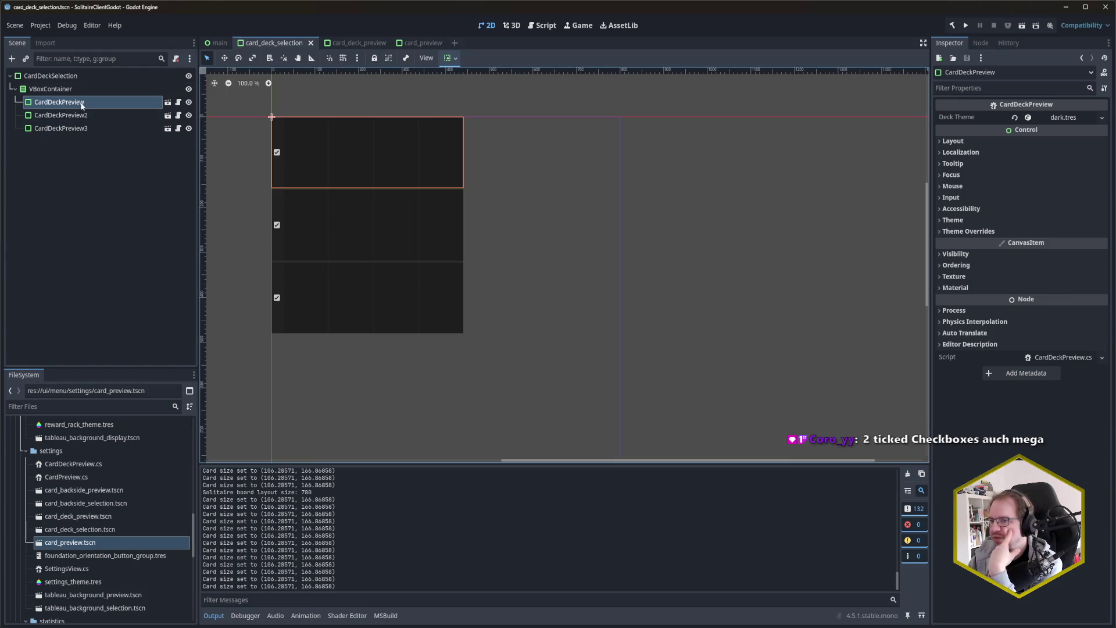
Step: Collapse the settings folder and select the themes folder in FileSystem to reach its deck theme resources
click(108, 164)
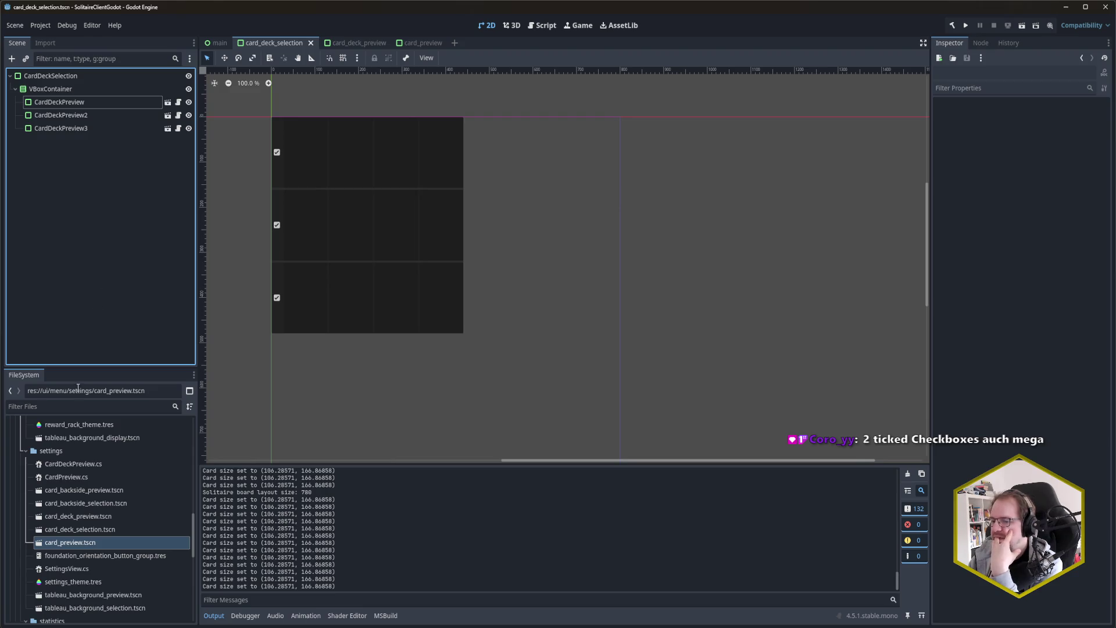
click(26, 451)
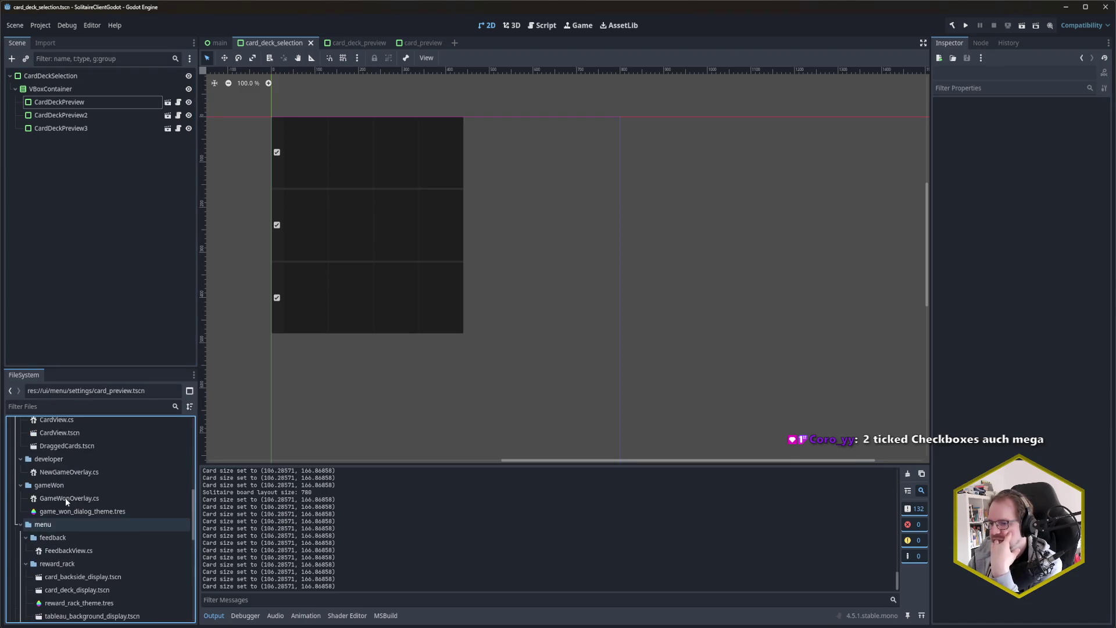
scroll(65, 498, up, 5)
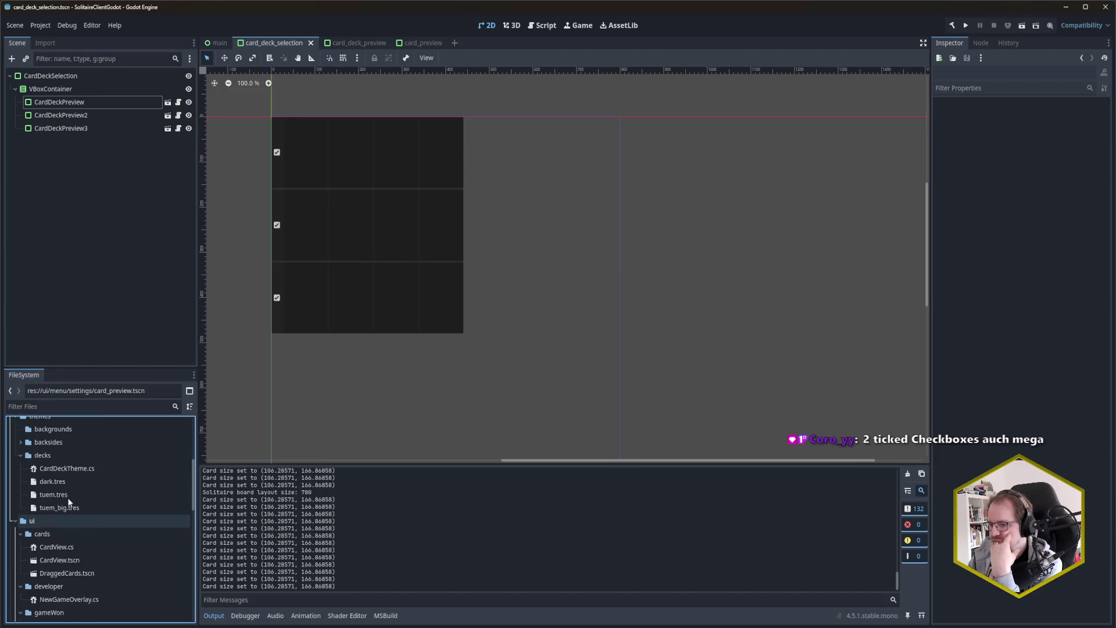
scroll(55, 450, up, 1)
click(49, 443)
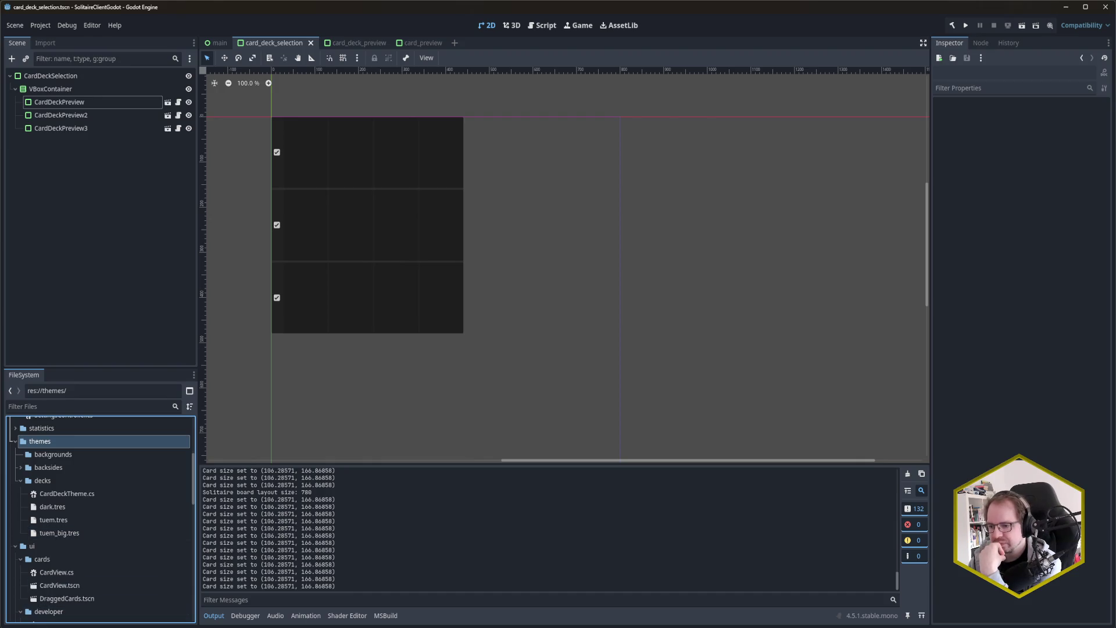
mouse_move(58, 625)
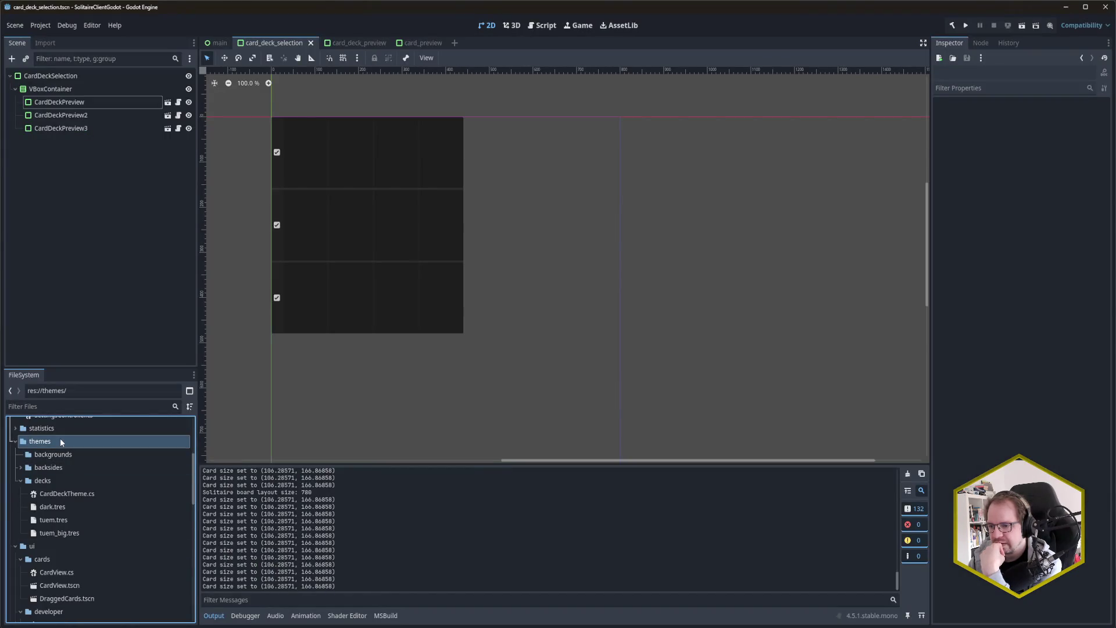
right_click(77, 438)
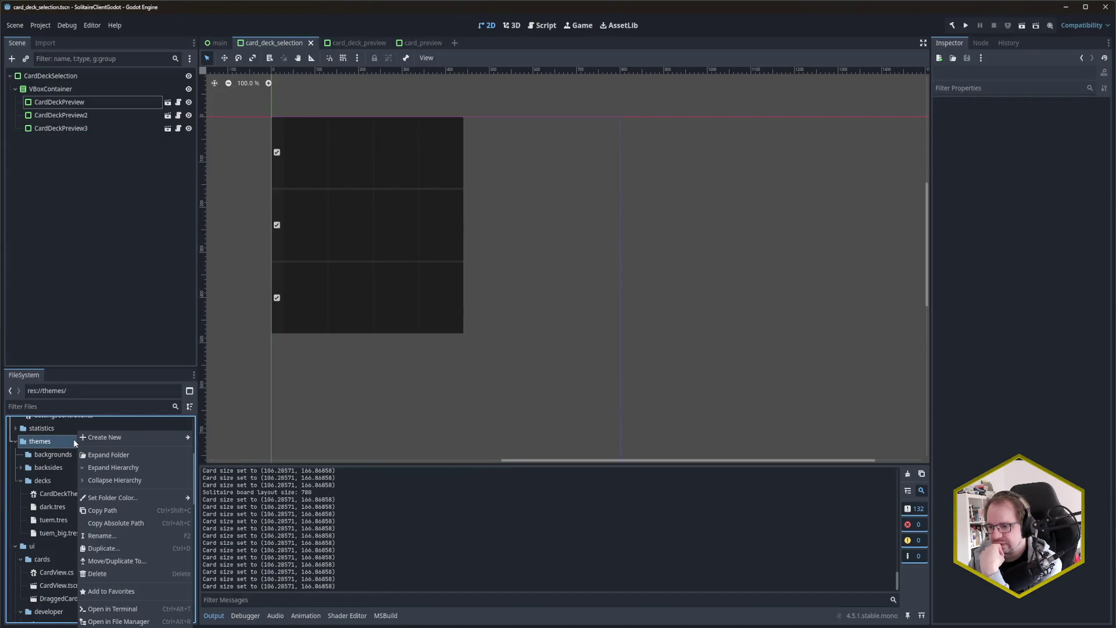
Step: Create the C# script CardDeckThemes.cs inheriting Resource in themes and open it in Rider
mouse_move(115, 442)
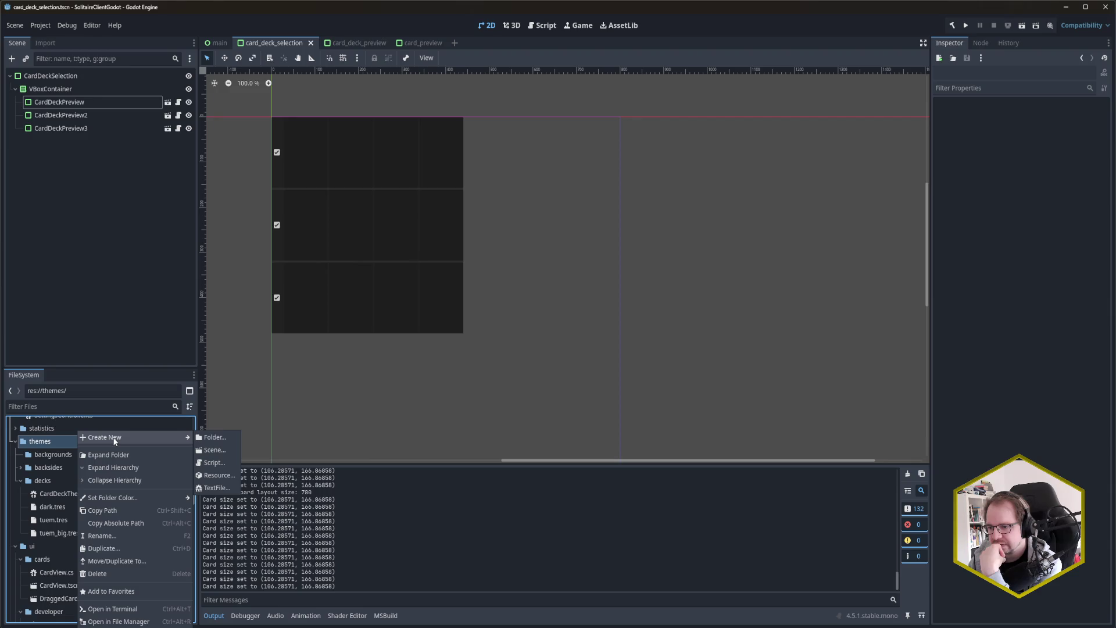
click(222, 462)
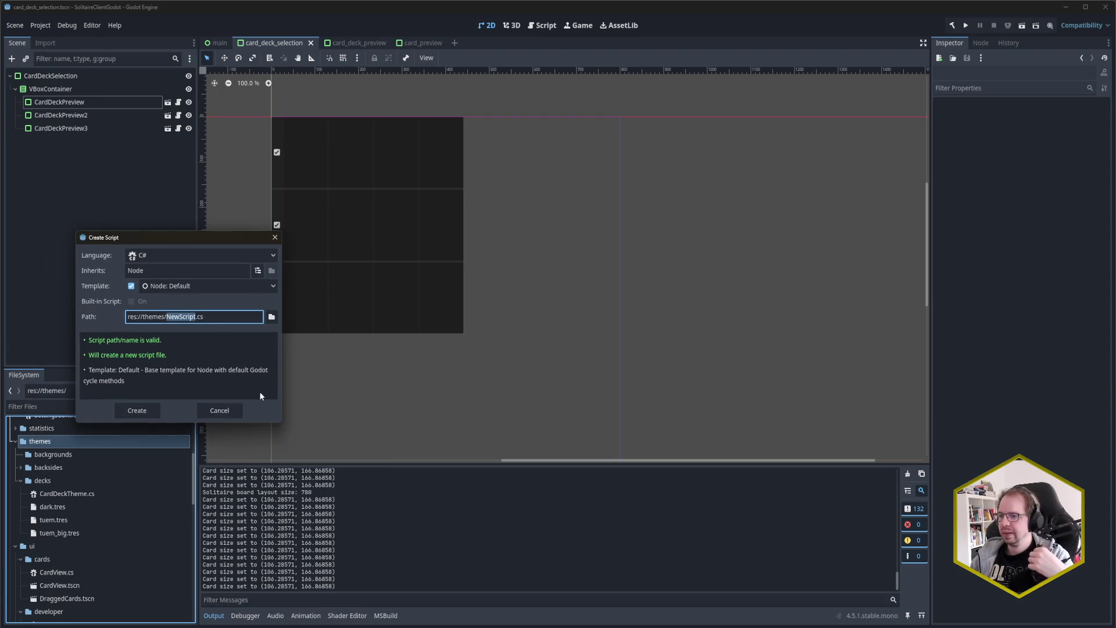
text(CardDeckT)
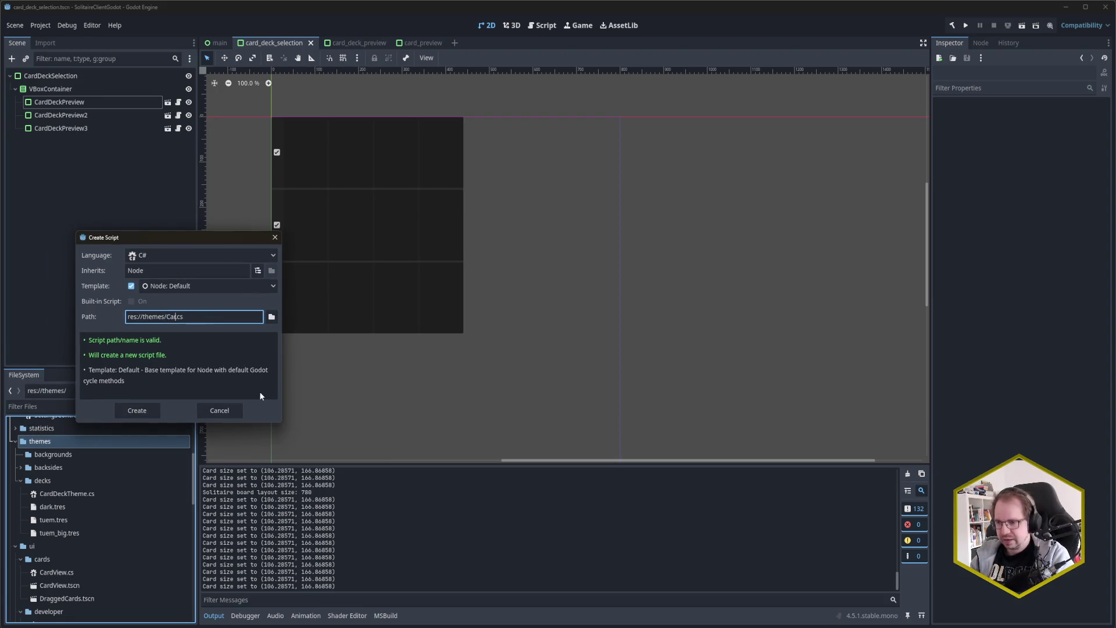
text(hemes)
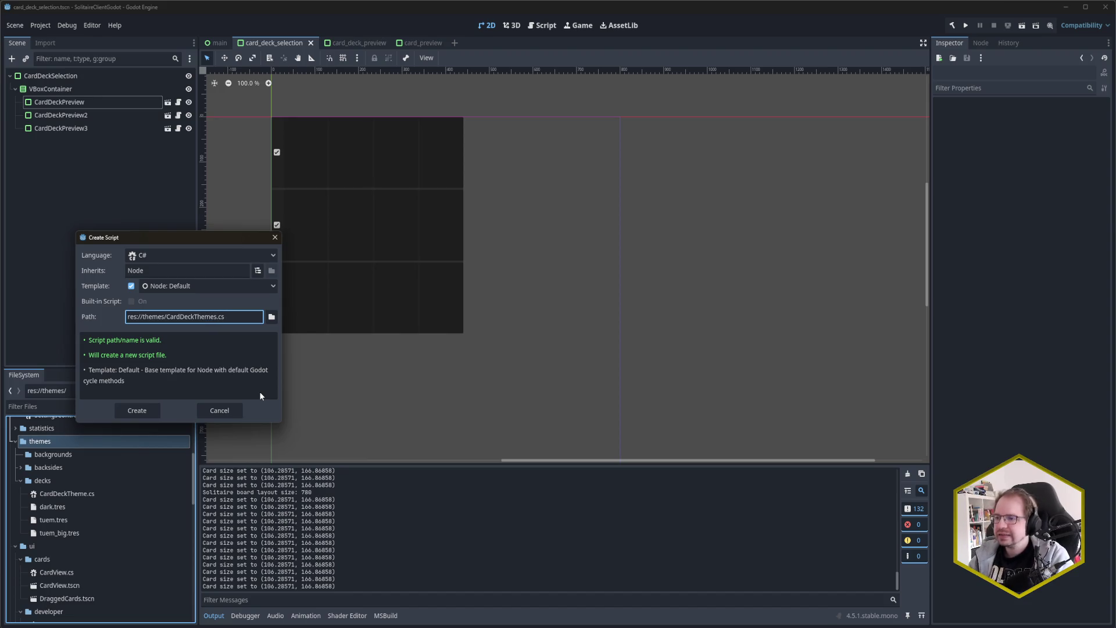
double_click(126, 271)
text(Resour)
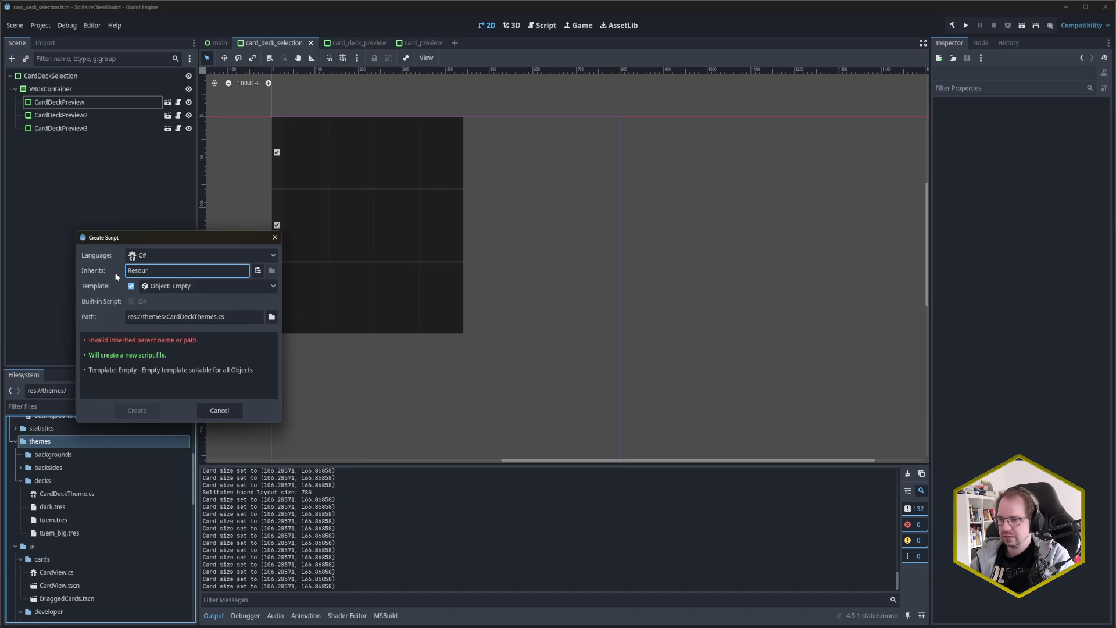
text(ce)
click(150, 413)
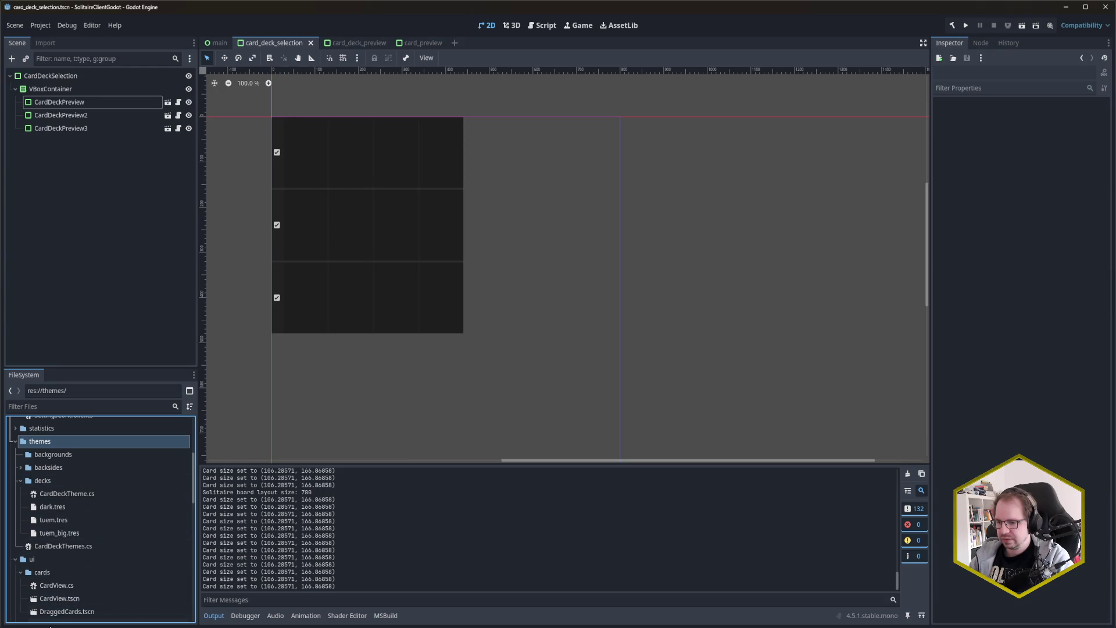
double_click(63, 545)
click(125, 226)
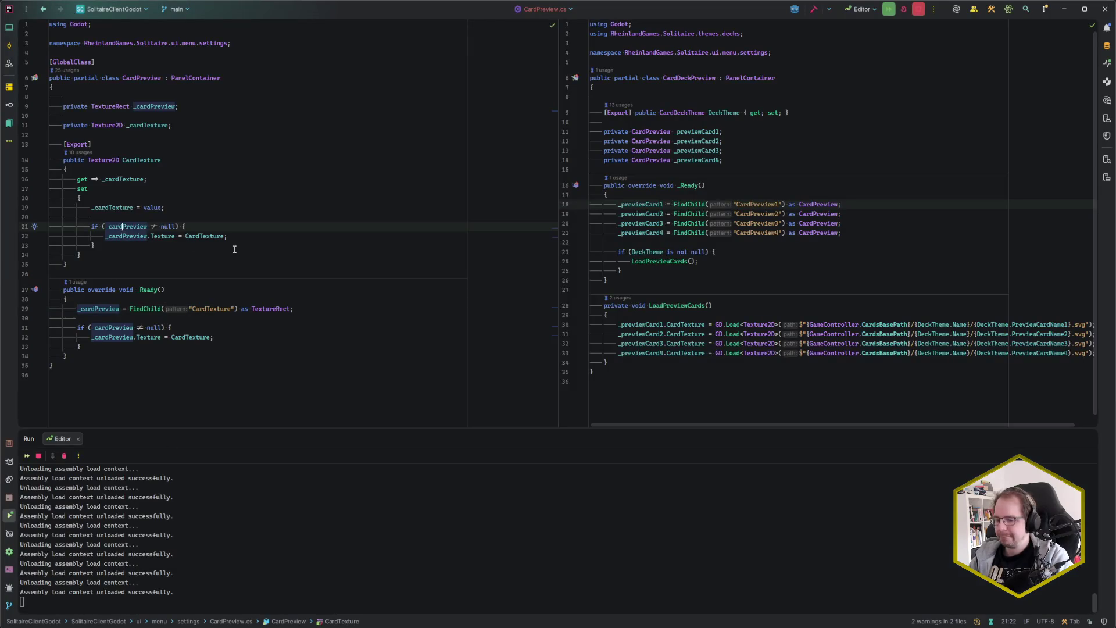
Step: Open CardDeckThemes.cs and add the RheinlandGames.Solitaire.themes namespace declaration via quick fix
key(alt+1)
double_click(119, 198)
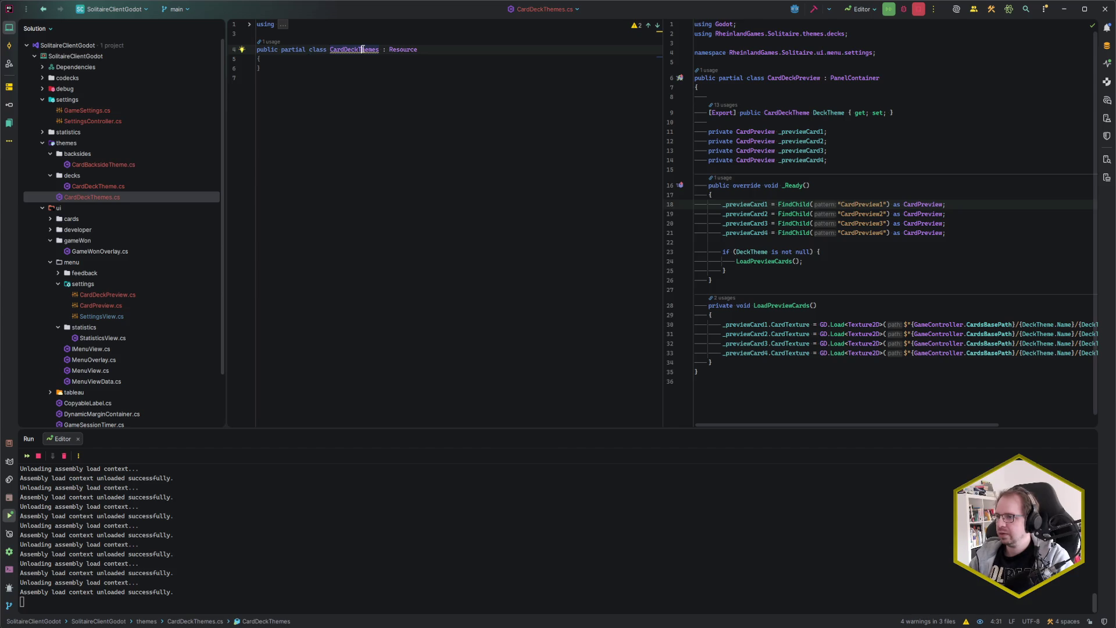
key(alt+Return)
key(Return)
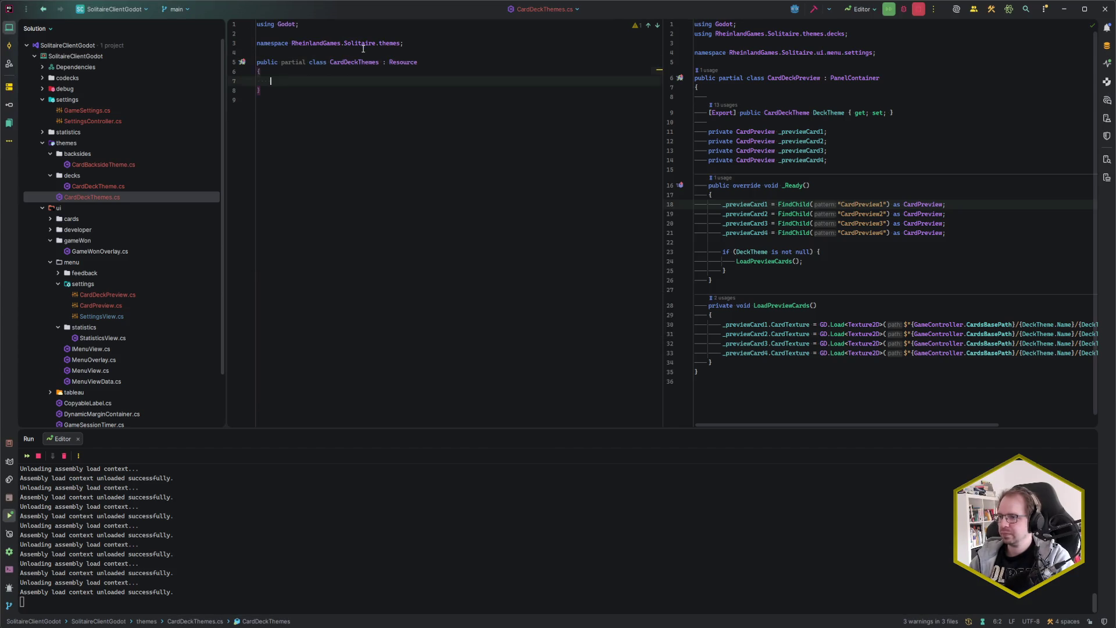
key(BackSpace)
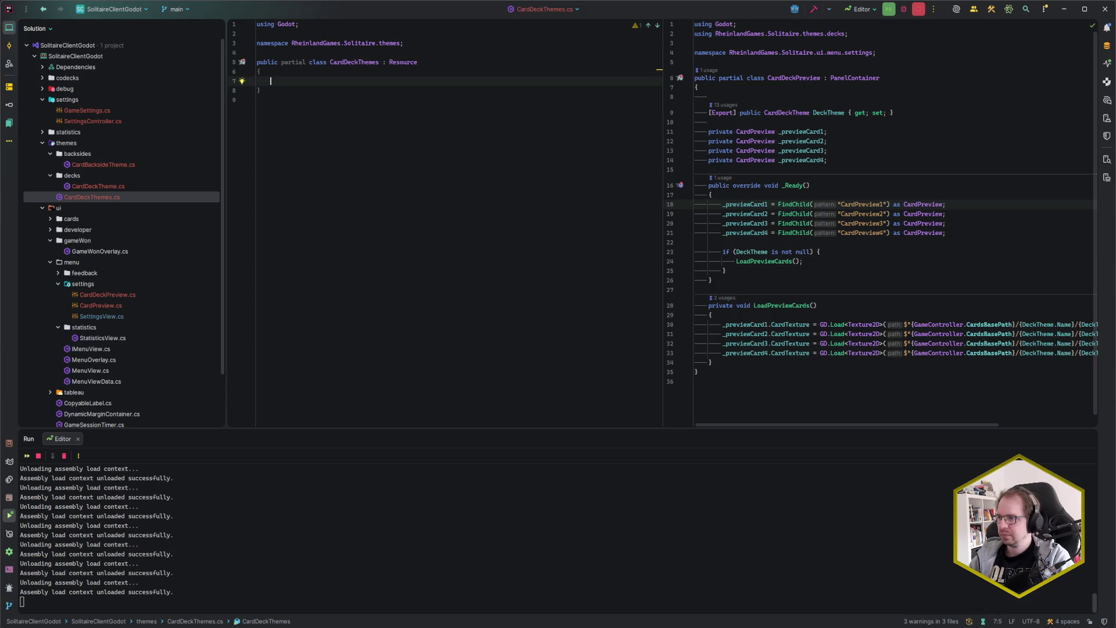
key(Tab)
key(ctrl+alt+s)
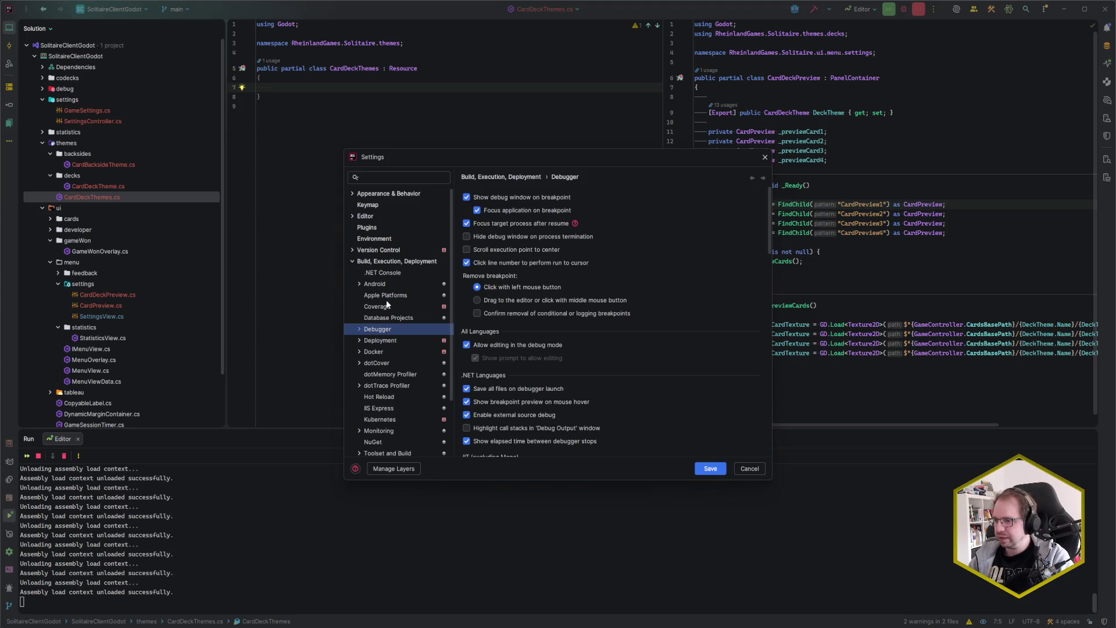
Step: Set Indent style to Tab under Editor > Code Style > C# and save the settings
click(352, 261)
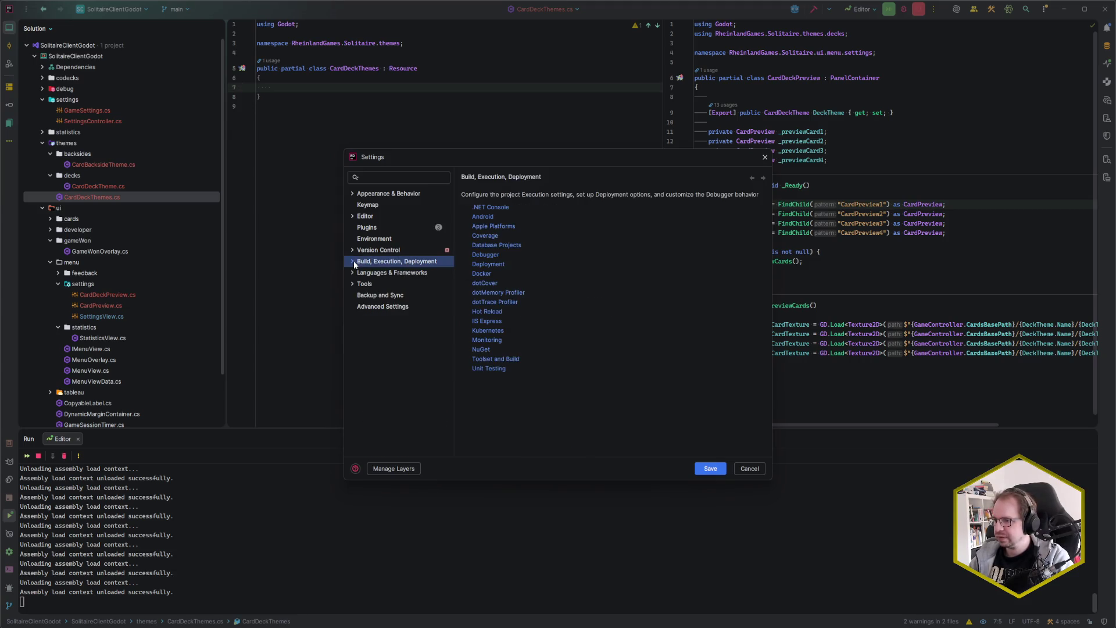
click(351, 216)
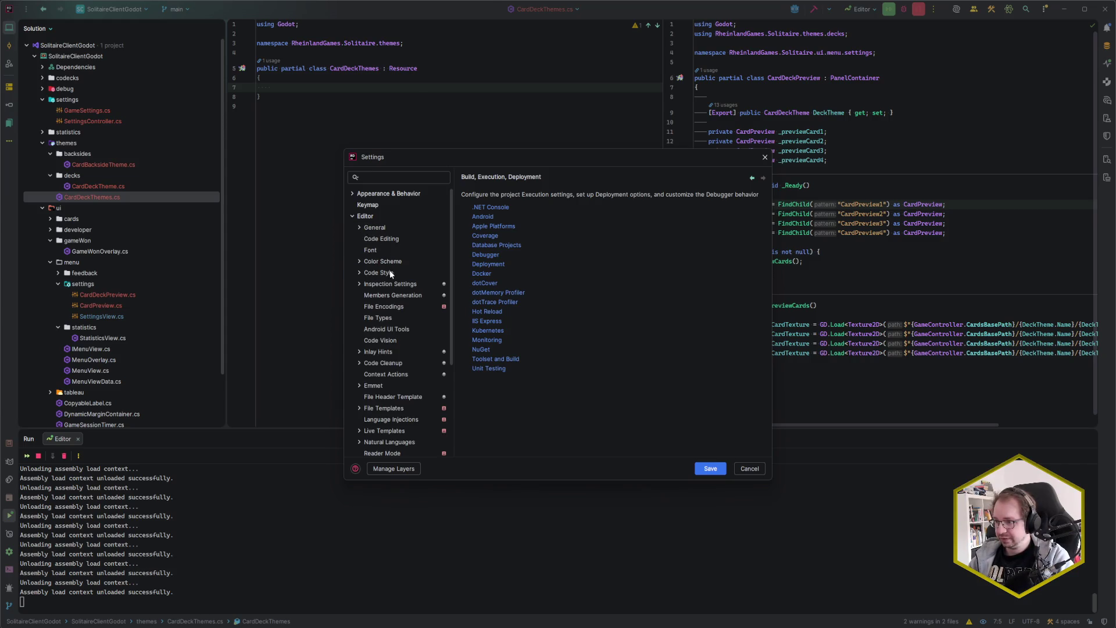
click(389, 273)
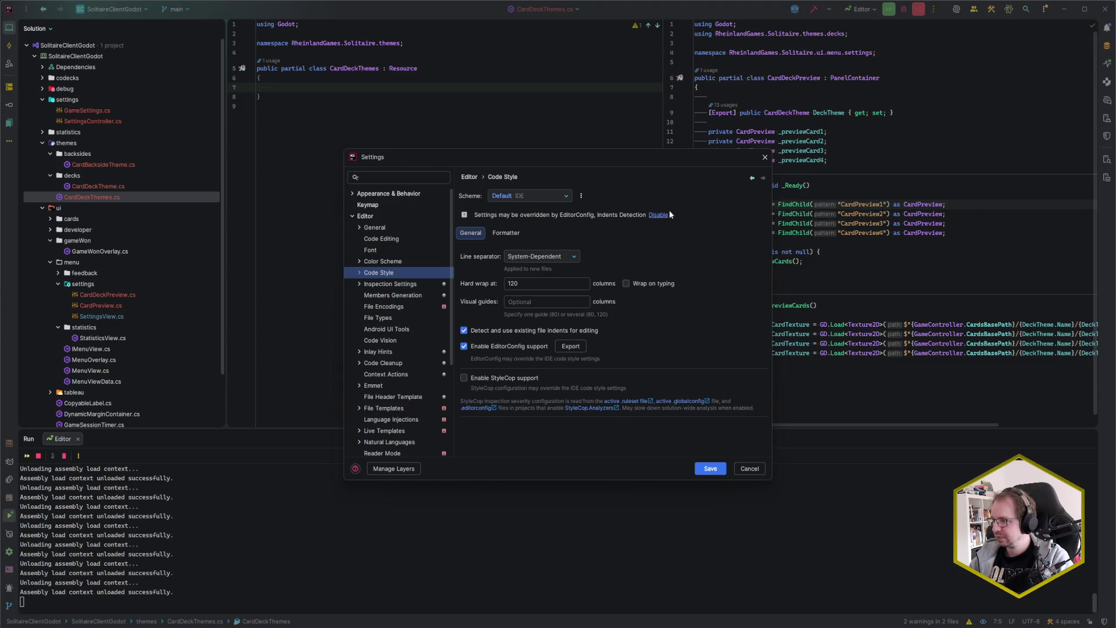
click(359, 273)
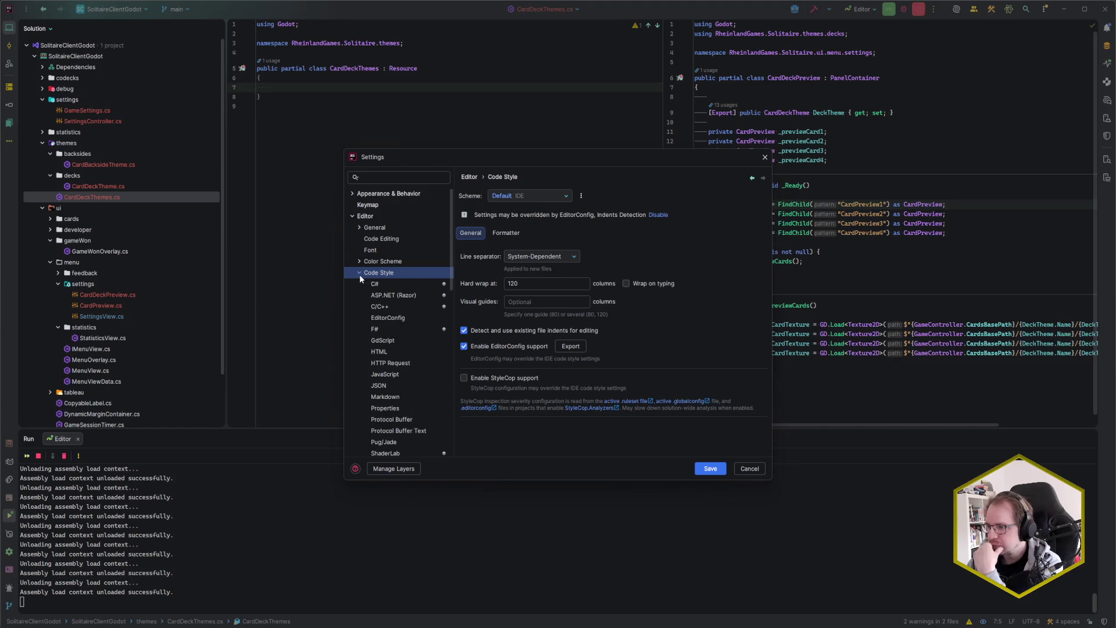
click(396, 285)
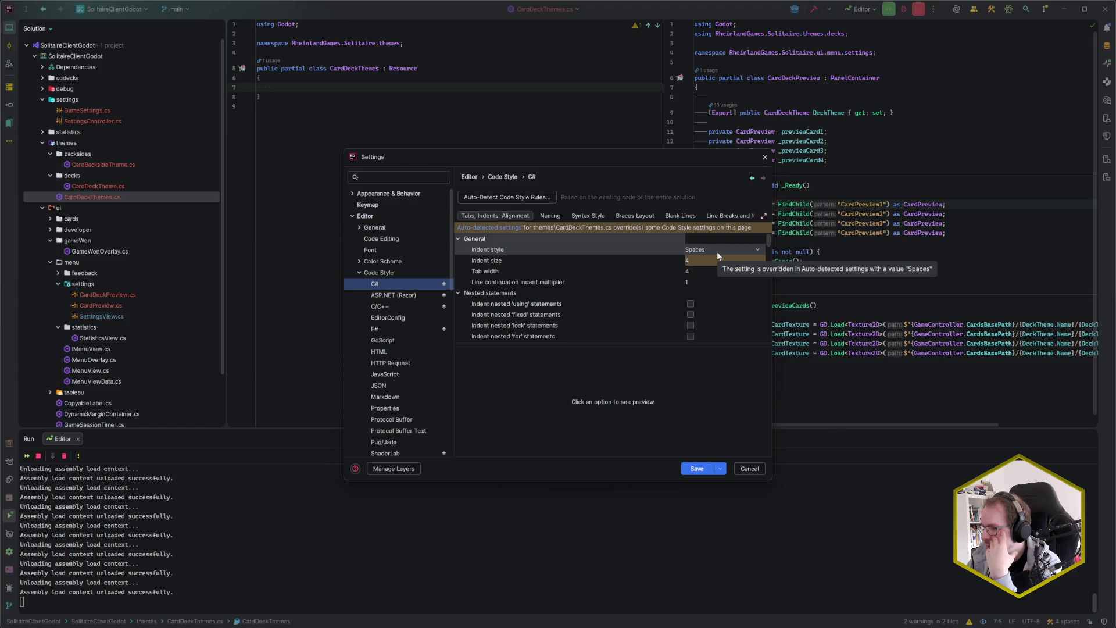
click(417, 469)
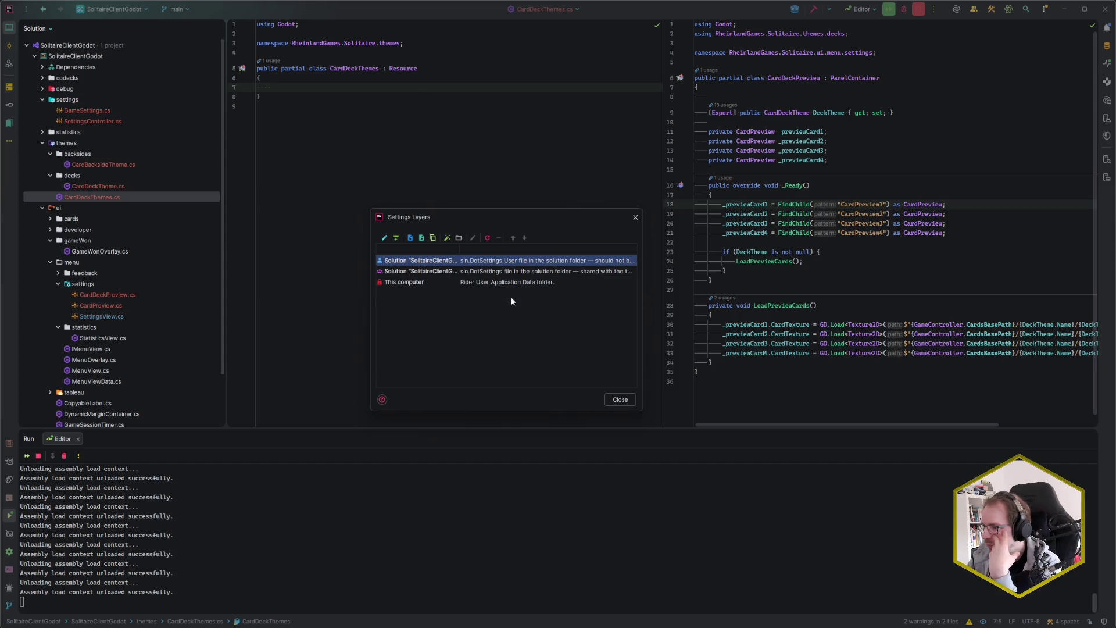
click(625, 401)
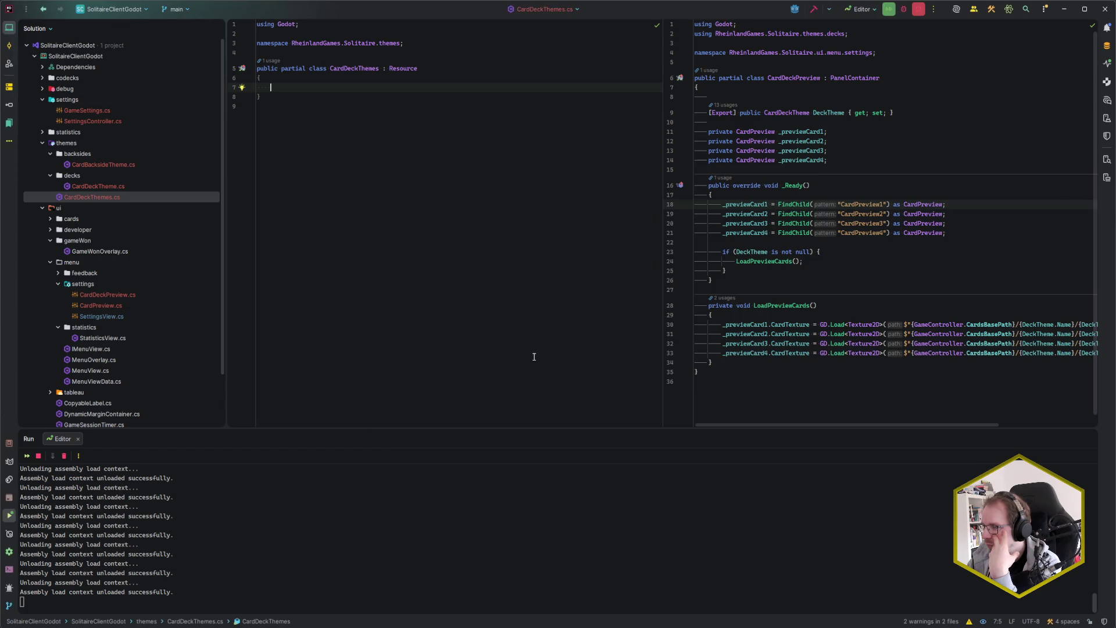
key(ctrl+alt+s)
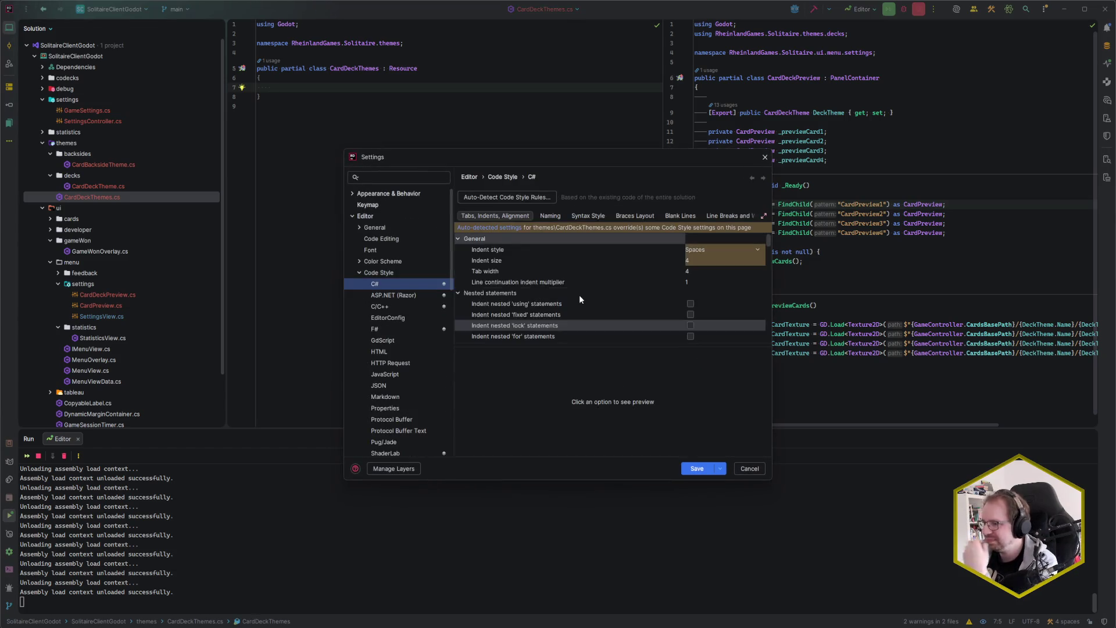
click(719, 247)
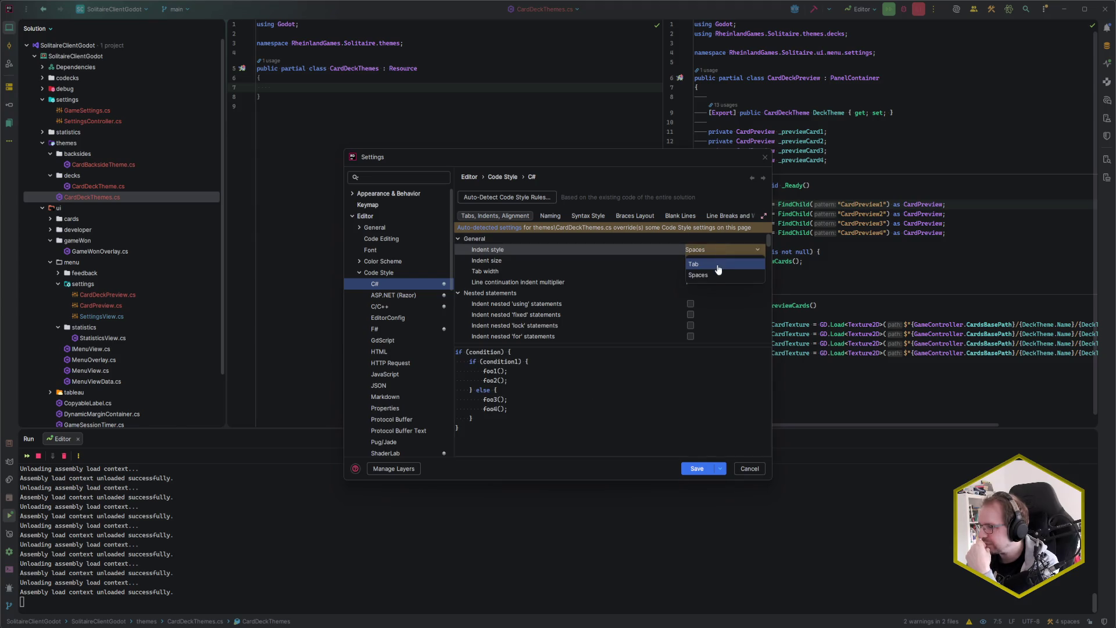
click(717, 262)
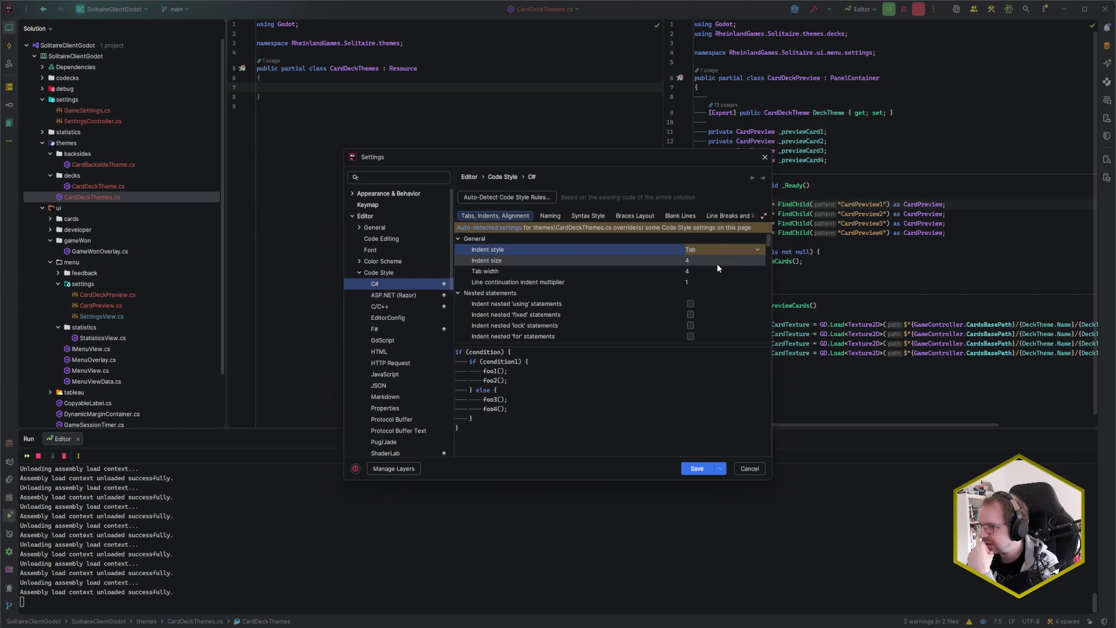
click(703, 468)
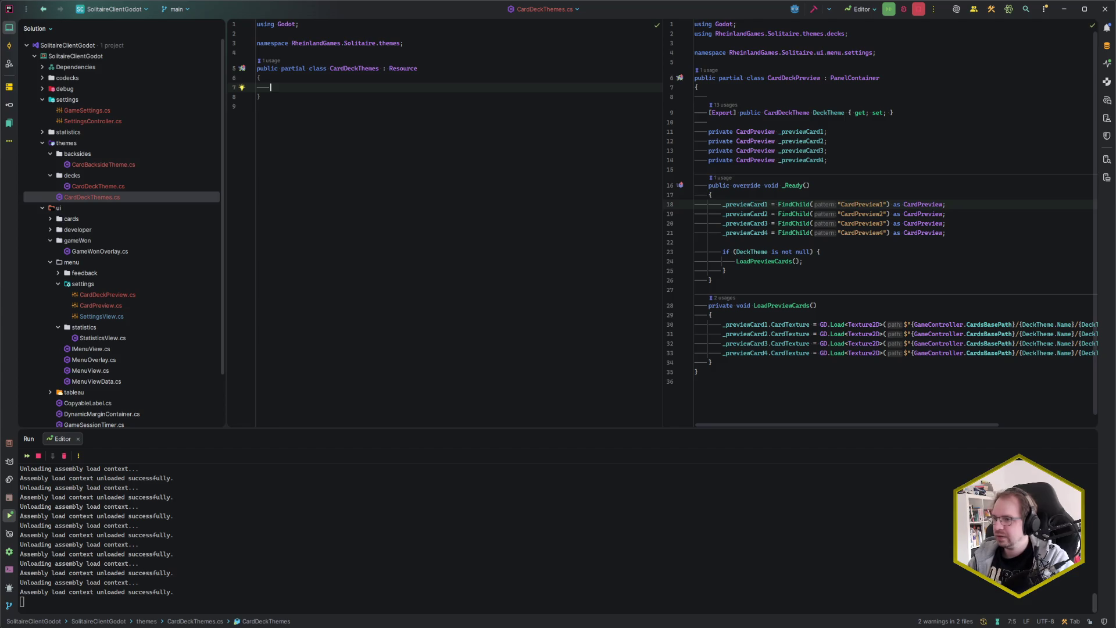
Step: Add '[Export] public Array<CardDeckTheme> Themes;', importing Godot.Collections and the decks namespace
key(Return)
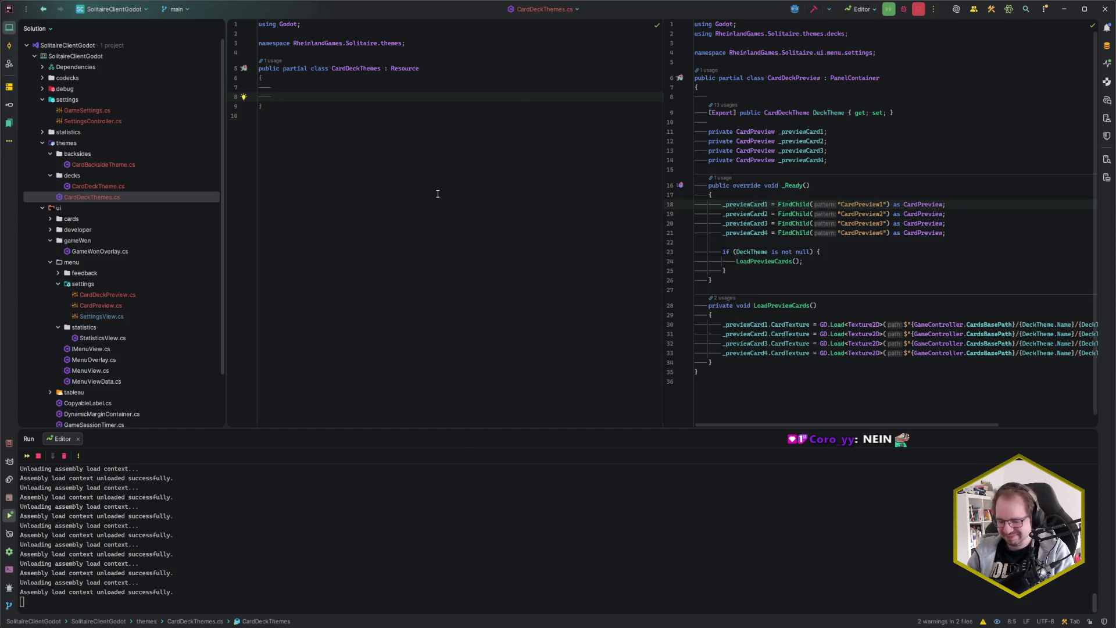
text(p[Ex)
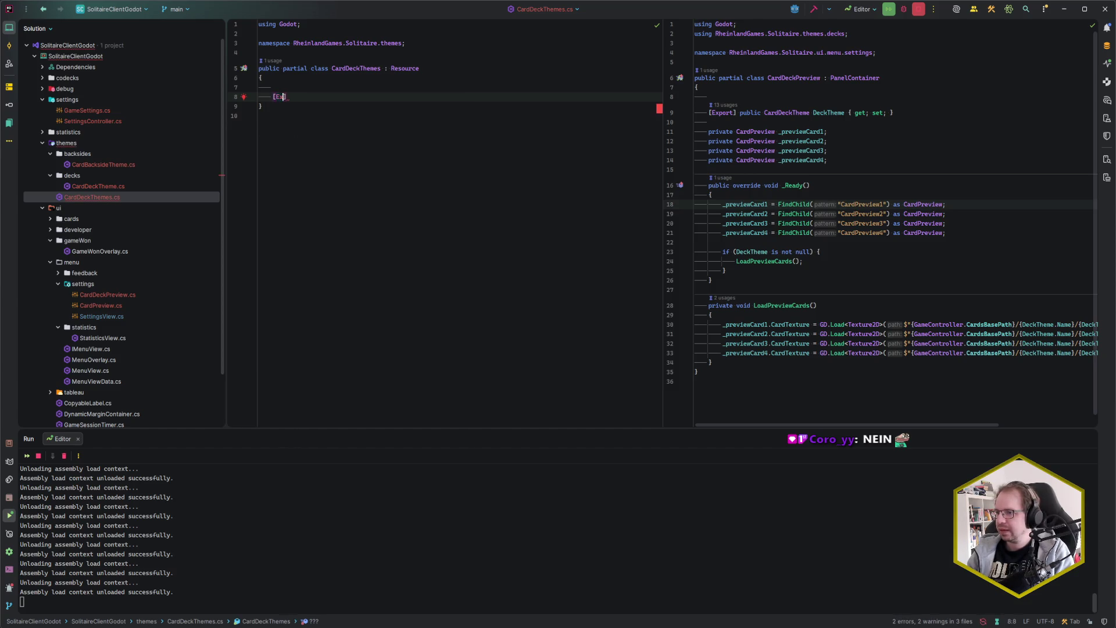
text(port])
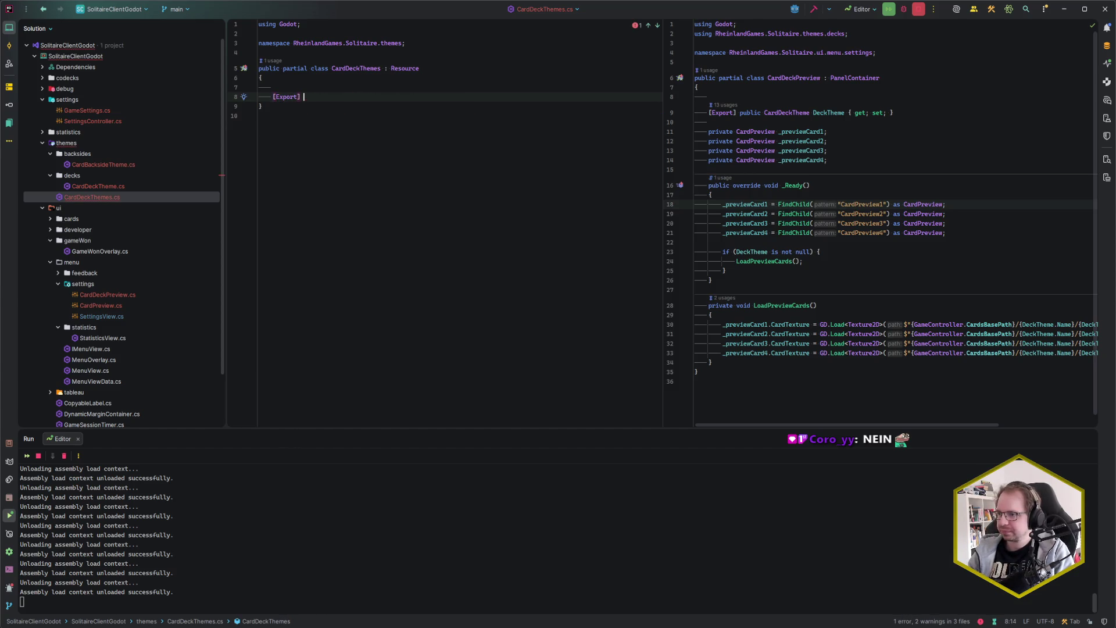
key(Return)
text(publ)
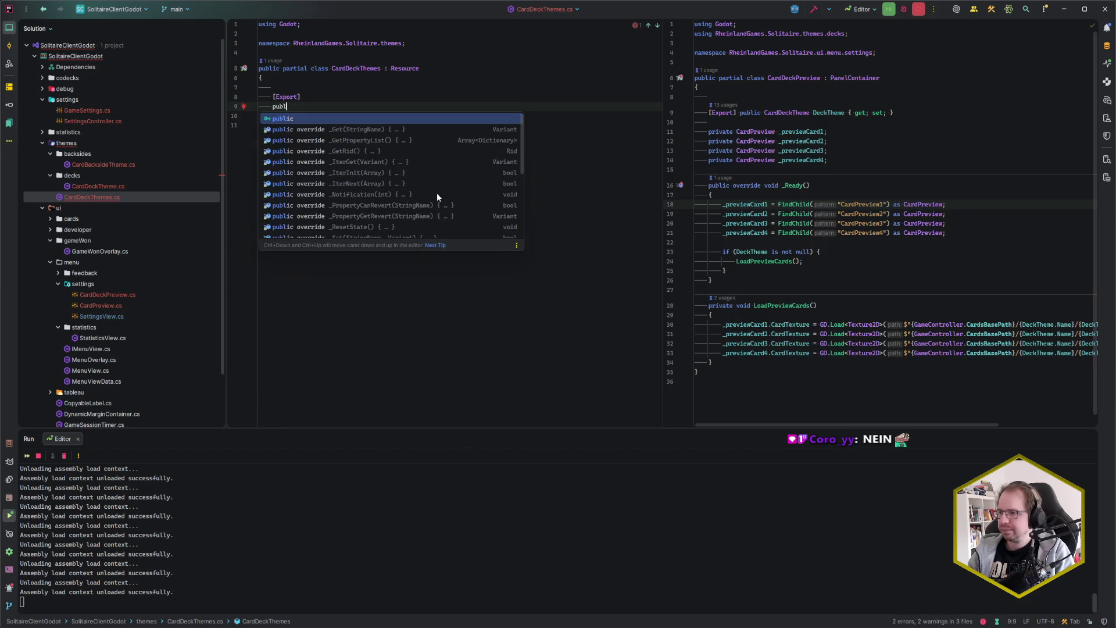
text(ic Array)
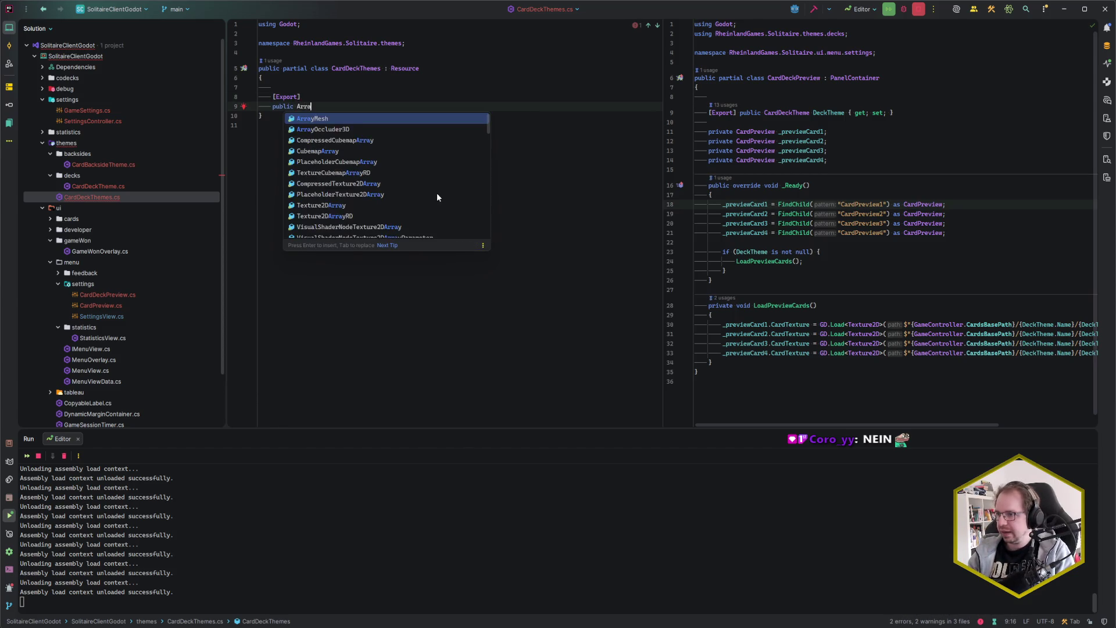
key(Down)
key(Down)
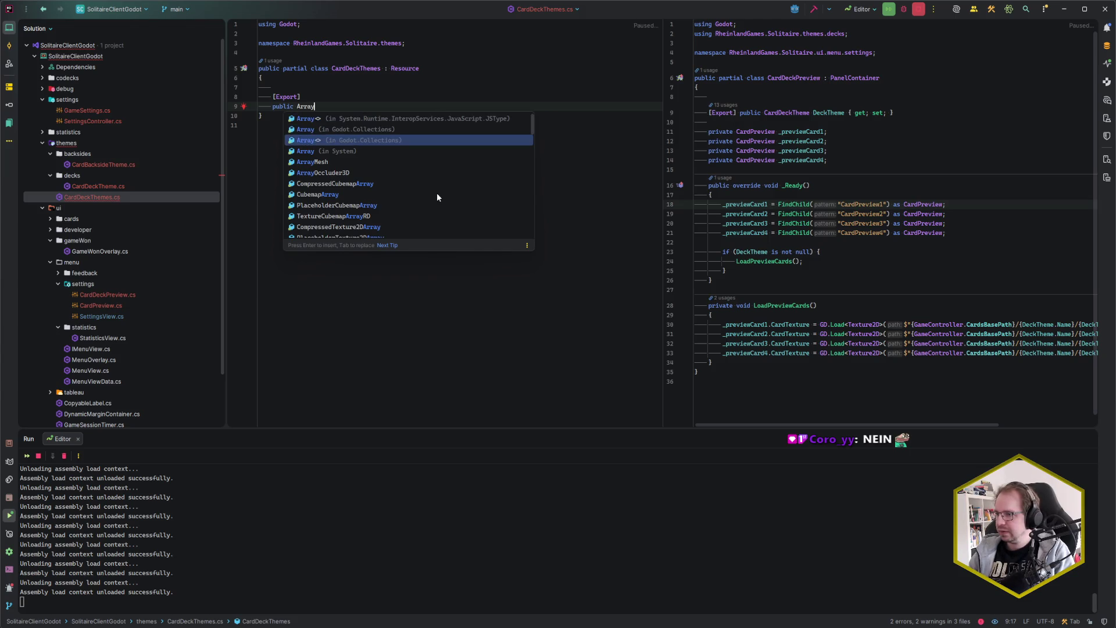
key(Return)
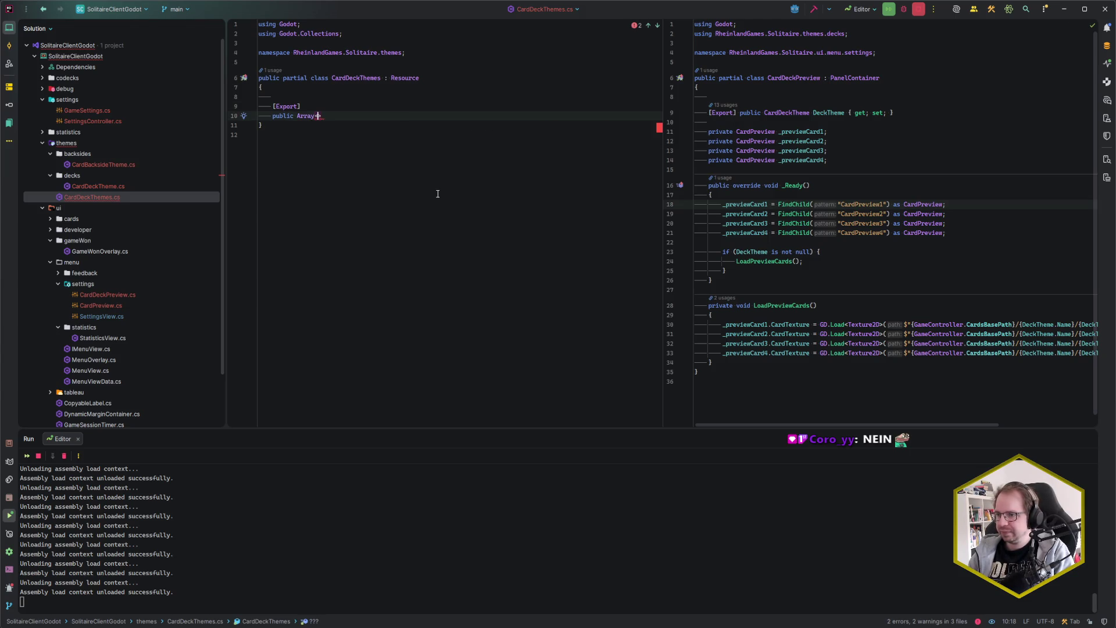
text(Card)
text(DeckT)
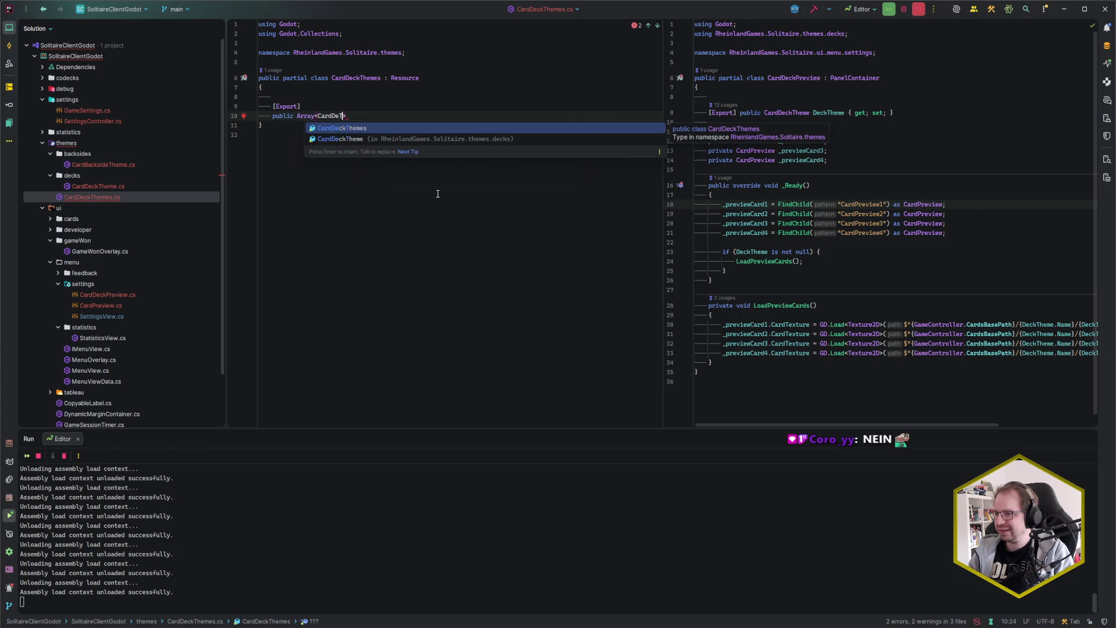
key(Down)
key(Return)
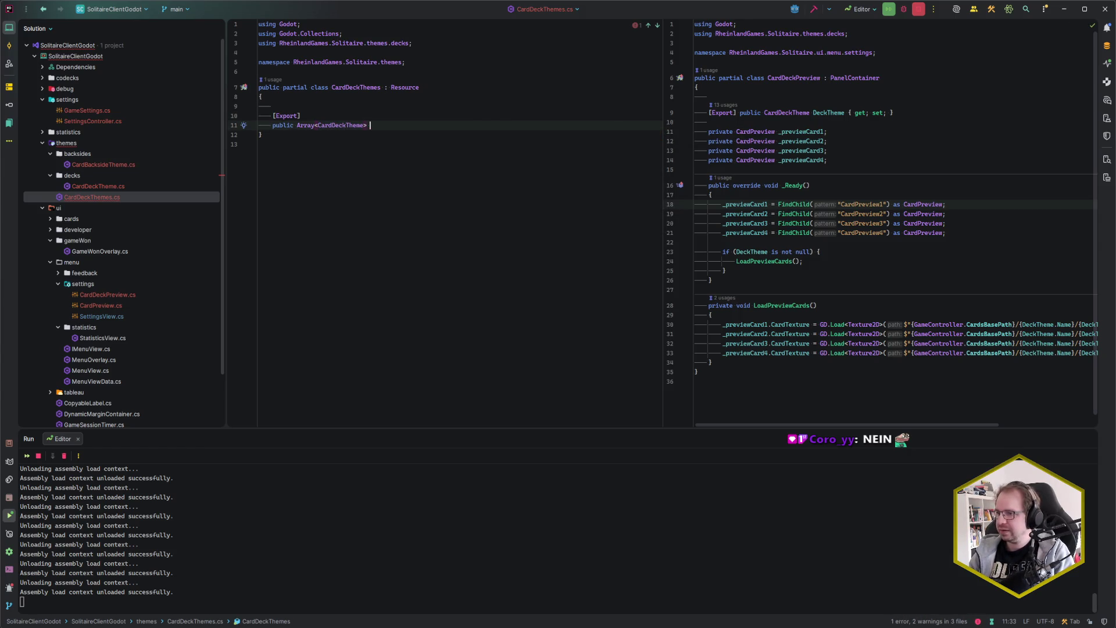
key(Right)
text(Themes;)
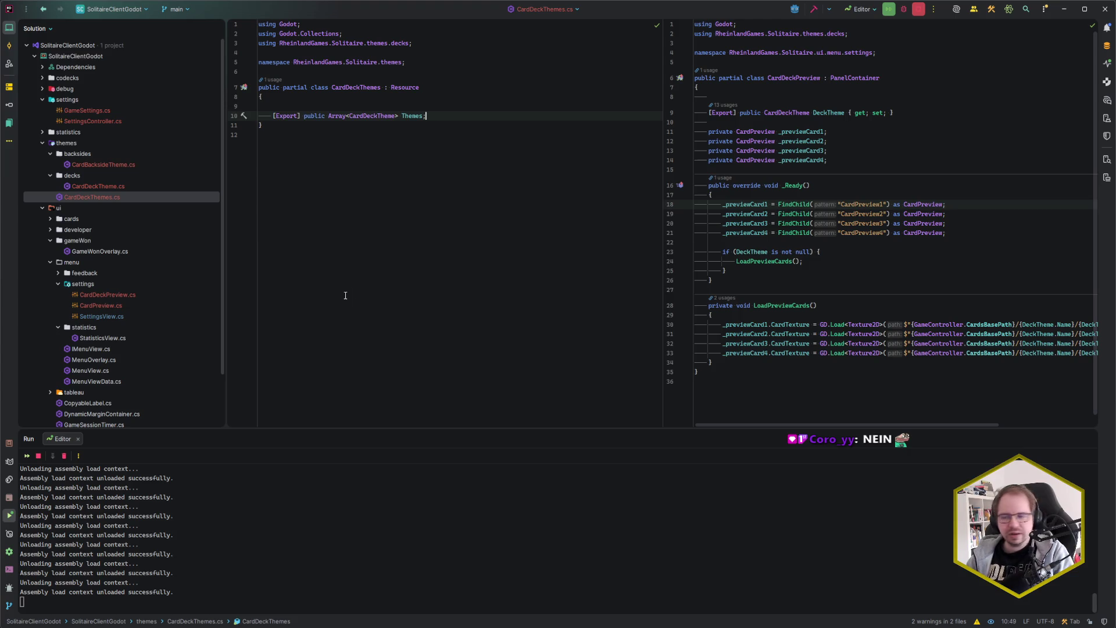
Step: Switch from Rider over to the Godot editor
key(alt+Tab)
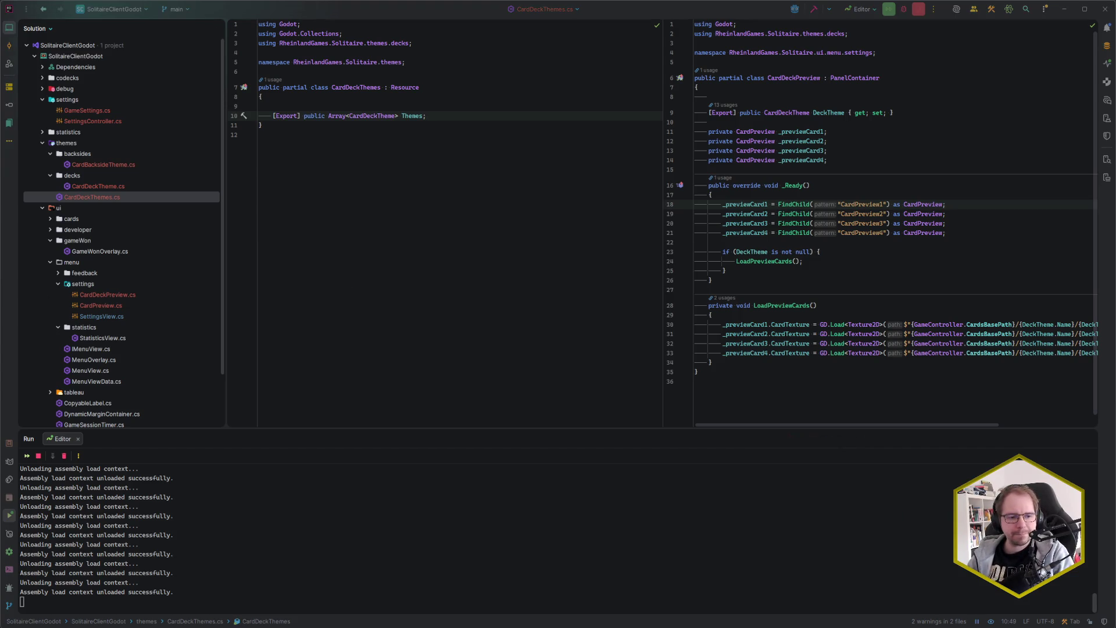
click(448, 117)
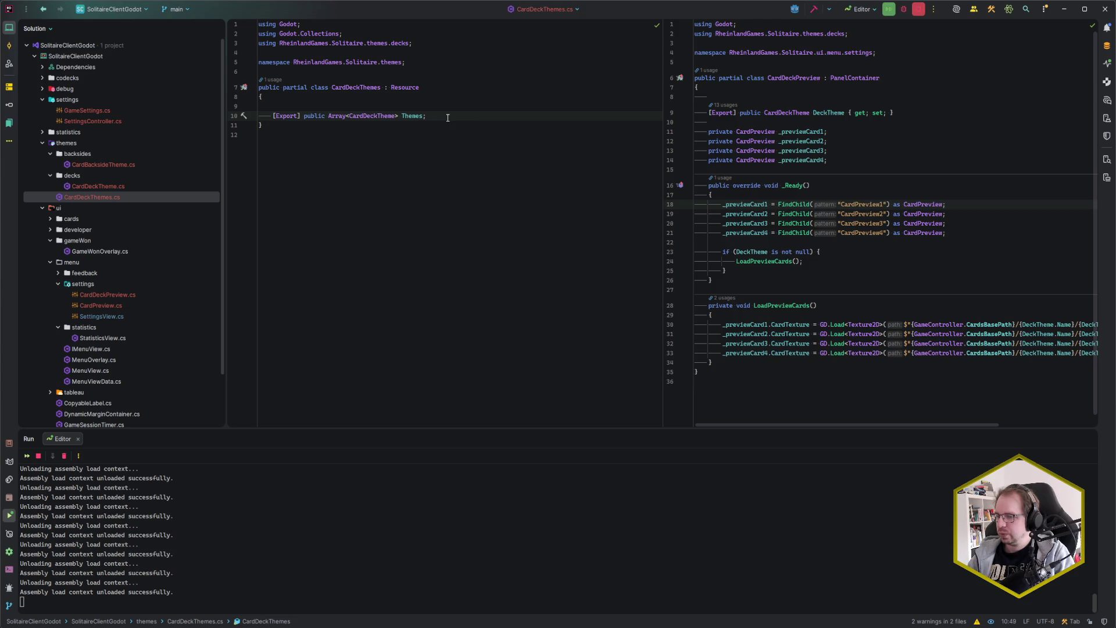
key(alt+Tab)
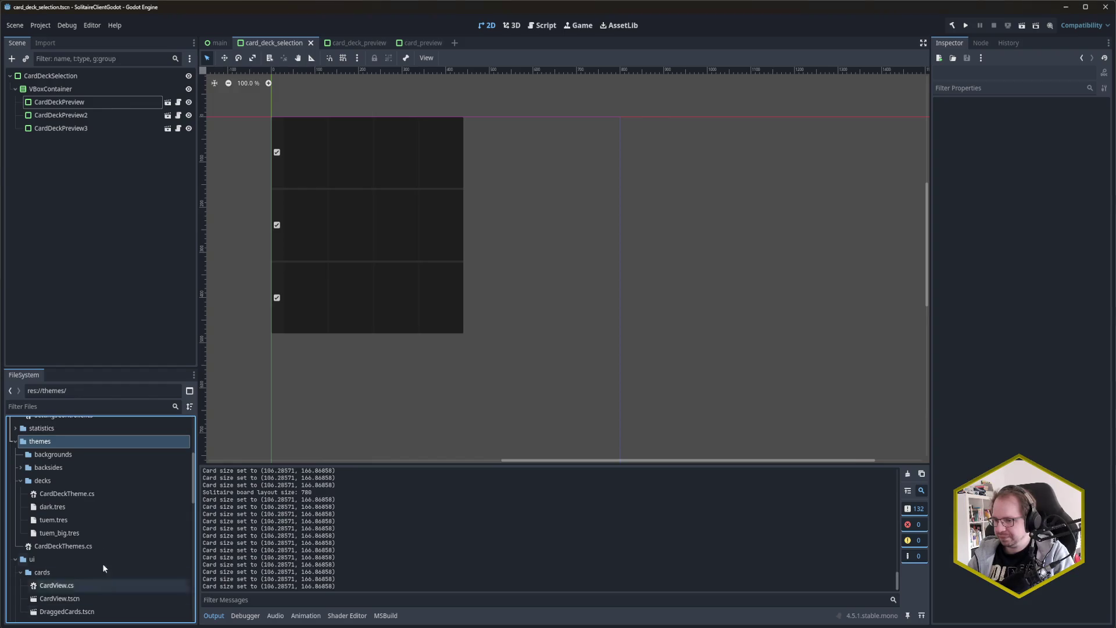
Step: Search 'DeckThe' in the new-resource dialog for themes, find only CardDeckTheme, and return to Rider
right_click(46, 443)
mouse_move(114, 439)
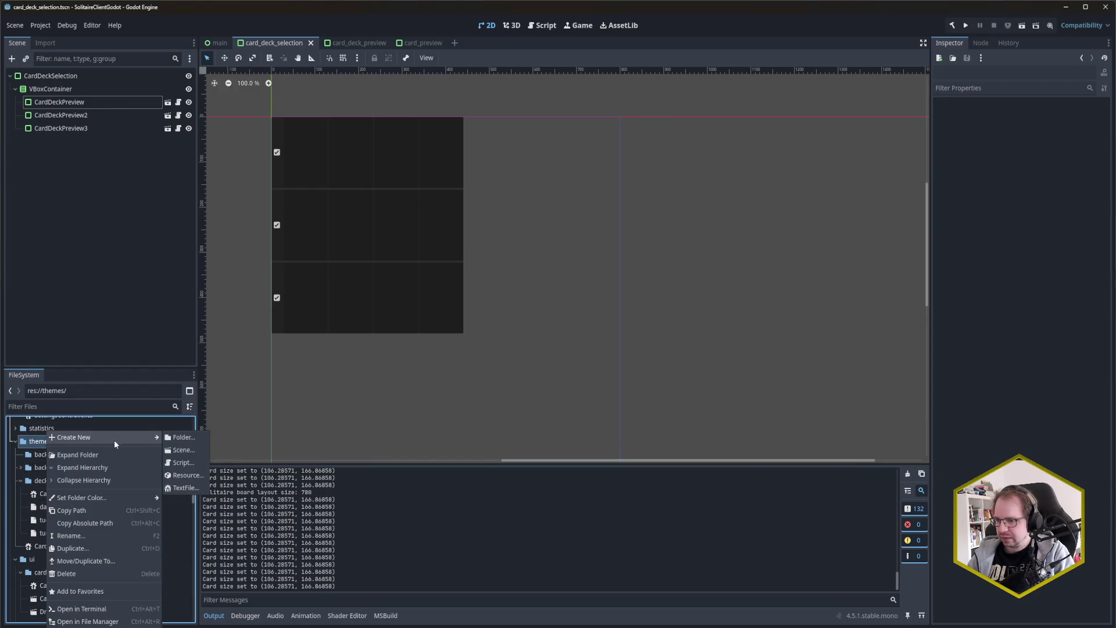
click(200, 477)
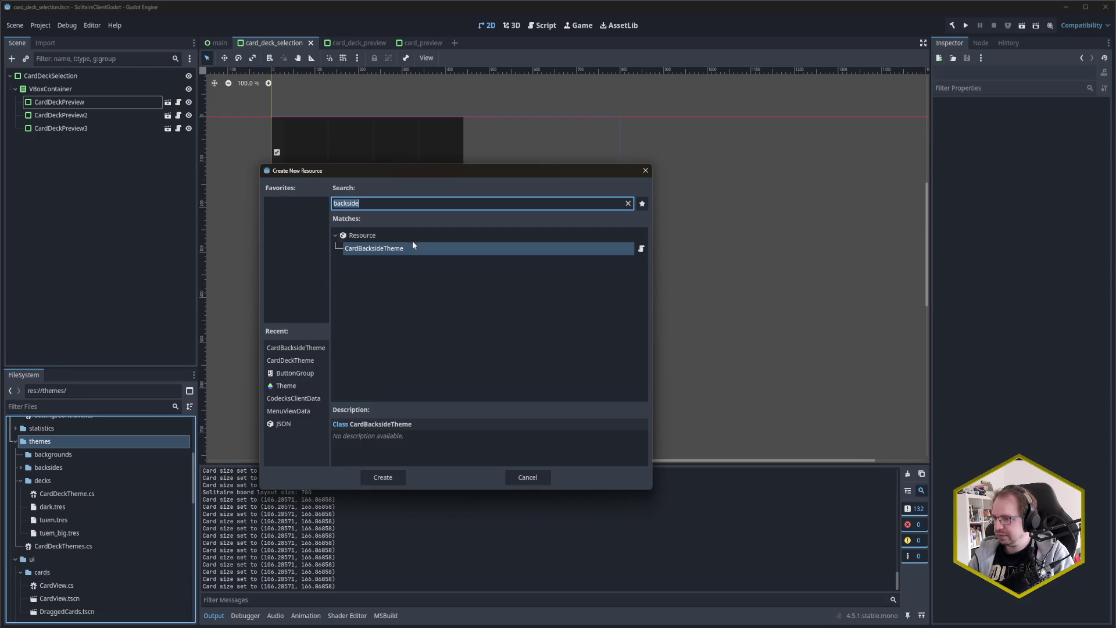
text(DeckThe)
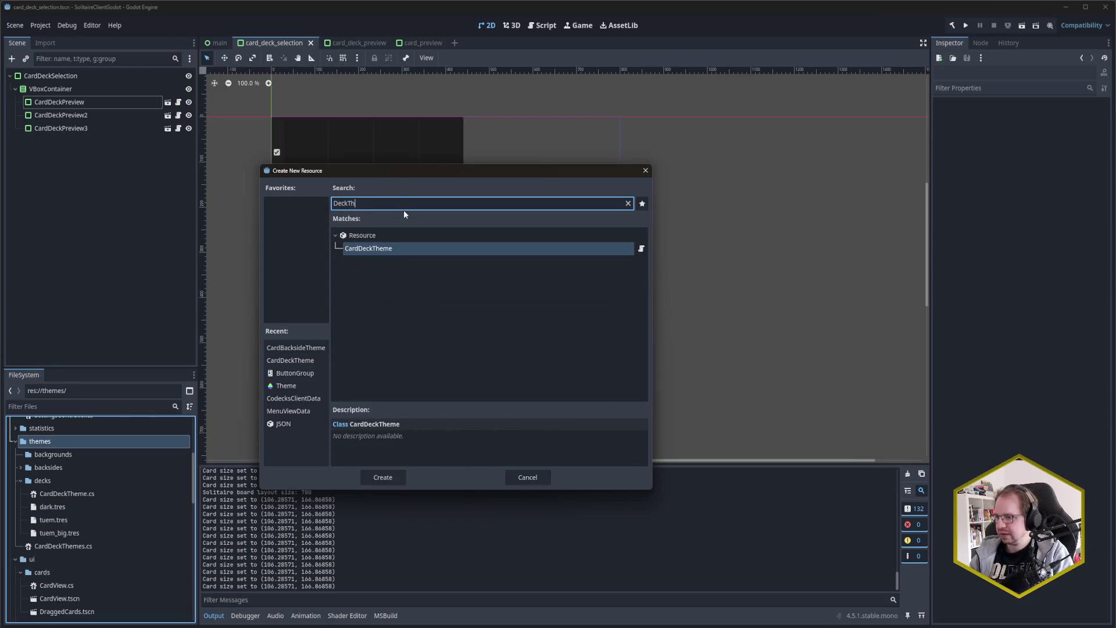
key(ctrl+BackSpace)
key(alt+Tab)
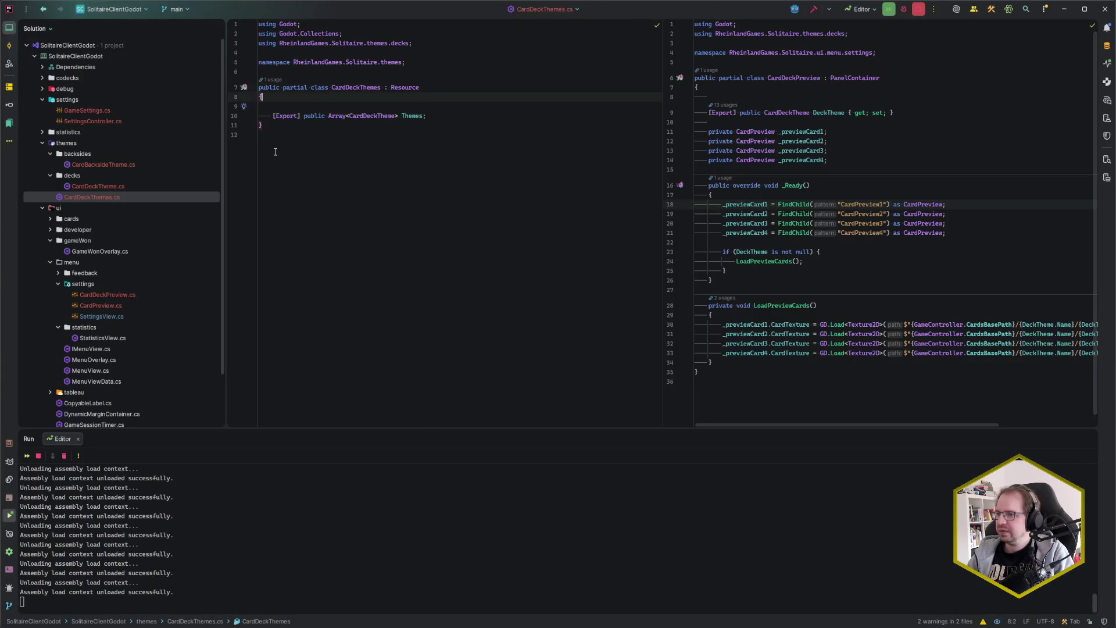
Step: Add a [GlobalClass] attribute above the CardDeckThemes class, hide the Tests panel, and return to Godot
key(Down)
key(Return)
text([GC)
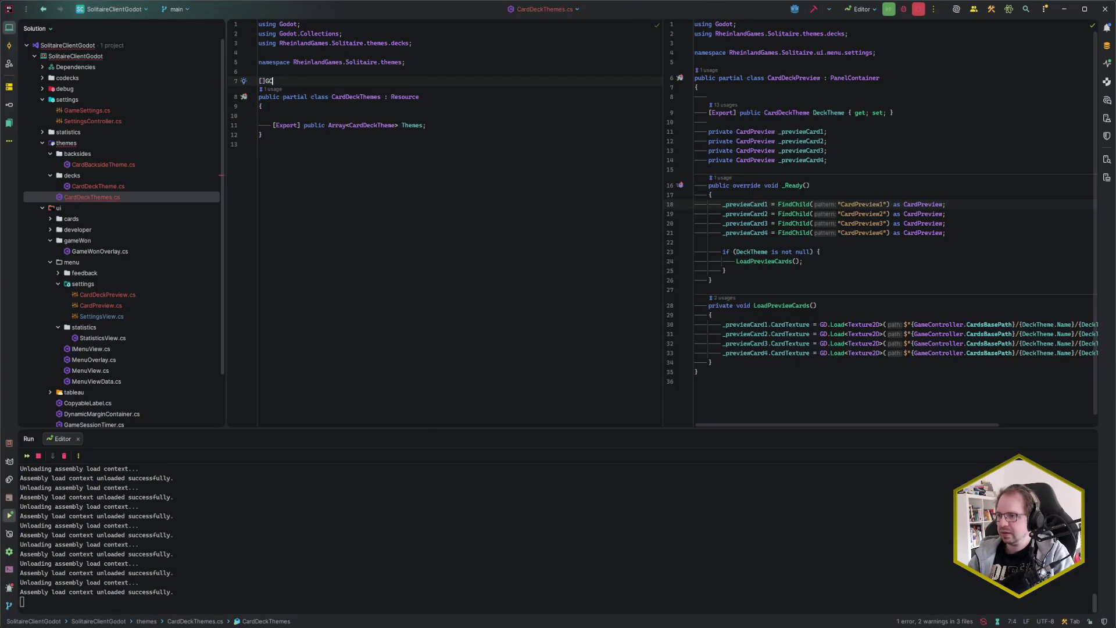
text(Glo)
key(Return)
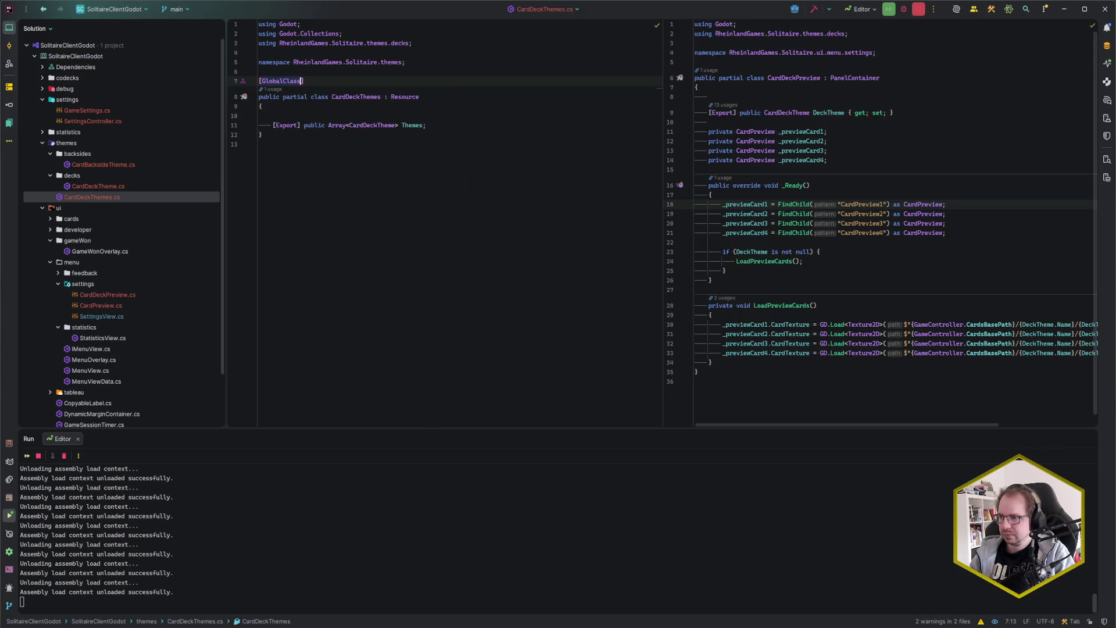
key(alt+8)
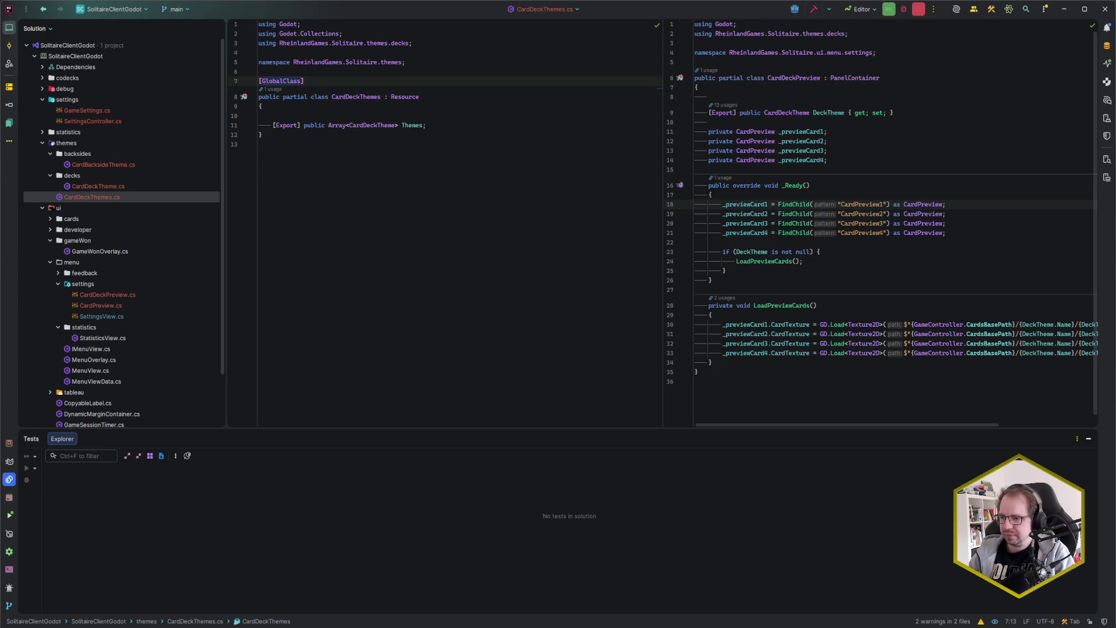
click(1088, 438)
key(alt+Tab)
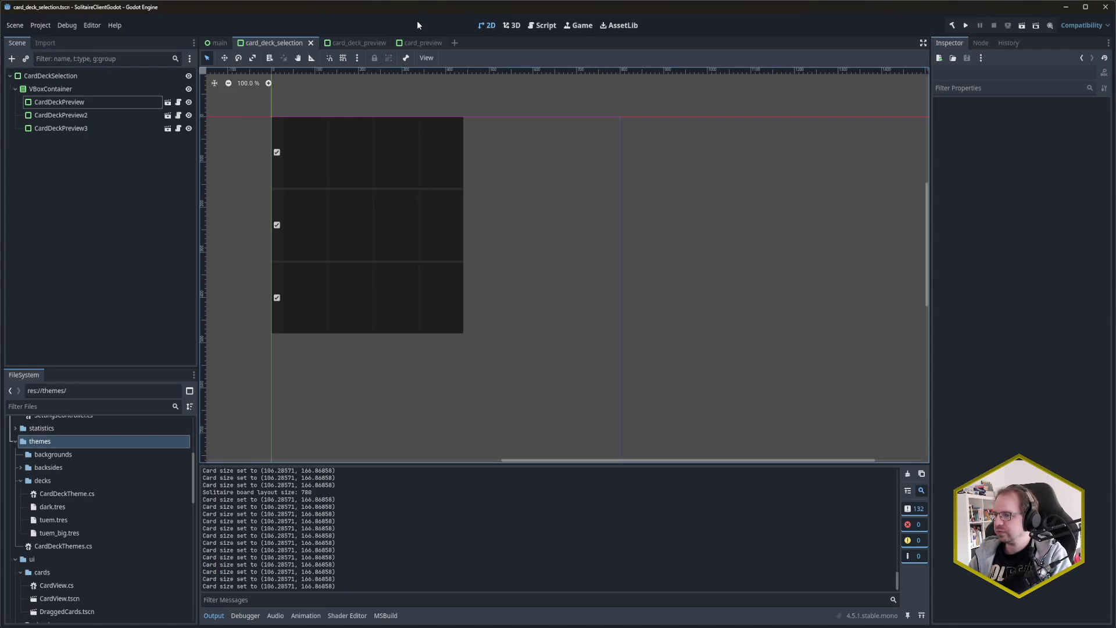
Step: Rebuild, create a CardDeckThemes resource named deck_themes.tres in themes, and load it in the Inspector
key(F5)
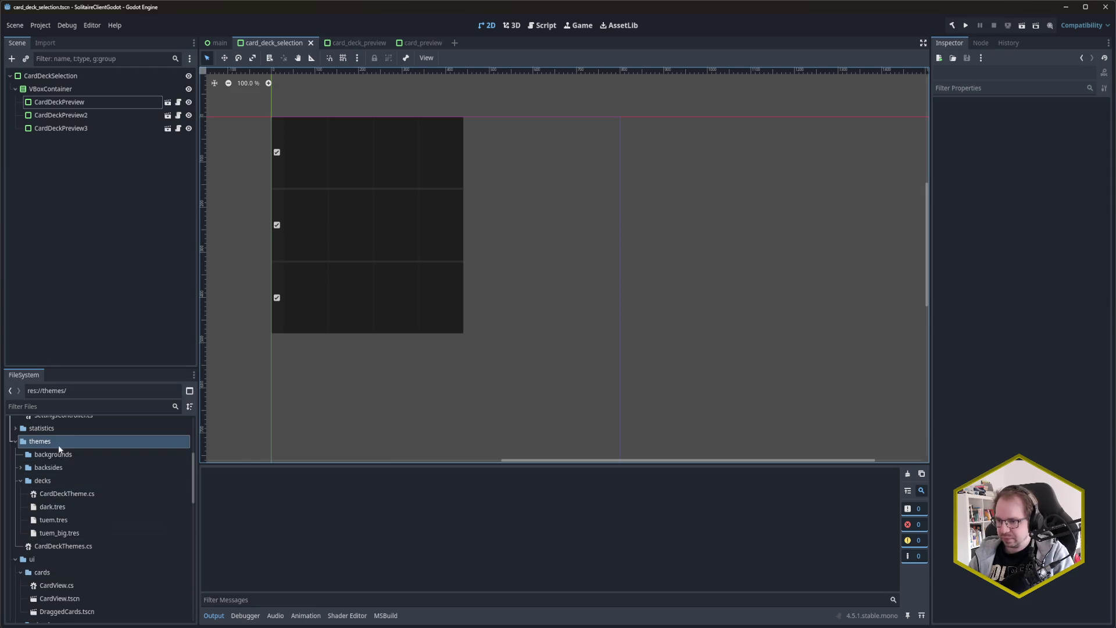
right_click(58, 444)
mouse_move(93, 439)
click(216, 476)
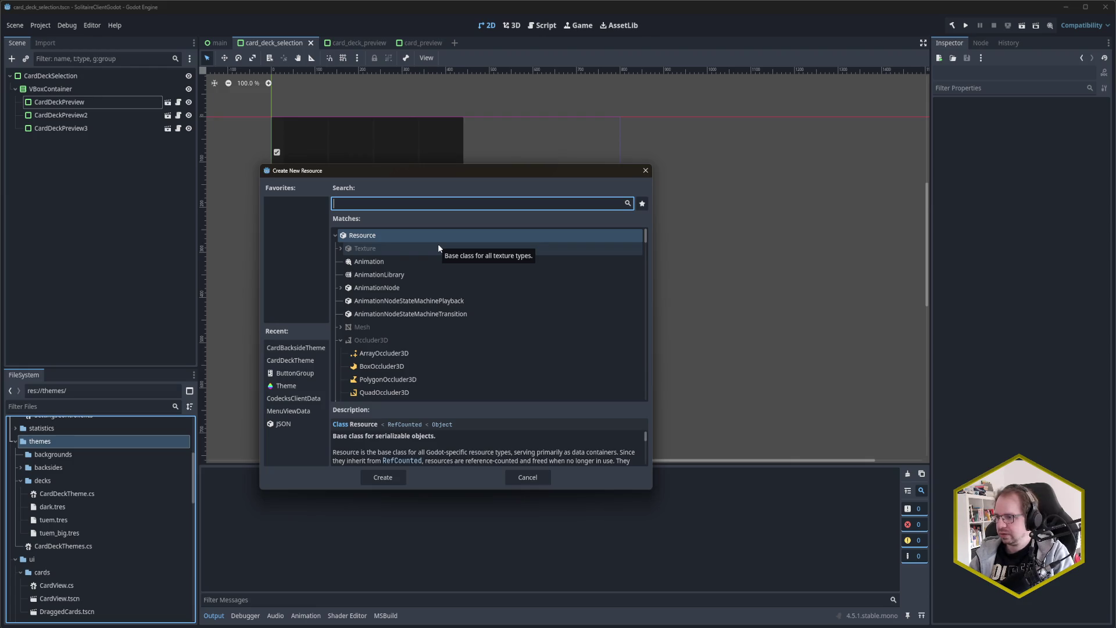
text(DeckThe)
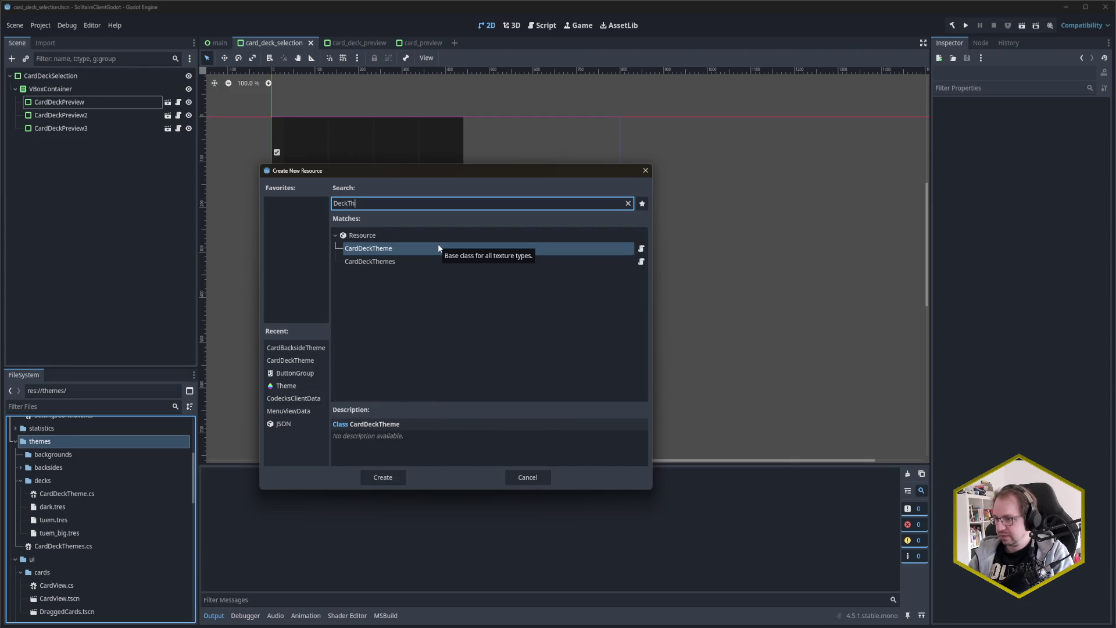
key(Return)
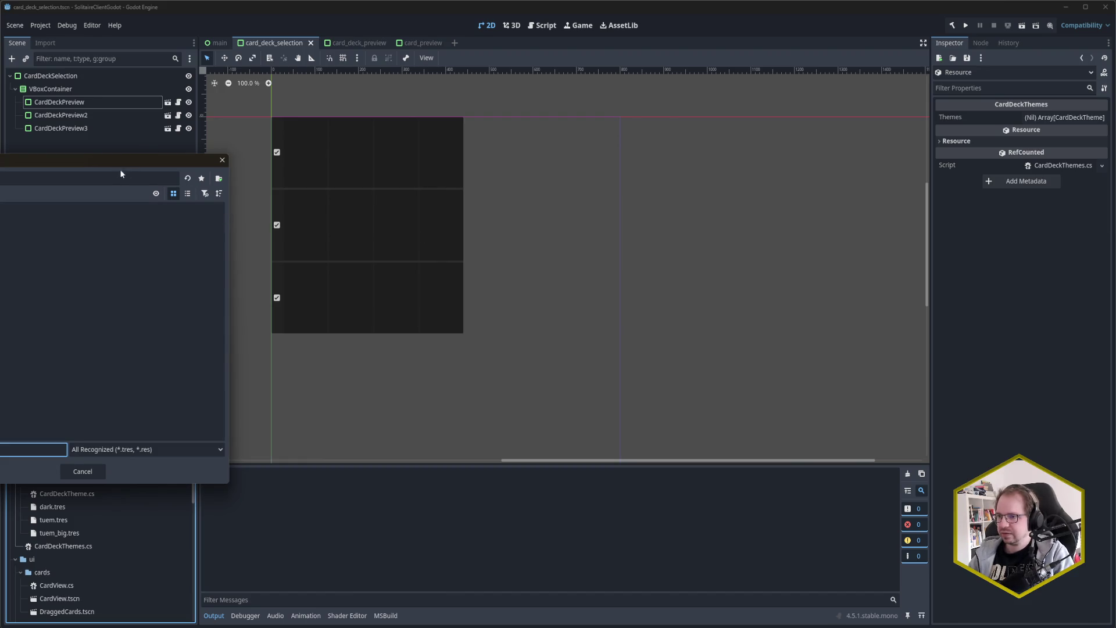
text(dec)
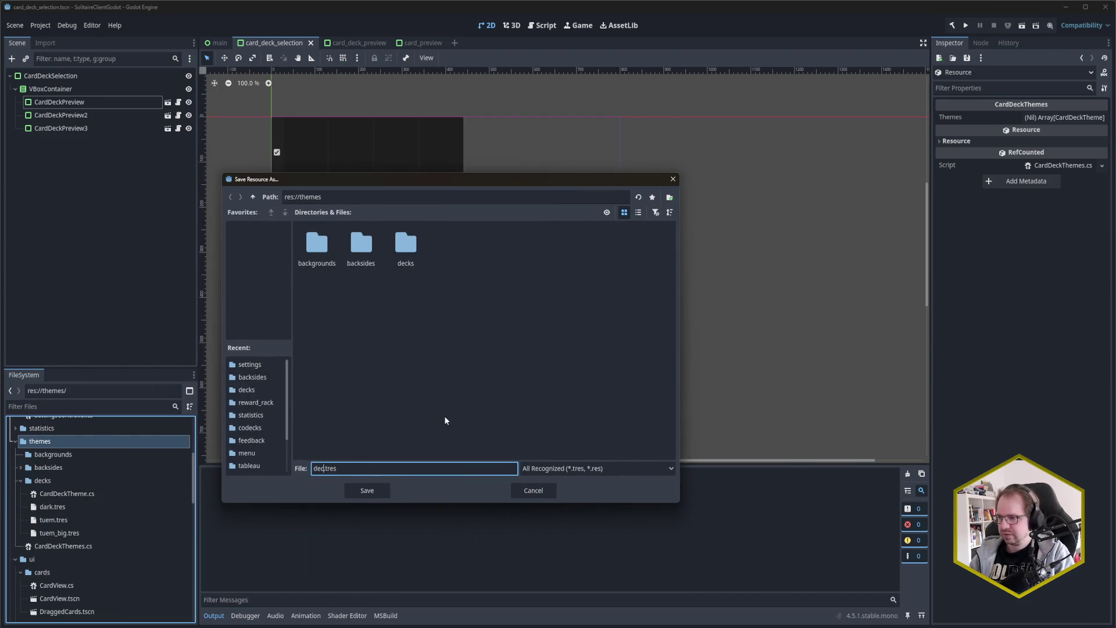
text(k_themes)
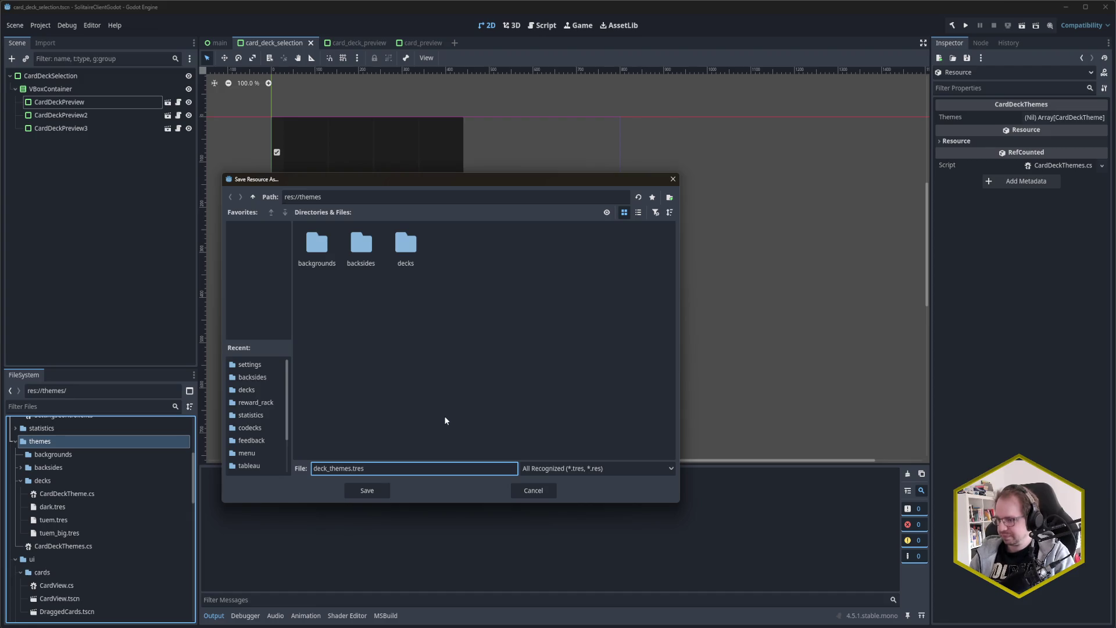
key(Return)
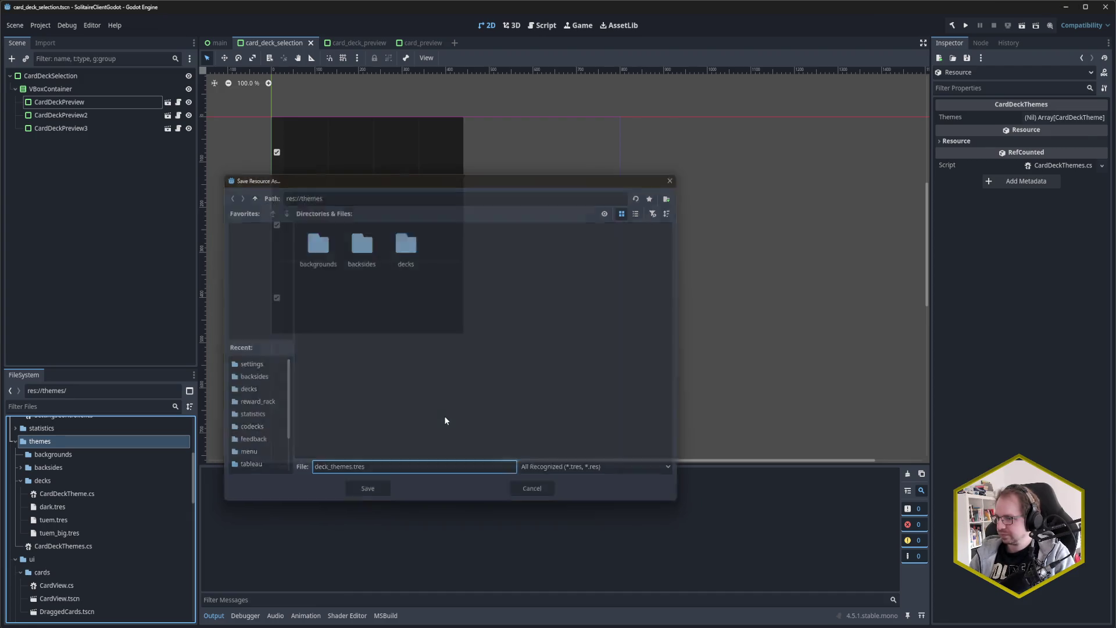
mouse_move(120, 558)
mouse_down()
mouse_move(974, 127)
mouse_move(1055, 119)
mouse_up()
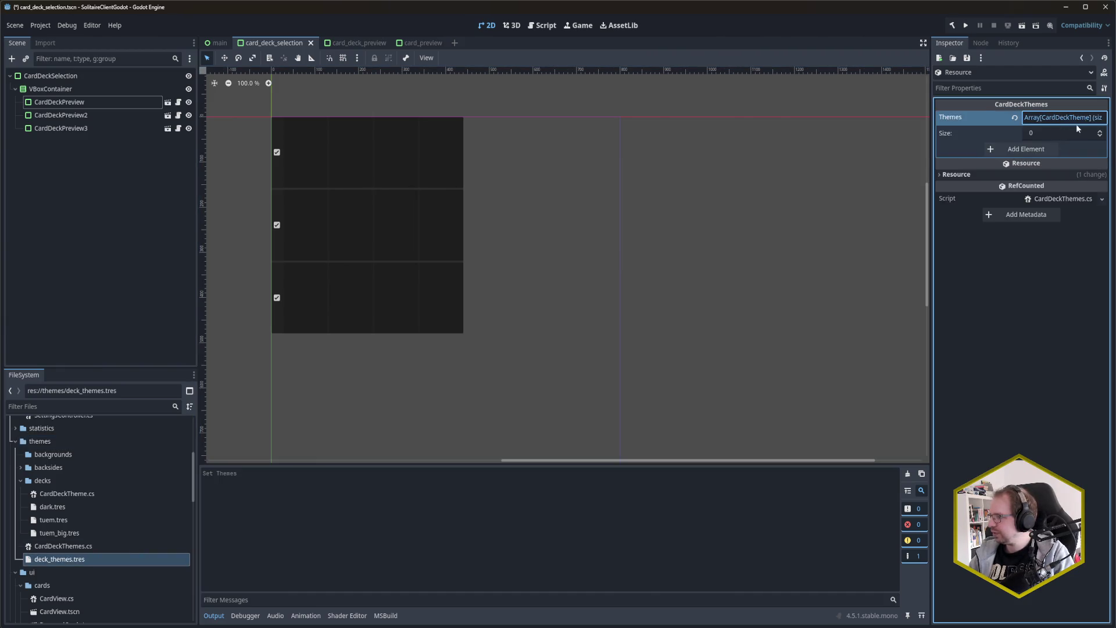
Step: Add three Themes slots and drag dark.tres and tuem.tres into the first two
click(1044, 149)
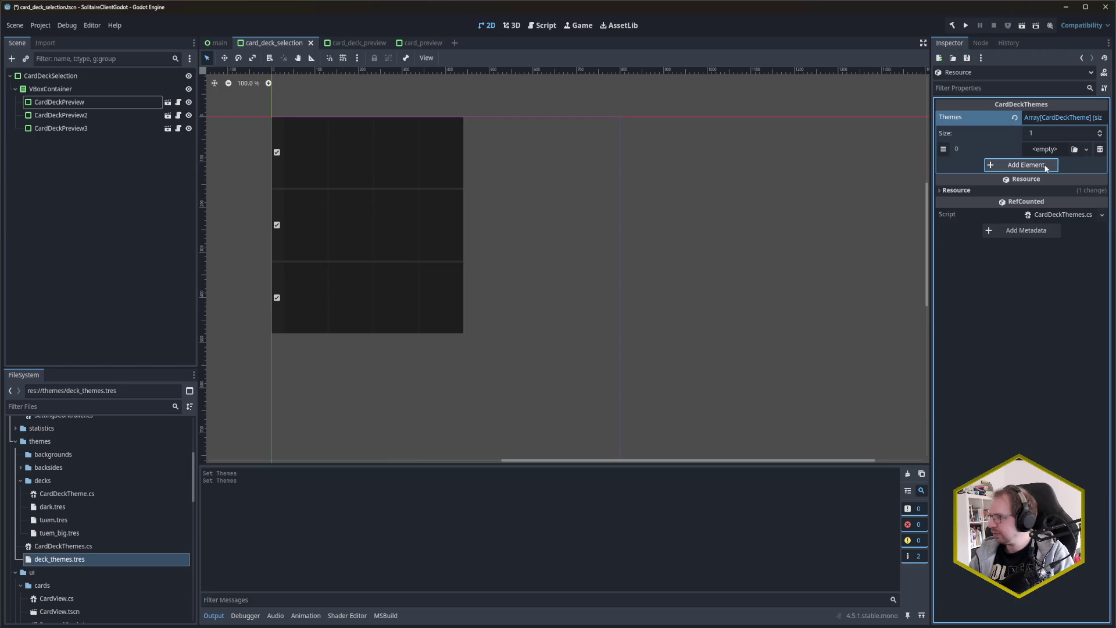
click(1044, 164)
click(1044, 180)
mouse_move(53, 506)
mouse_down()
mouse_move(1098, 164)
mouse_move(1046, 154)
mouse_up()
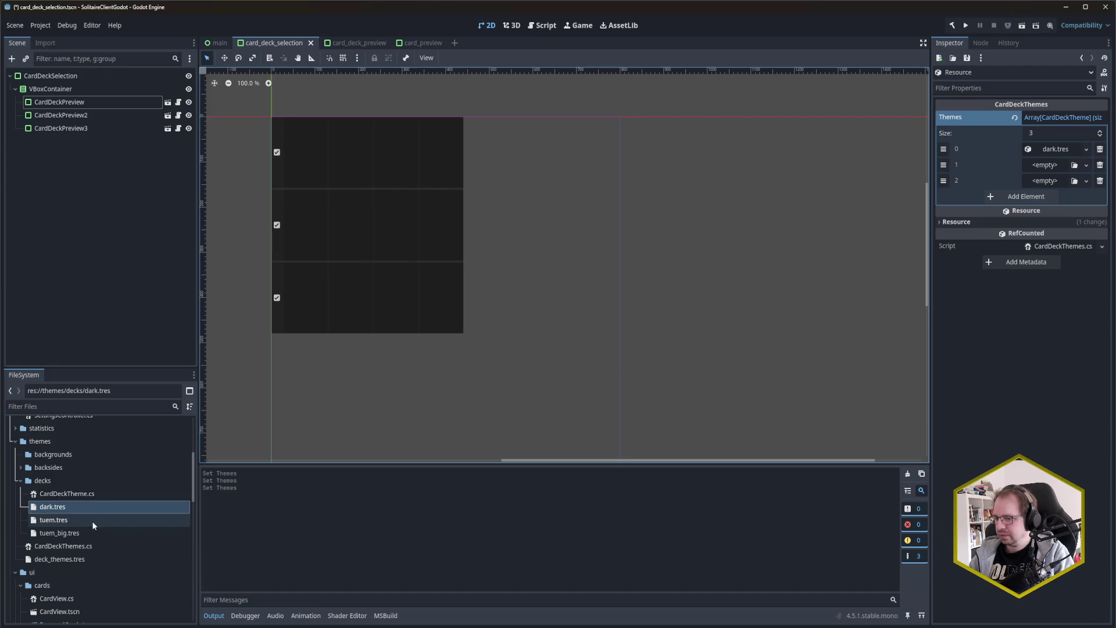
mouse_move(53, 519)
mouse_down()
mouse_move(698, 386)
mouse_move(1035, 168)
mouse_up()
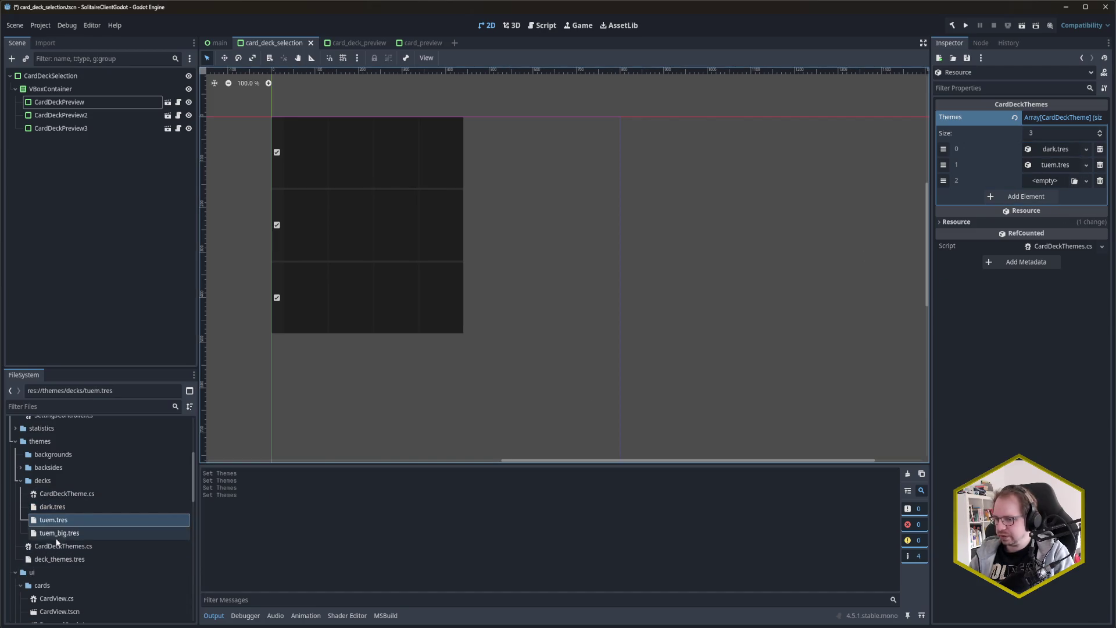
mouse_move(58, 532)
mouse_down()
mouse_move(909, 276)
mouse_move(1055, 168)
mouse_move(1046, 181)
mouse_up()
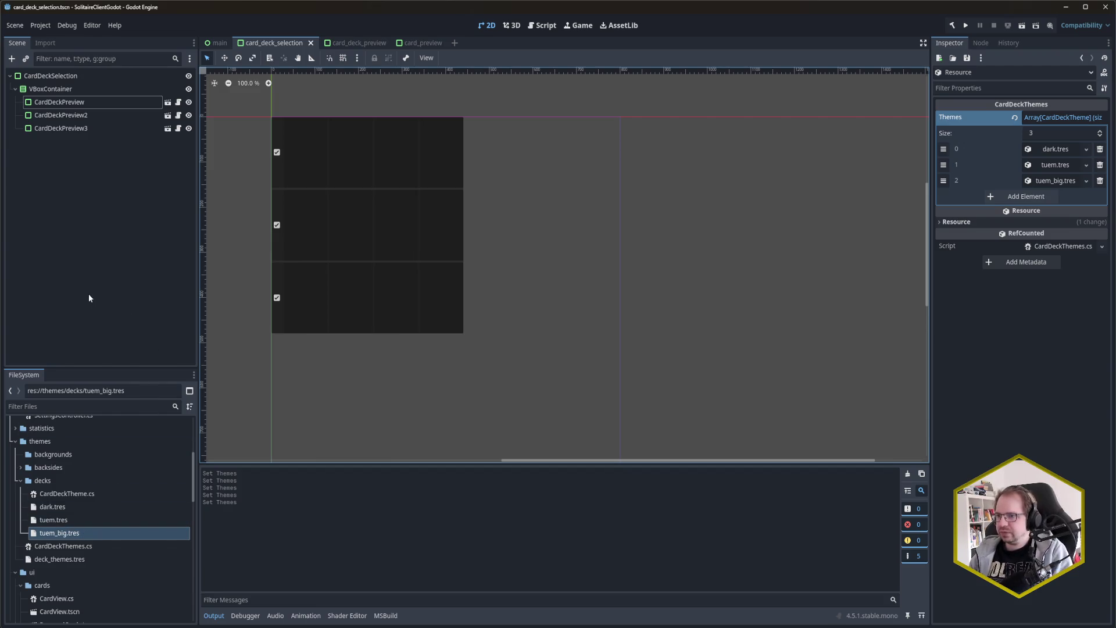
Step: Select the CardDeckSelection root node and expand the settings folder in FileSystem
click(111, 80)
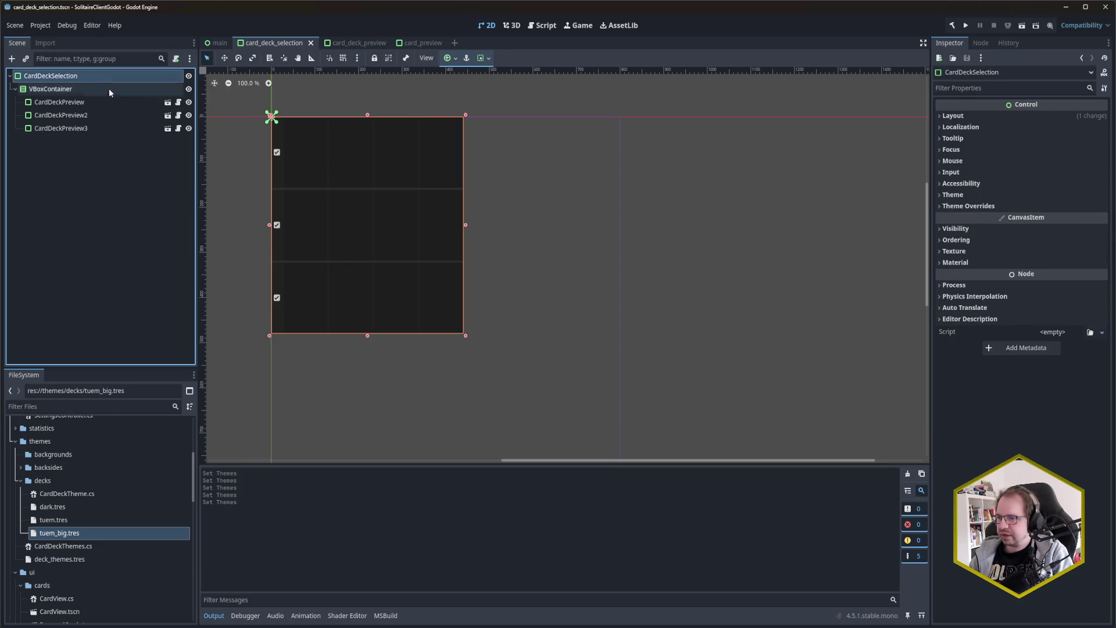
scroll(58, 535, down, 5)
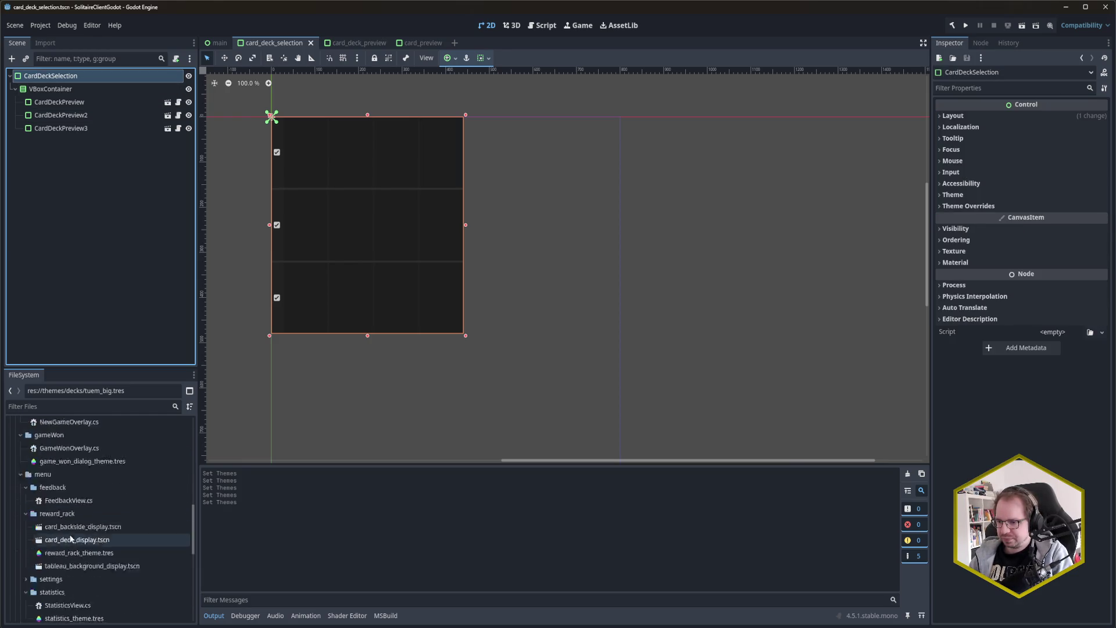
scroll(79, 538, up, 3)
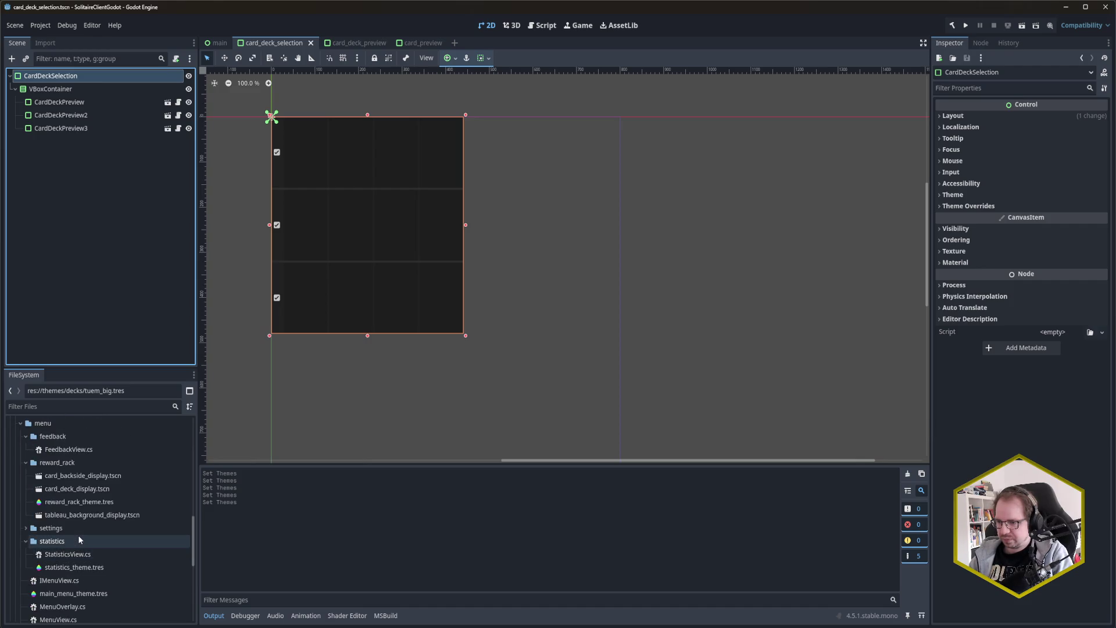
scroll(79, 537, down, 1)
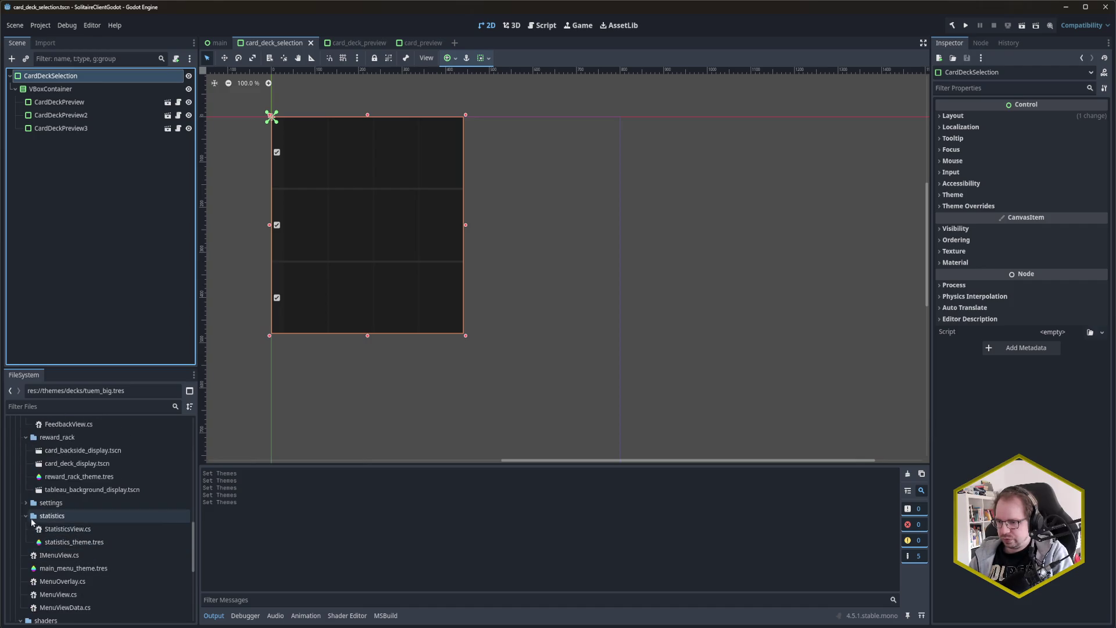
click(26, 514)
click(26, 504)
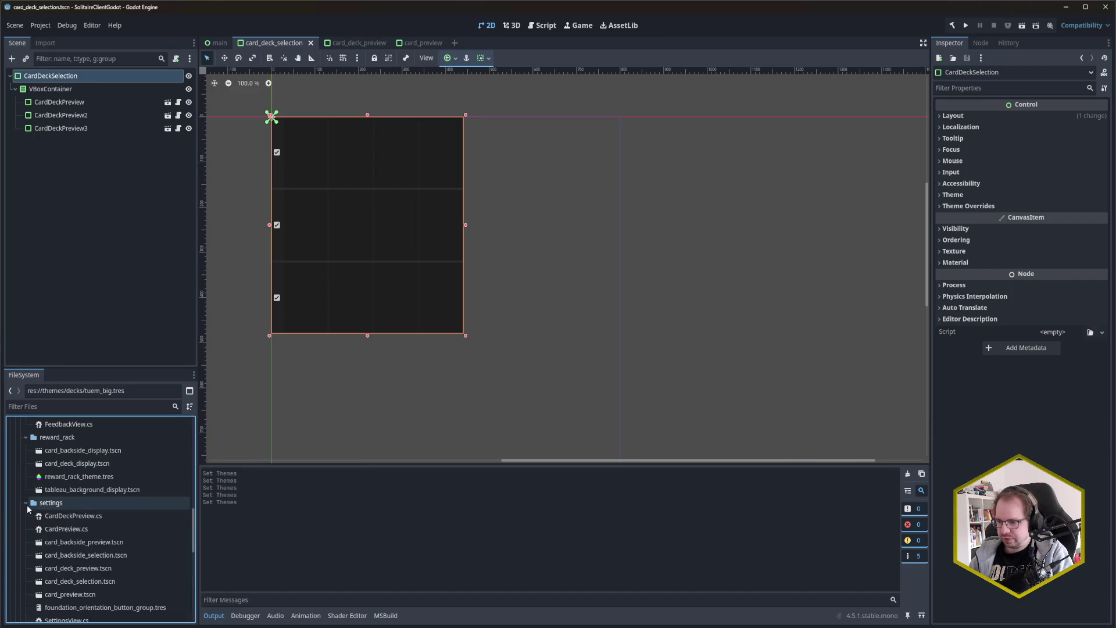
scroll(125, 521, down, 1)
scroll(124, 521, down, 1)
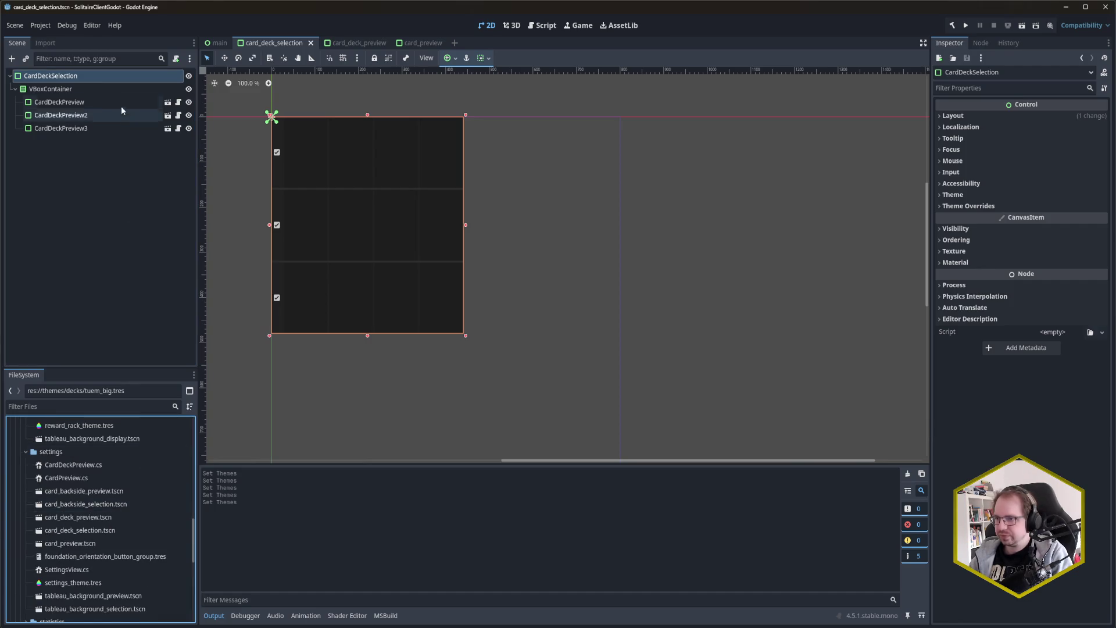
Step: Attach a C# PanelContainer script at res://ui/menu/settings/CardDeckSelection.cs to the node
right_click(90, 78)
click(142, 157)
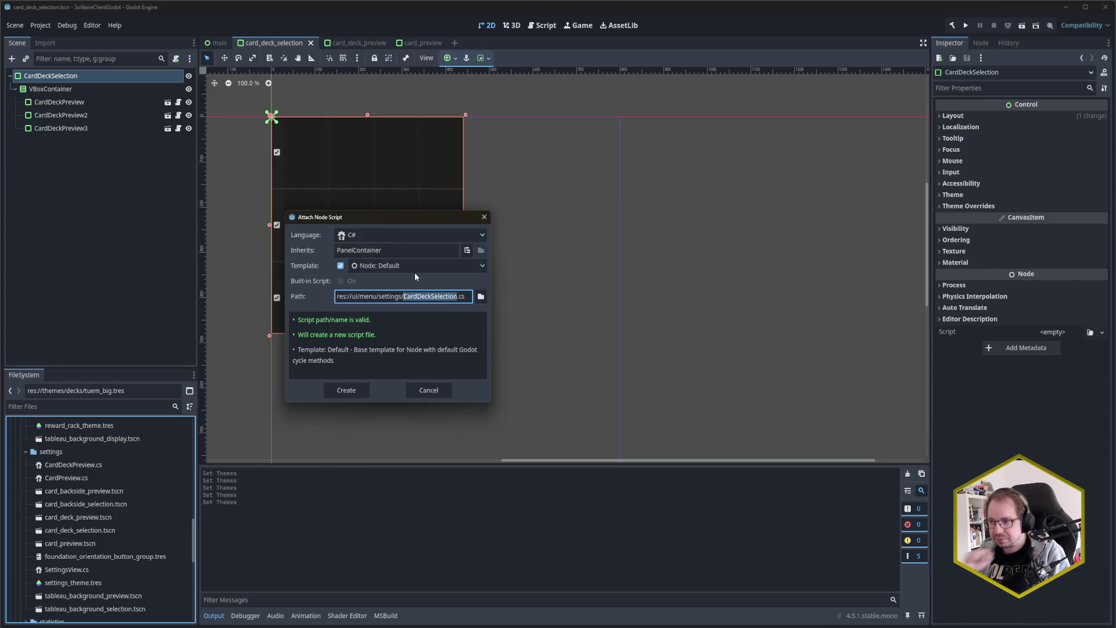
click(359, 390)
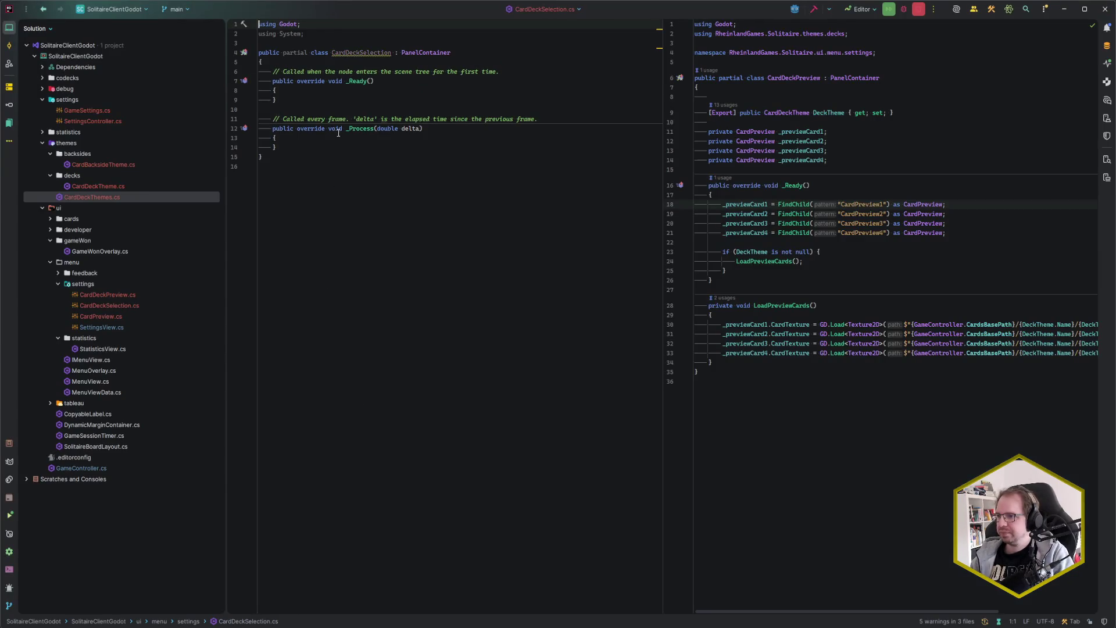
Step: Wrap CardDeckSelection in the RheinlandGames.Solitaire.ui.menu.settings namespace, drop using System, and delete _Process and the template comments
click(362, 54)
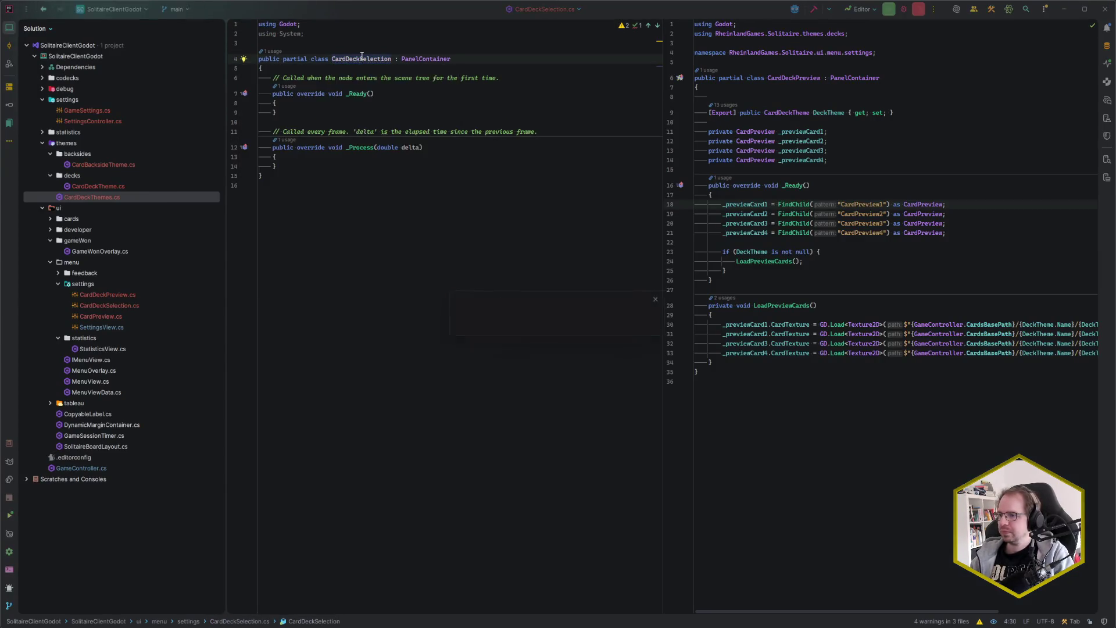
key(ctrl+alt+l)
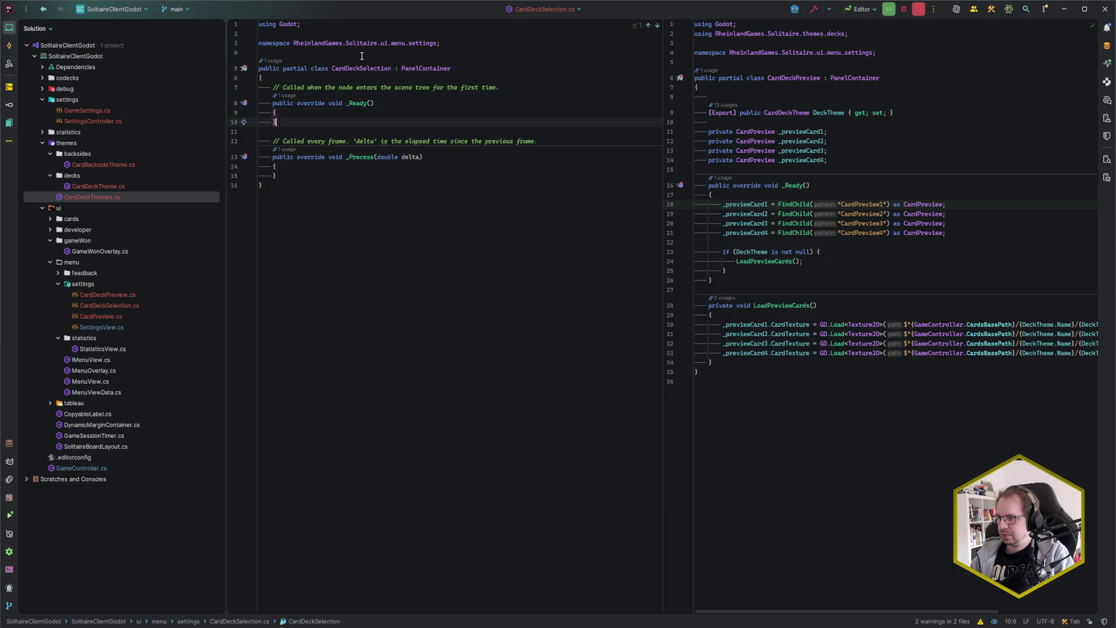
key(shift+Down)
key(shift+Down)
key(shift+Down)
key(Delete)
key(Up)
key(Up)
key(Up)
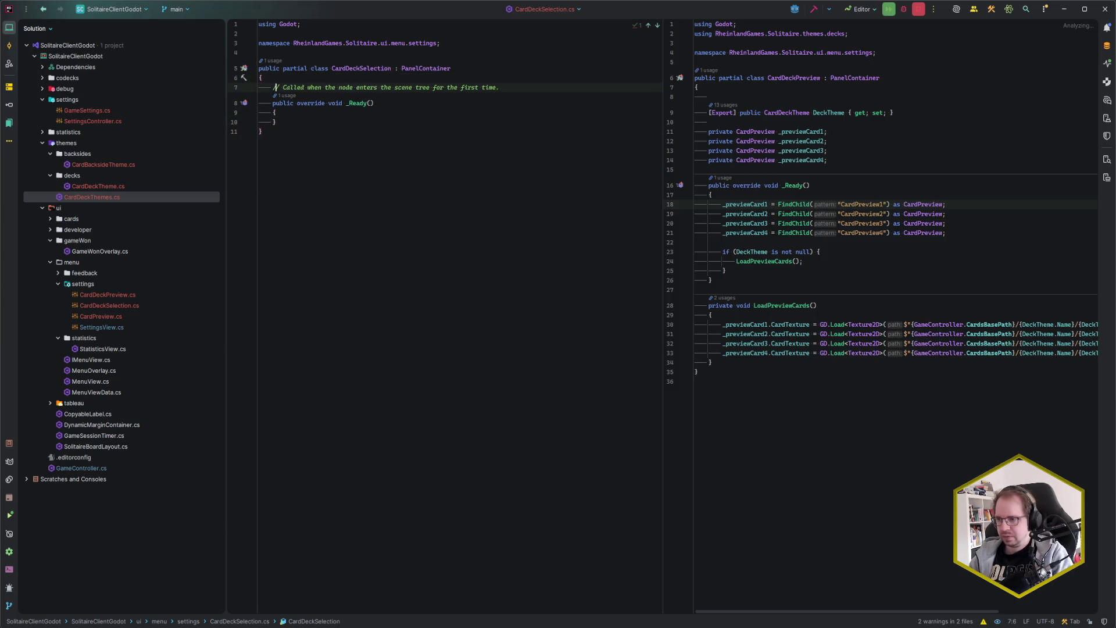
key(ctrl+y)
key(Return)
key(Return)
key(Up)
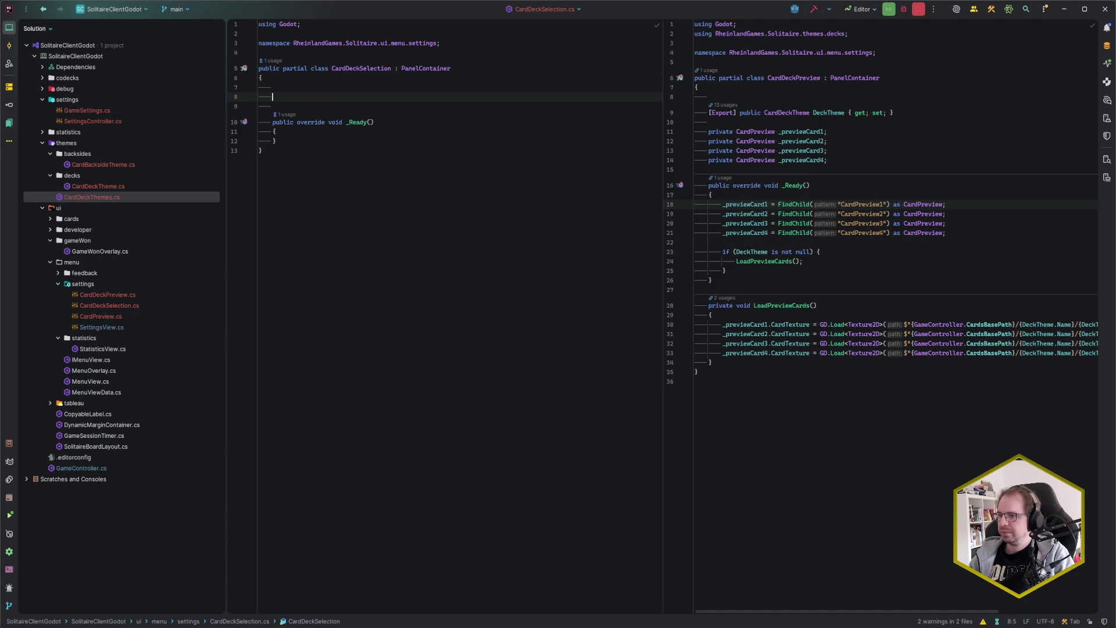
key(alt+Tab)
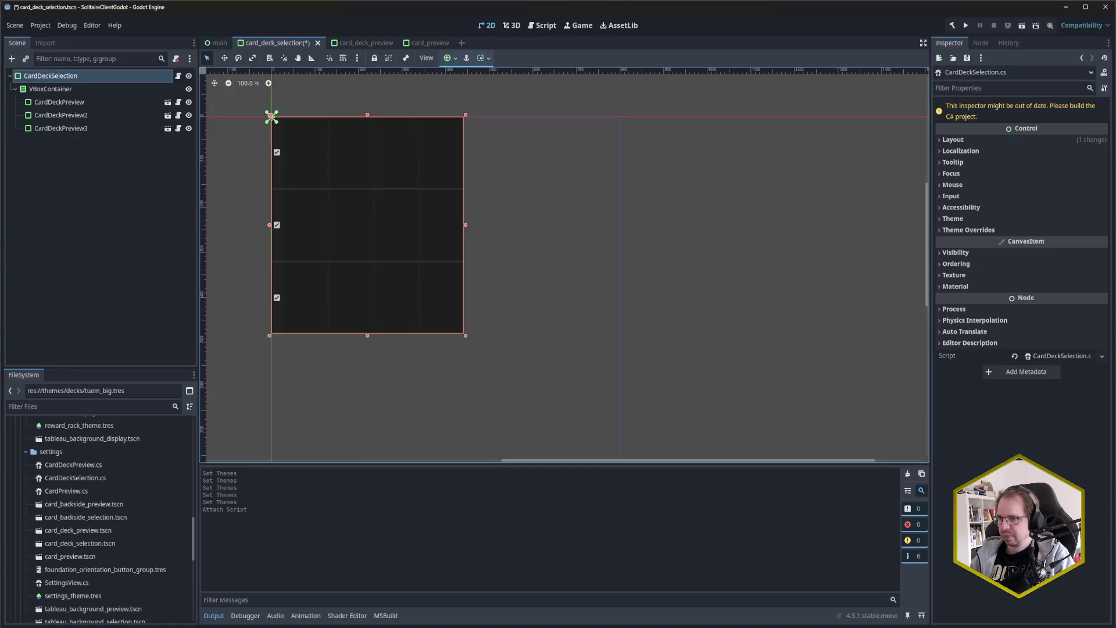
Step: Give the VBoxContainer node in card_deck_selection the name SelectionContainer and save the scene
click(79, 92)
key(F2)
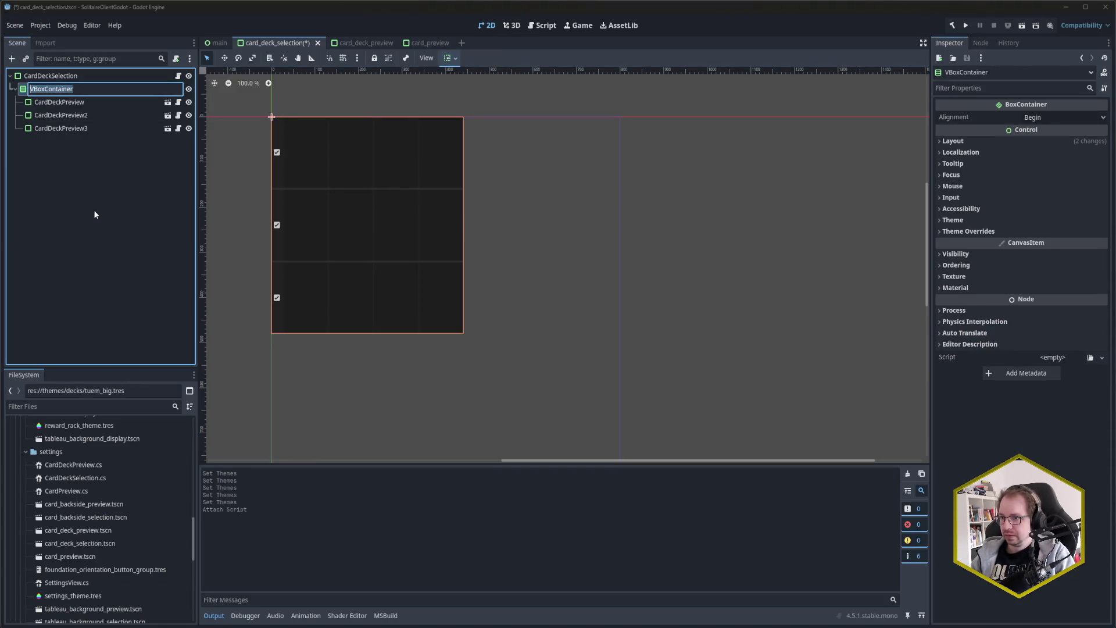
text(SEle)
text(nCo)
key(ctrl+BackSpace)
text(Se)
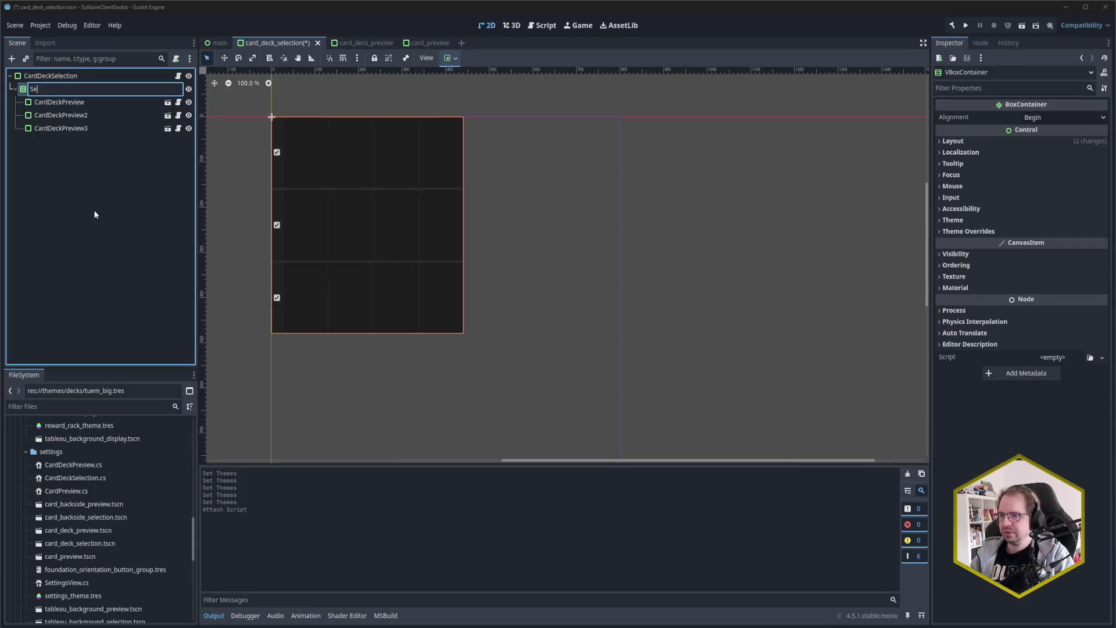
text(lectionContainer)
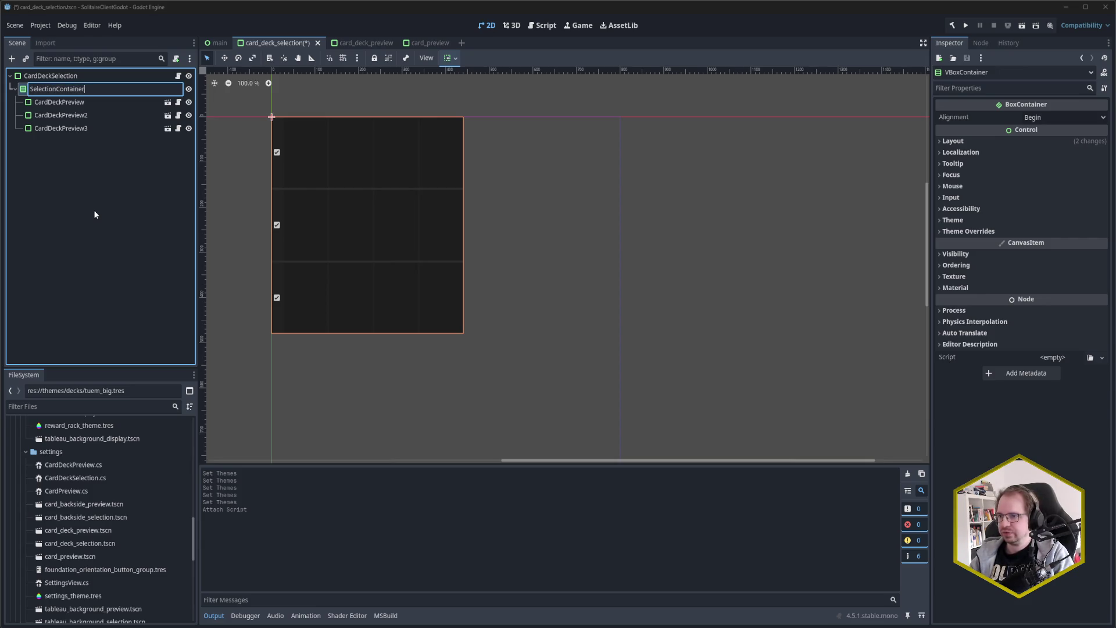
key(Return)
key(ctrl+s)
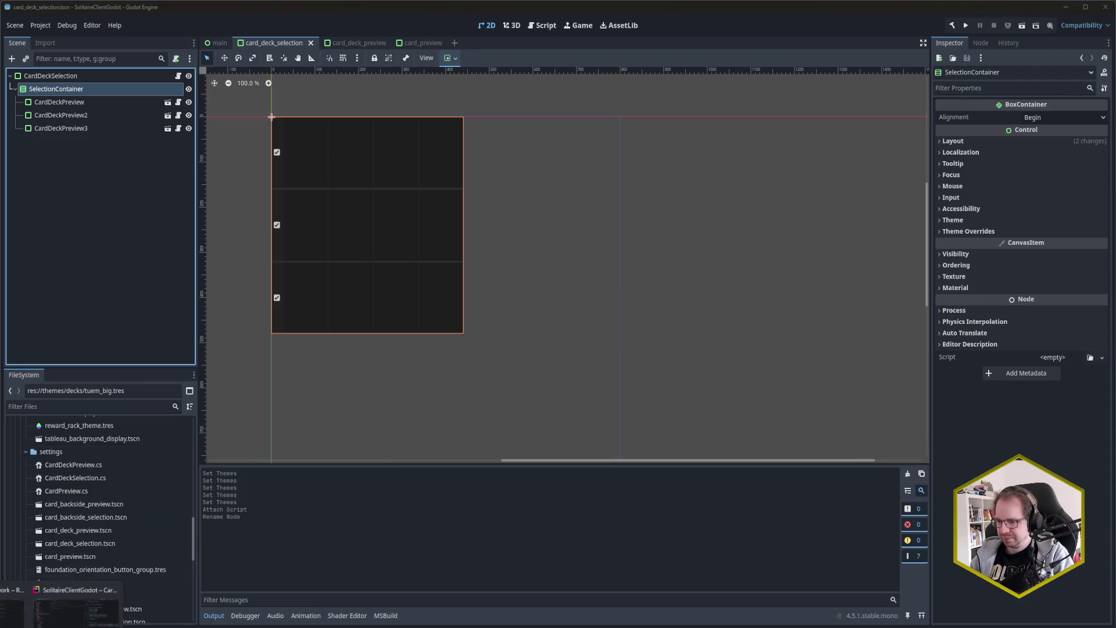
click(99, 619)
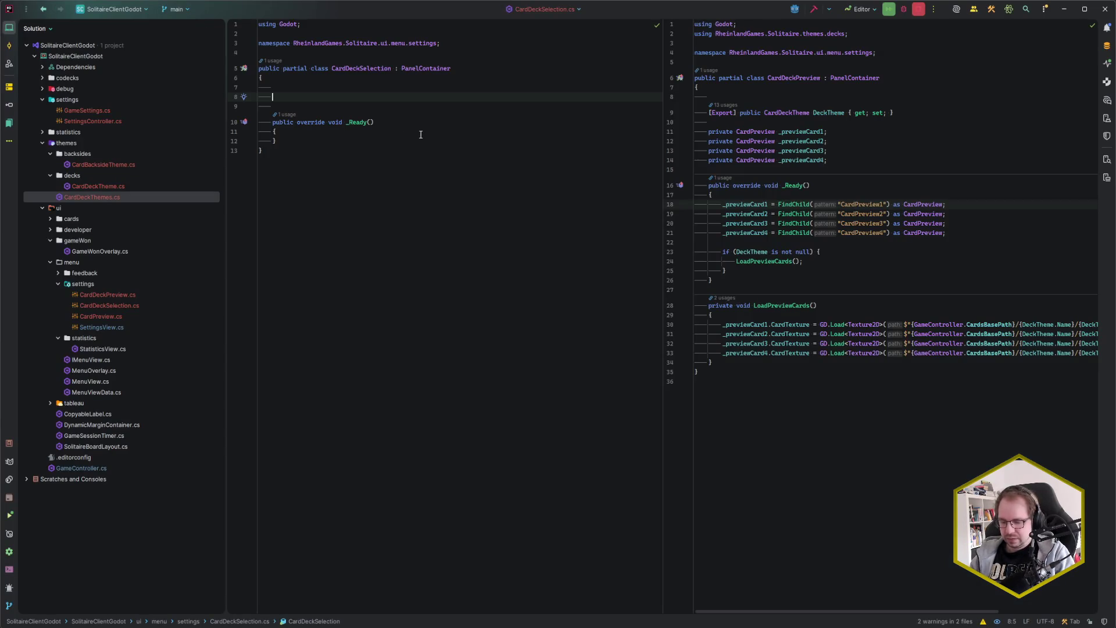
Step: Declare a private VBoxContainer field named _selectionContainer
text(private VB)
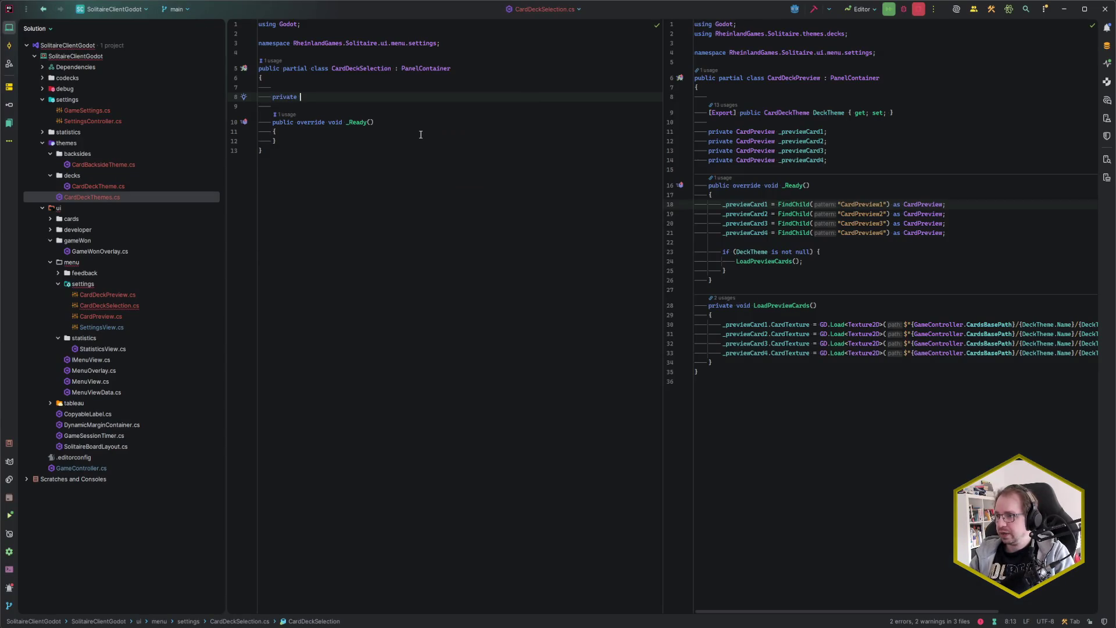
key(Return)
text(_deckSelection;)
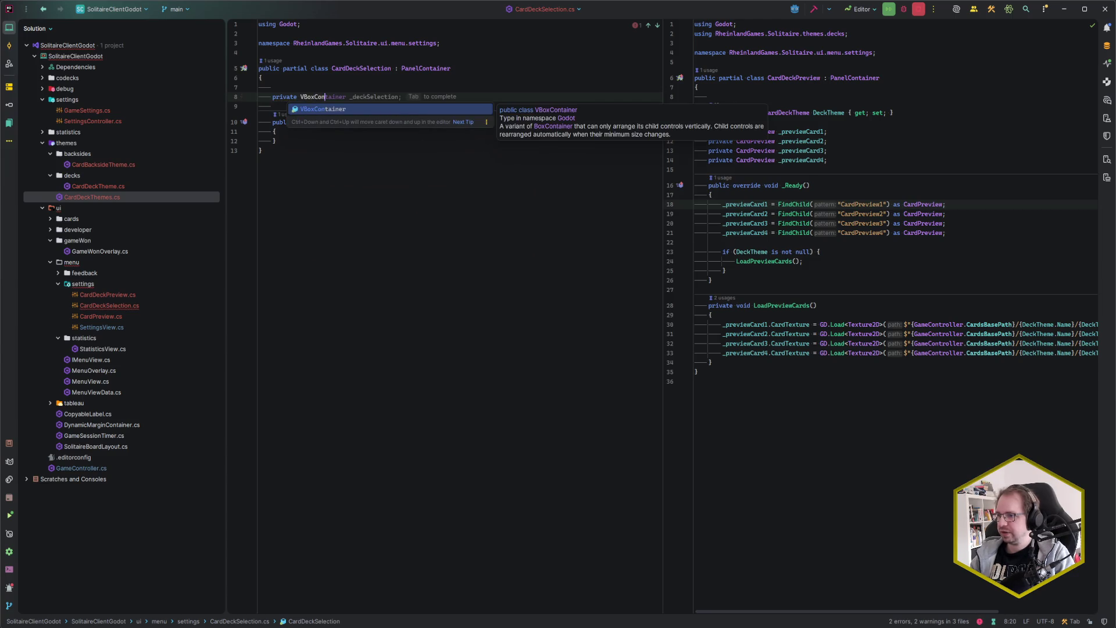
key(ctrl+w)
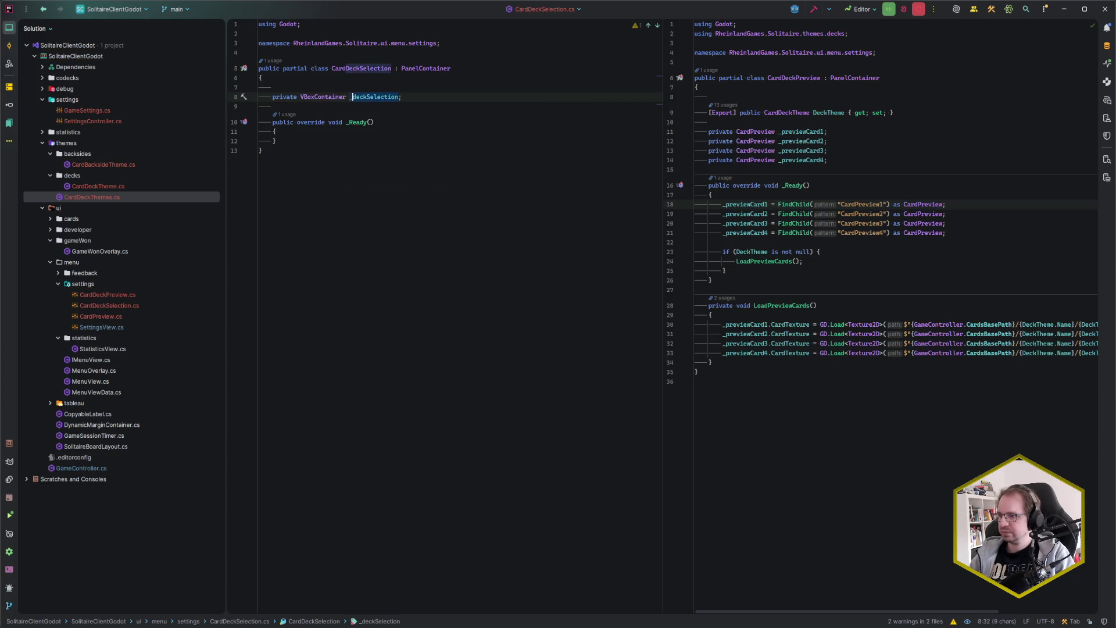
text(_selectionContainer)
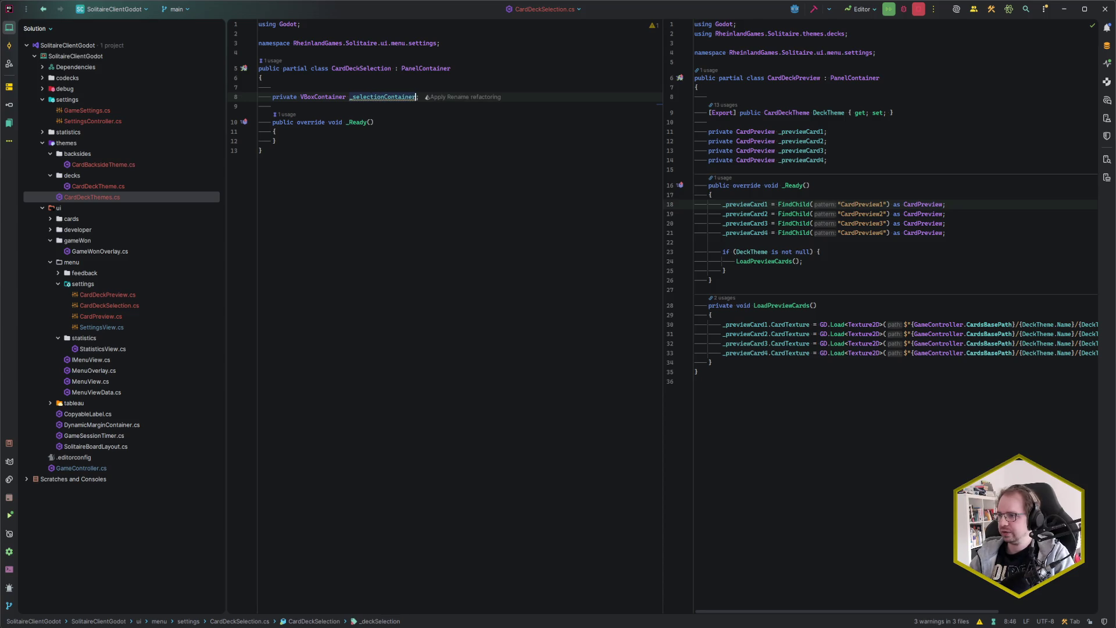
key(End)
Step: In _Ready, assign _selectionContainer = FindChild("SelectionContainer") as VBoxContainer, and add spacing above the field
key(Down)
key(Down)
key(Down)
key(End)
key(Return)
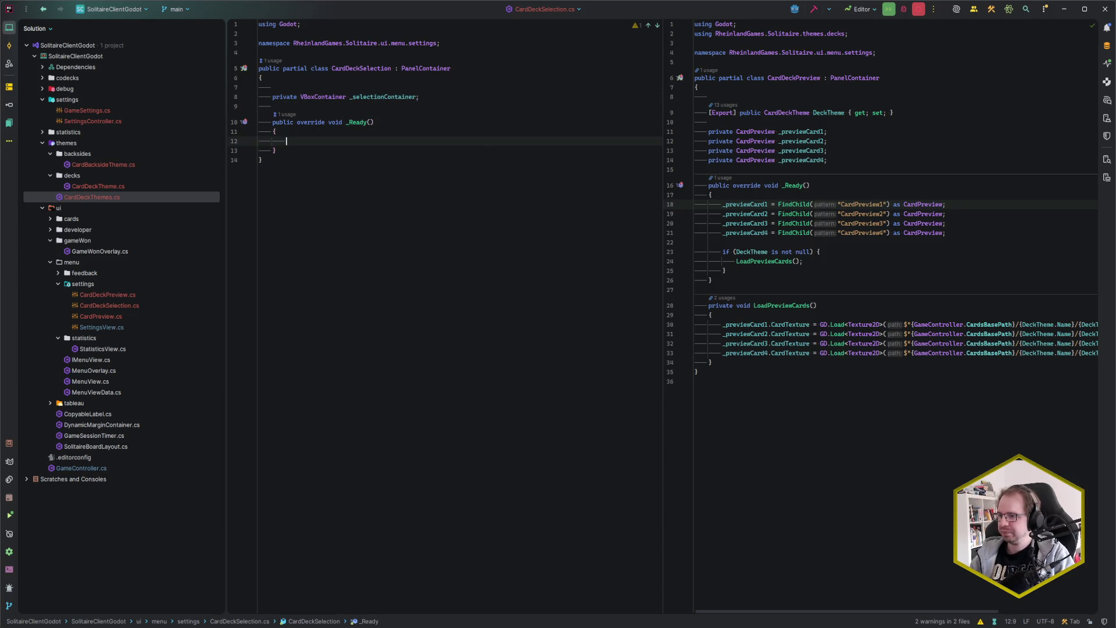
text(_sel)
key(Tab)
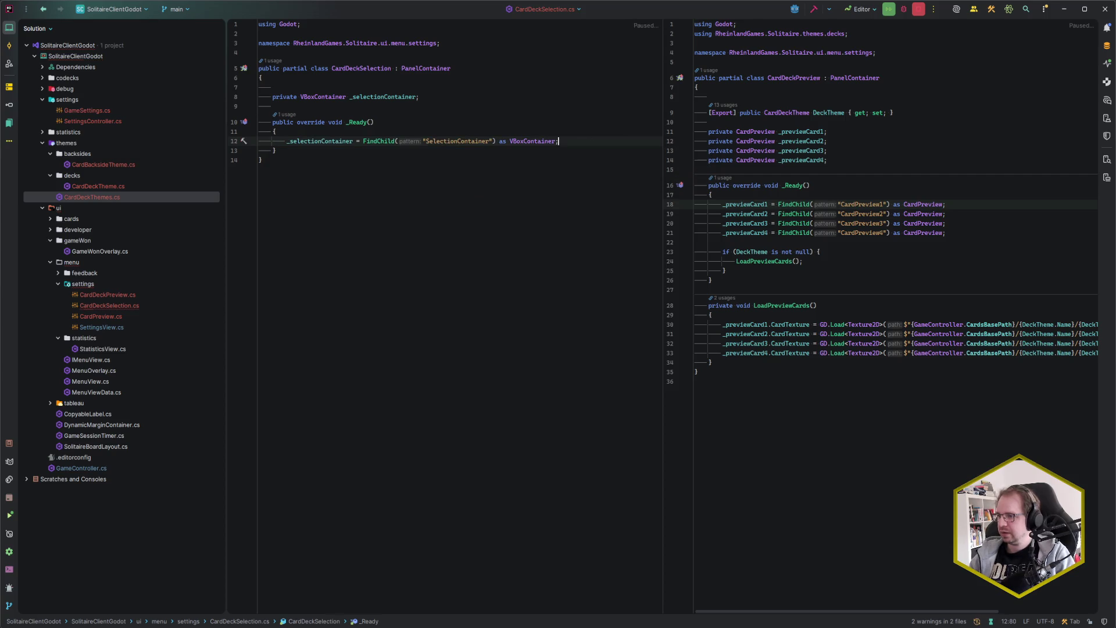
key(Down)
key(Down)
key(Return)
key(Up)
key(Up)
key(Up)
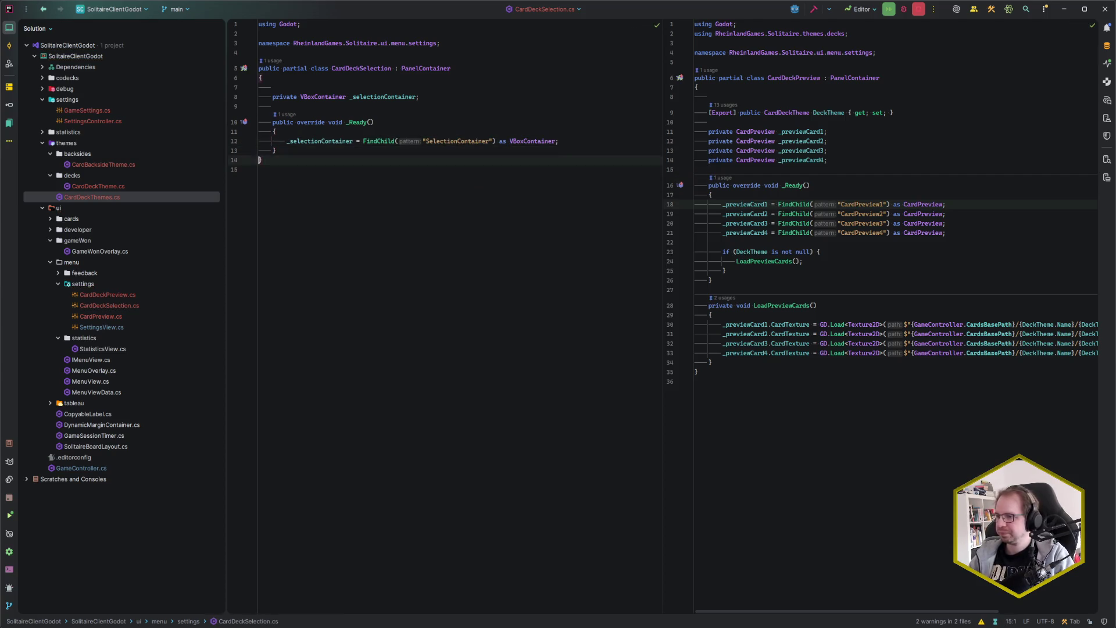
key(Up)
key(Return)
key(Return)
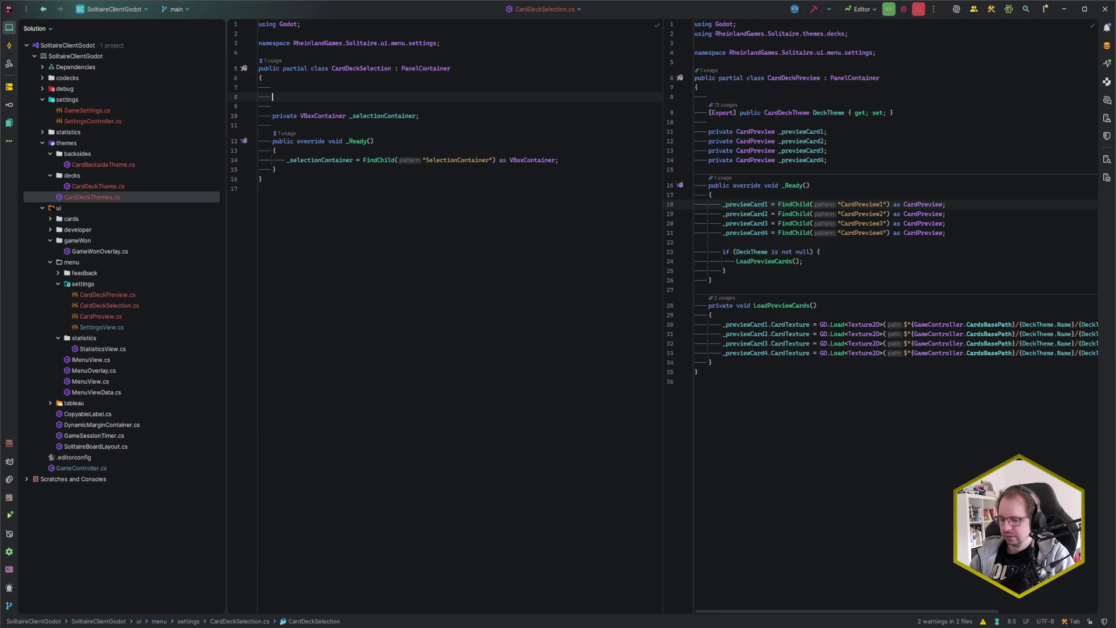
Step: Declare an exported public CardDeckThemes property named Themes with accessors
text([Exp)
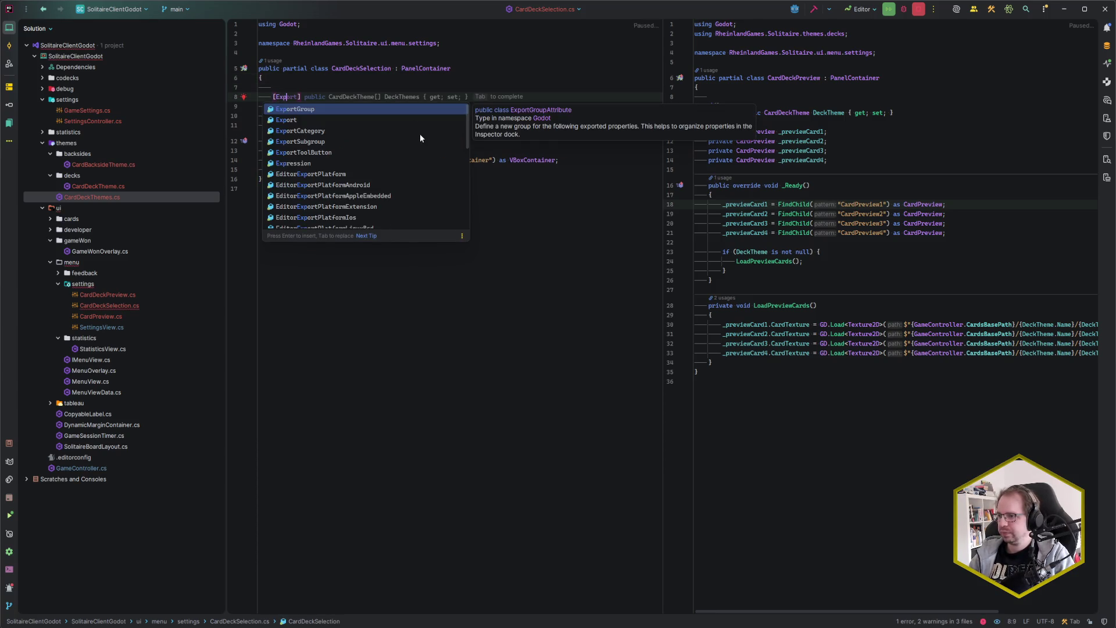
text(ort] public Card)
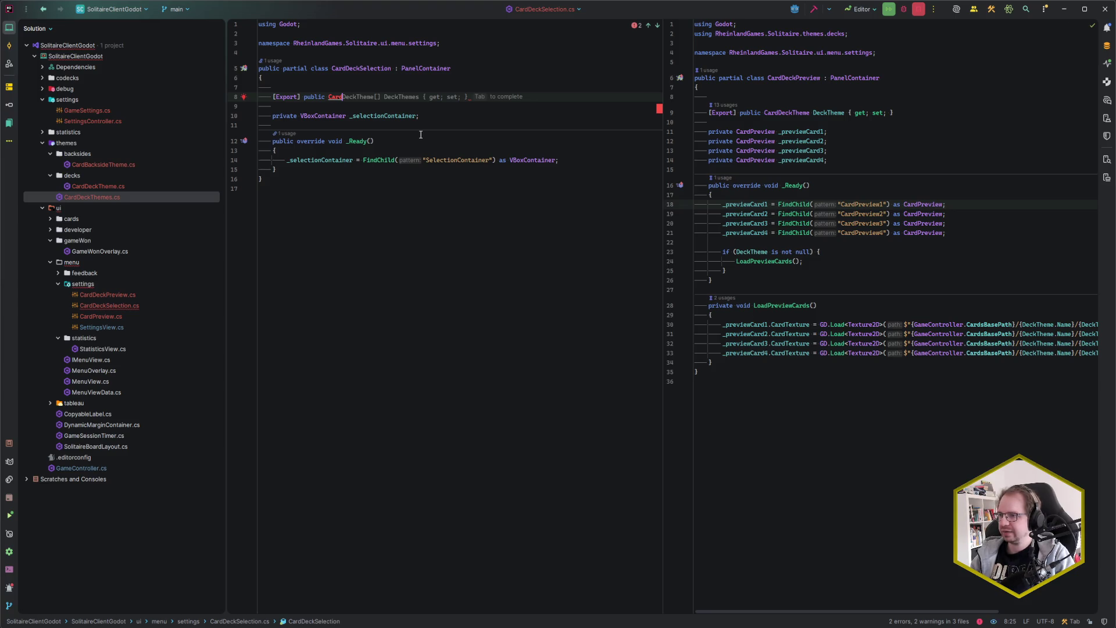
text(DeThe)
key(Down)
key(Return)
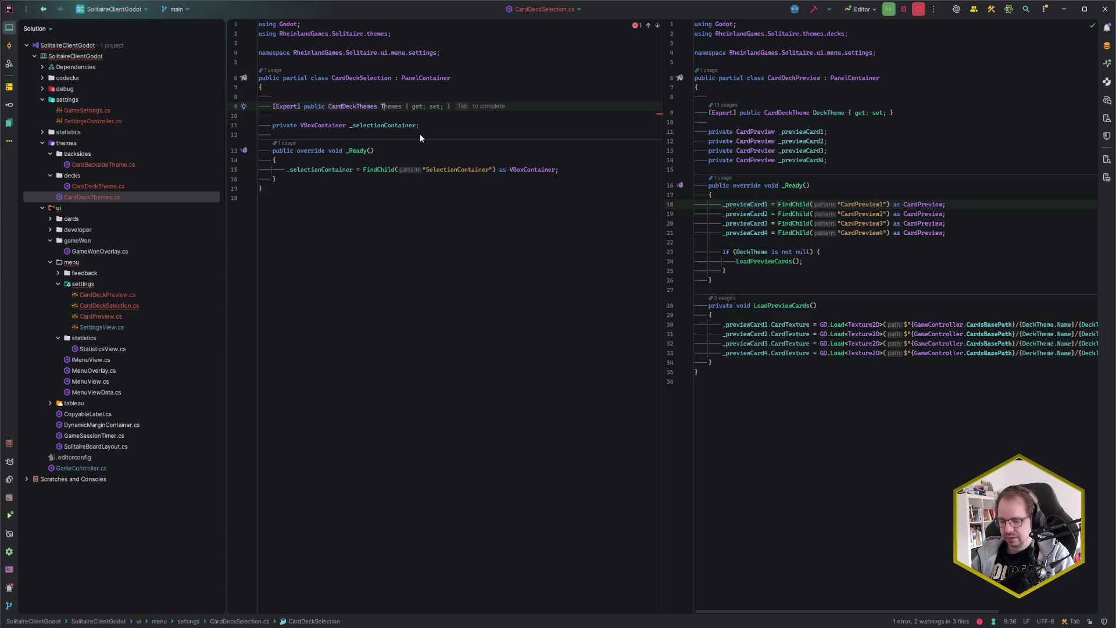
key(Tab)
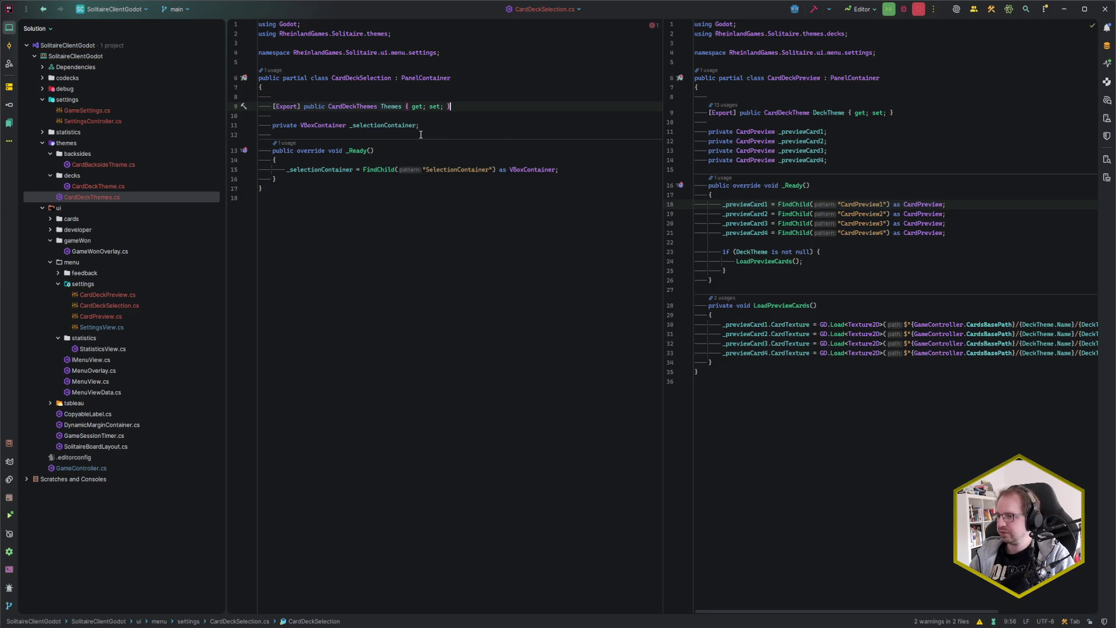
key(Down)
key(Down)
key(Down)
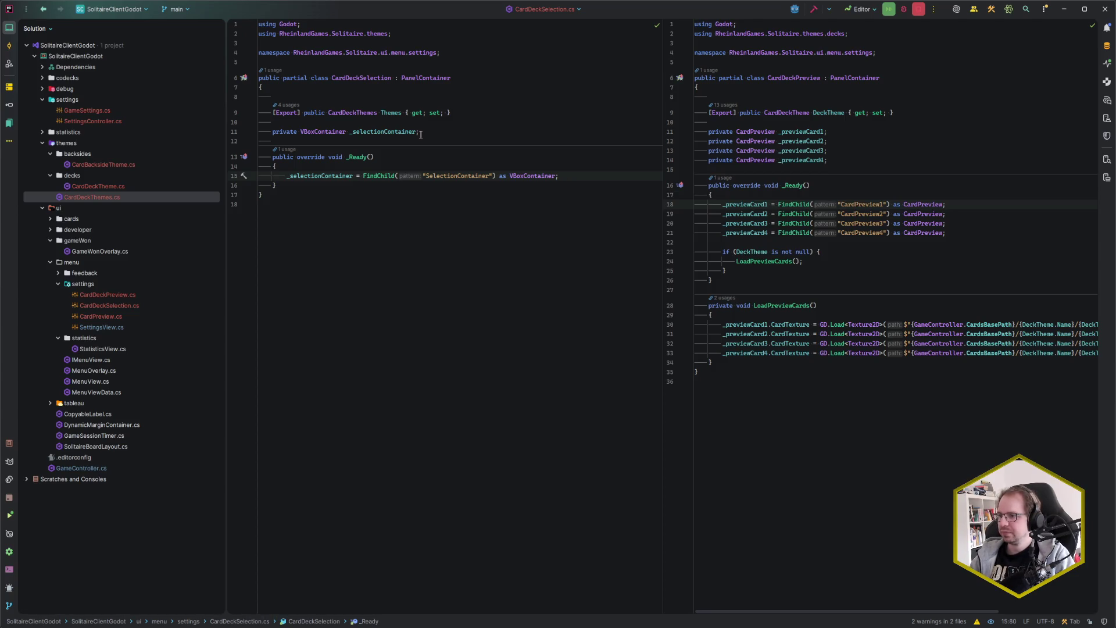
key(Return)
key(Return)
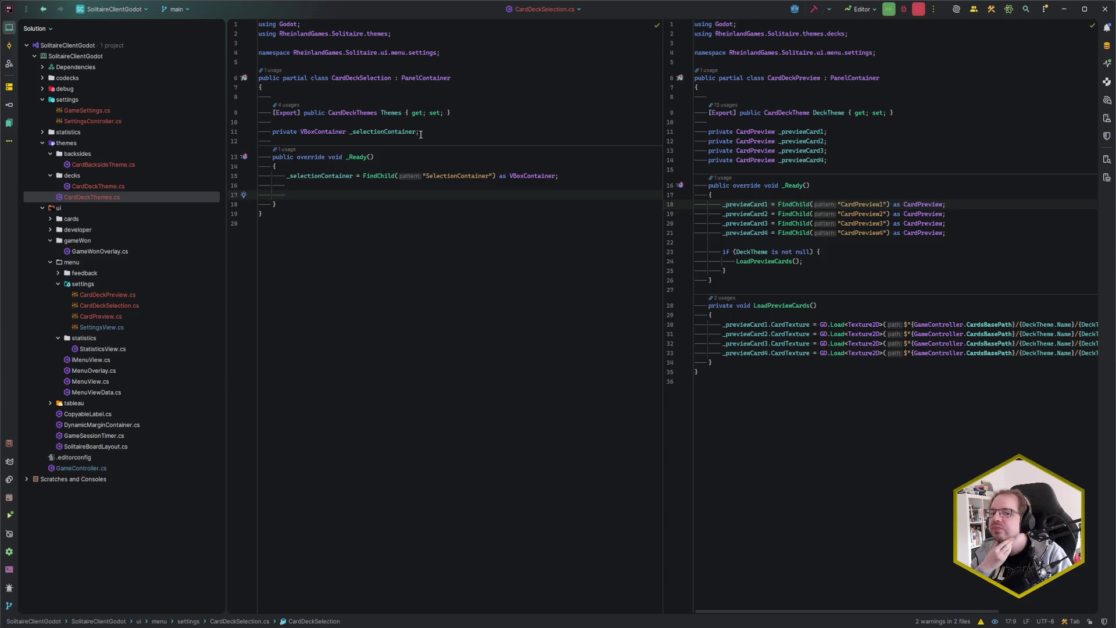
Step: Begin a Themes reference line in _Ready, removing the stray For and member access
text(Theme)
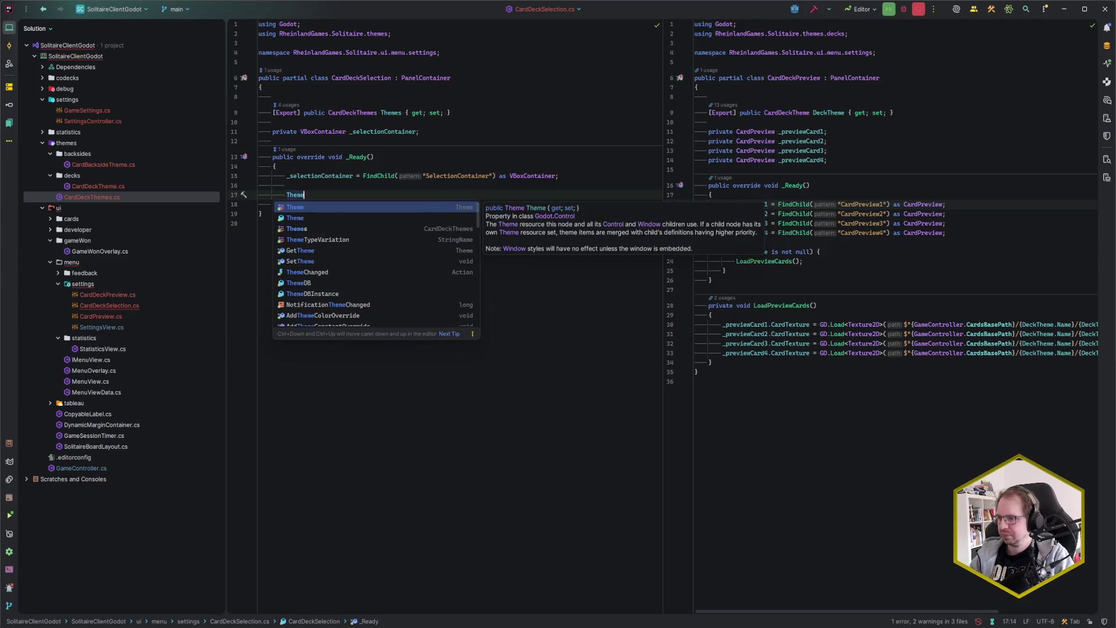
text(s.For)
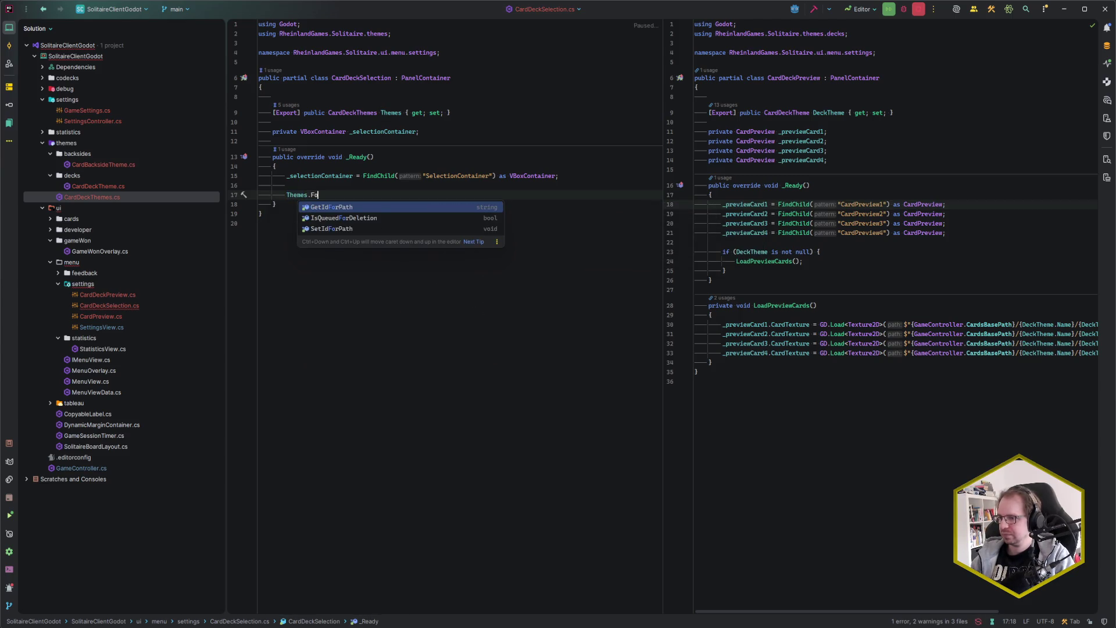
key(BackSpace)
key(BackSpace)
key(BackSpace)
key(Escape)
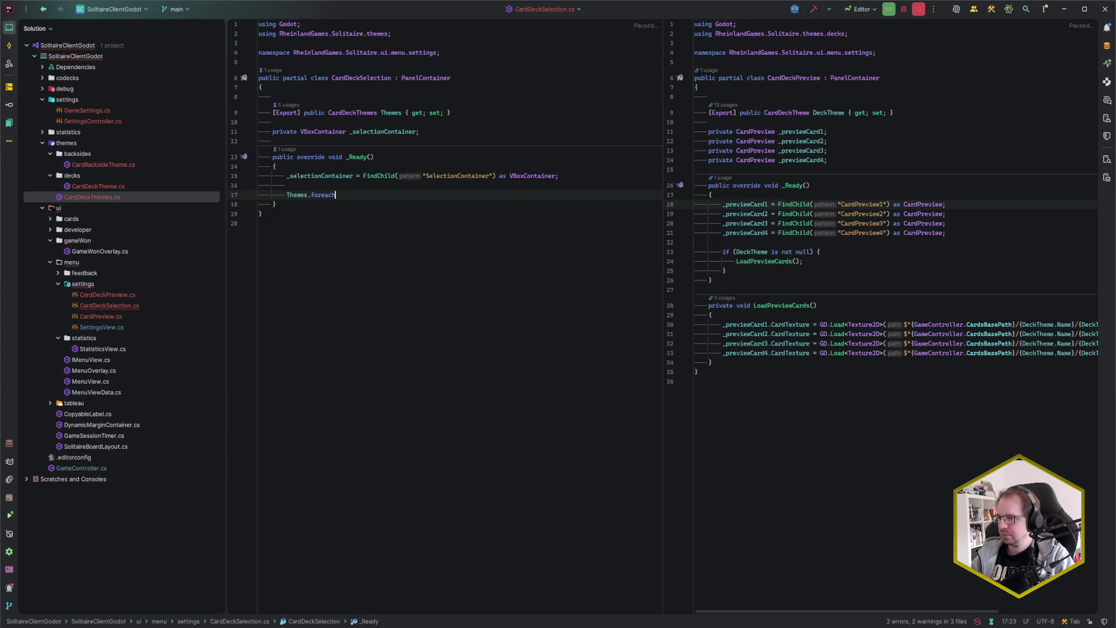
text(T)
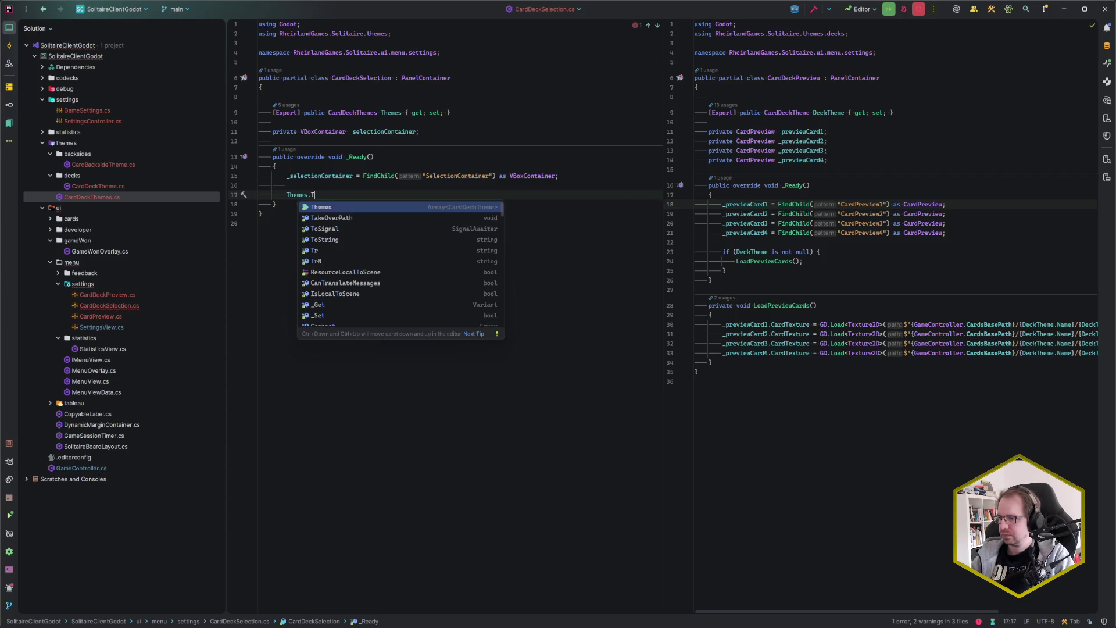
key(Escape)
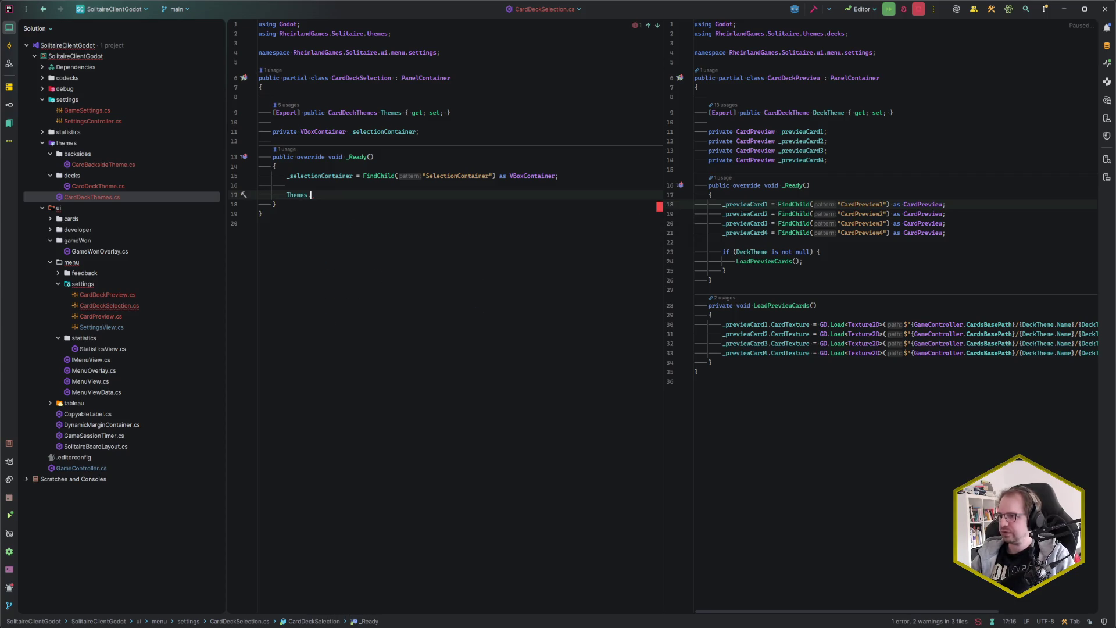
key(BackSpace)
key(BackSpace)
key(Up)
key(Up)
key(Up)
key(Up)
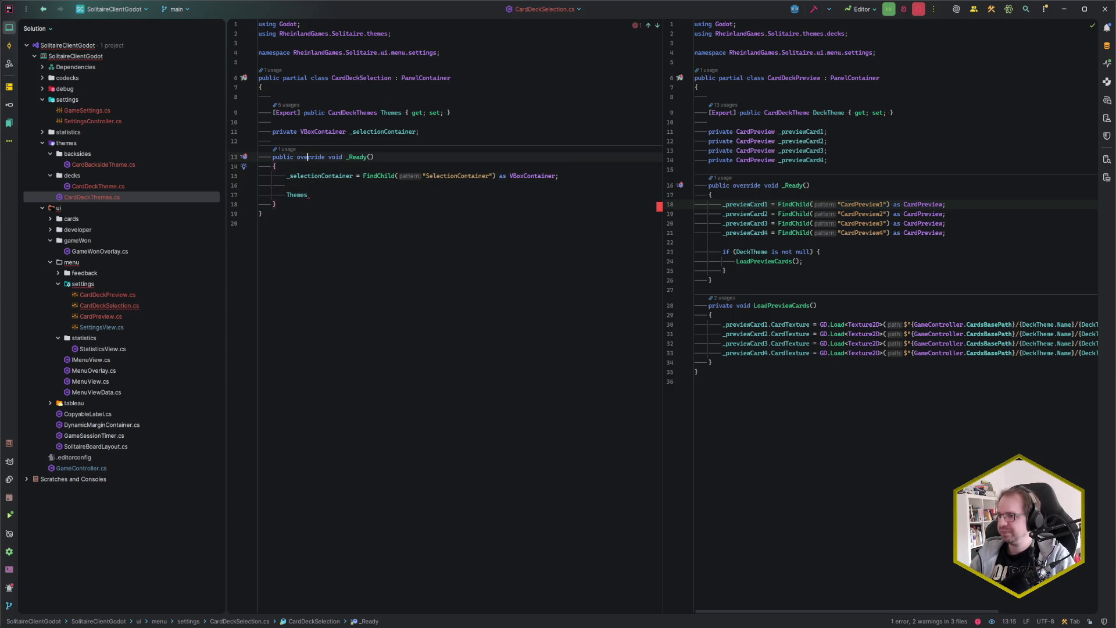
Step: Rename the Themes property to DeckThemes and complete the DeckThemes.Themes reference in _Ready
key(ctrl+Right)
key(ctrl+Right)
key(ctrl+Right)
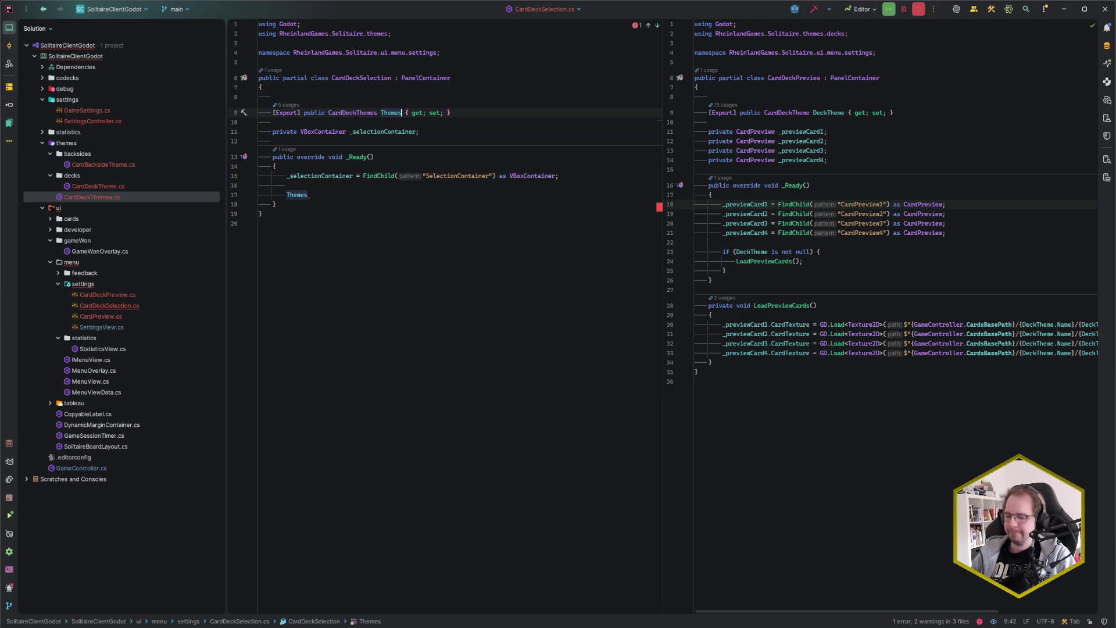
key(shift+F6)
text(DeckThemes)
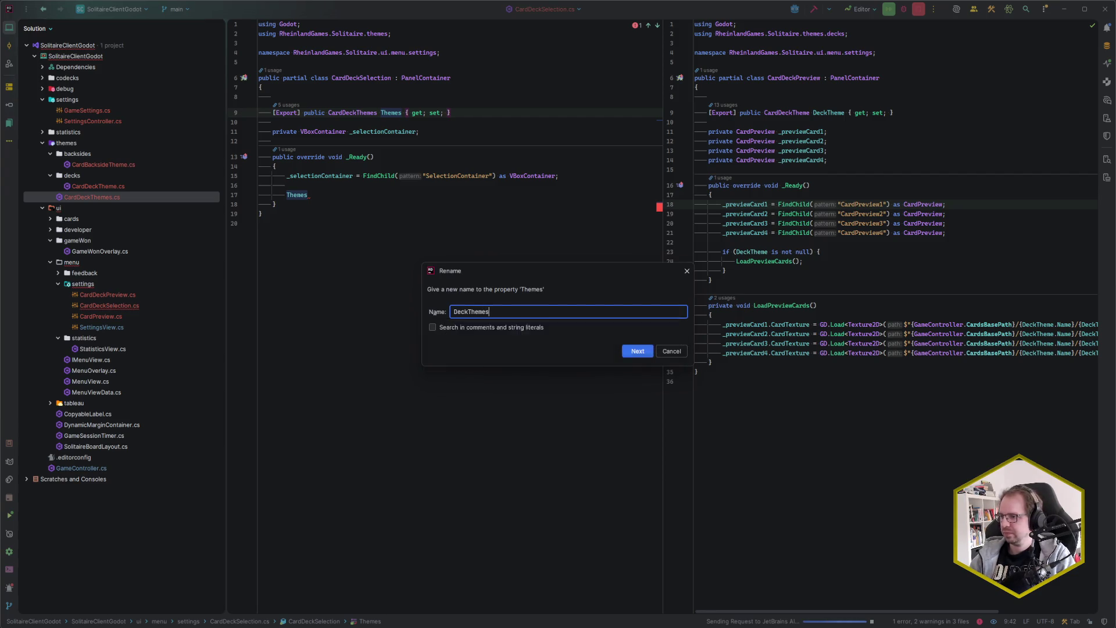
key(Return)
key(Down)
key(Down)
key(Down)
key(Down)
key(Down)
key(End)
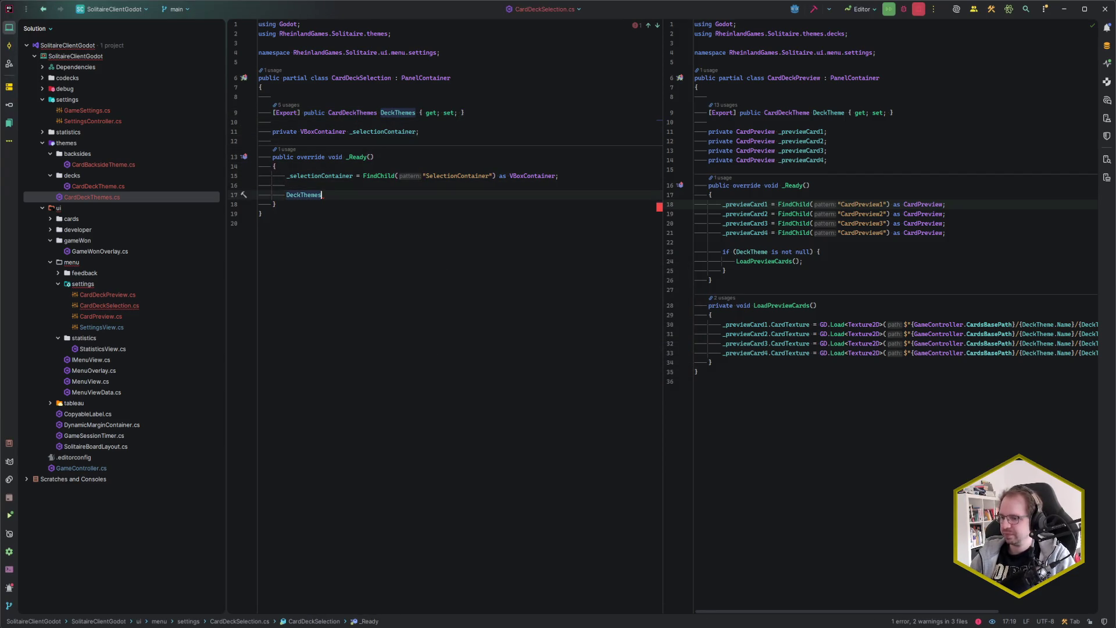
text(.Them)
key(Return)
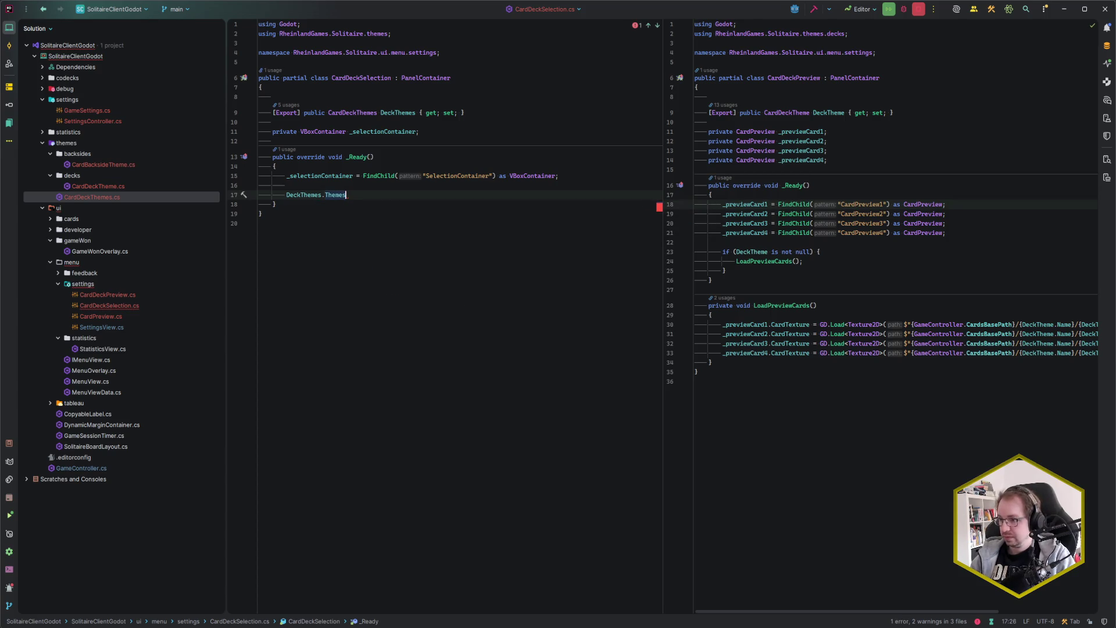
Step: Turn DeckThemes.Themes into a foreach over theme that creates new CardDeckPreview { DeckTheme = theme }
text(.forEach)
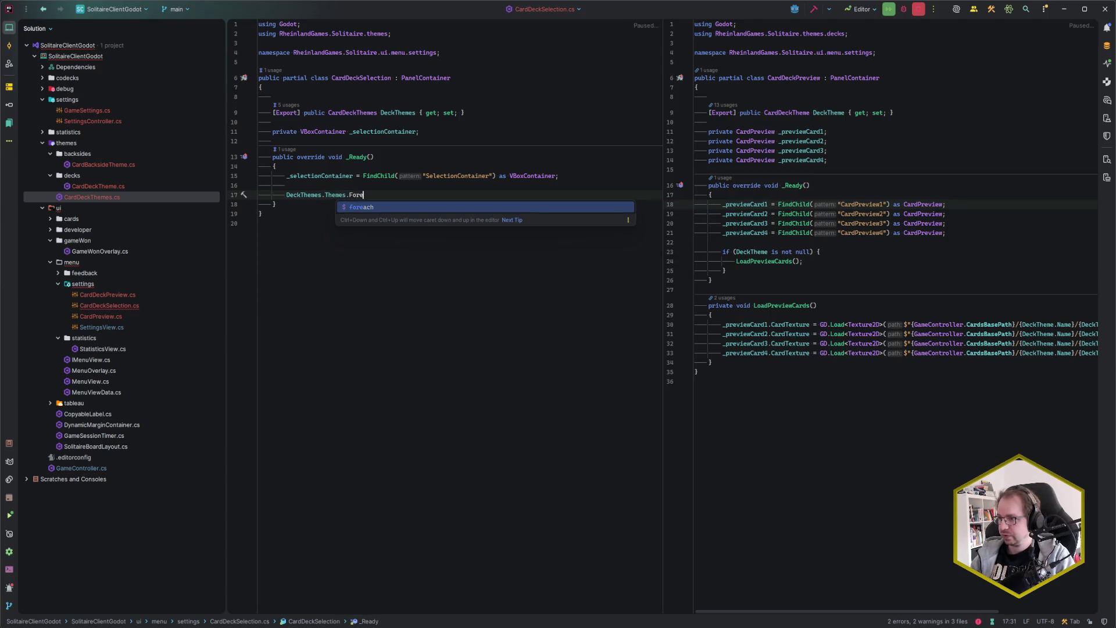
key(Return)
key(Return)
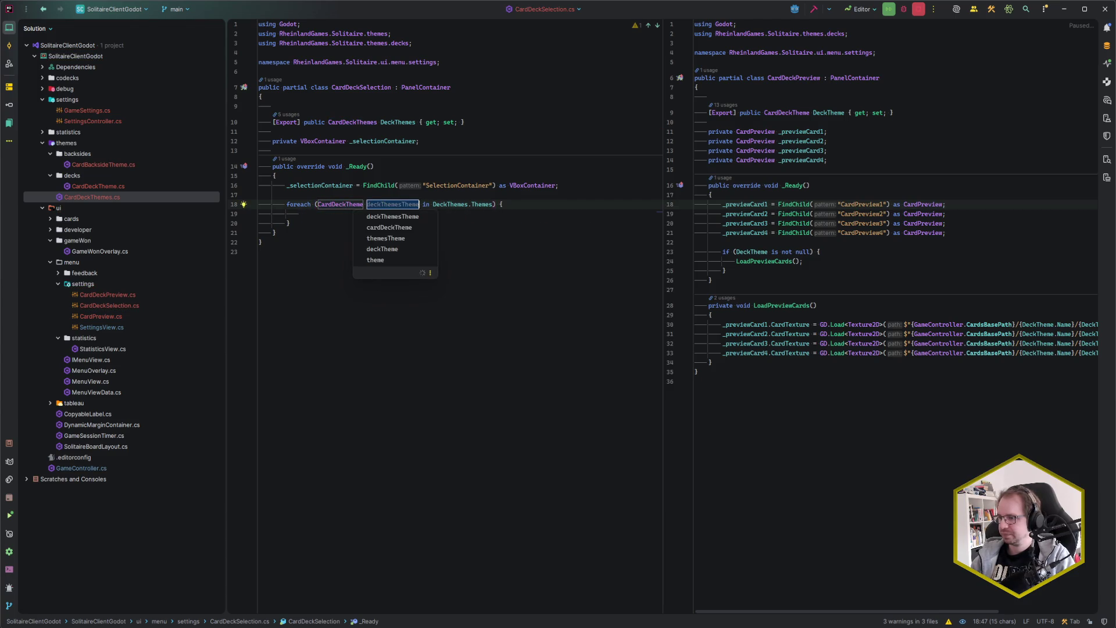
text(theme)
key(Return)
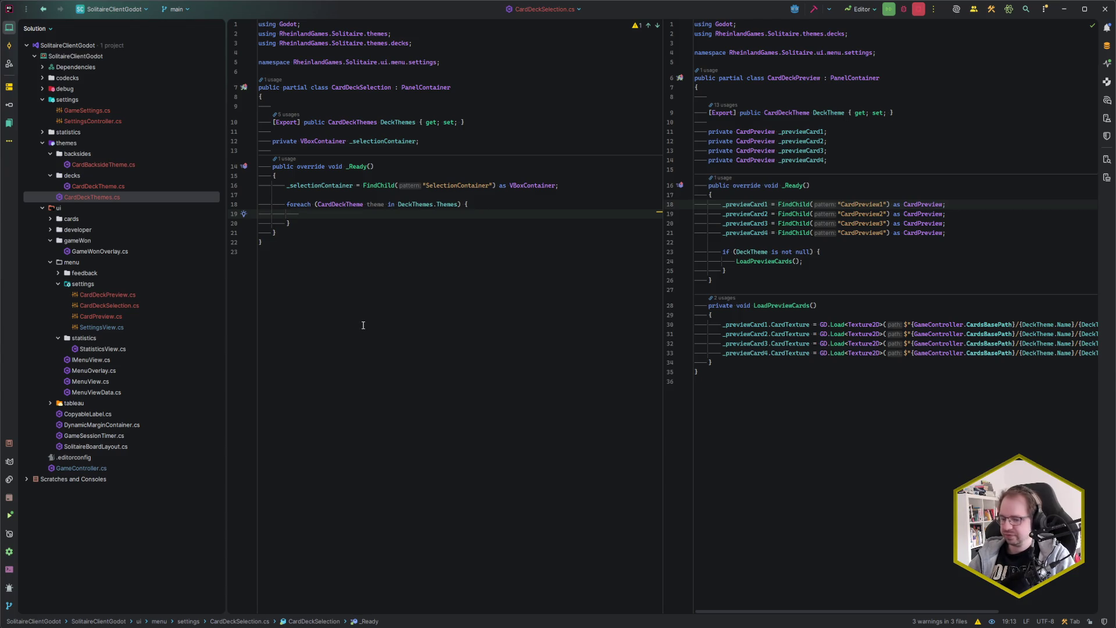
text(new C)
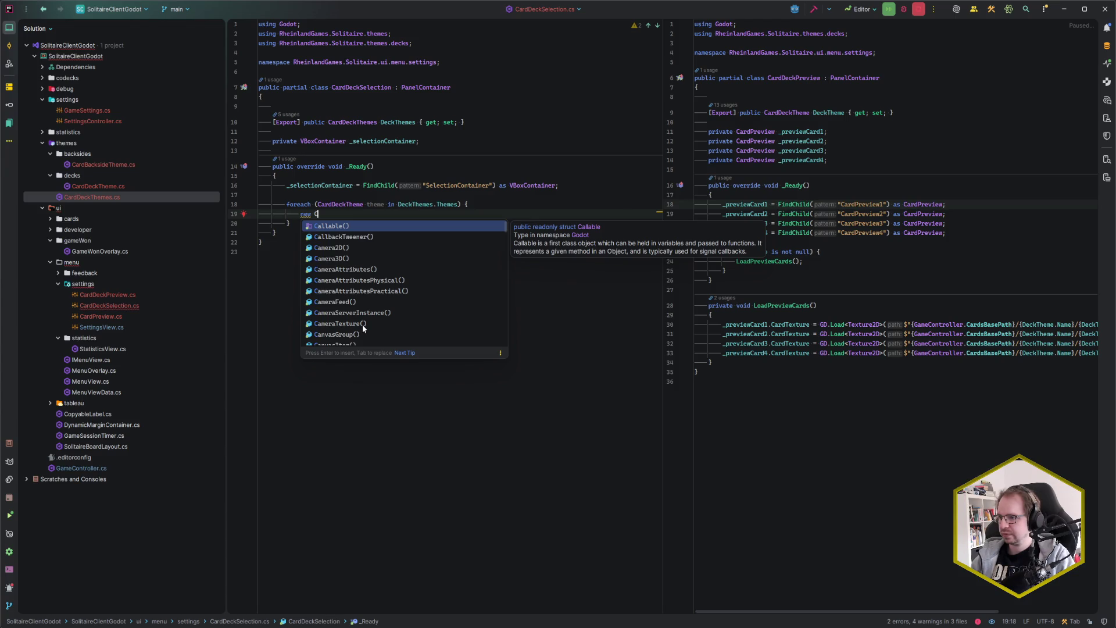
text(ardDeck)
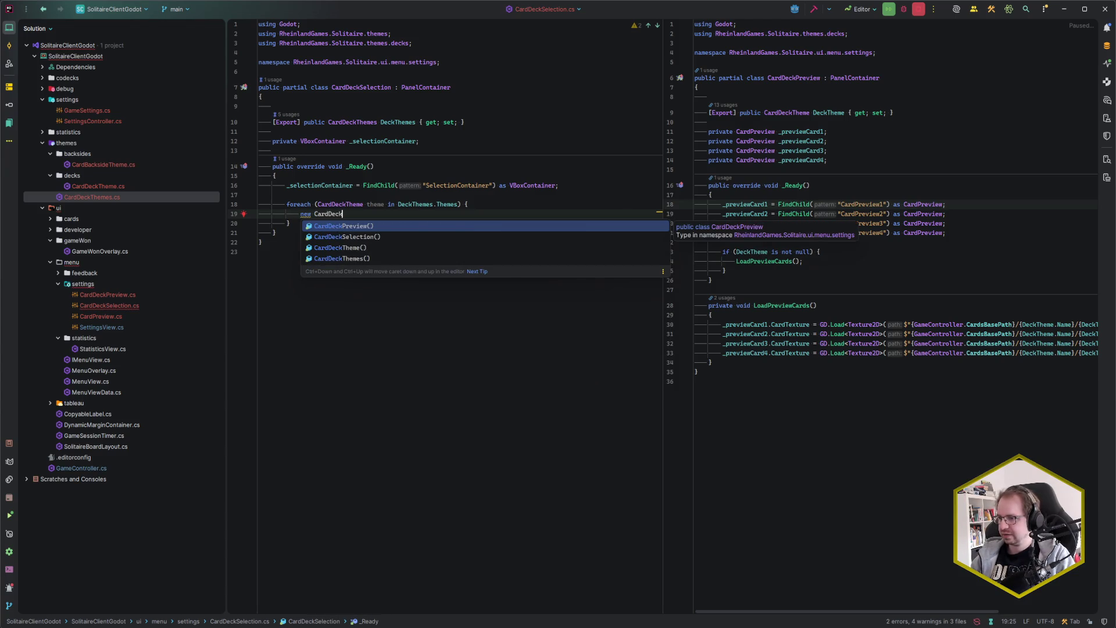
text(Pre)
key(Return)
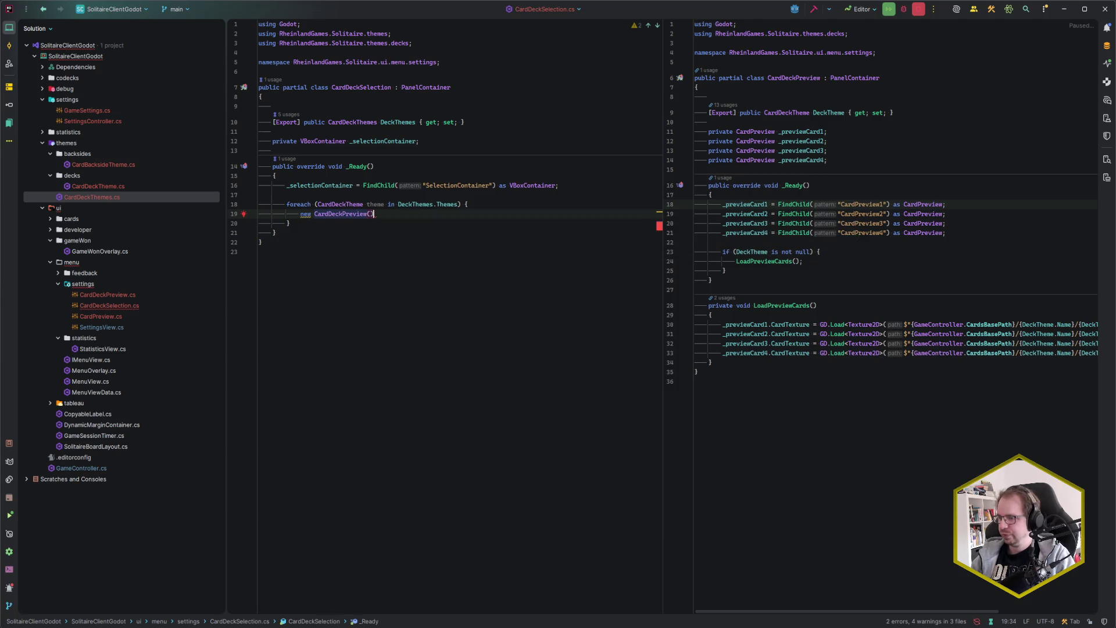
text({)
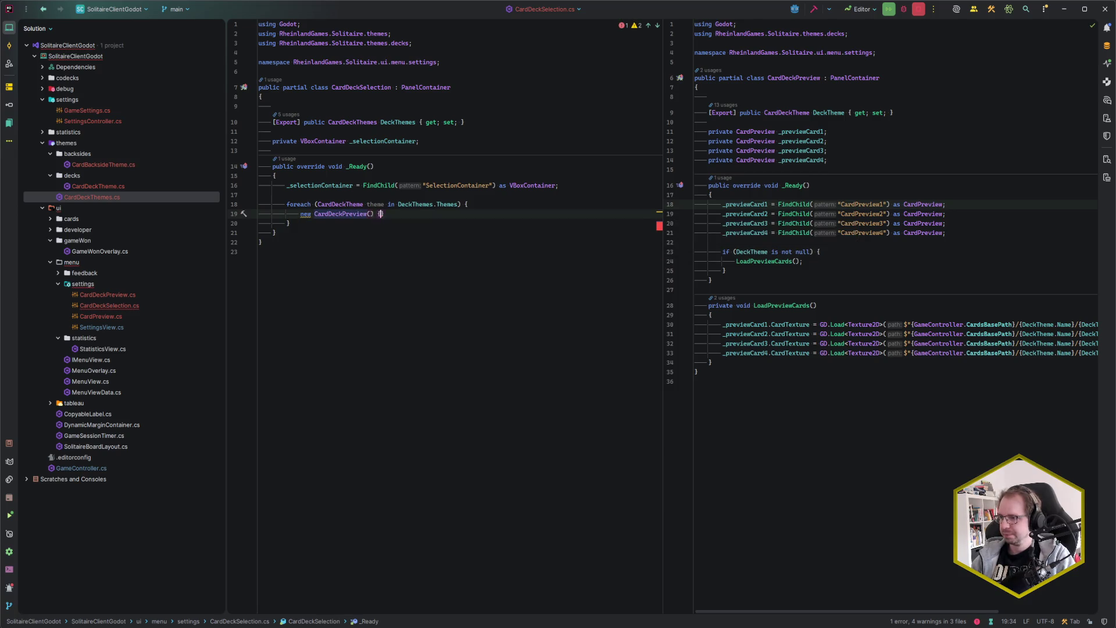
key(Return)
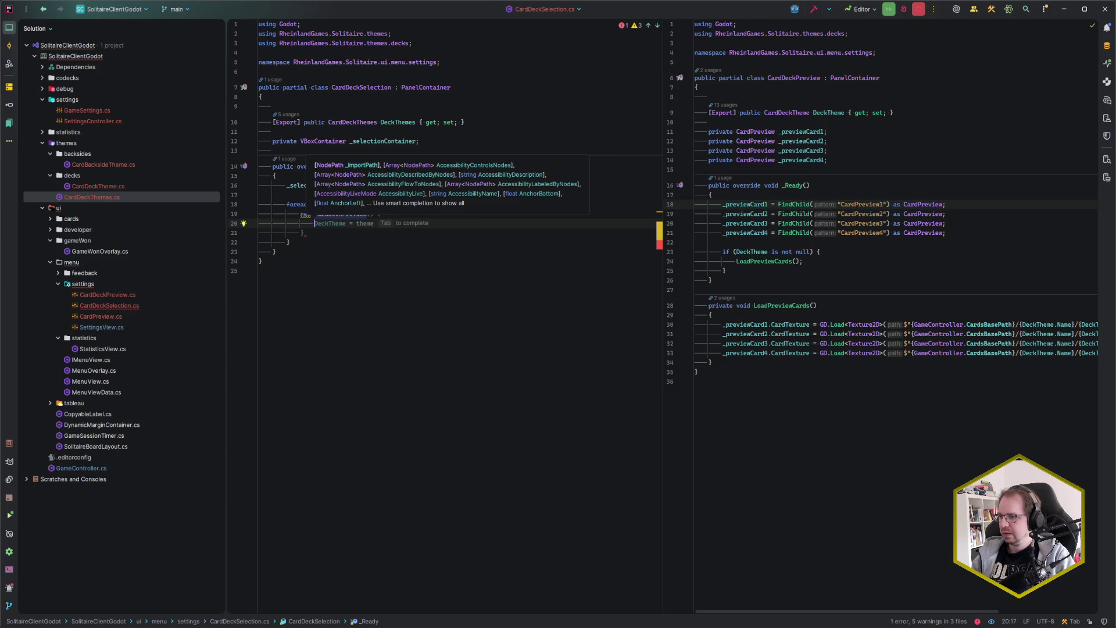
key(Tab)
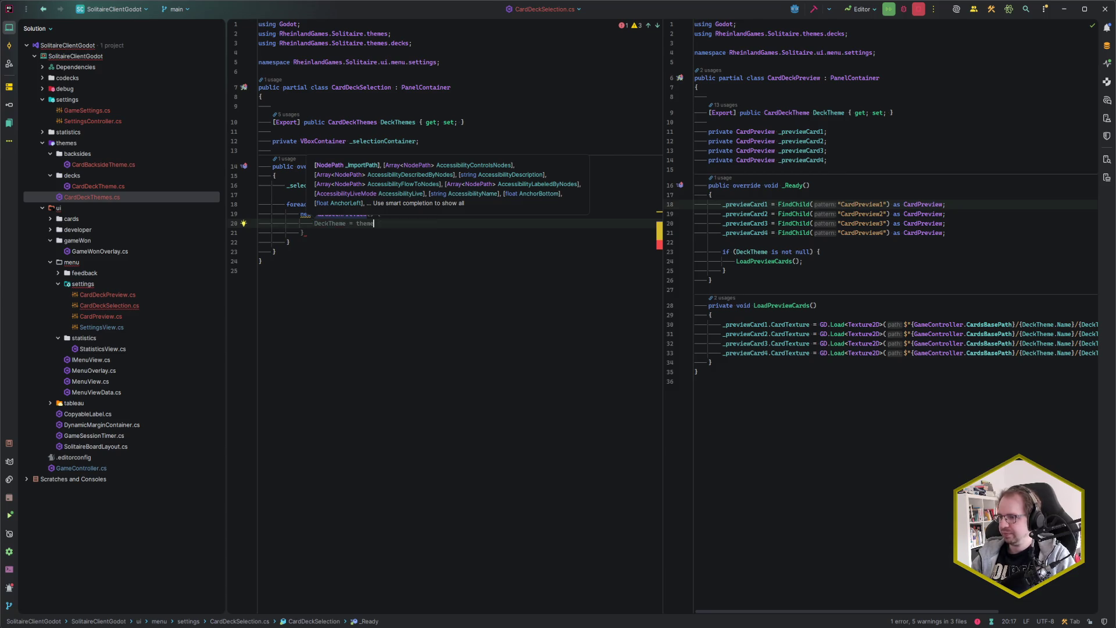
key(Down)
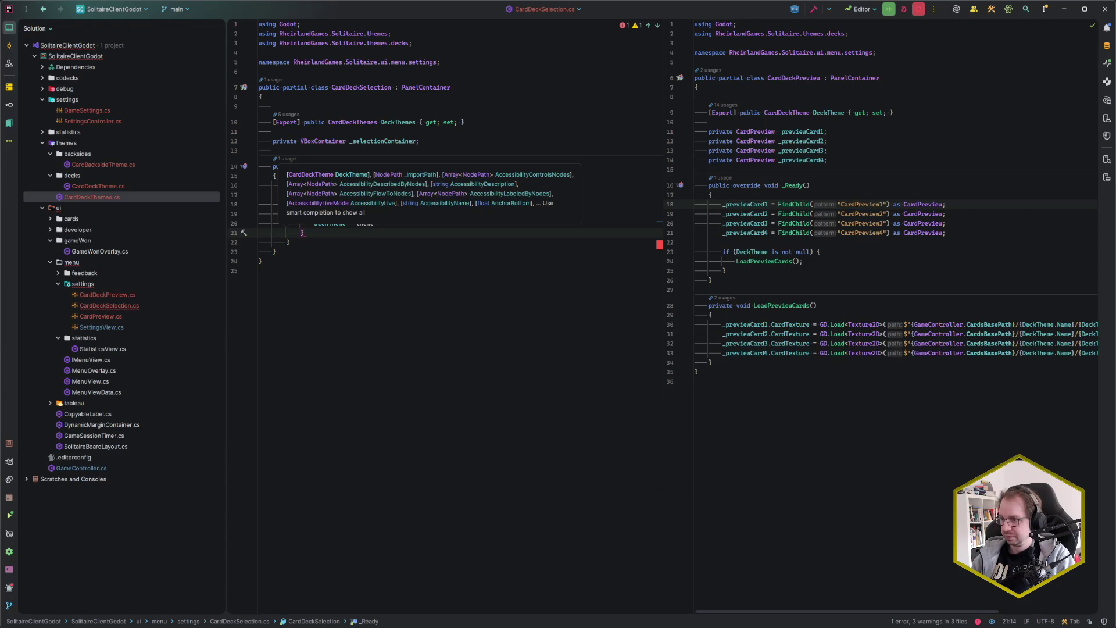
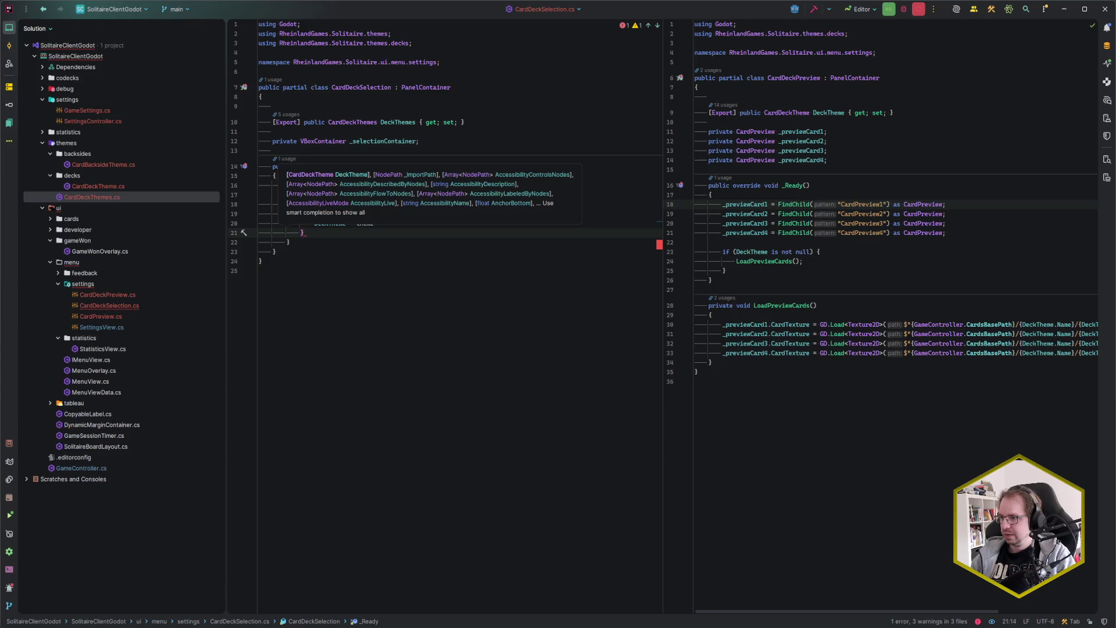
Step: Replace the initializer block inside the DeckThemes loop with an empty GD.Load<>() call
key(ctrl+w)
key(ctrl+w)
key(ctrl+w)
key(BackSpace)
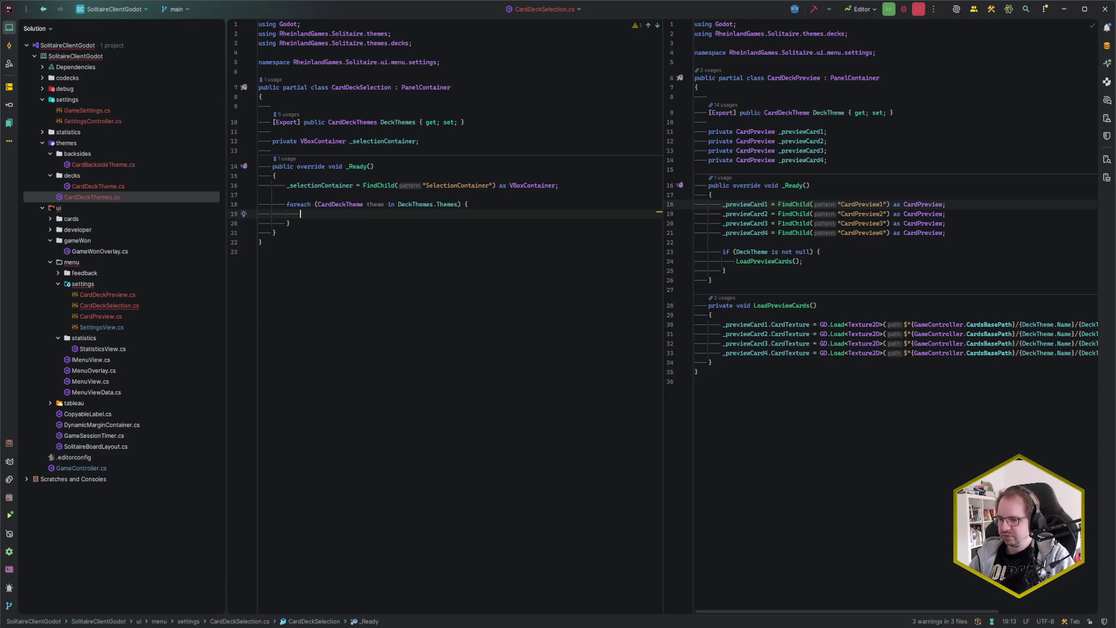
mouse_move(107, 626)
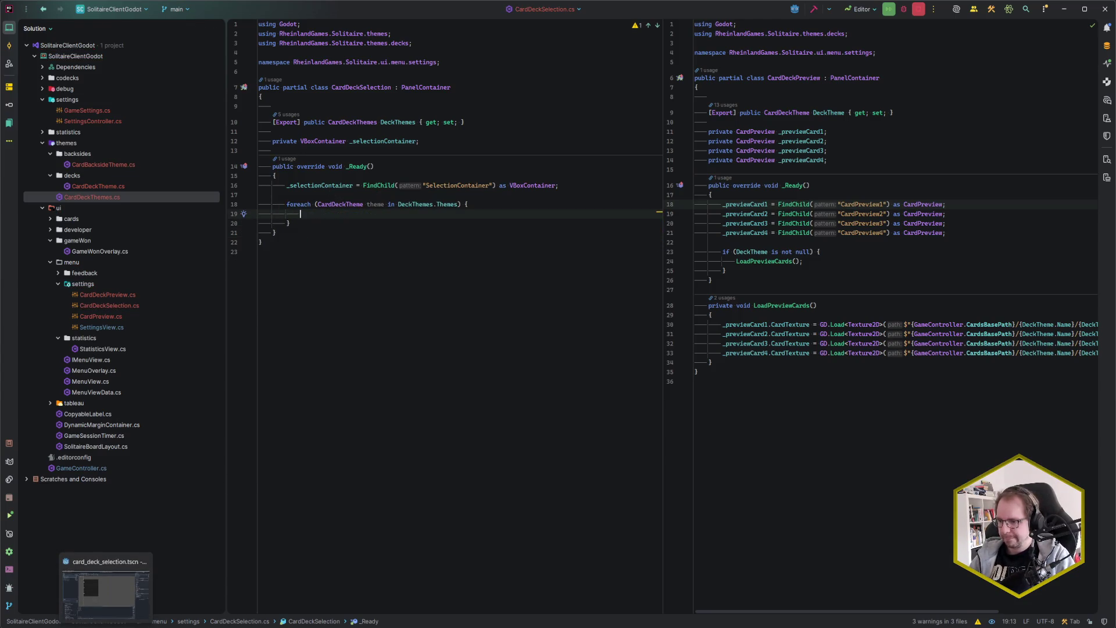
text(GD.Loa)
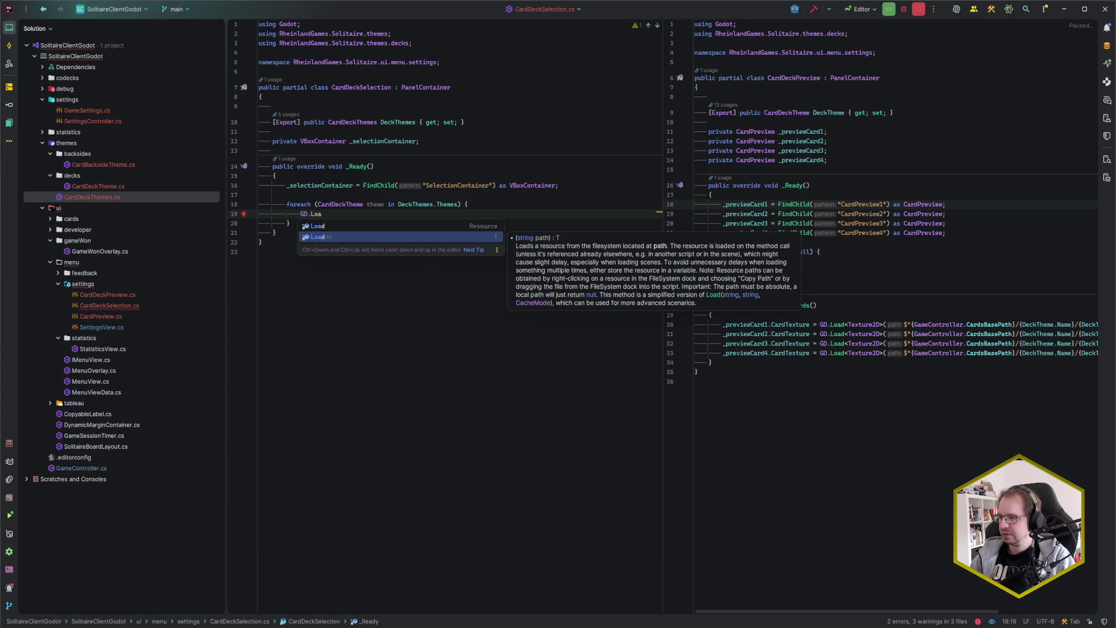
key(Return)
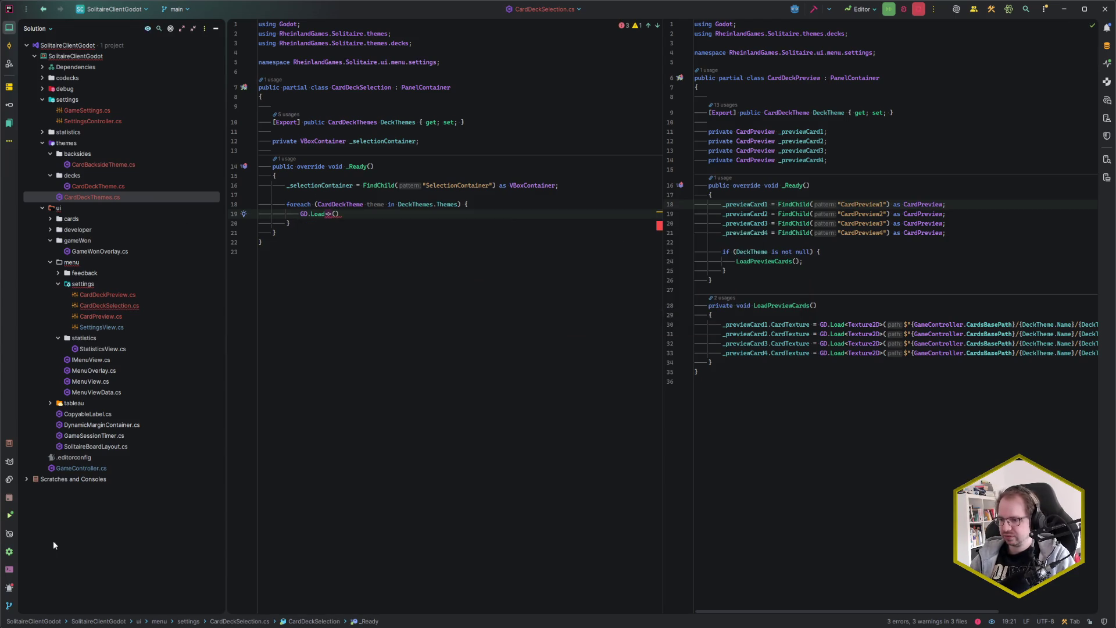
Step: Check the card_deck_preview scene's root in Godot, then return to Rider
key(alt+Tab)
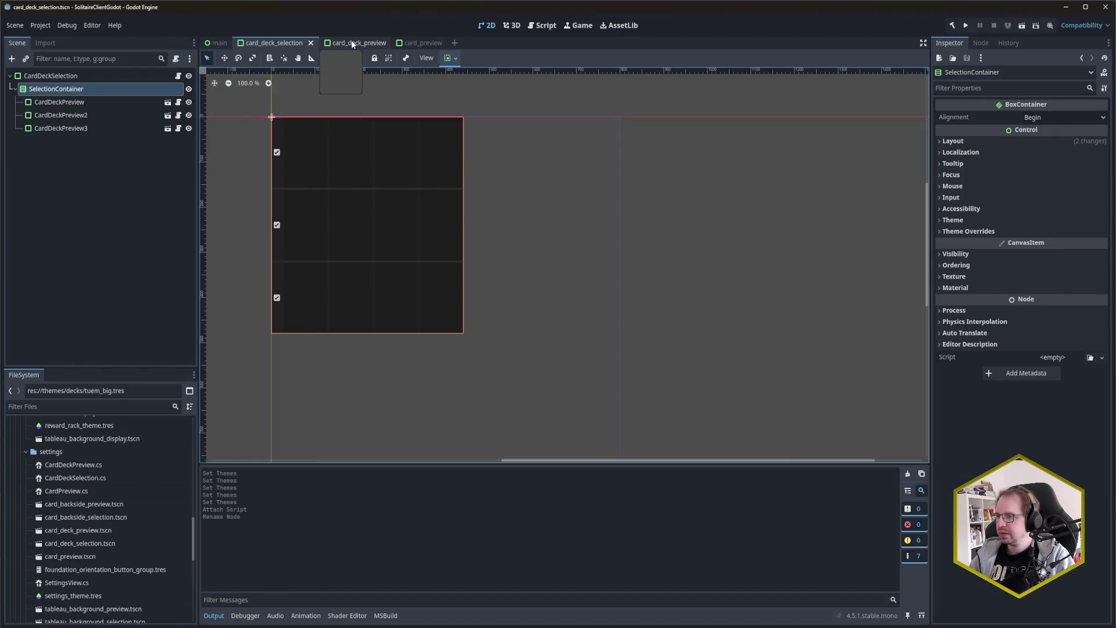
click(347, 43)
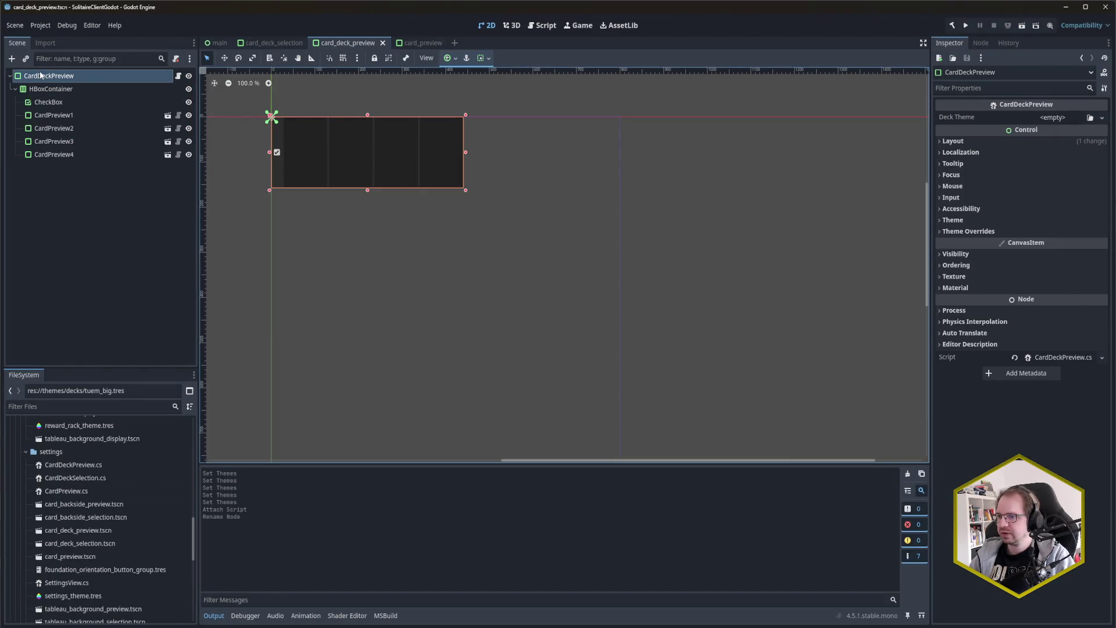
key(alt+Tab)
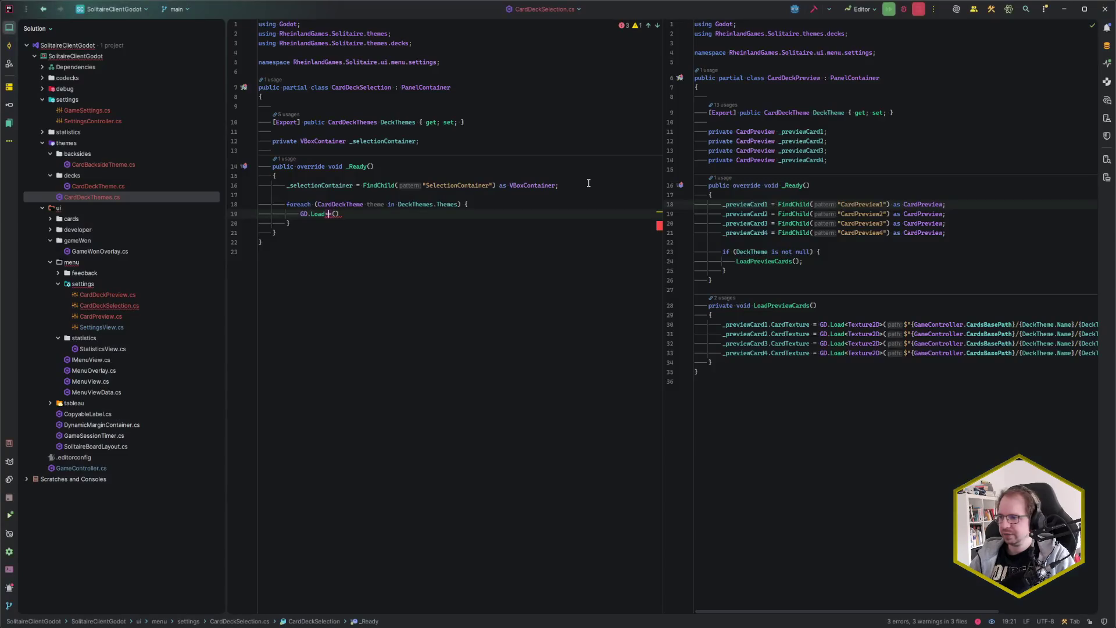
Step: Set the load type to PanelContainer and remove the null-conditional '?' after the call
text(PanelConta)
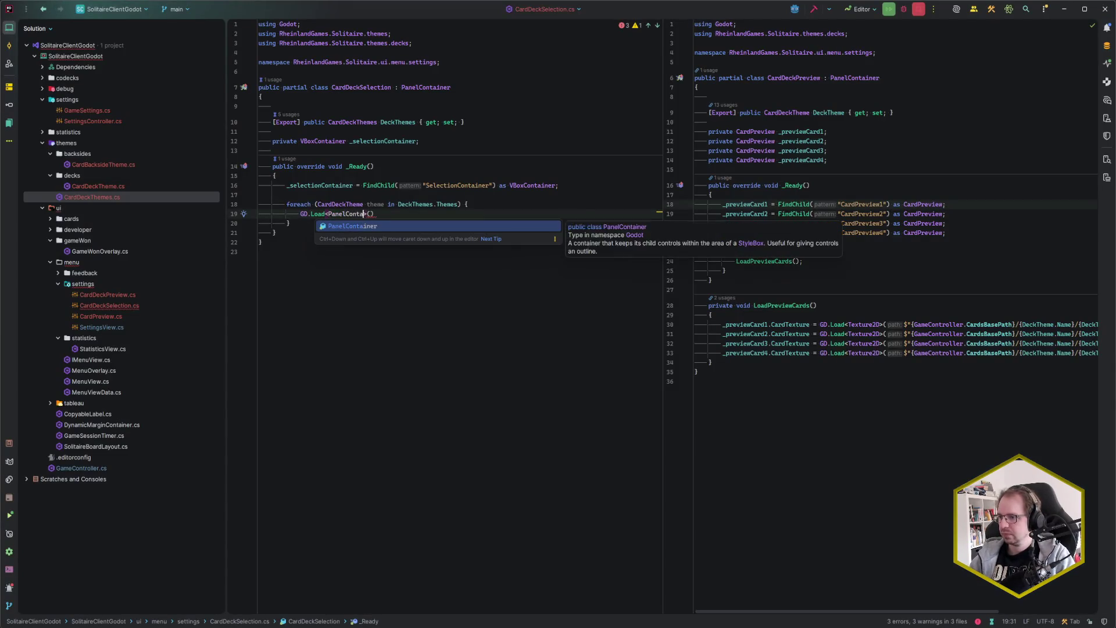
key(Tab)
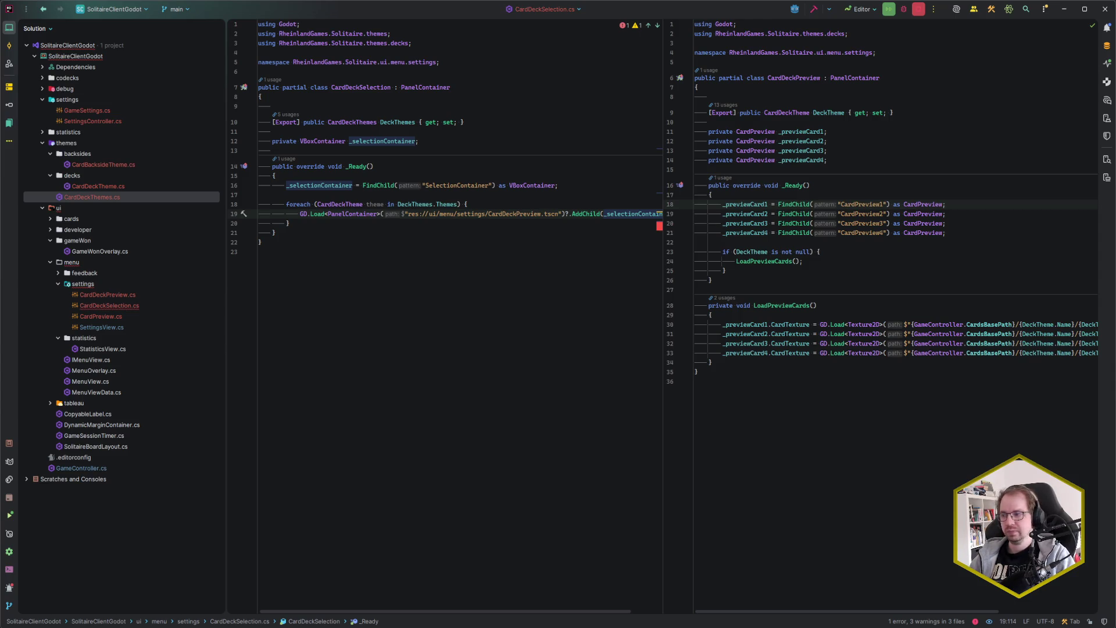
click(568, 214)
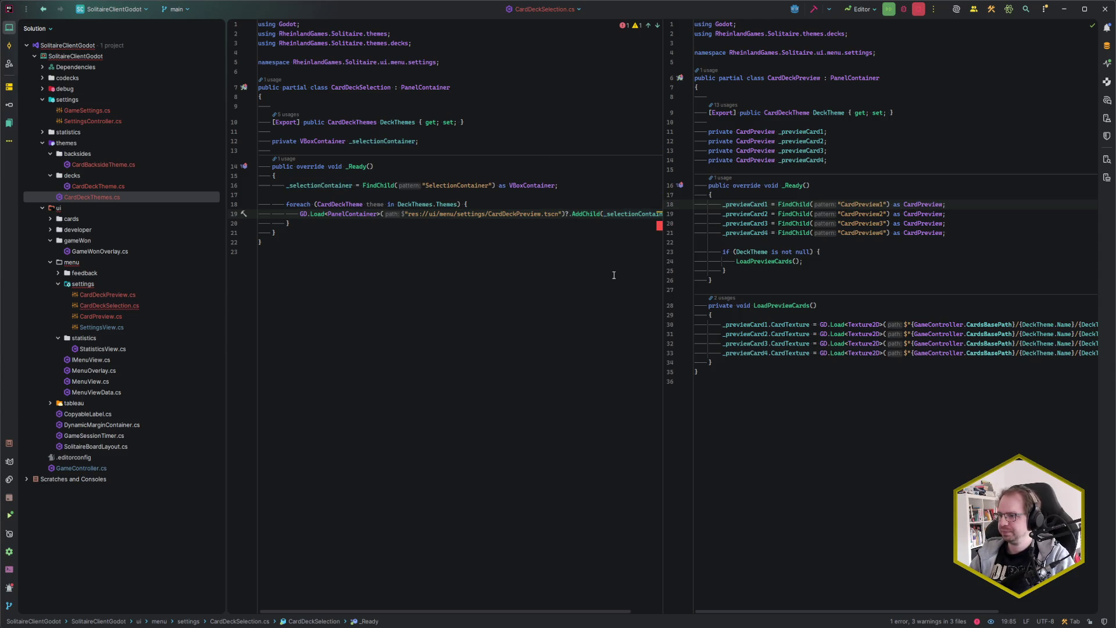
key(BackSpace)
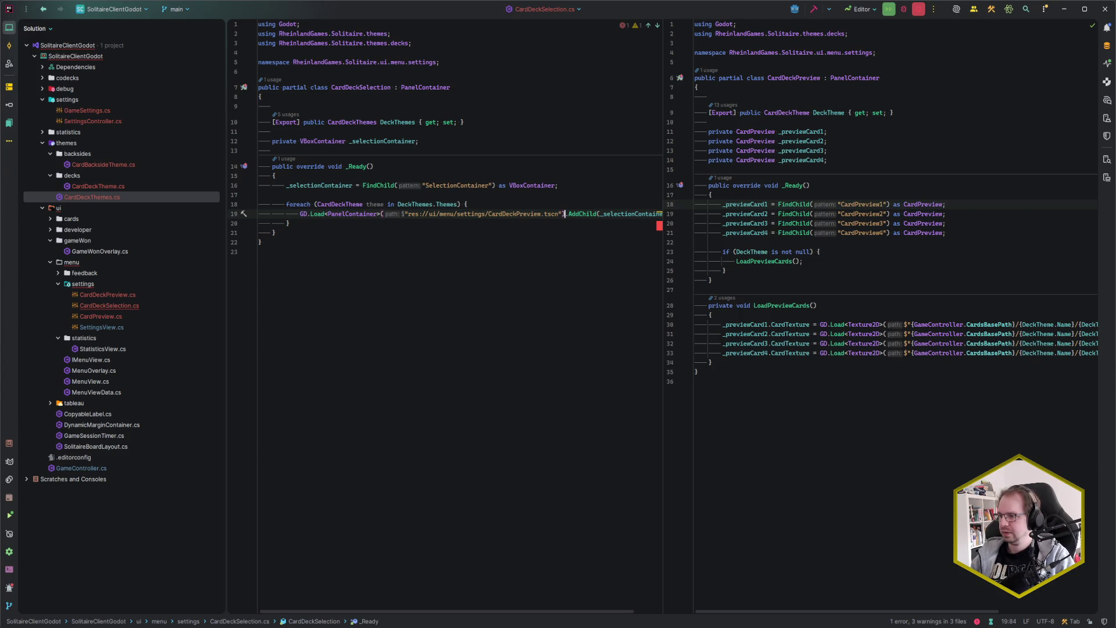
Step: Remove the dot before AddChild and hide the Solution panel to widen the editors
key(End)
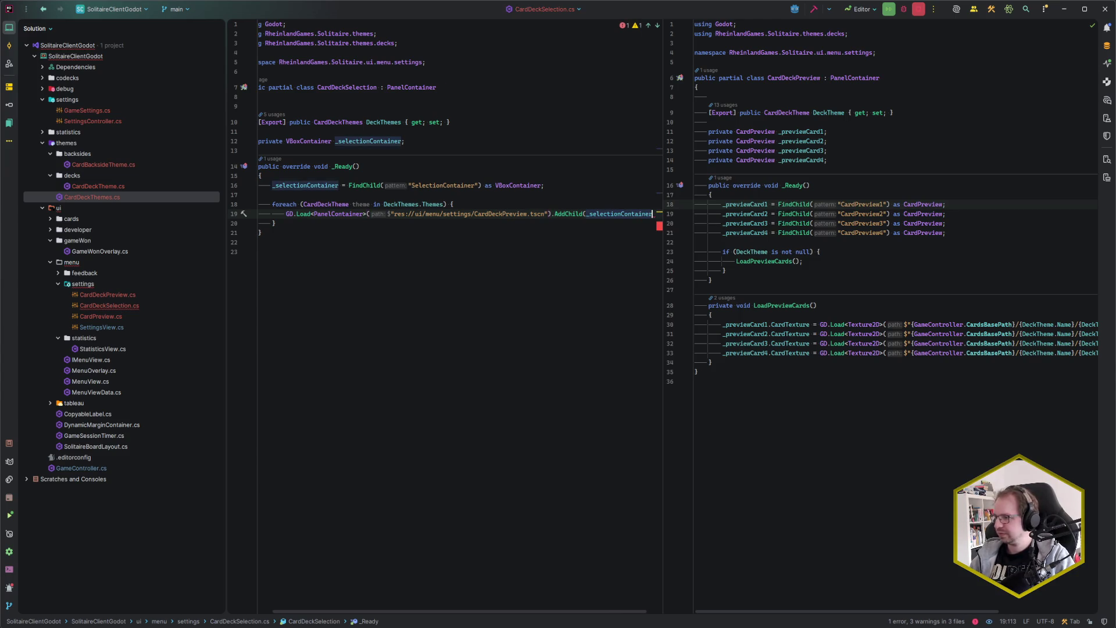
key(Home)
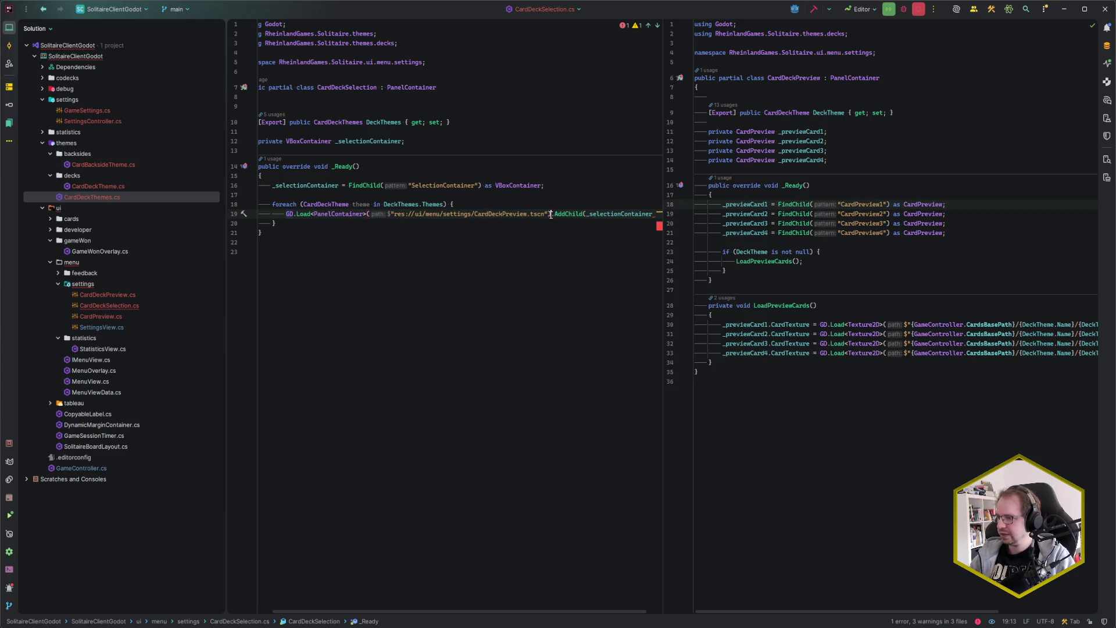
click(550, 214)
key(Delete)
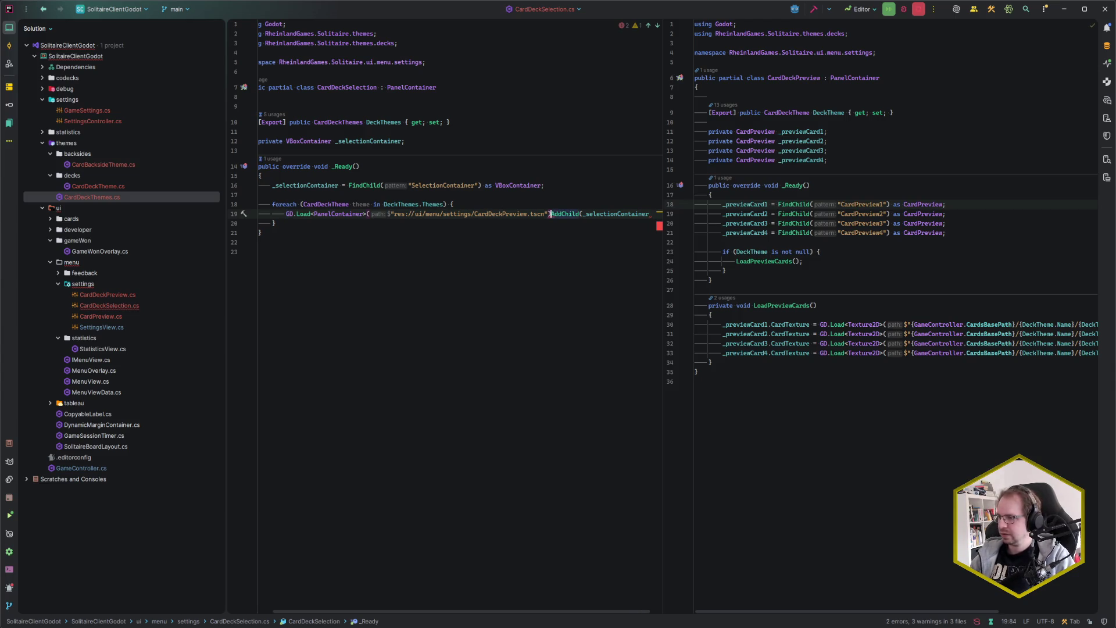
key(shift+Home)
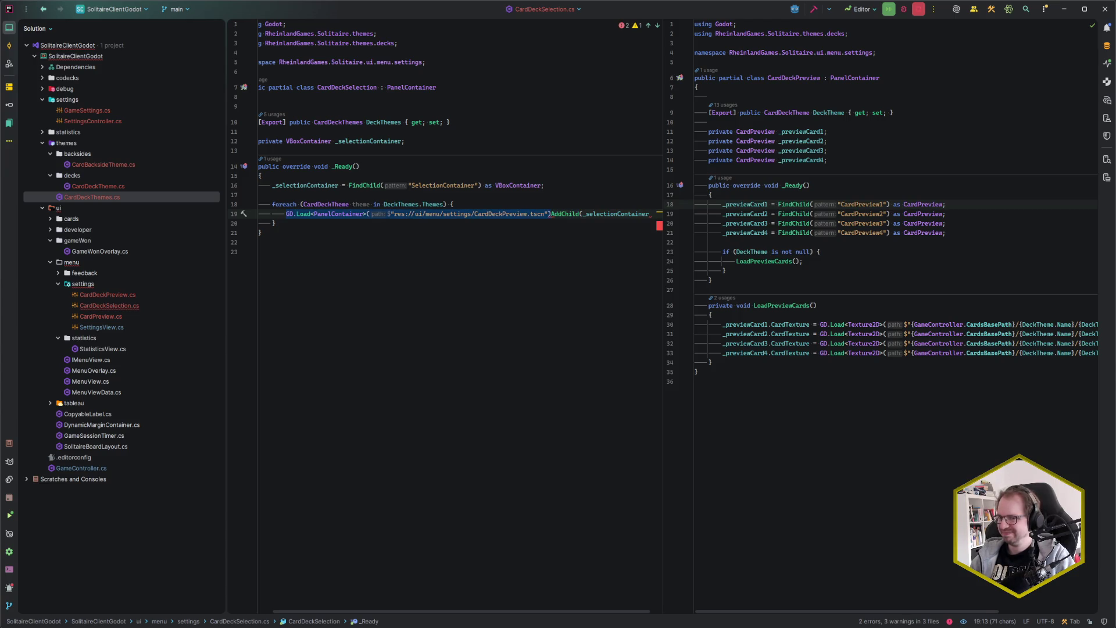
click(648, 214)
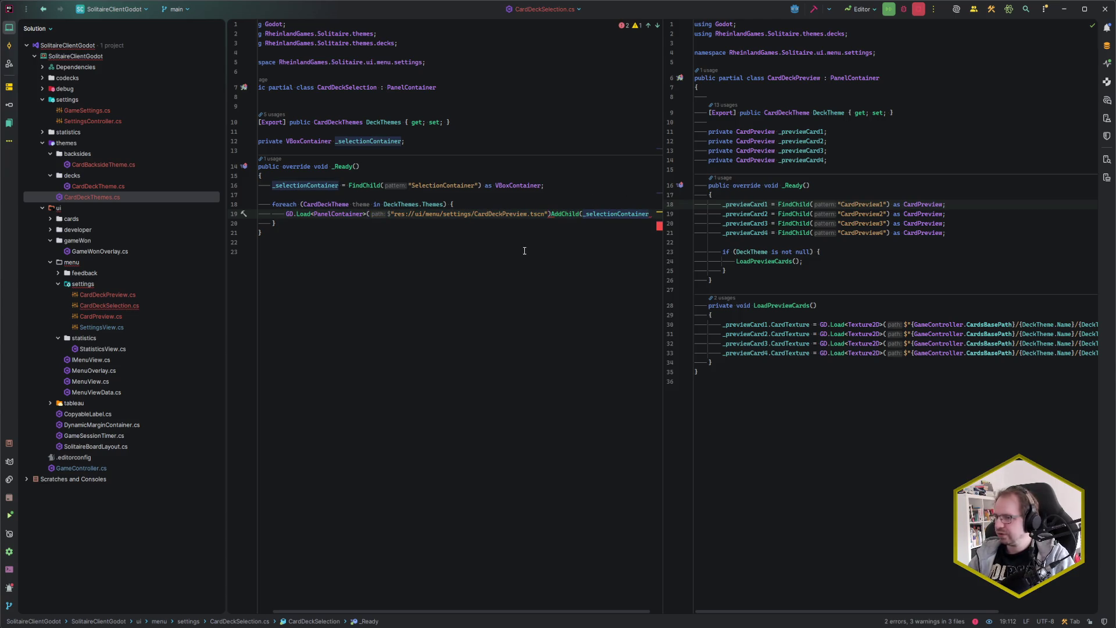
key(alt+1)
click(736, 263)
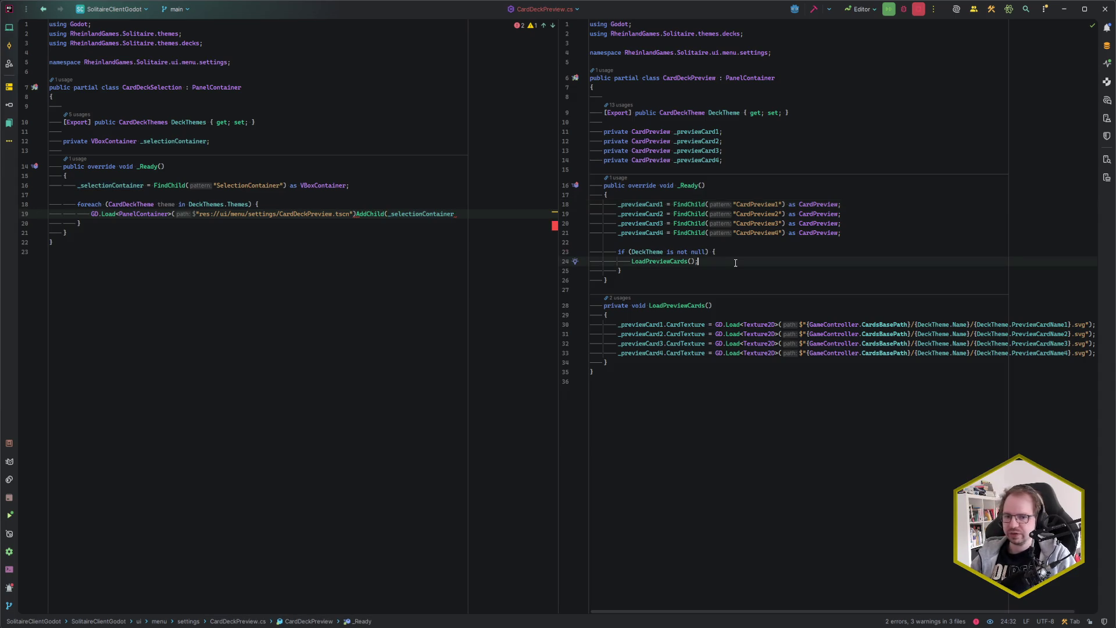
Step: Open PileControl.cs alongside to see its scene instantiation, then select PanelContainer on line 19
key(ctrl+n)
text(CView)
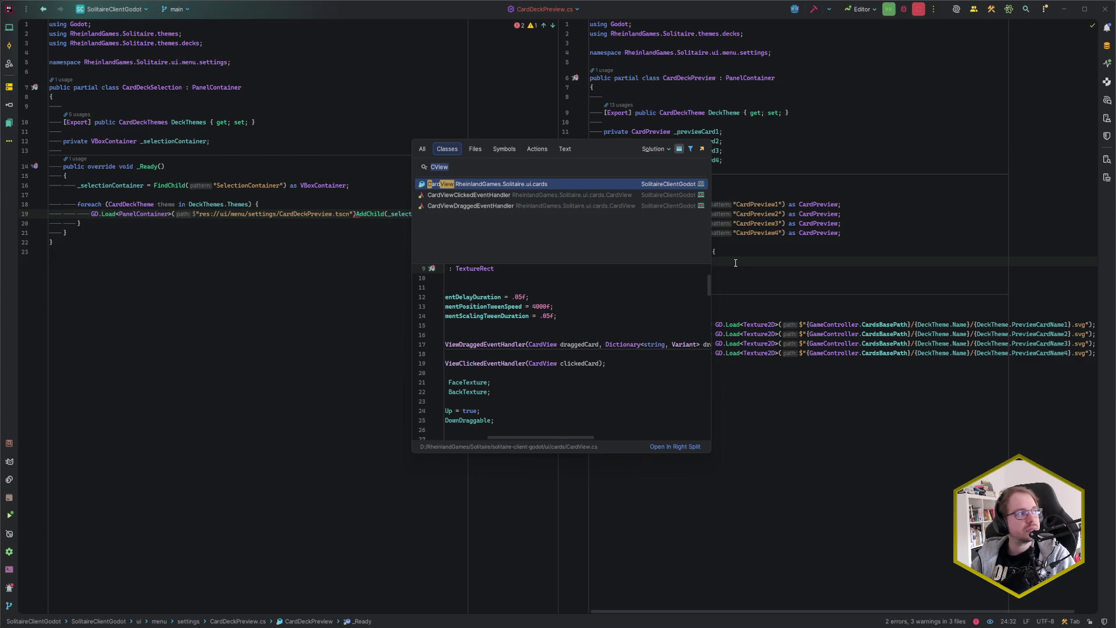
key(ctrl+a)
text(PileControl)
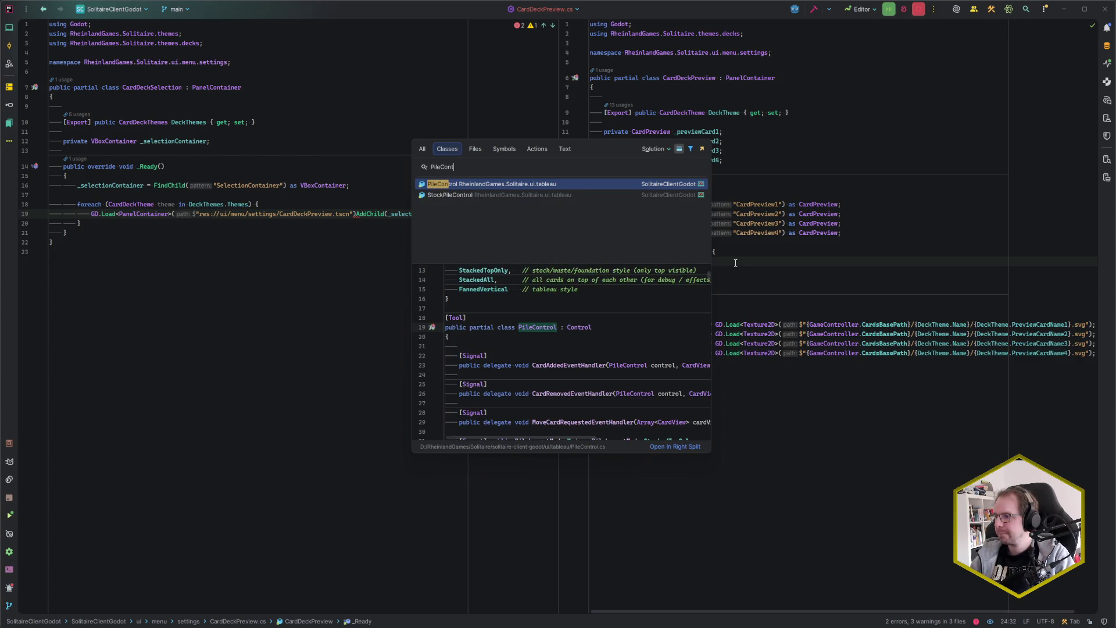
key(Return)
scroll(734, 266, up, 20)
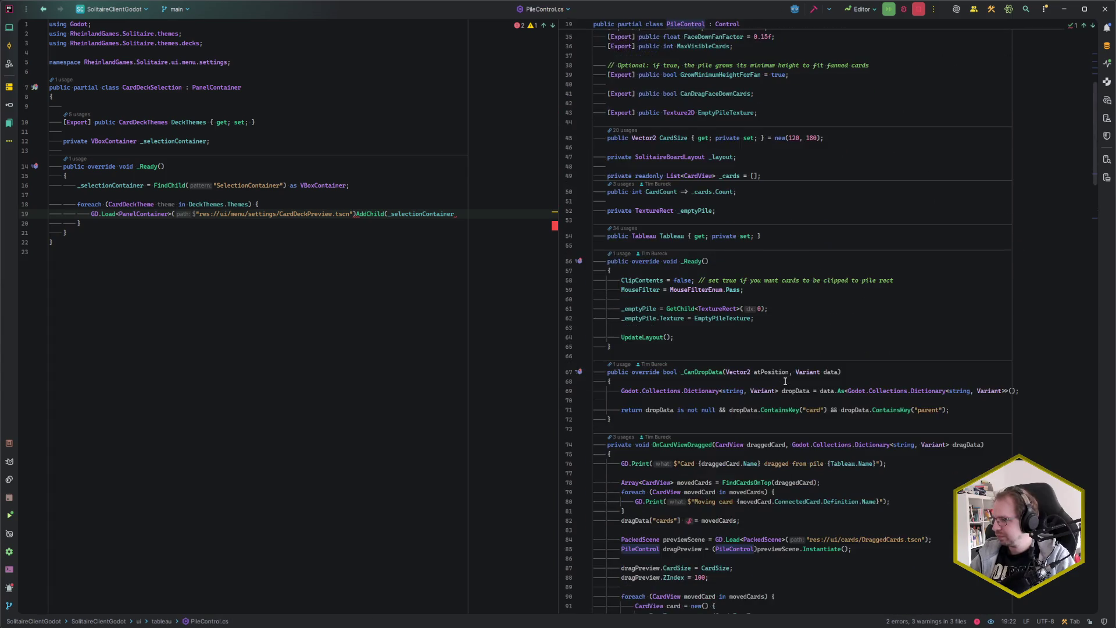
scroll(785, 380, down, 1)
click(884, 352)
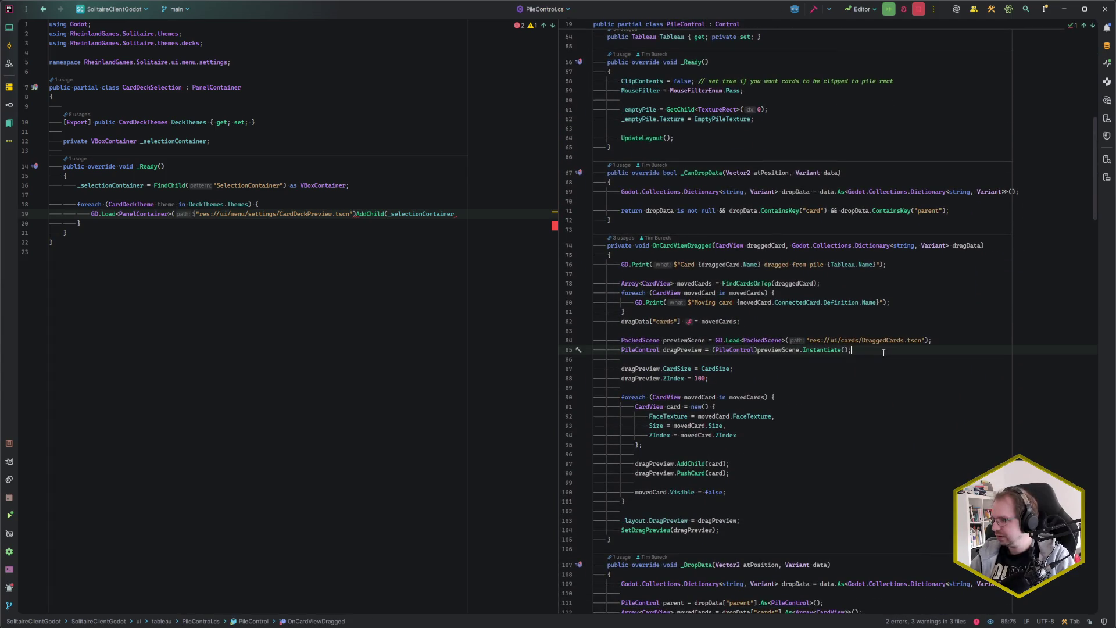
double_click(166, 213)
Step: Load CardDeckPreview.tscn as a PackedScene variable previewScene above the theme loop
text(PackedSc)
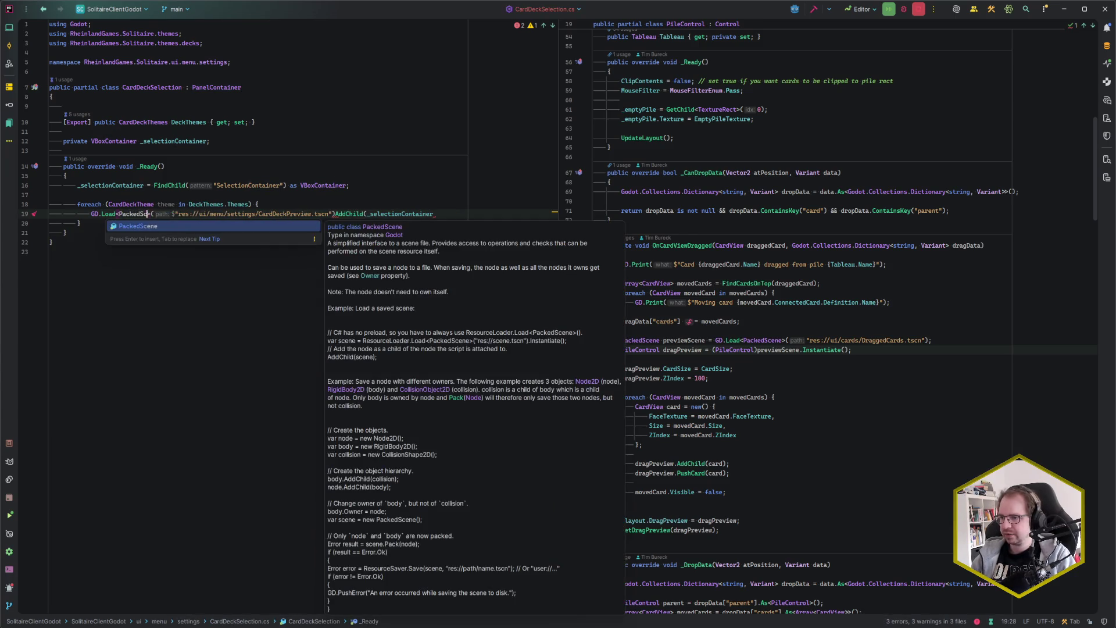
key(Return)
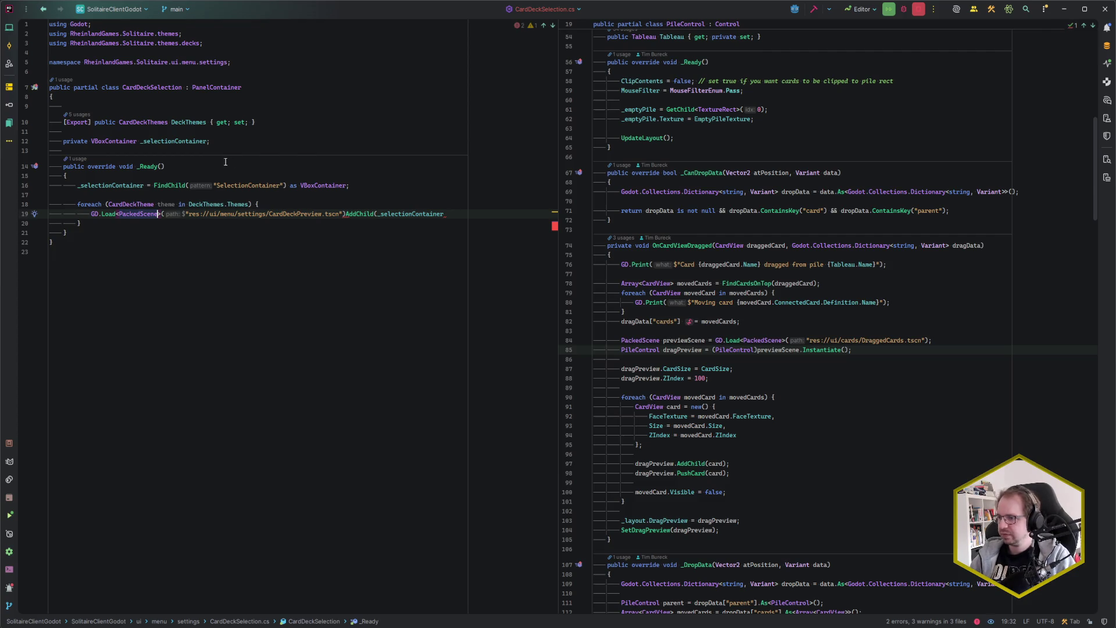
drag(347, 214, 92, 215)
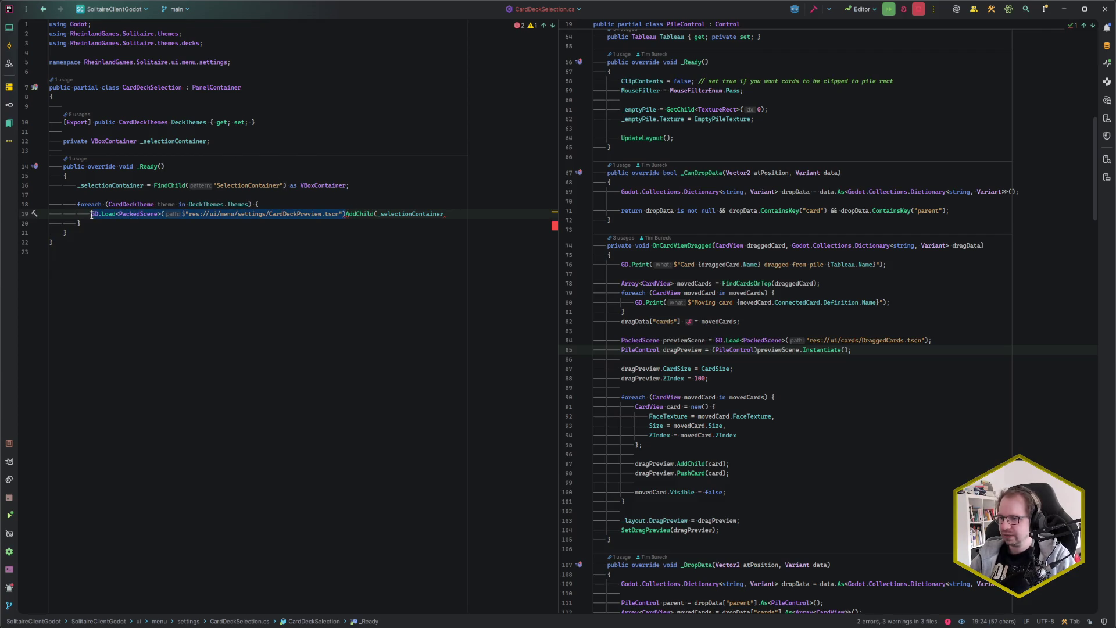
key(ctrl+x)
click(123, 195)
key(Return)
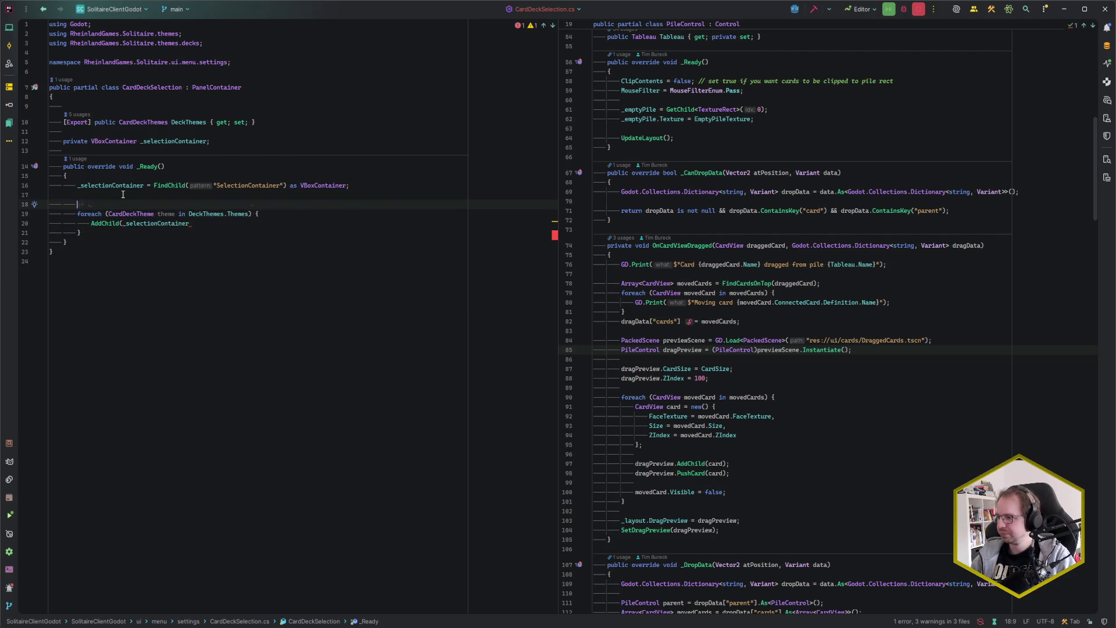
key(ctrl+v)
text(.var)
key(Return)
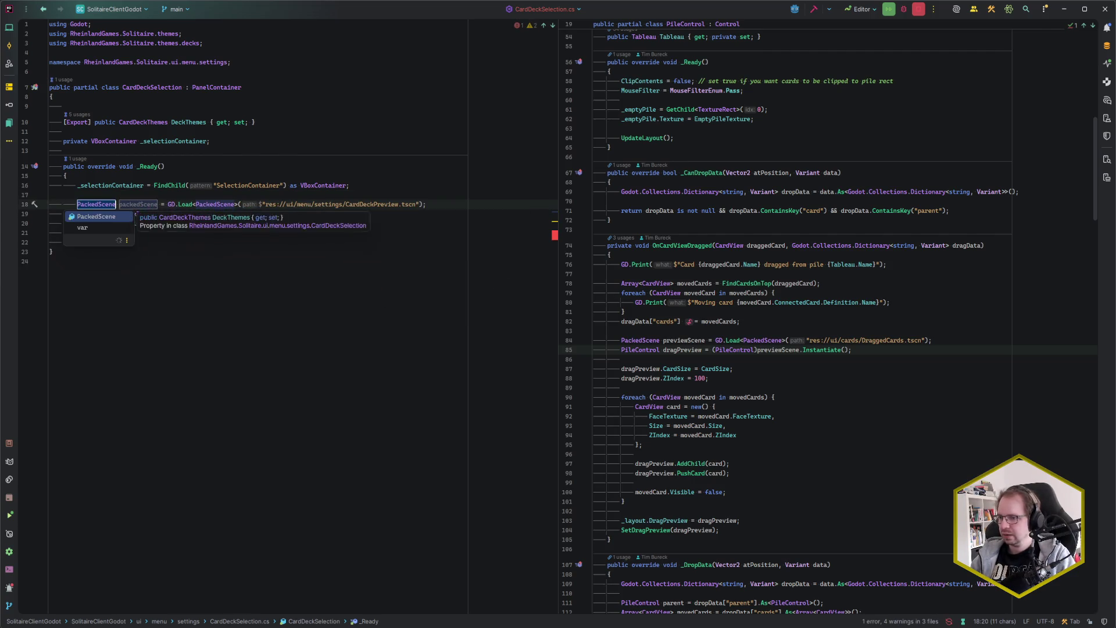
key(Return)
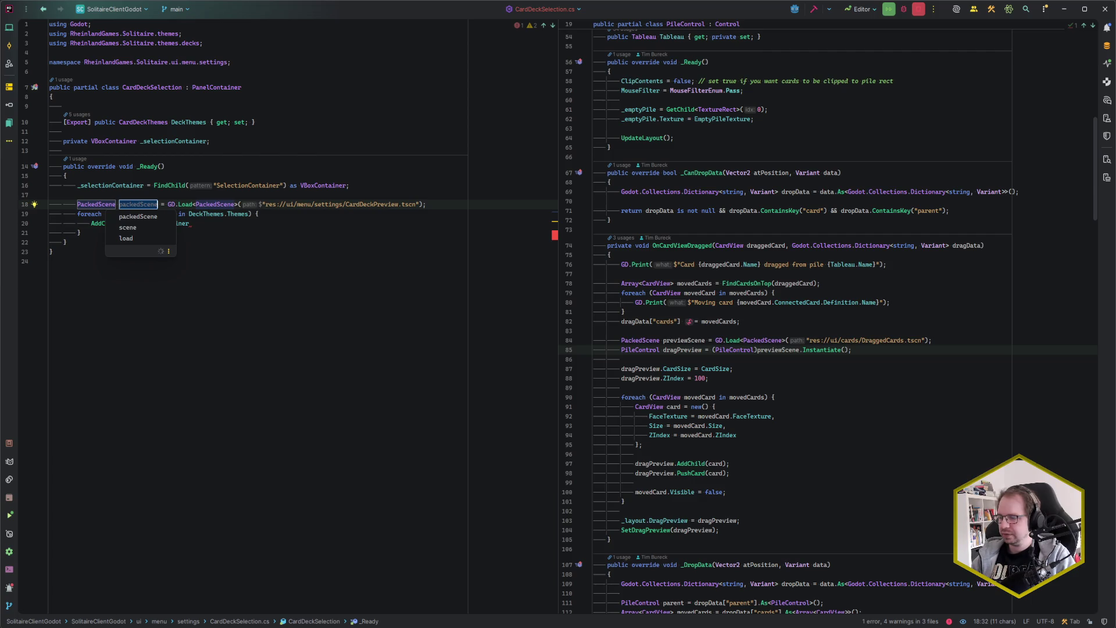
text(previewScene)
key(Return)
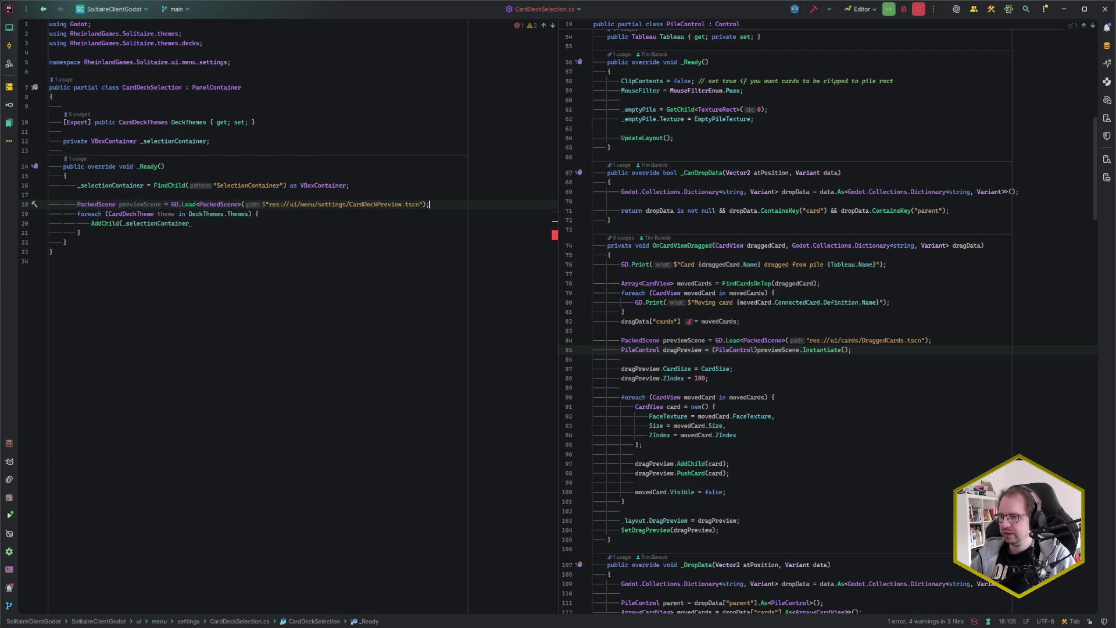
Step: Rework the loop's AddChild line to be called on _selectionContainer
click(190, 223)
text())
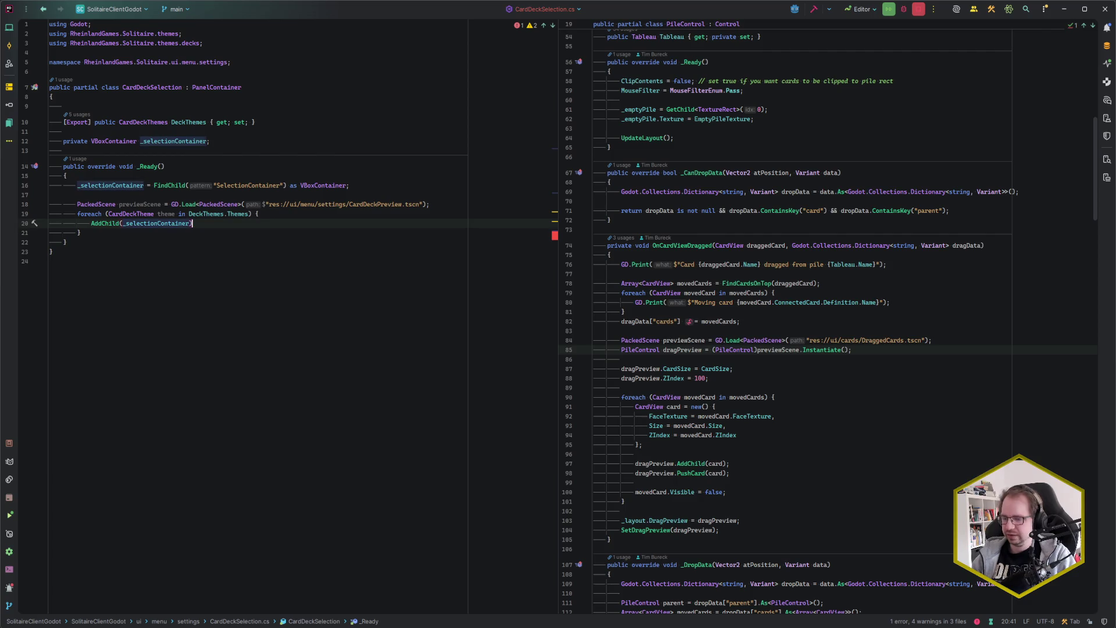
double_click(141, 223)
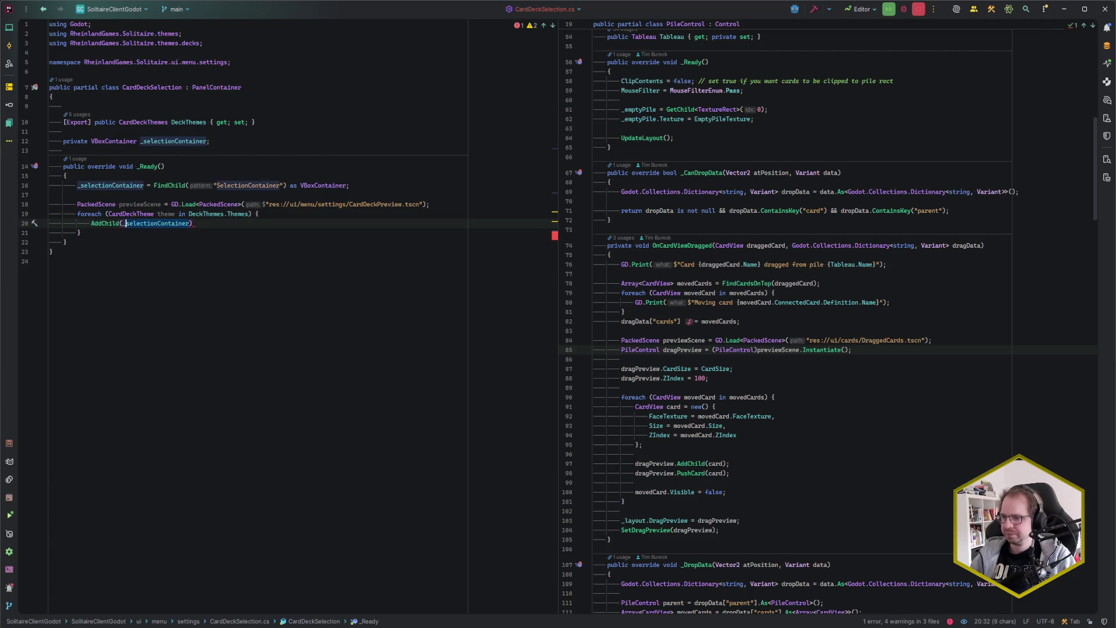
key(ctrl+w)
key(BackSpace)
click(258, 214)
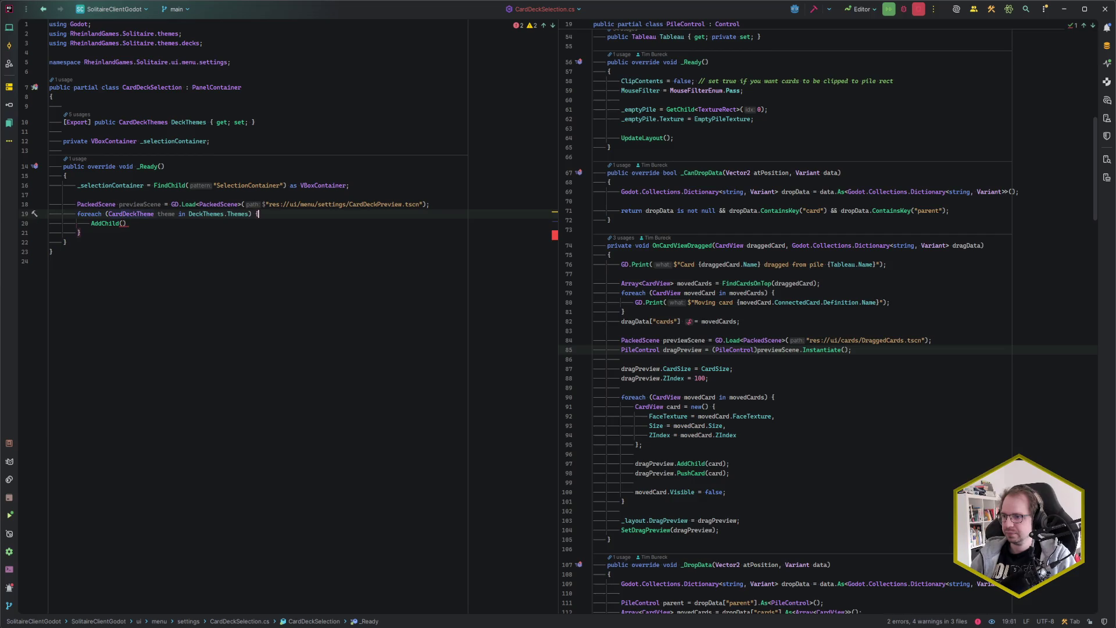
click(122, 223)
key(Home)
text(_sel)
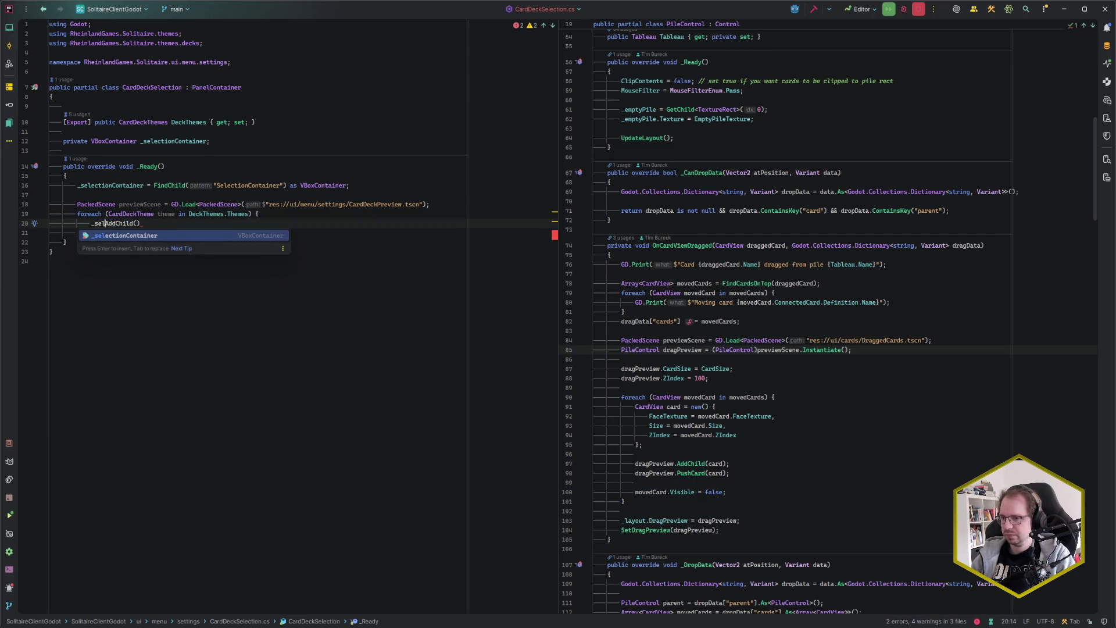
key(Return)
text(.)
key(End)
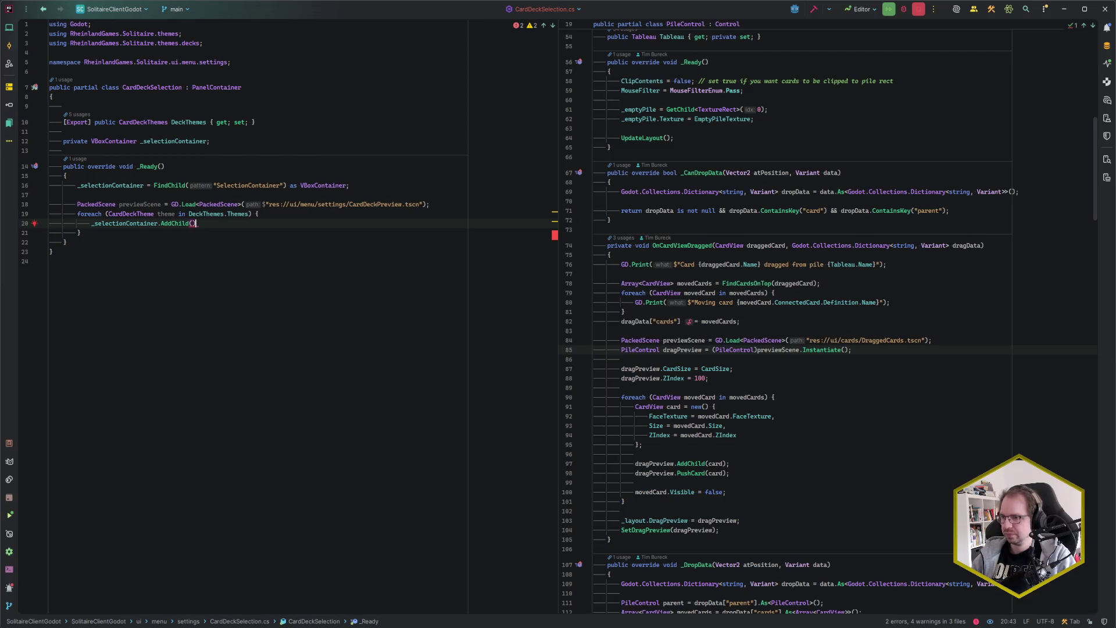
Step: Add a line above AddChild instantiating previewScene cast to CardDeckPreview
key(ctrl+alt+Return)
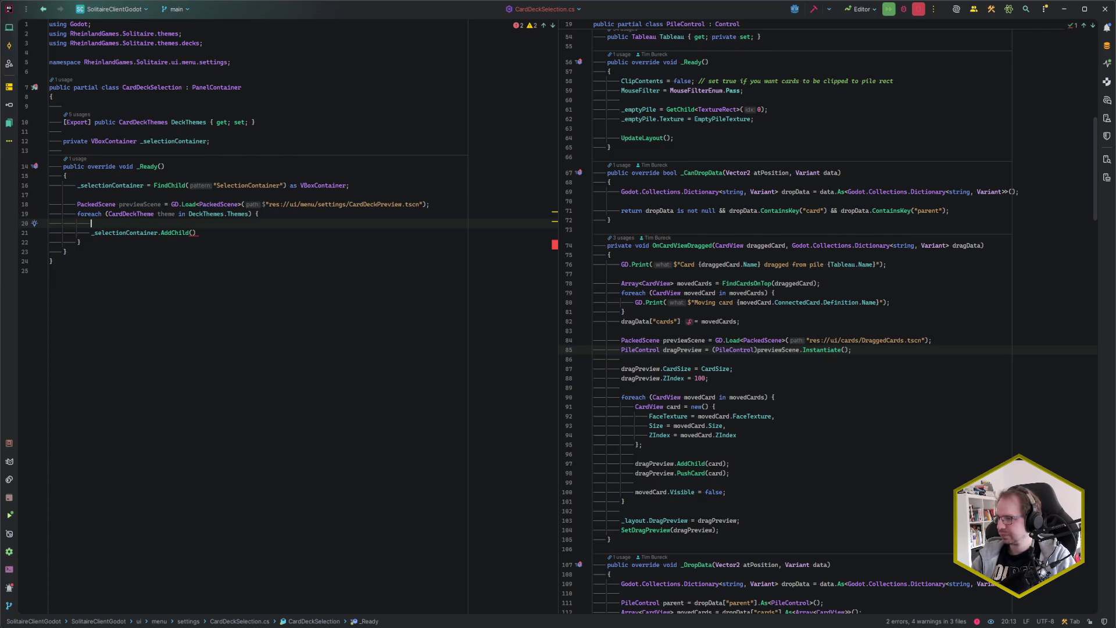
text((PaneCon)
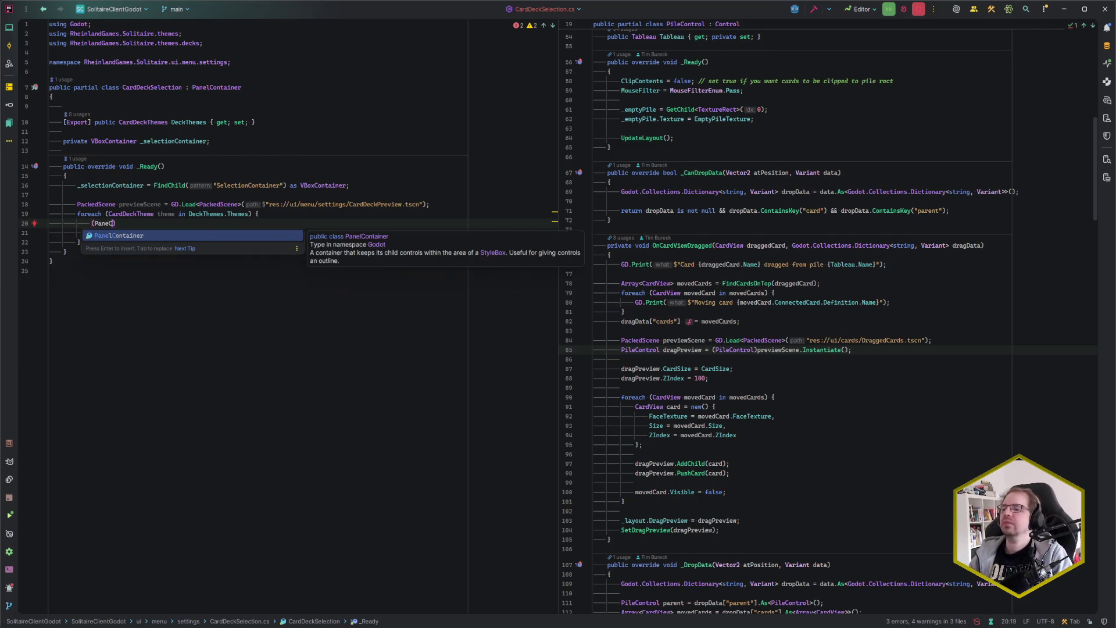
key(BackSpace)
key(BackSpace)
key(BackSpace)
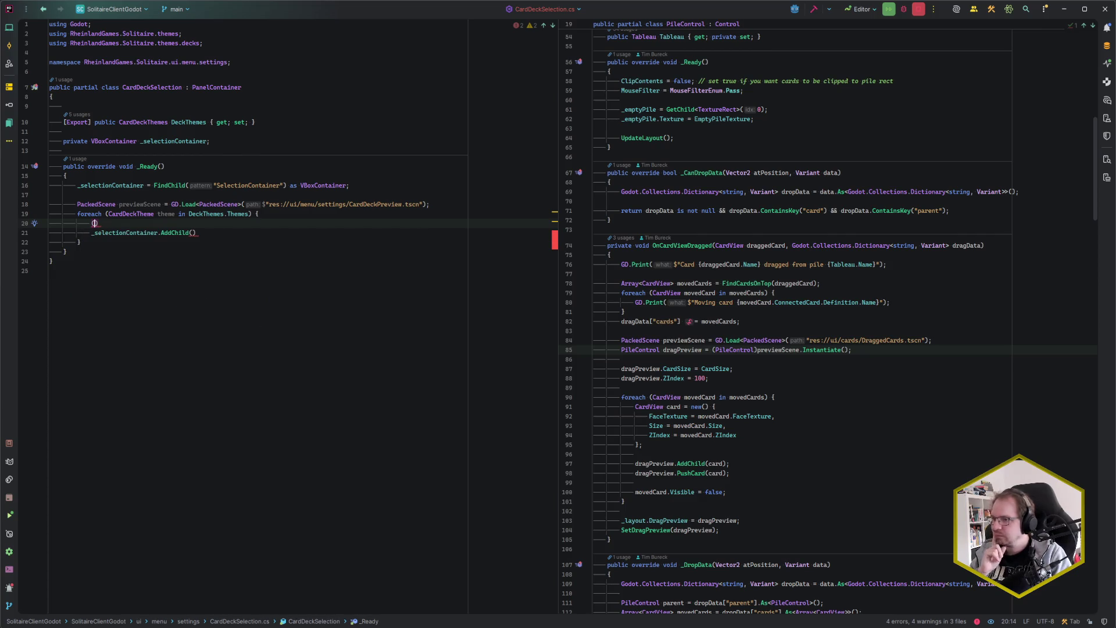
text(Card)
text(DeckPre)
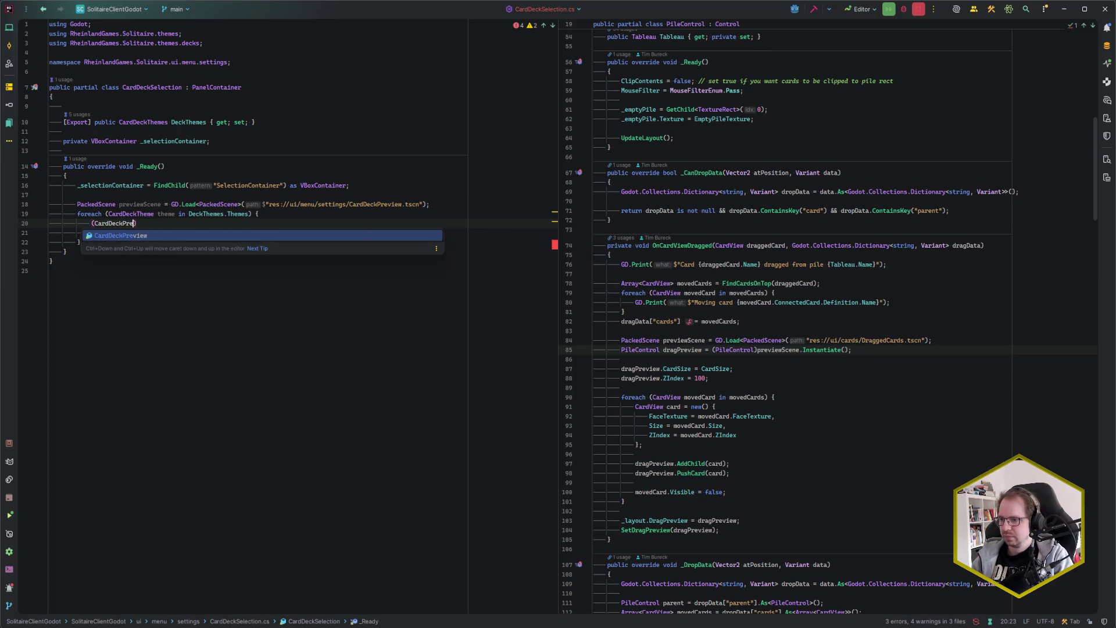
key(Return)
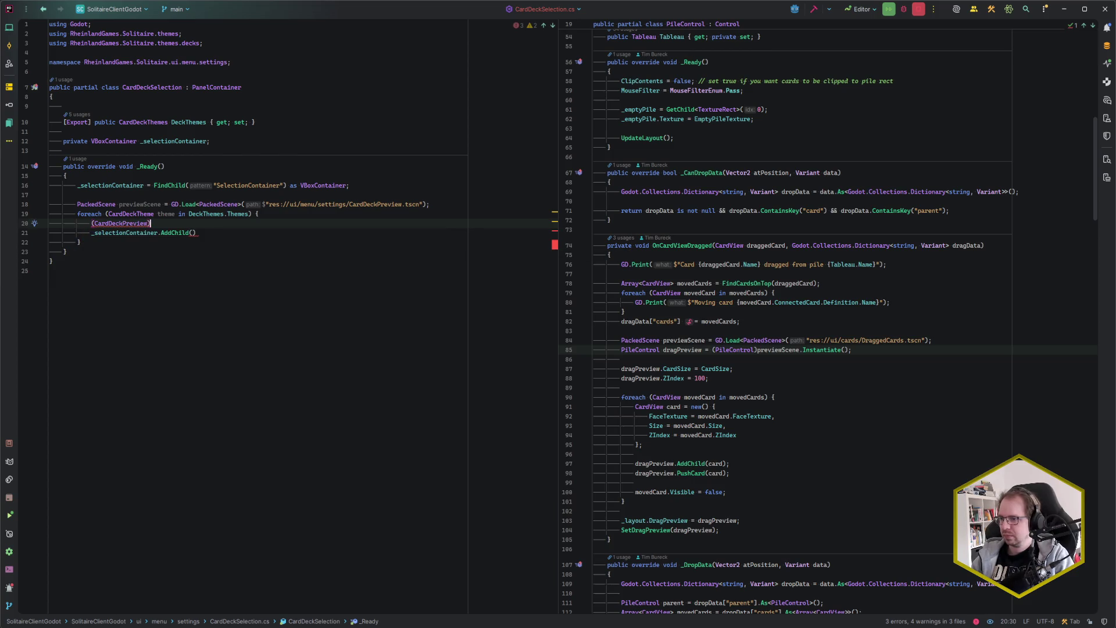
text(preSce)
key(Return)
text(.Insta)
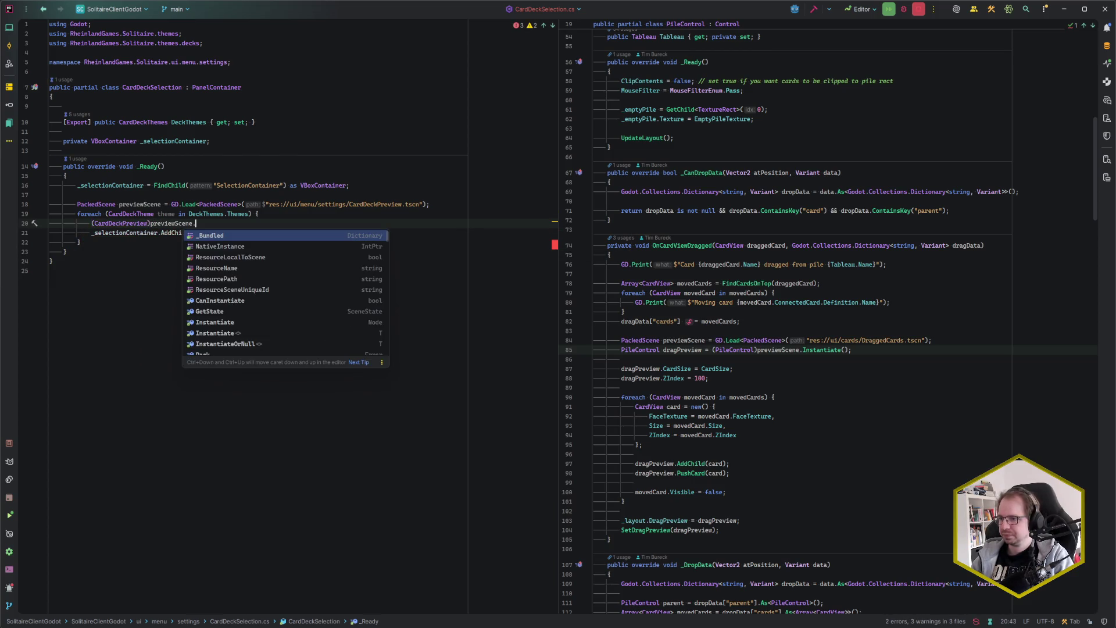
key(Return)
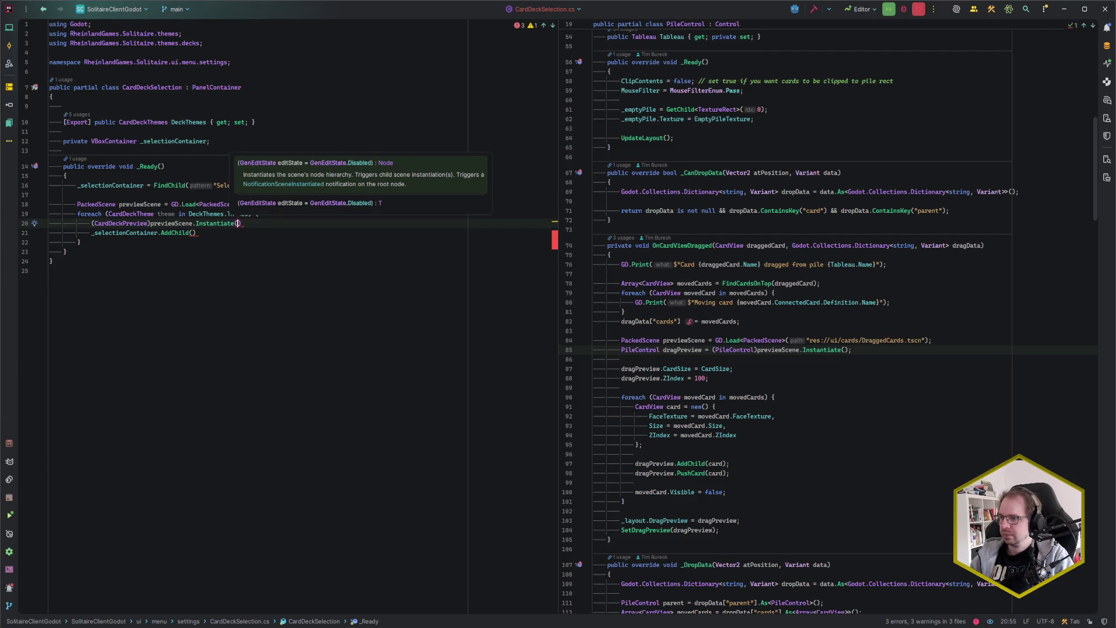
text(;)
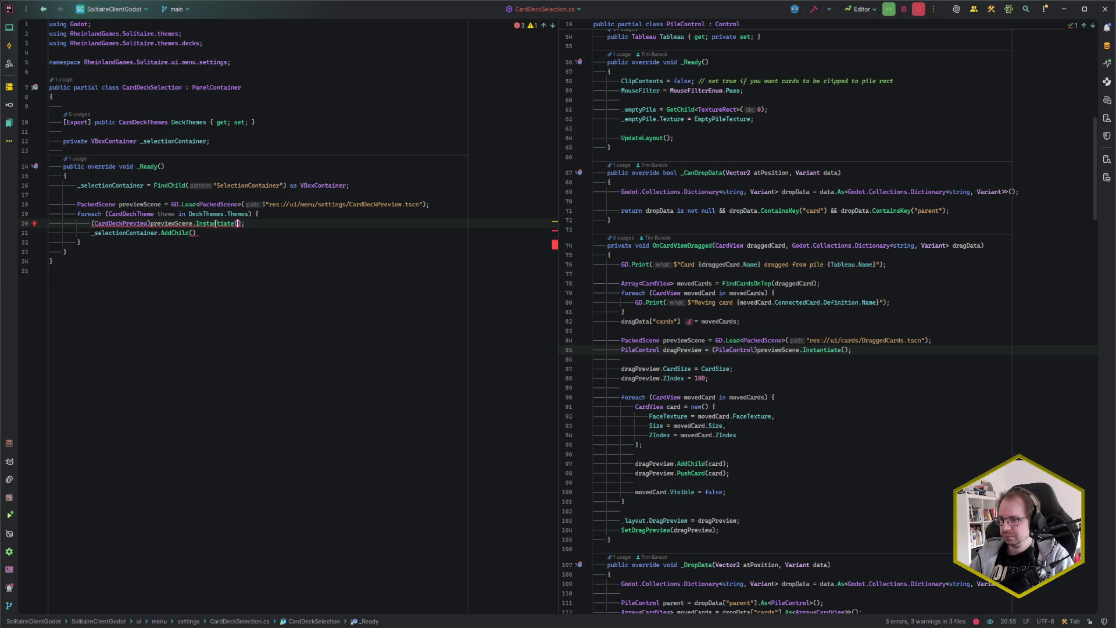
mouse_move(216, 224)
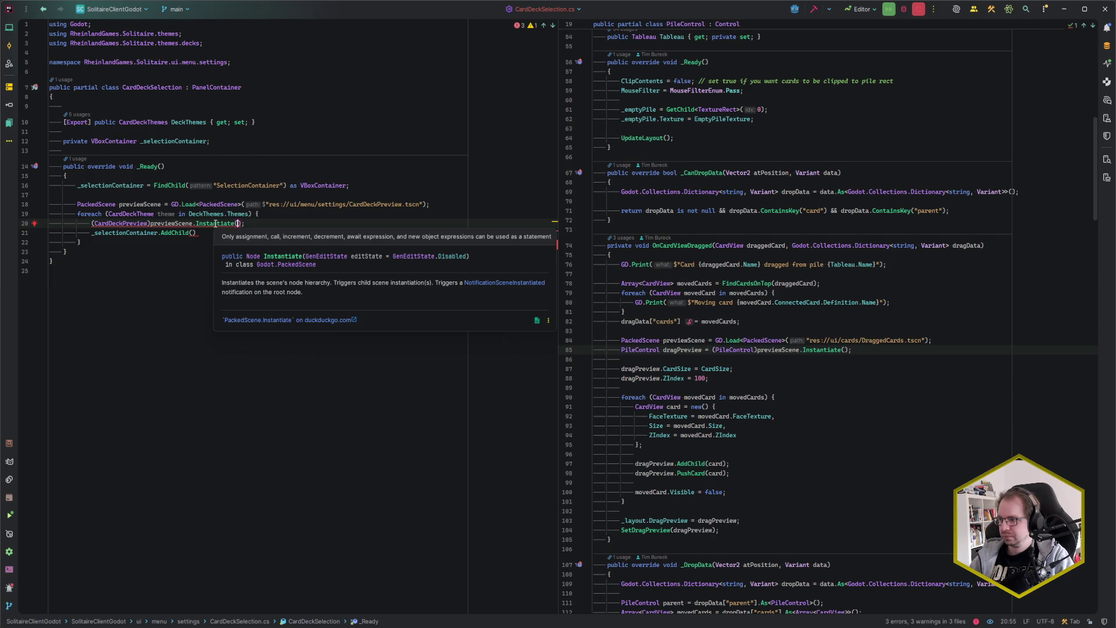
key(Left)
key(Left)
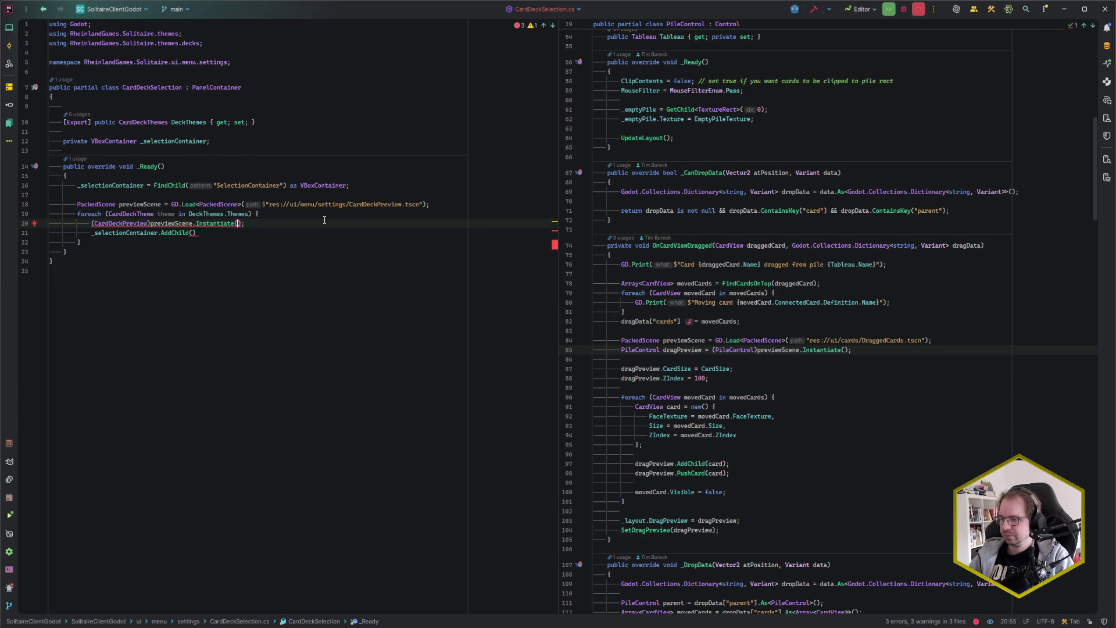
Step: Store the instance in a local variable preview and call _selectionContainer.AddChild(preview)
key(alt+Return)
key(Return)
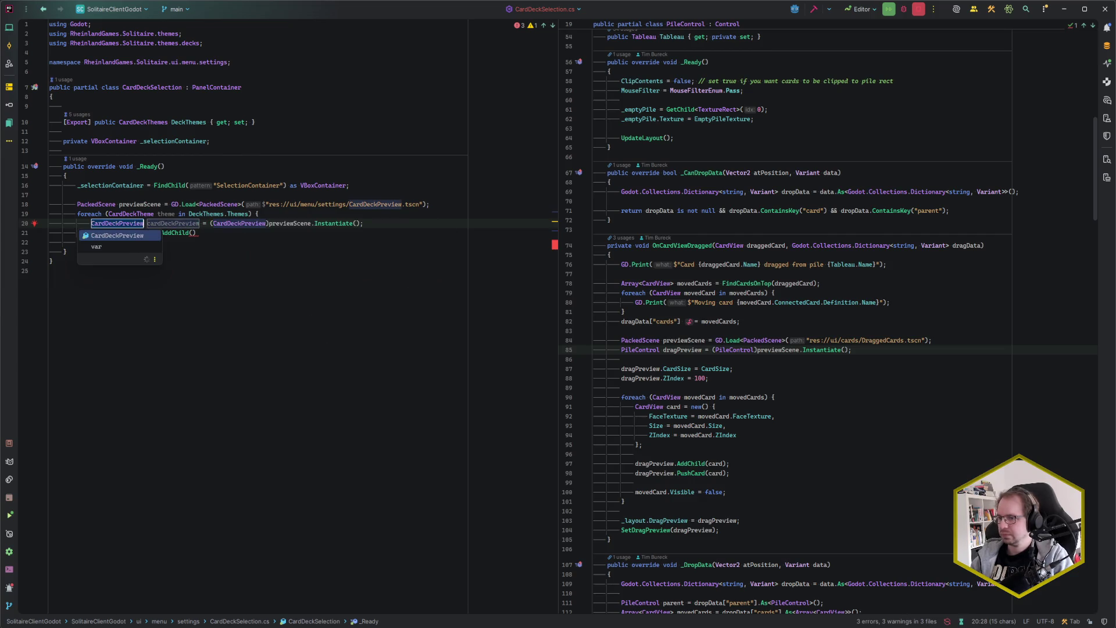
key(Return)
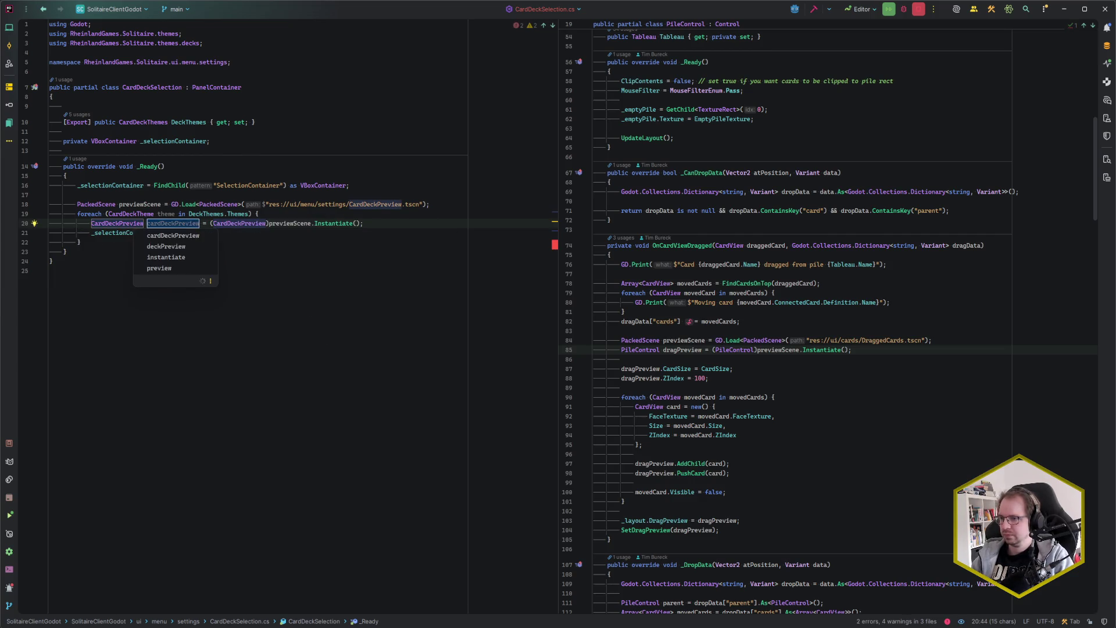
key(Down)
key(Down)
key(Down)
key(Return)
key(Down)
key(End)
text(.AddChild(p)
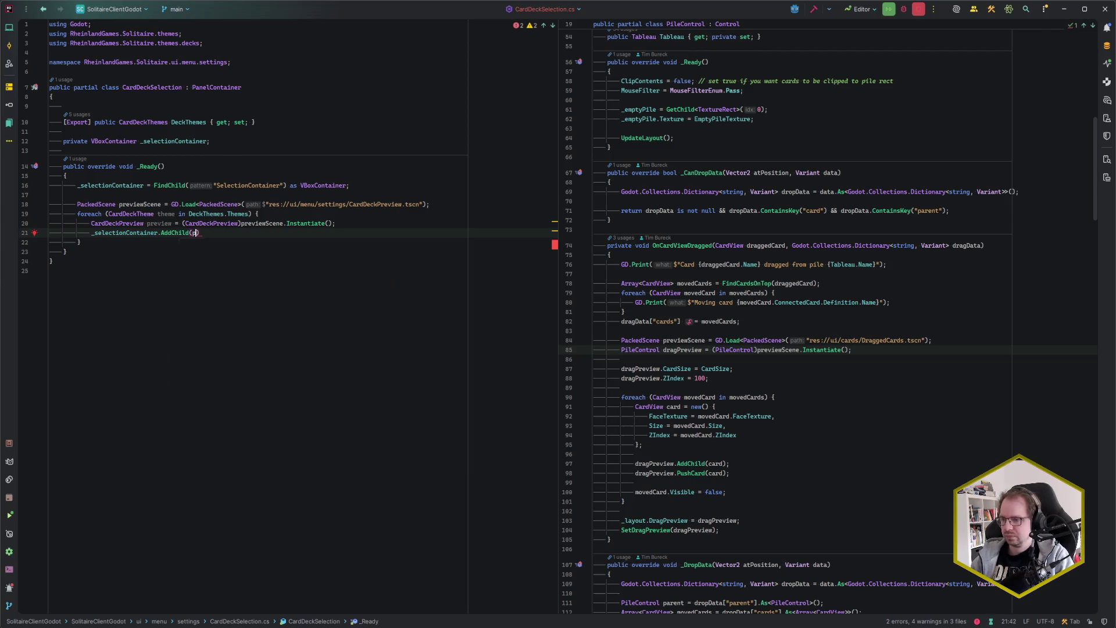
key(Return)
text();)
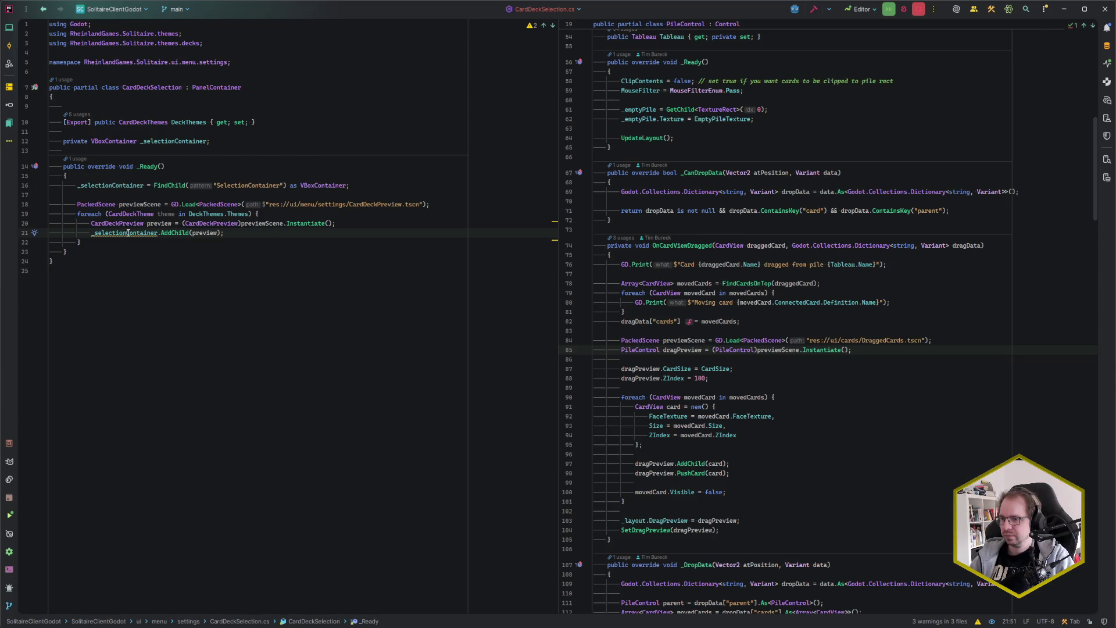
mouse_move(128, 232)
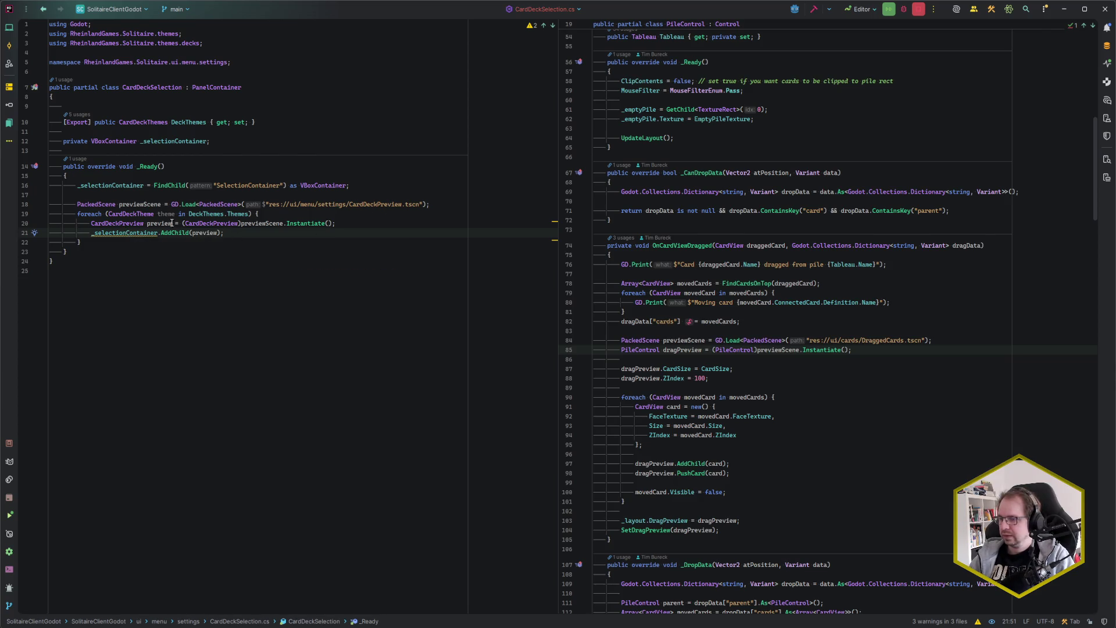
Step: Switch to Instantiate<CardDeckPreview>() and remove the now-redundant cast
click(326, 223)
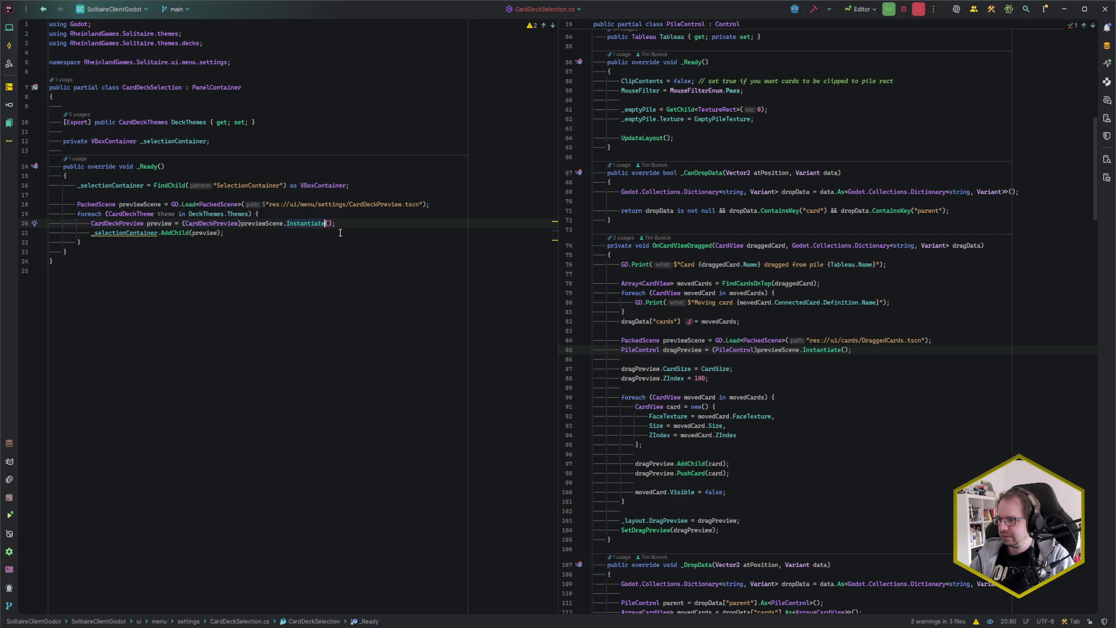
text(<Car)
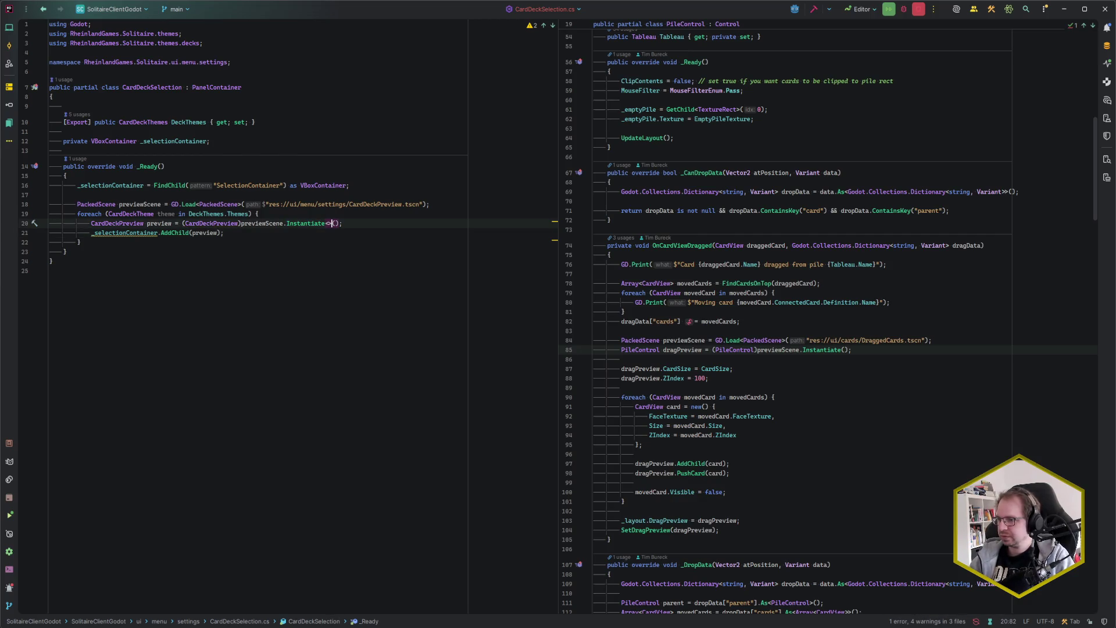
text(dDeckP)
key(Return)
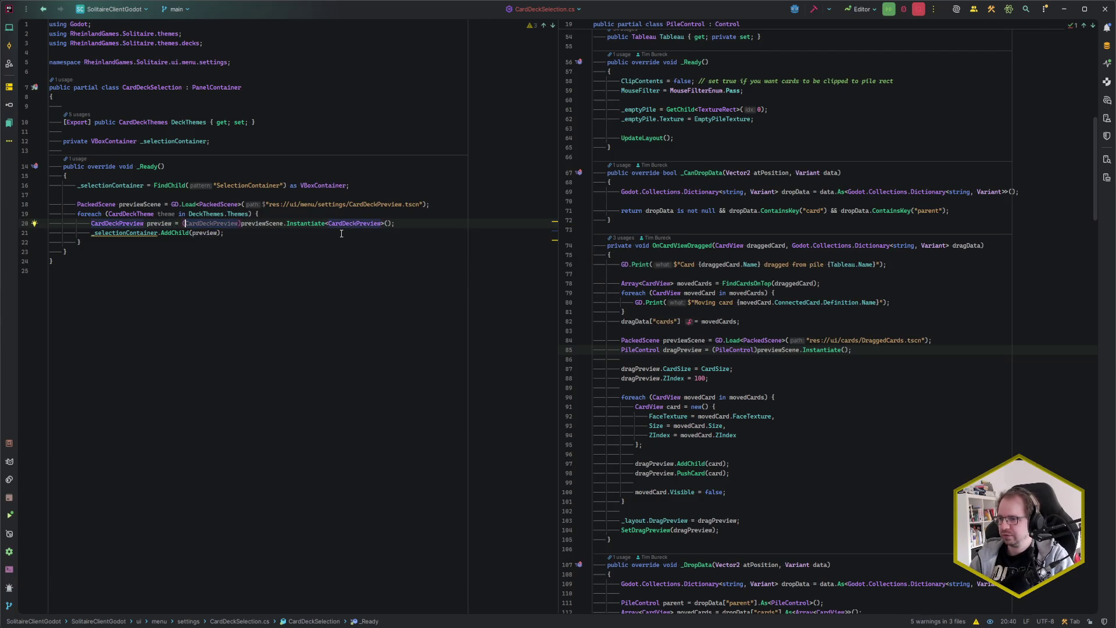
key(alt+Return)
key(Return)
key(End)
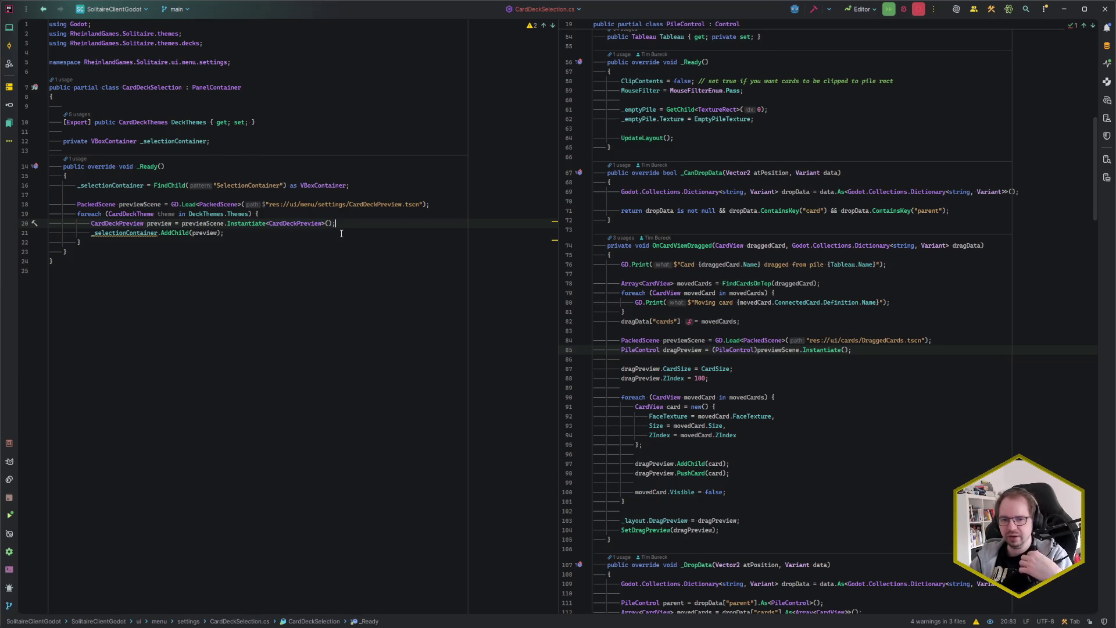
key(Return)
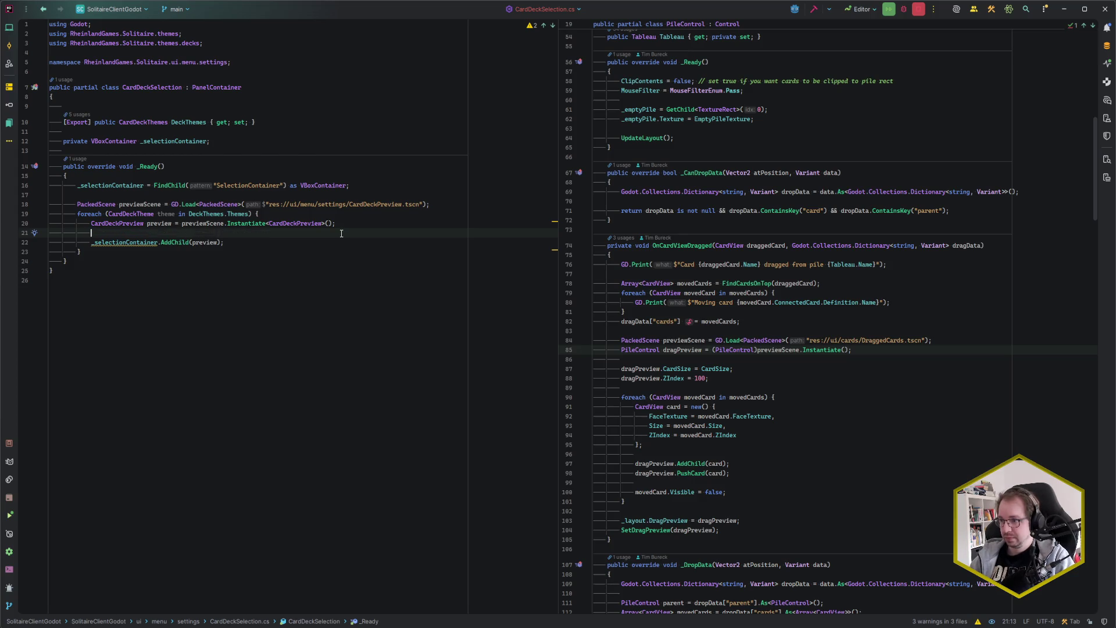
key(Up)
key(Up)
key(Up)
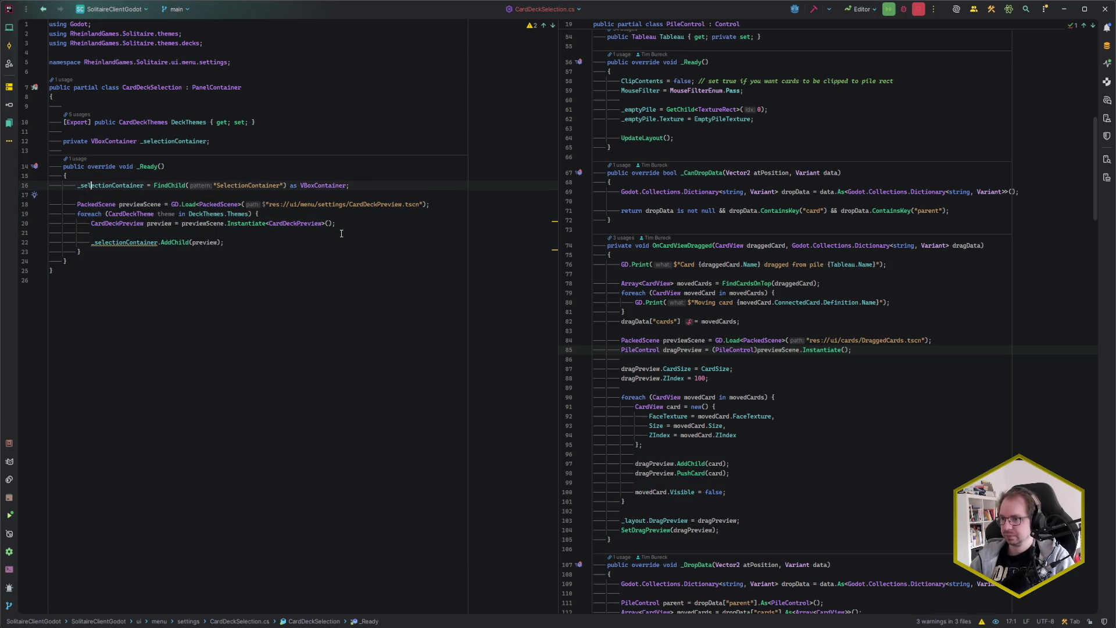
Step: Add an if (_selectionContainer is null) check after FindChild that calls GD.PushWarning
key(End)
key(Return)
key(Return)
text(if (_sel)
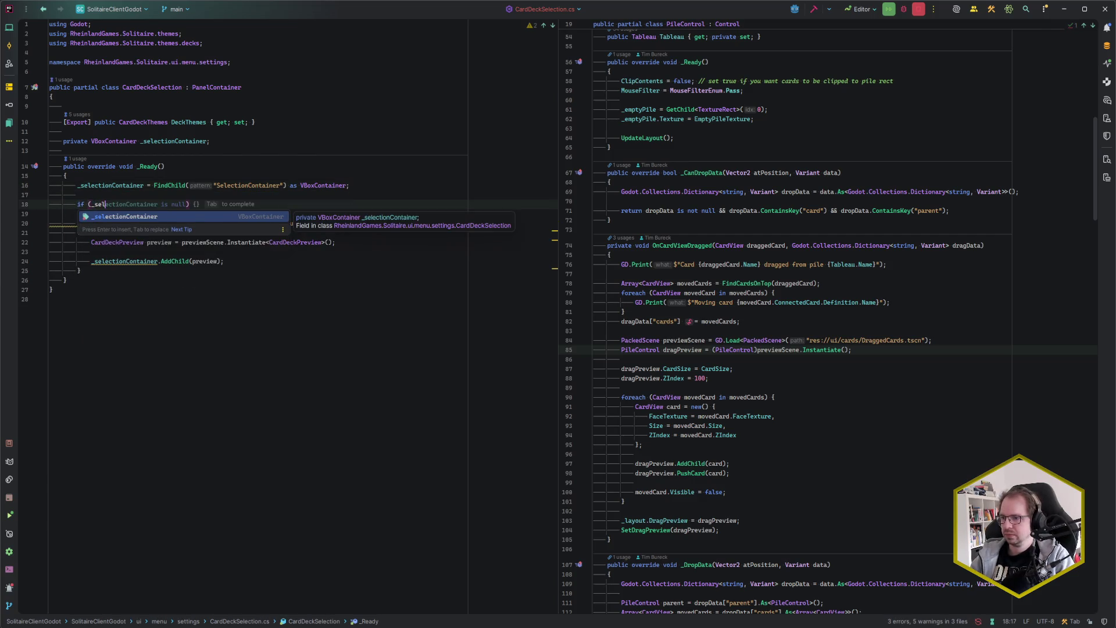
key(Return)
key(Tab)
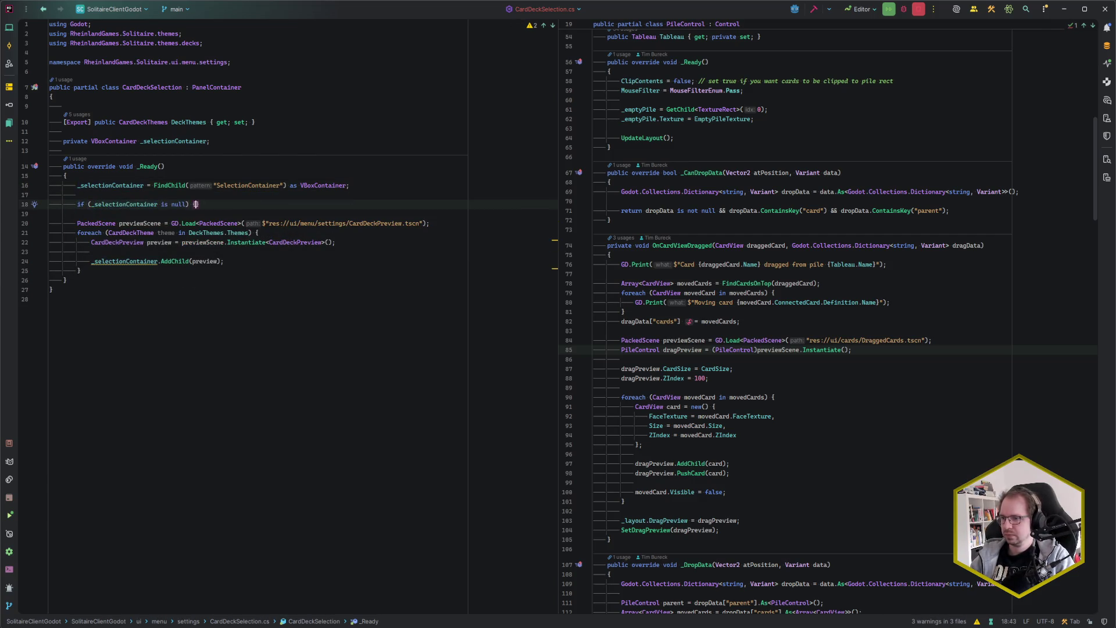
key(Return)
text(GD.PushWar)
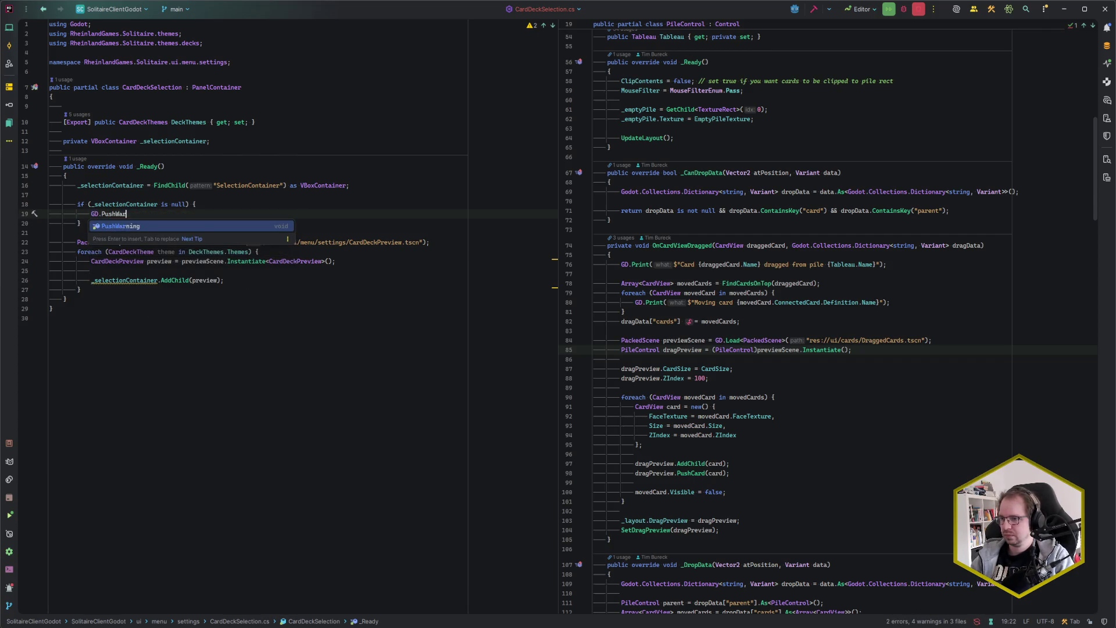
key(Return)
Step: Write the warning 'Expected to find VBoxContainer named SelectionContainer, but it was not found' and return early
text(")
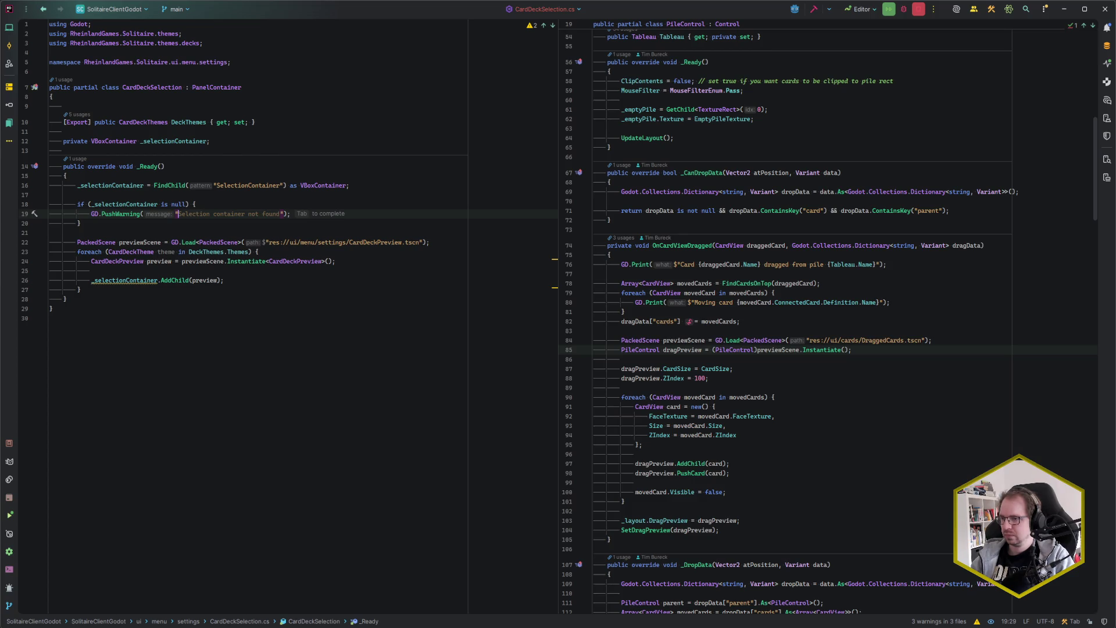
text(Expecte)
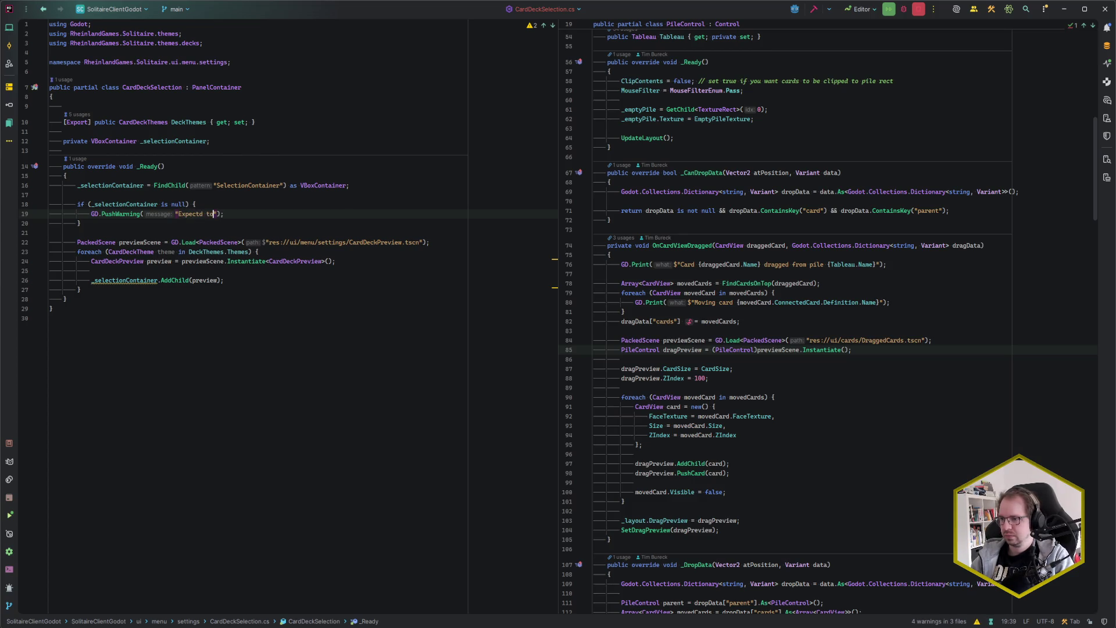
text(d to find VBo)
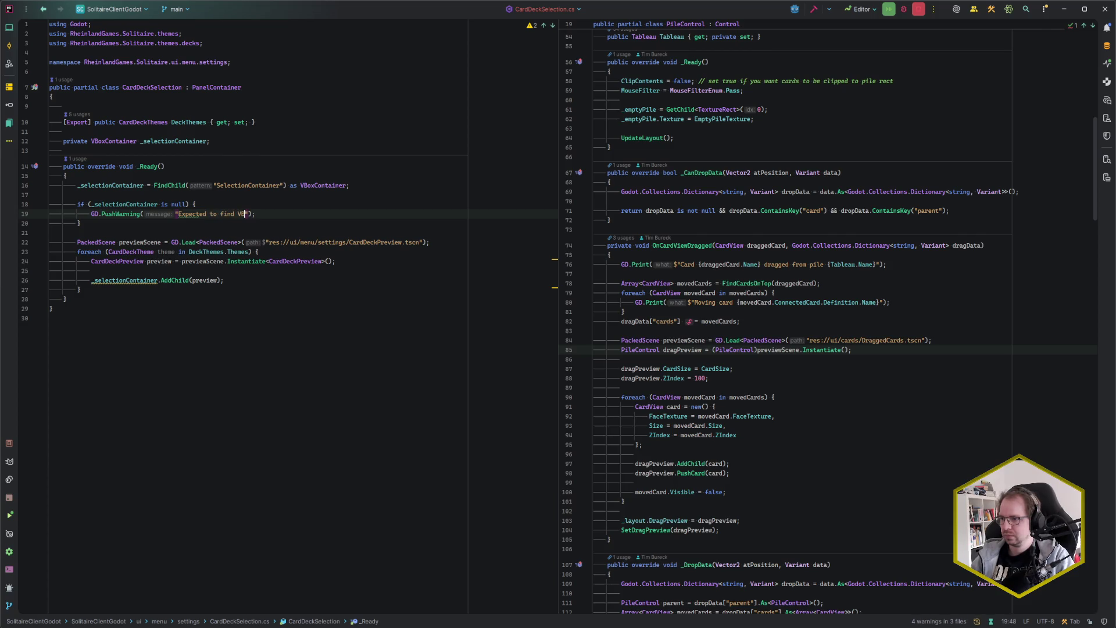
text(xContainer)
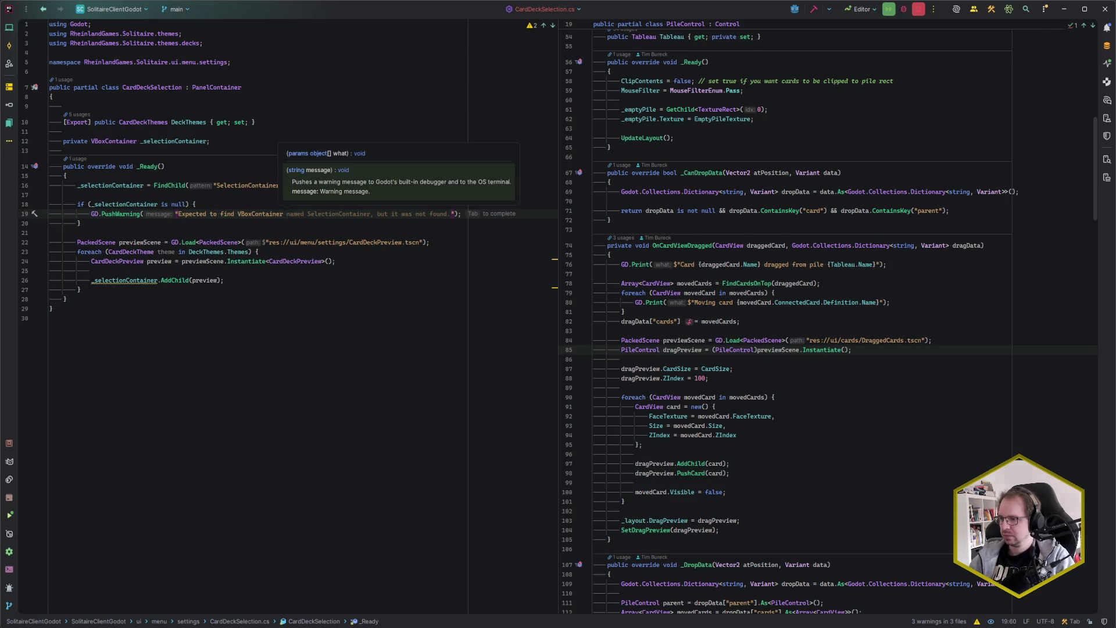
key(Tab)
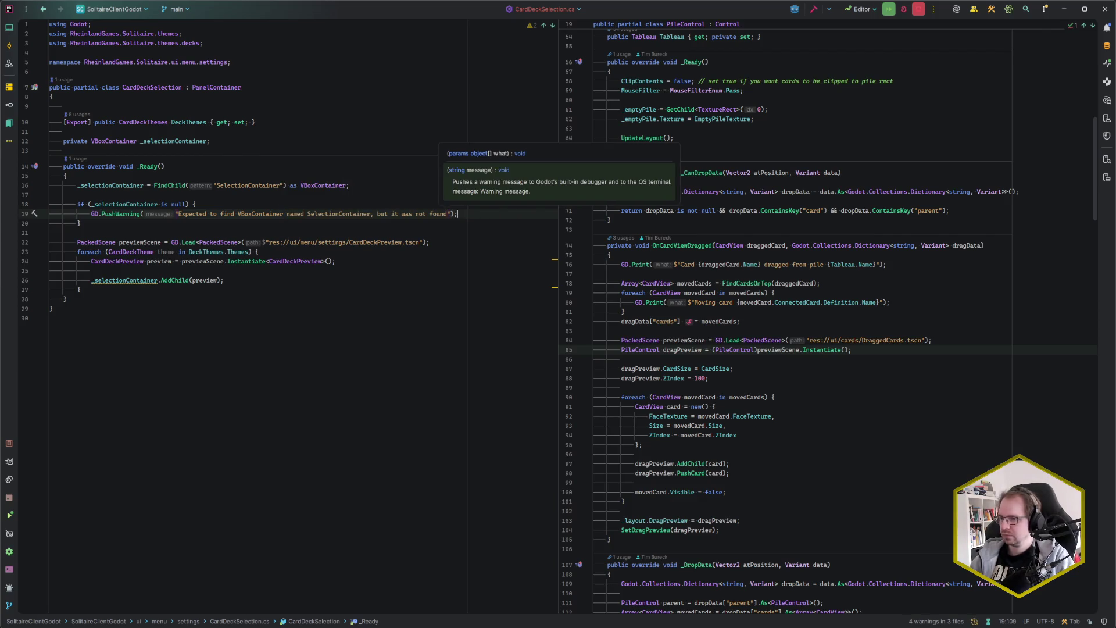
key(End)
key(Return)
text(return;)
key(Down)
key(Down)
key(Down)
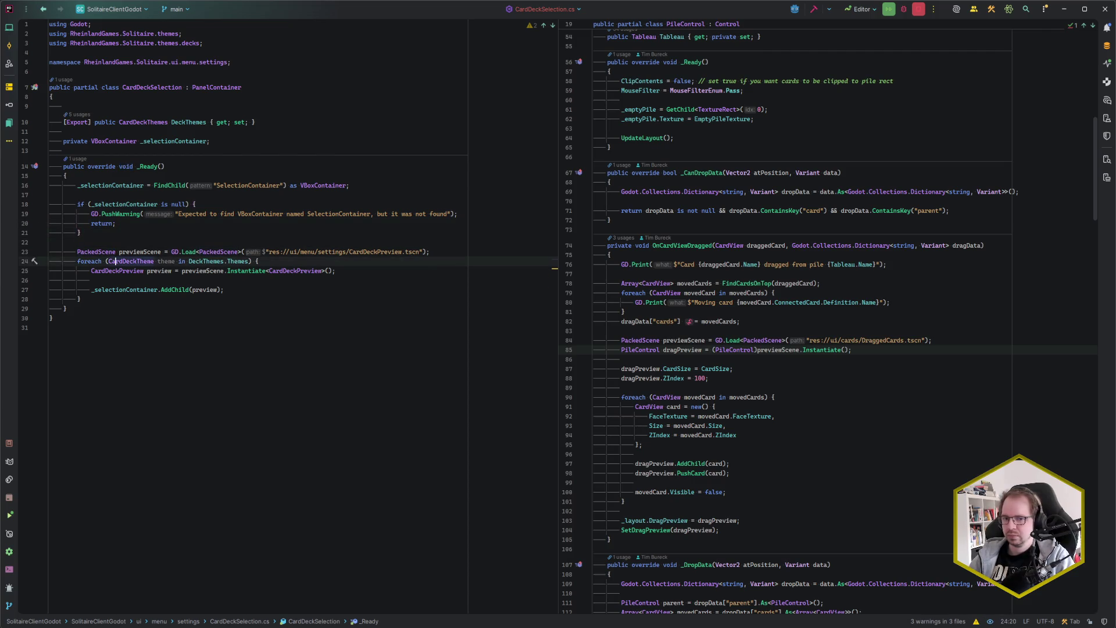
key(End)
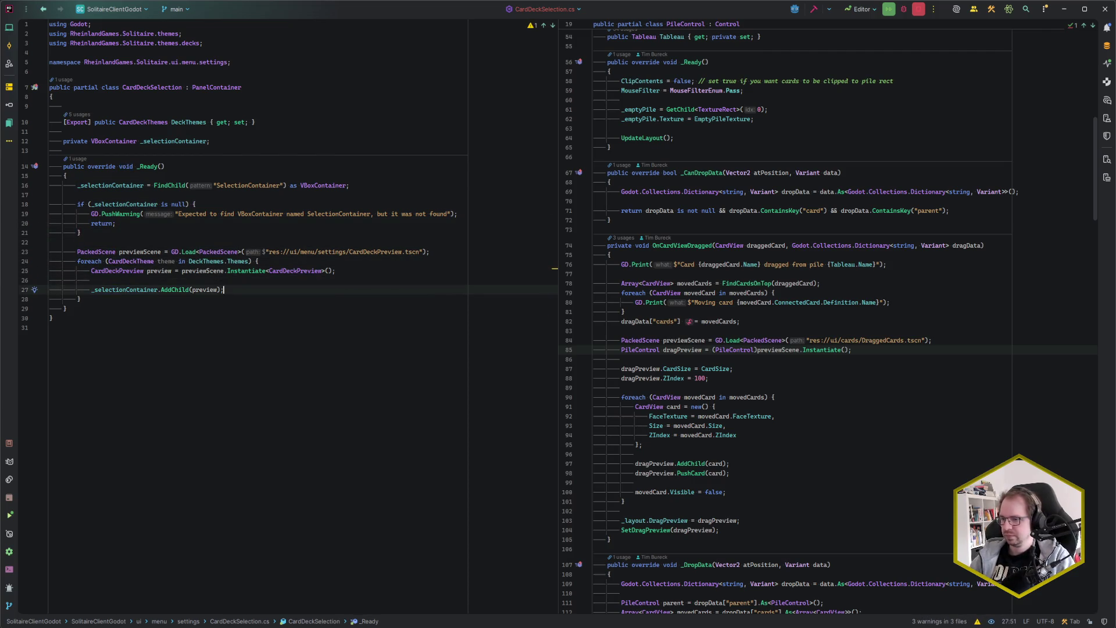
Step: Assign preview.DeckTheme = theme for each instantiated preview in the loop
key(Up)
key(Return)
key(Up)
text(preview.DeckTheme = theme.;)
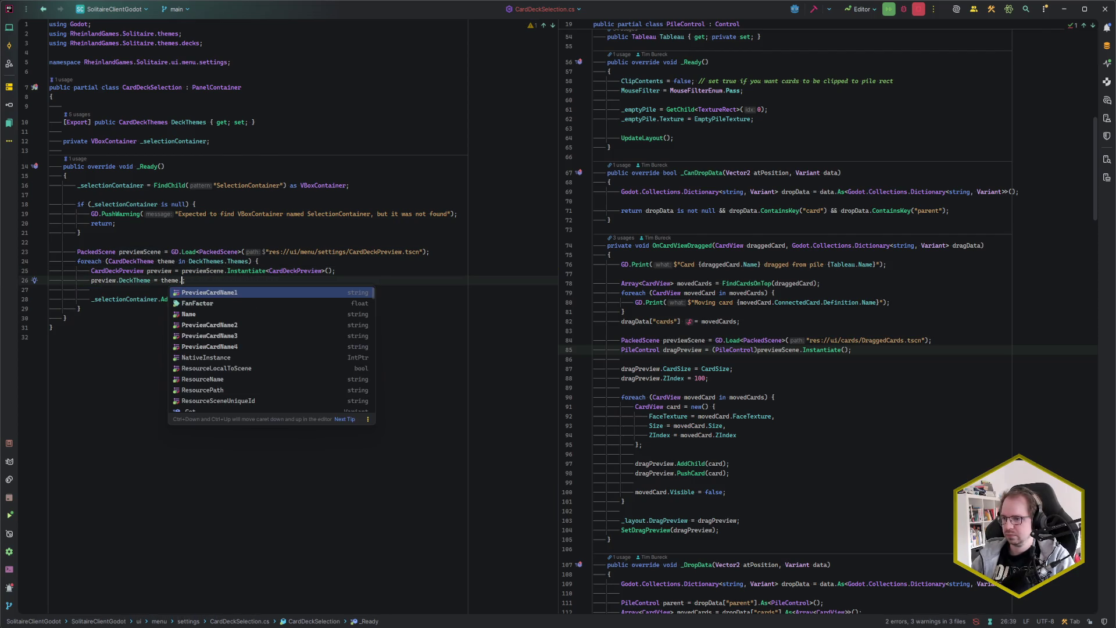
key(BackSpace)
text(;)
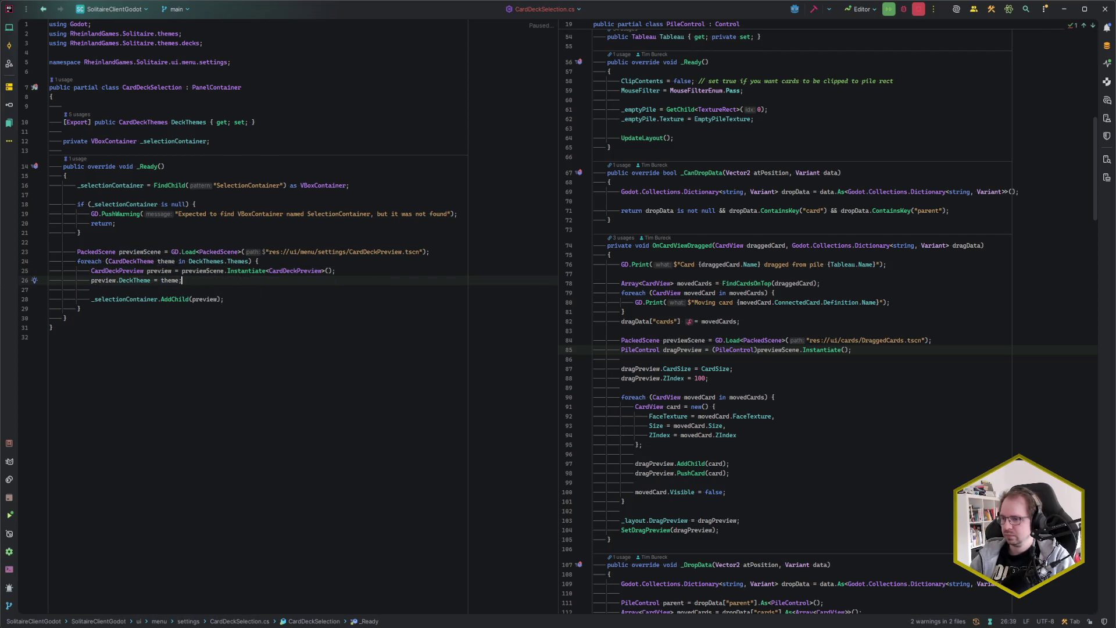
key(Down)
key(Down)
key(End)
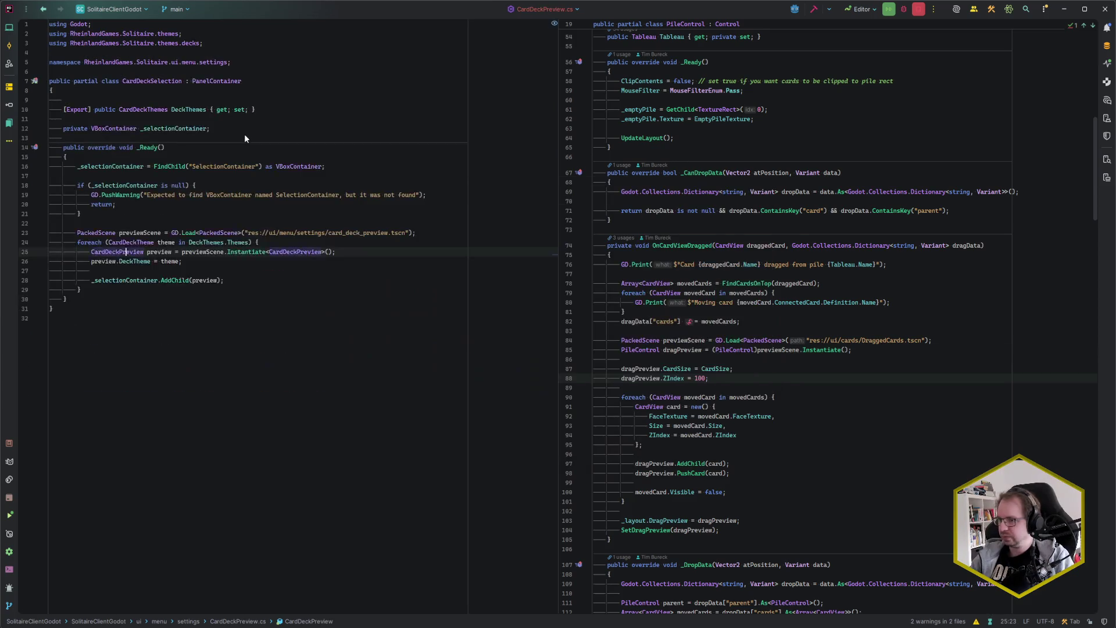
click(205, 275)
click(210, 279)
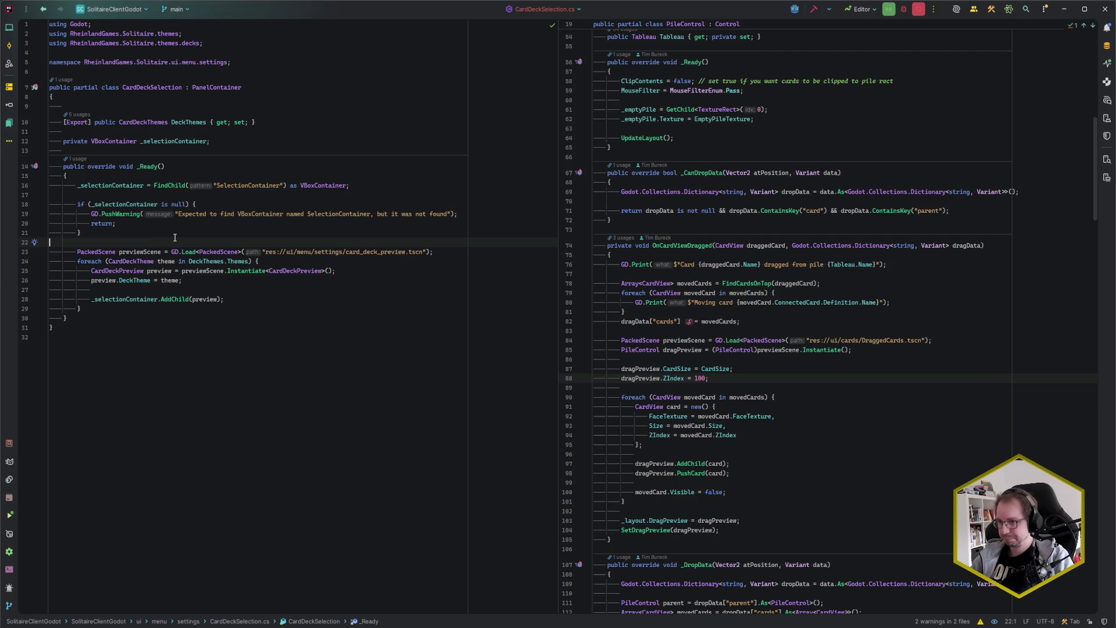
Step: Declare a private ButtonGroup _deckButtonGroup field among the class fields
click(220, 235)
key(Up)
key(Up)
key(Up)
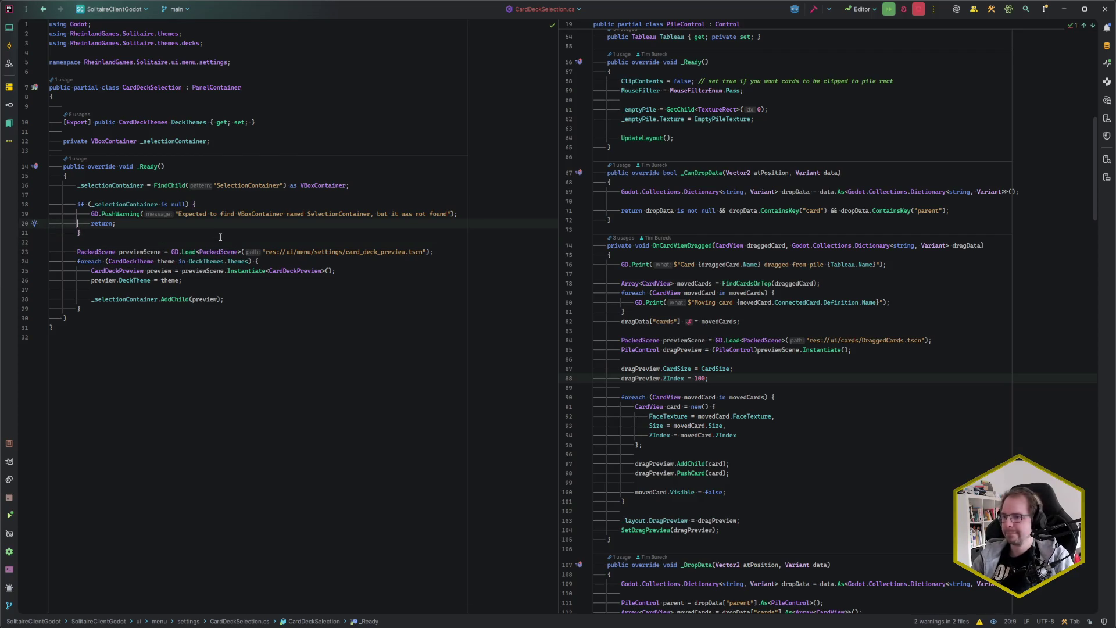
key(End)
key(Return)
text(private )
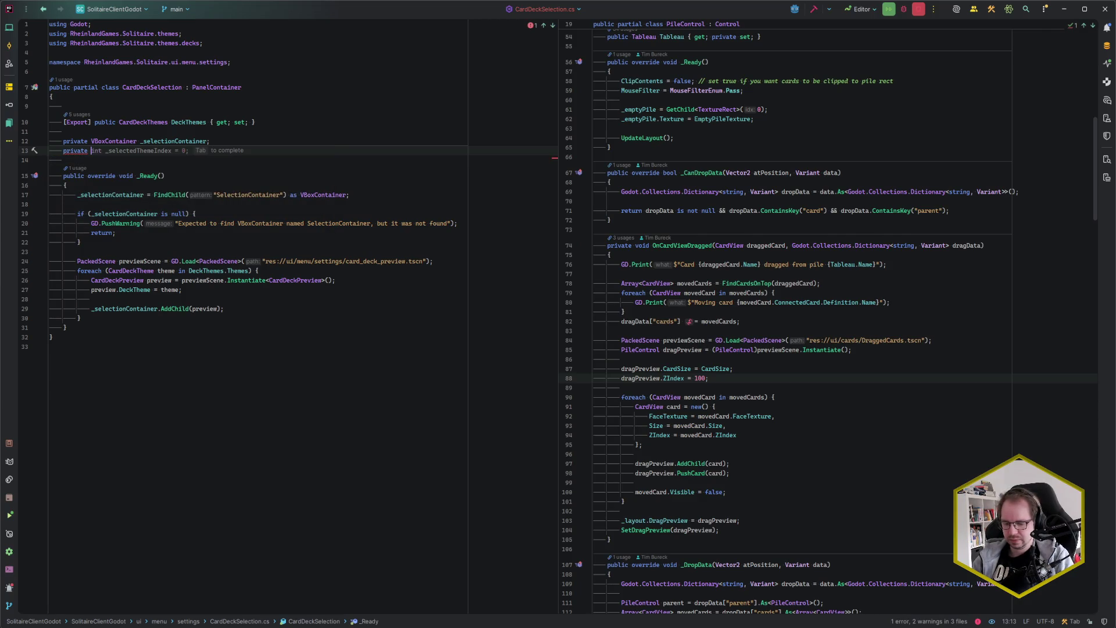
text(ButtGro)
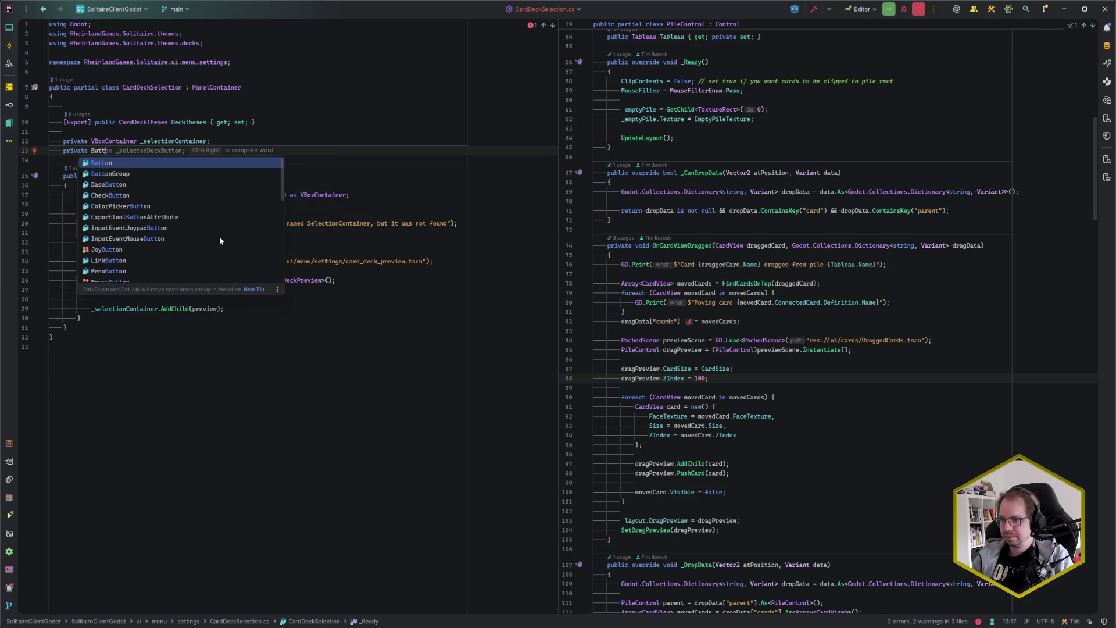
key(Return)
text(_)
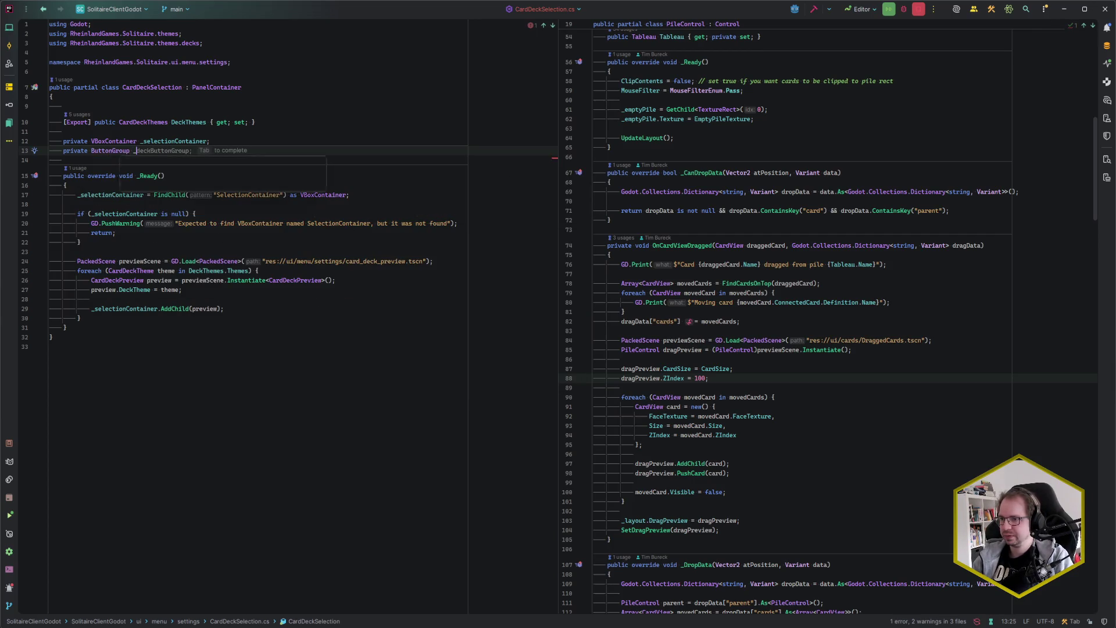
key(Escape)
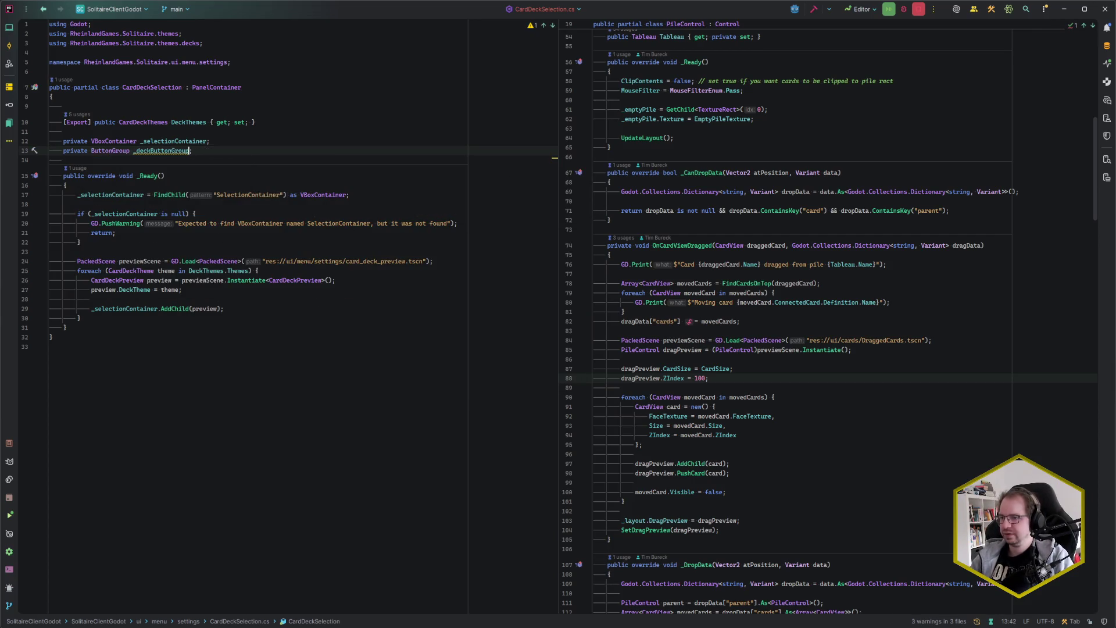
key(Tab)
Step: Browse _deckButtonGroup members in the loop, delete the unfinished line, and bring up Recent Files
key(Down)
key(Down)
key(Down)
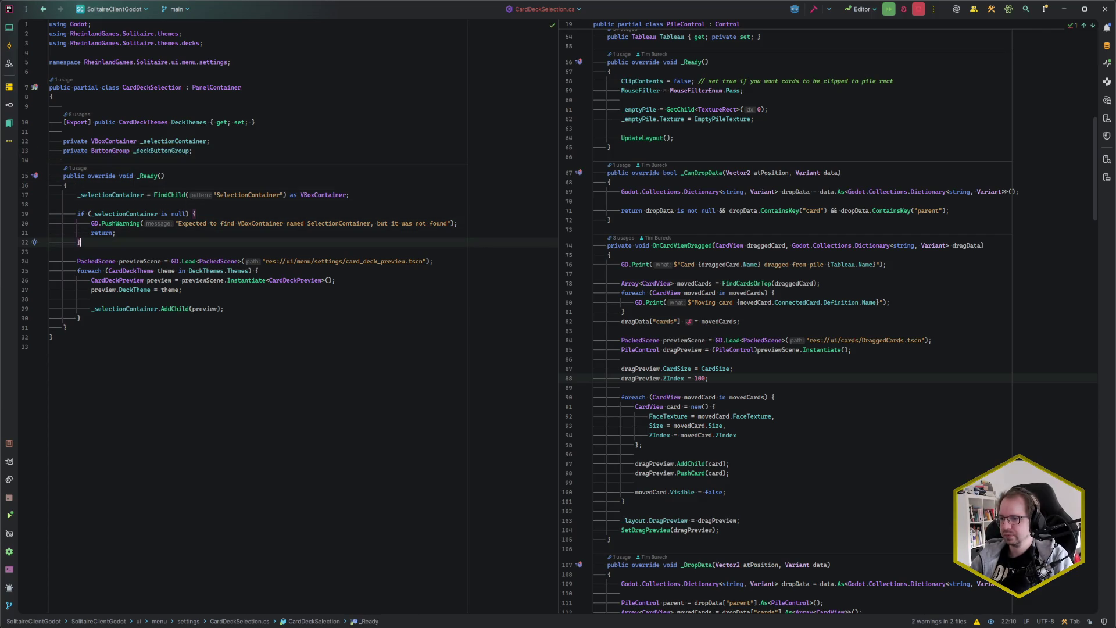
key(Down)
key(Down)
key(Down)
key(Return)
key(Return)
key(Up)
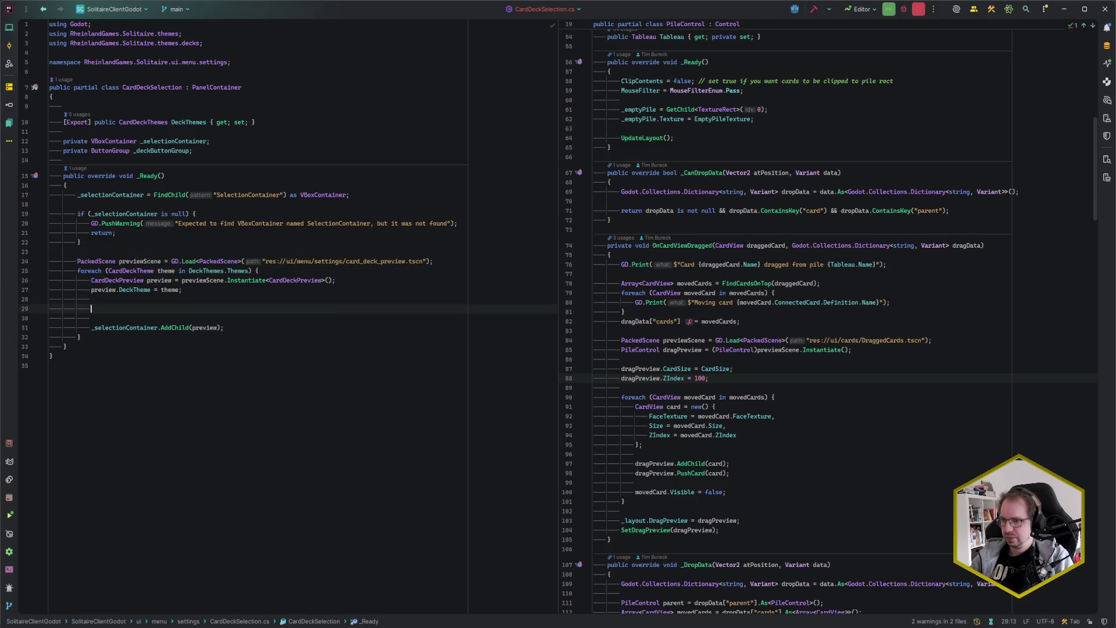
text(_deckButtonGroup.)
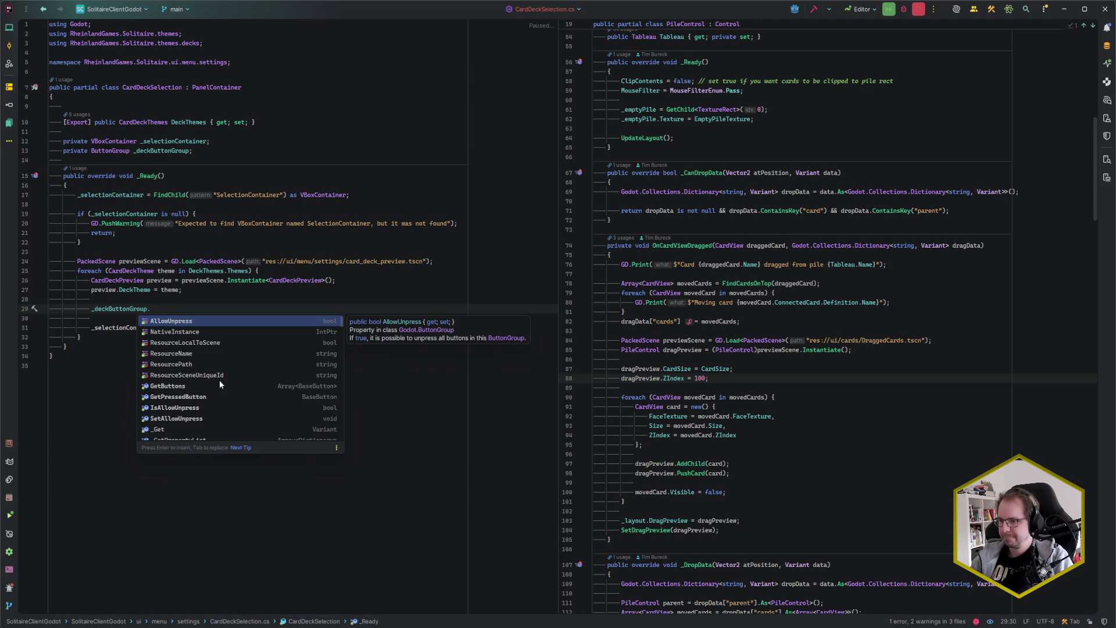
scroll(218, 379, down, 3)
scroll(239, 385, down, 4)
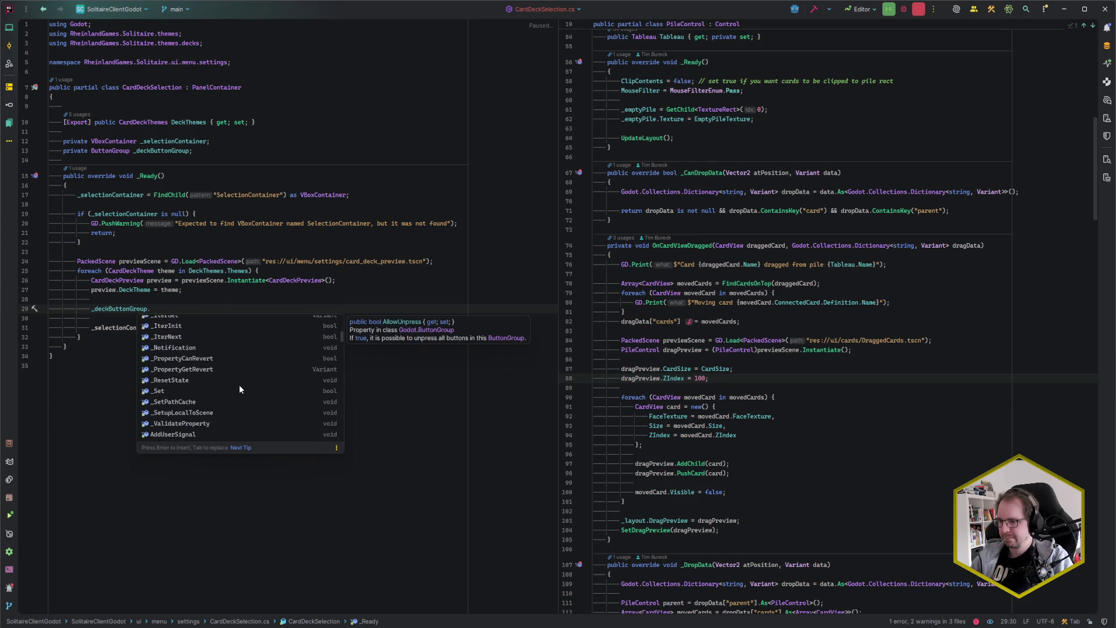
scroll(238, 385, down, 5)
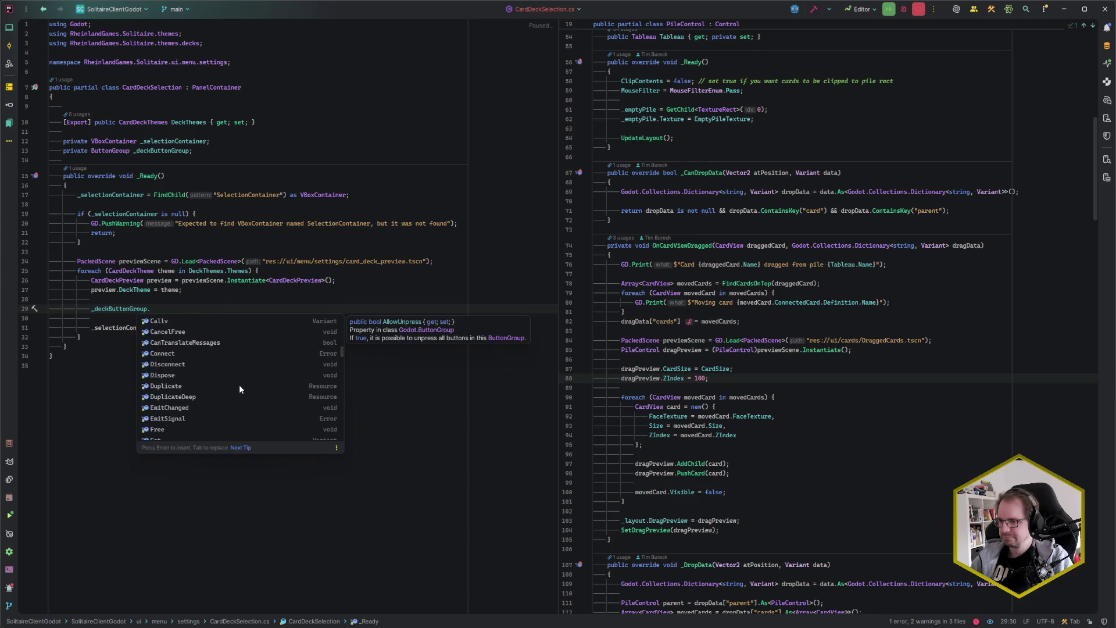
scroll(239, 384, up, 10)
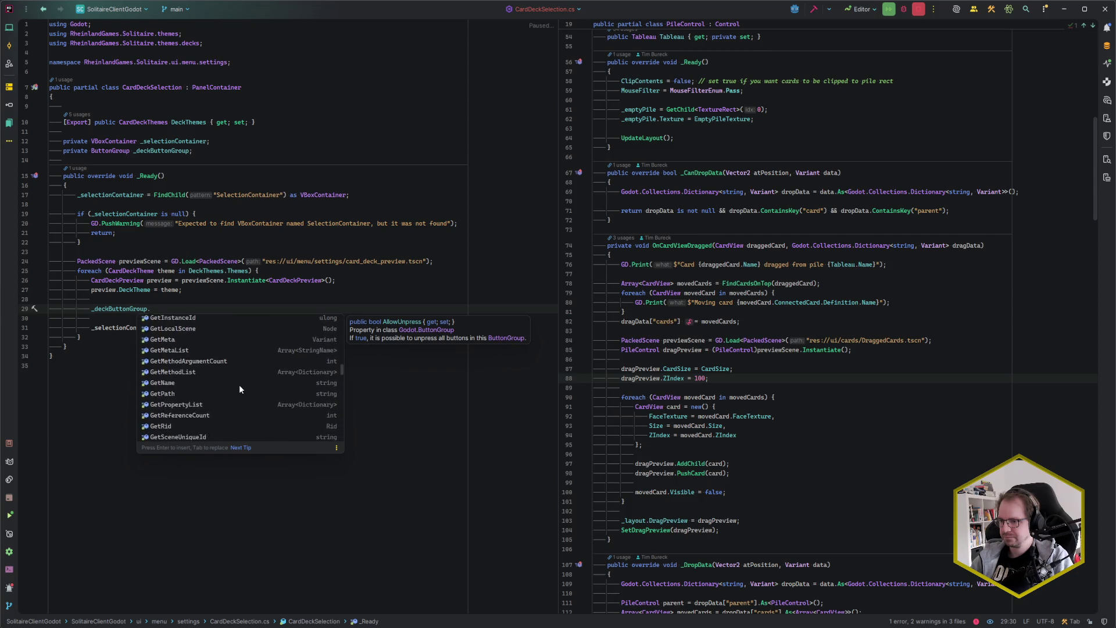
scroll(239, 385, up, 1)
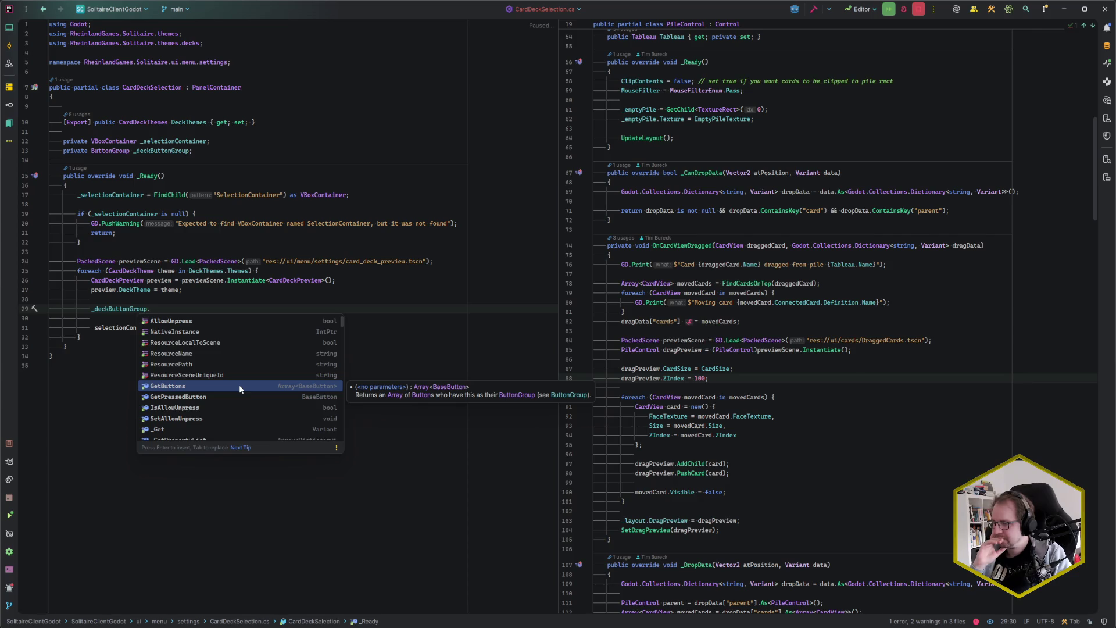
key(Escape)
key(shift+Home)
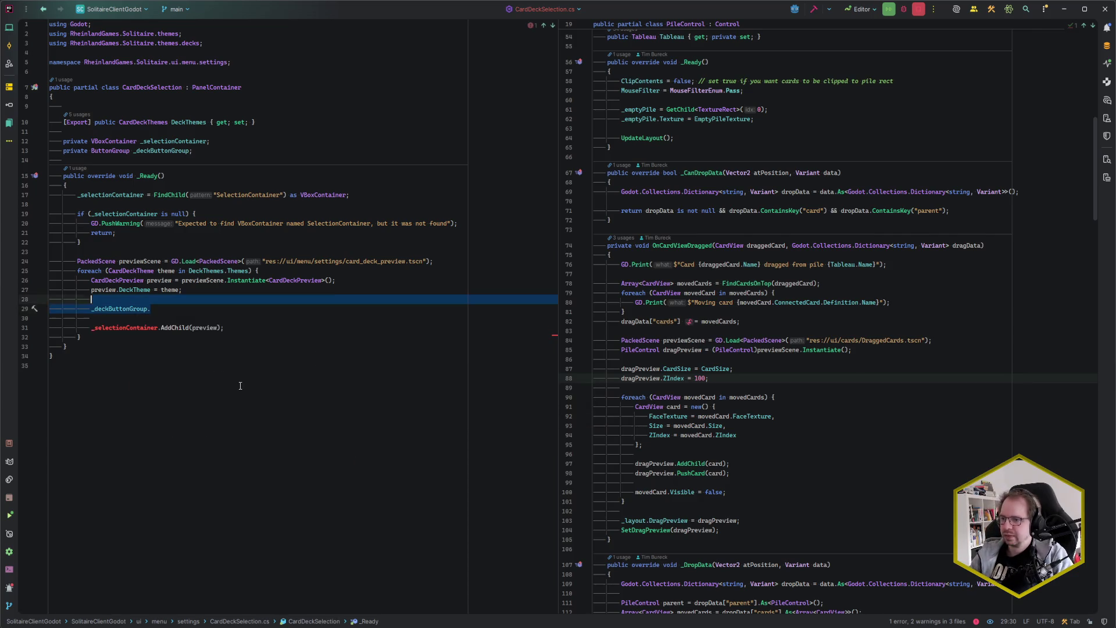
key(BackSpace)
key(BackSpace)
key(BackSpace)
key(ctrl+e)
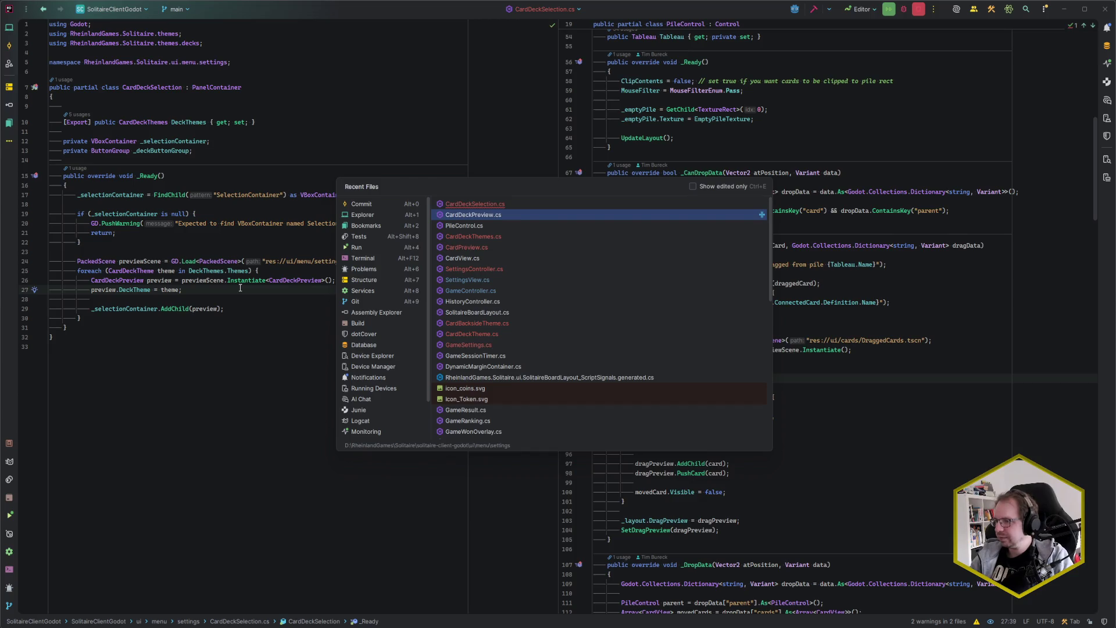
Step: Open CardDeckPreview.cs, try adding a CheckBox.Group line, and undo it
key(Return)
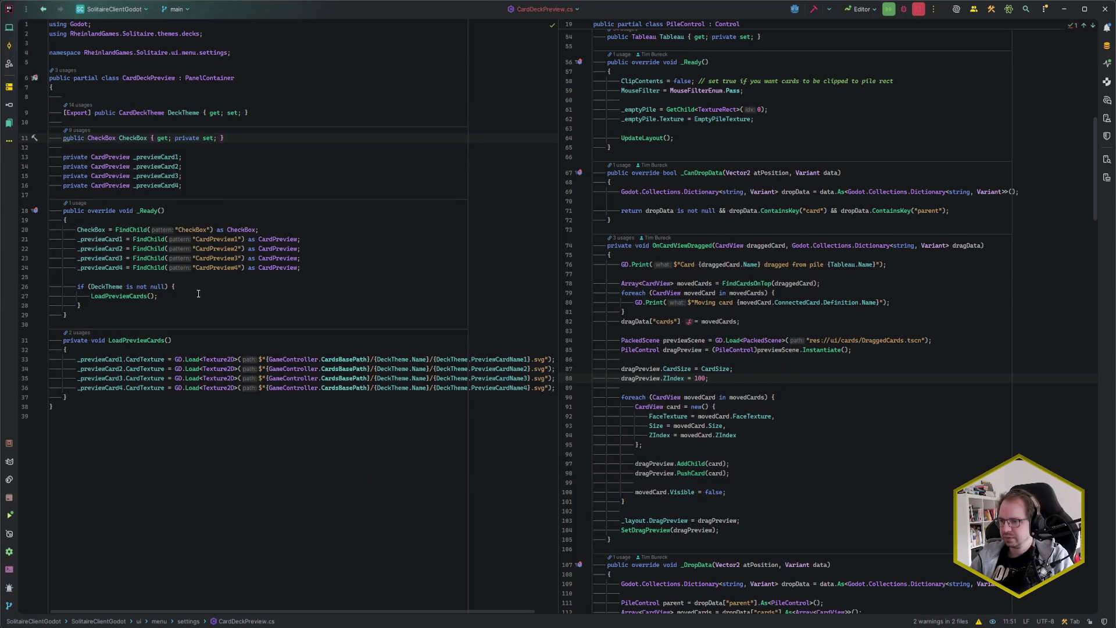
click(288, 230)
key(Return)
text(Check)
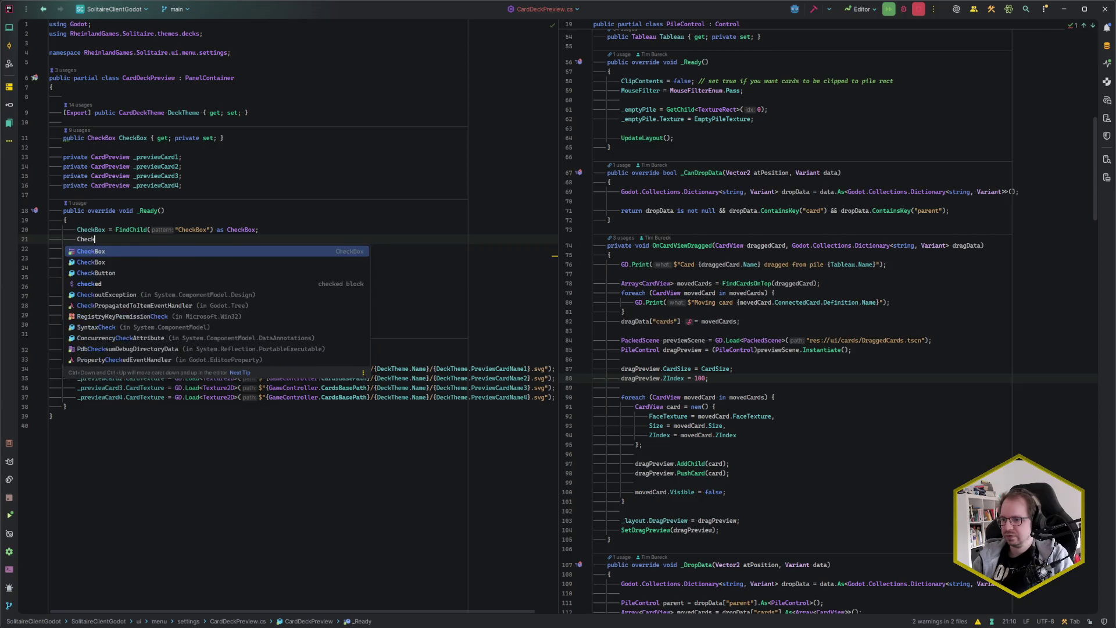
text(Box.Group)
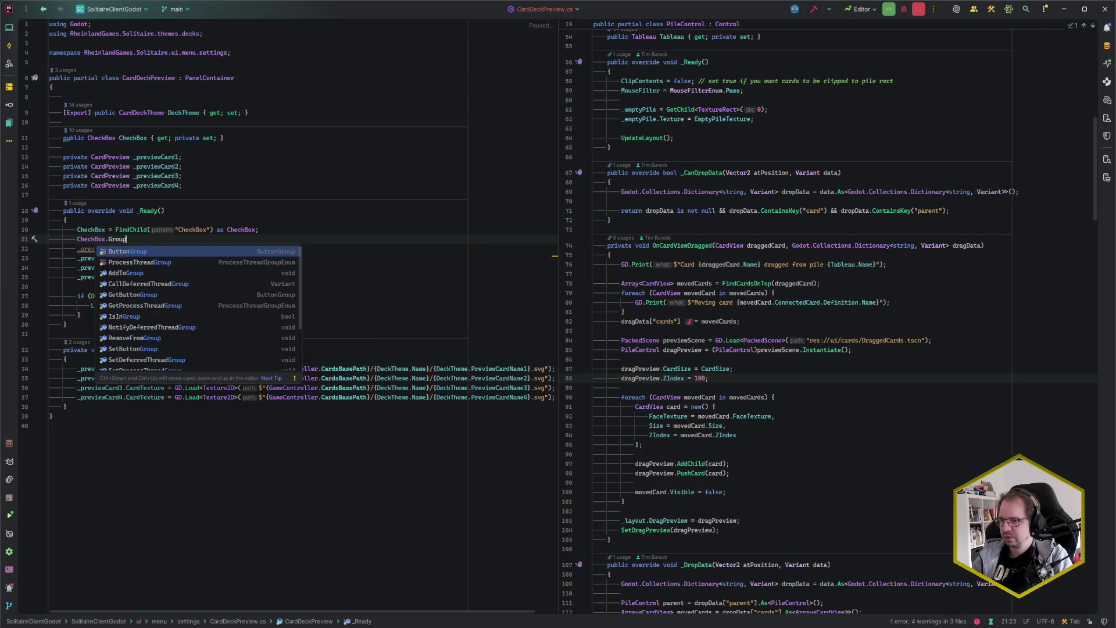
key(ctrl+z)
key(ctrl+z)
key(ctrl+z)
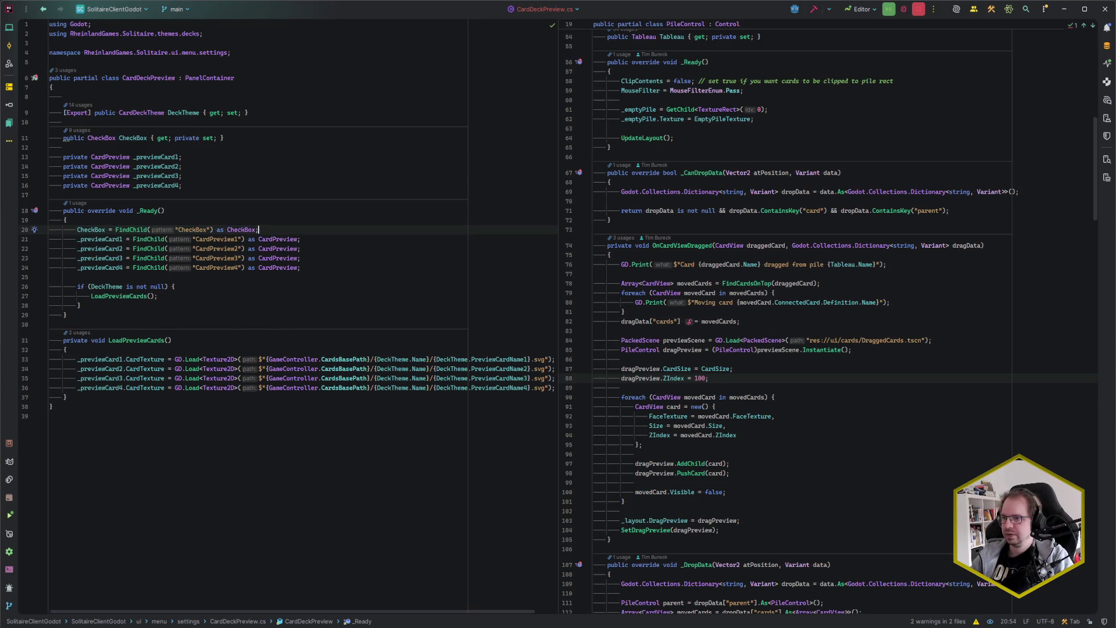
Step: Convert the CheckBox property to a computed property, revert it, then delete the declaration
click(126, 138)
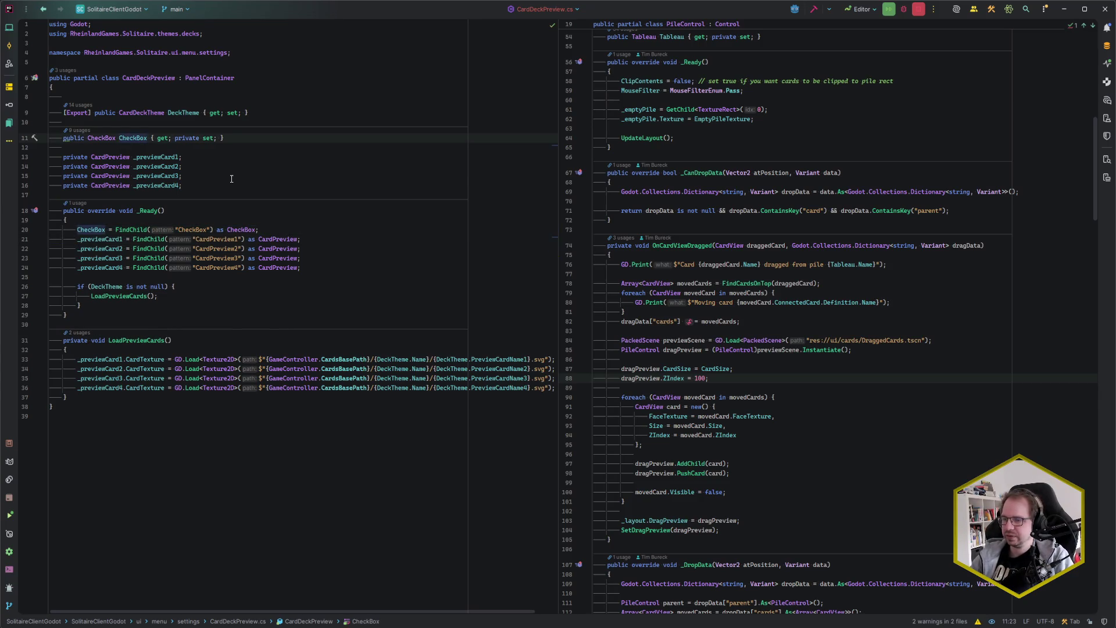
key(alt+Return)
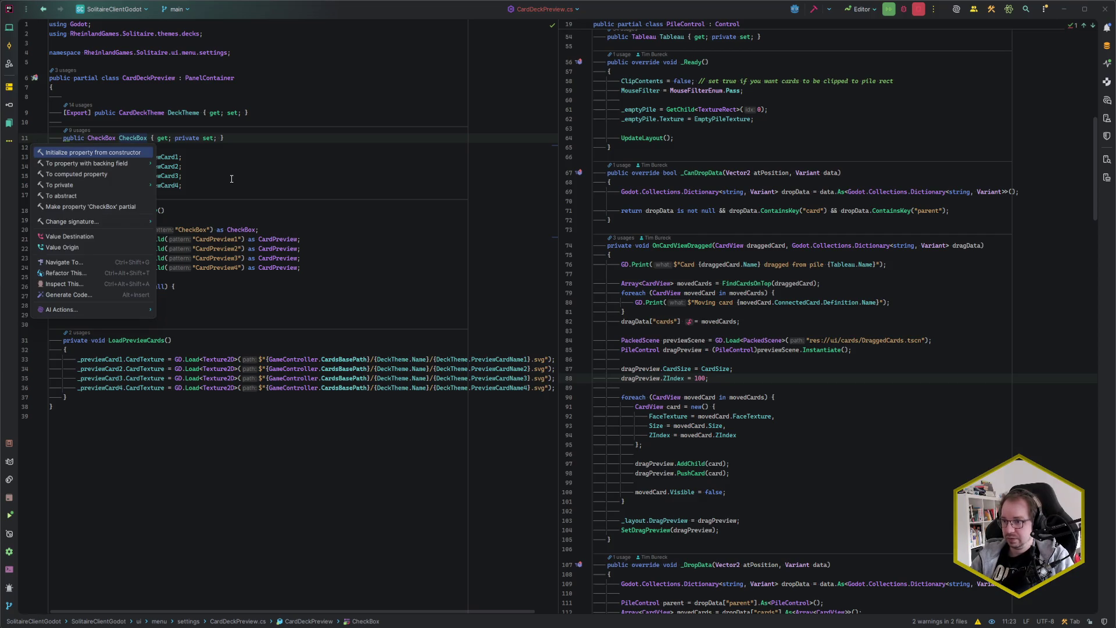
key(Down)
key(Down)
key(Down)
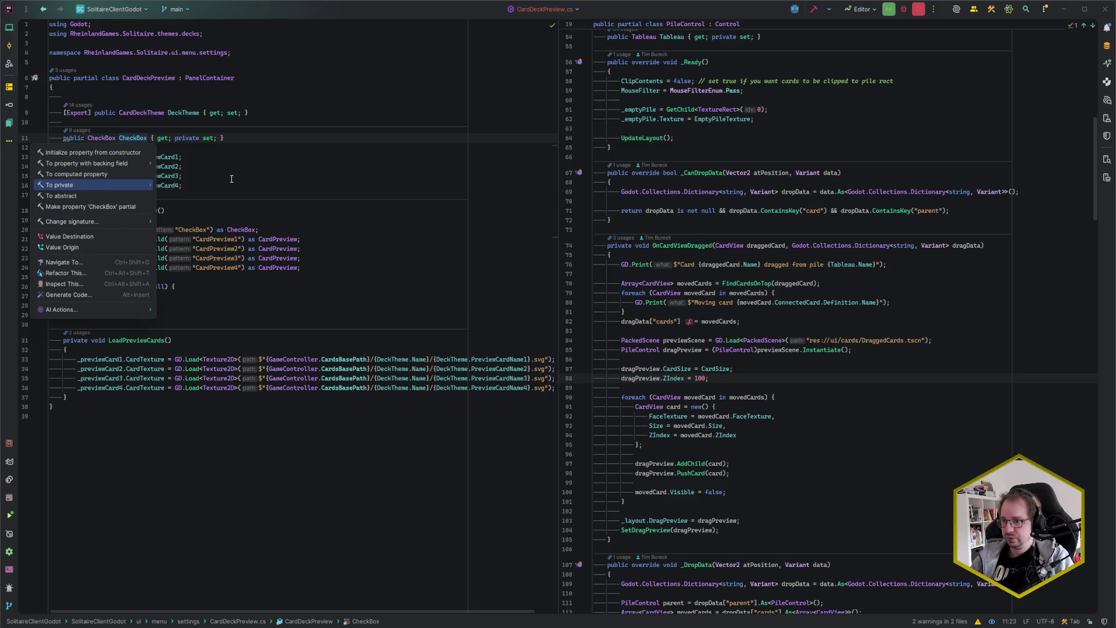
key(Up)
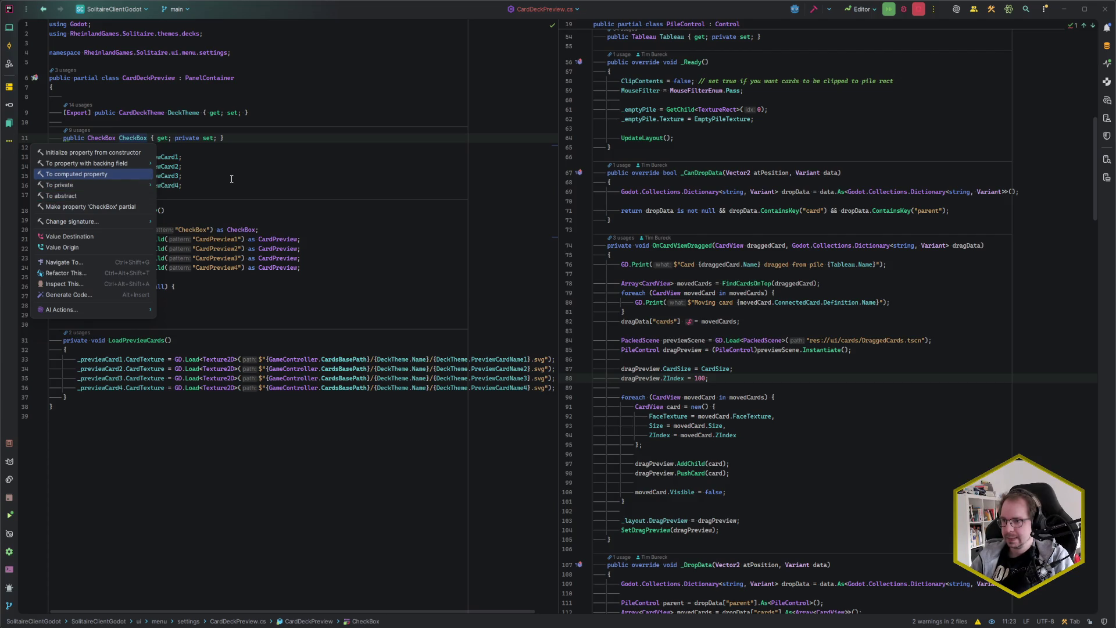
key(Return)
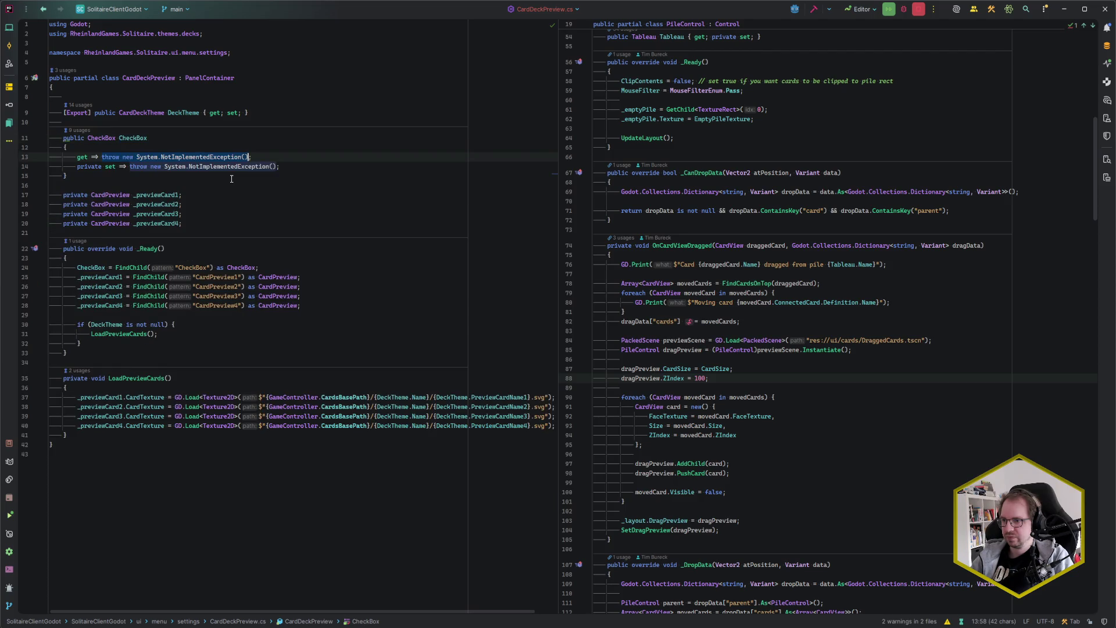
key(ctrl+z)
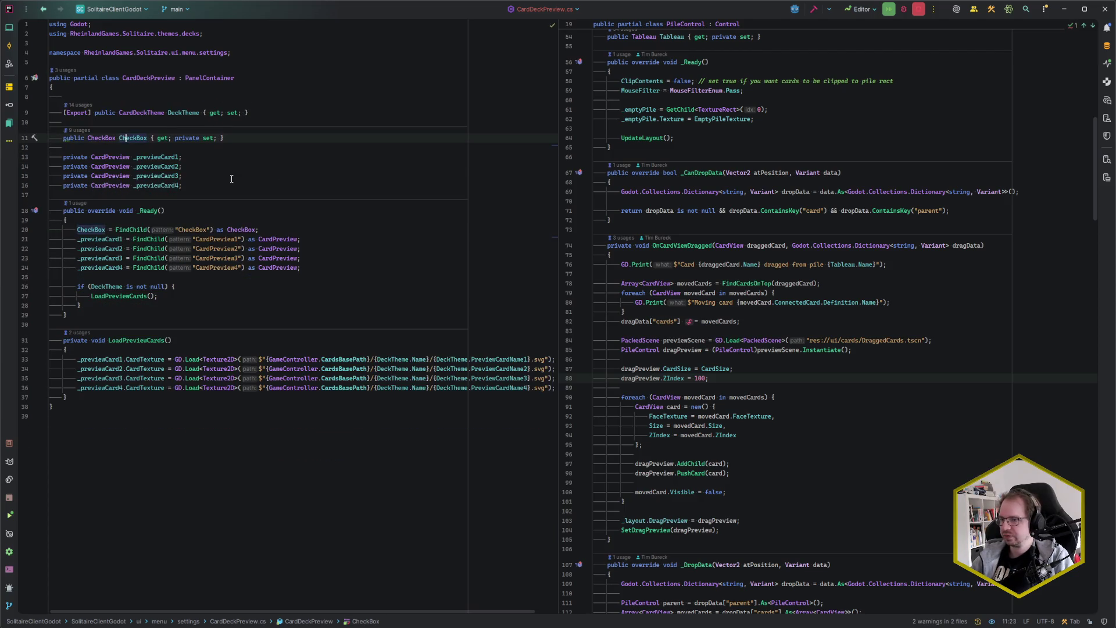
key(ctrl+w)
key(ctrl+w)
key(BackSpace)
Step: Declare 'private CheckBox _checkBox;', assign _checkBox in _Ready, and add blank lines after _Ready
text(private )
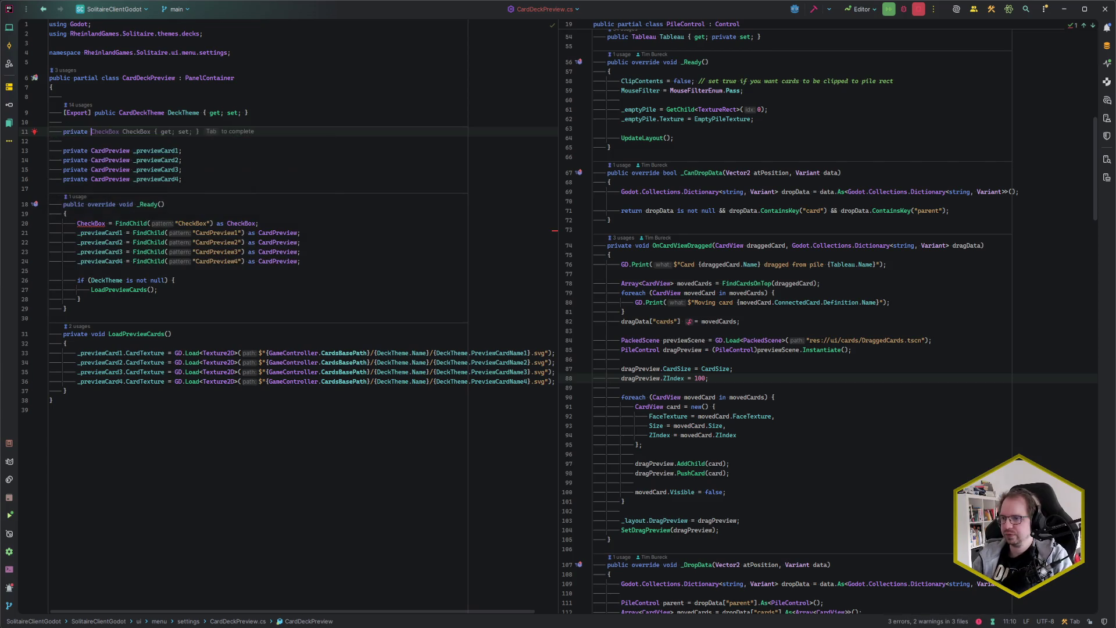
text(CheckBox _checkBox)
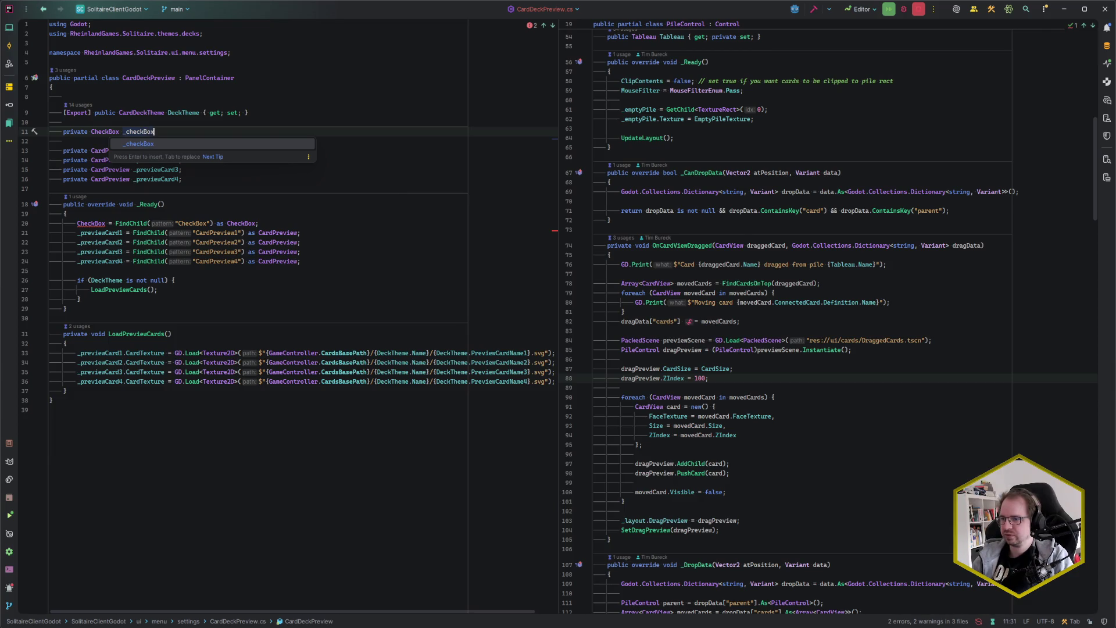
text(;)
key(Down)
key(Down)
key(Down)
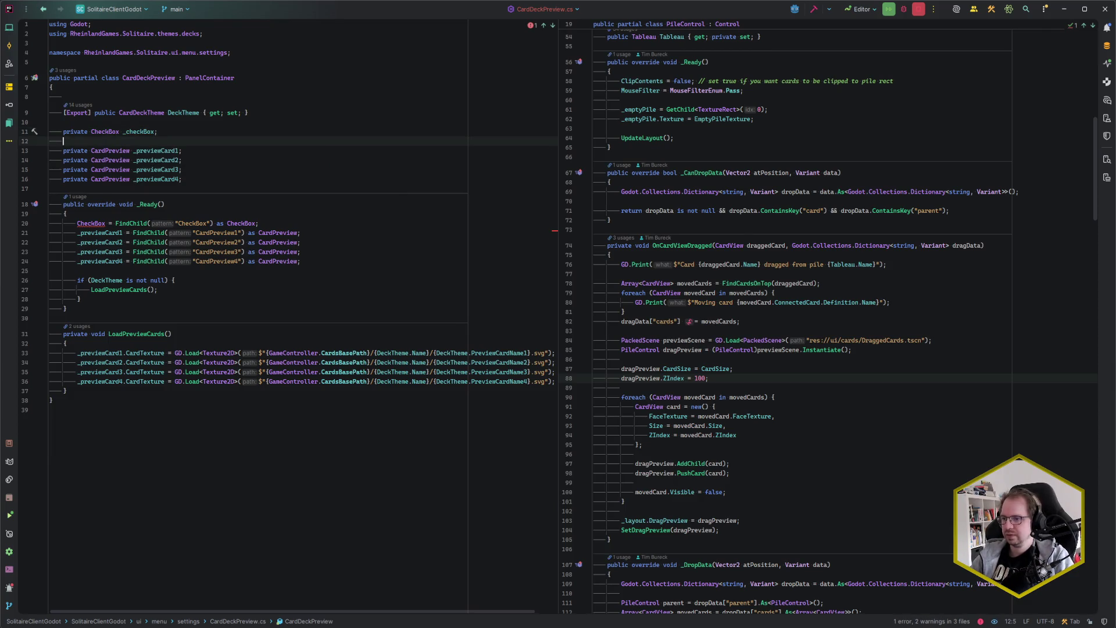
key(Home)
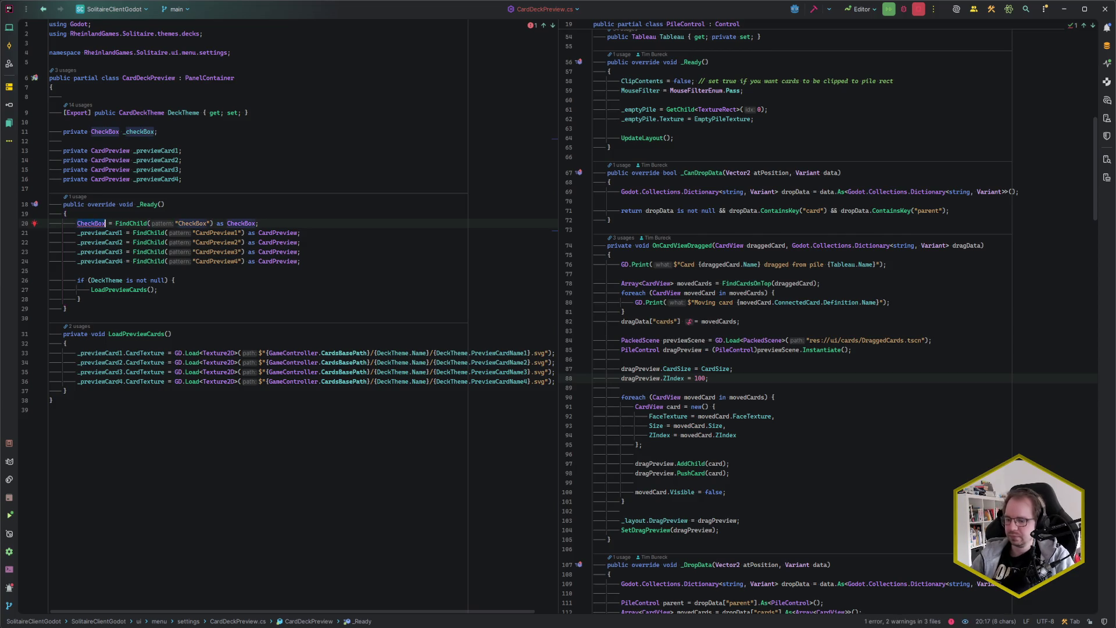
text(_c)
key(Tab)
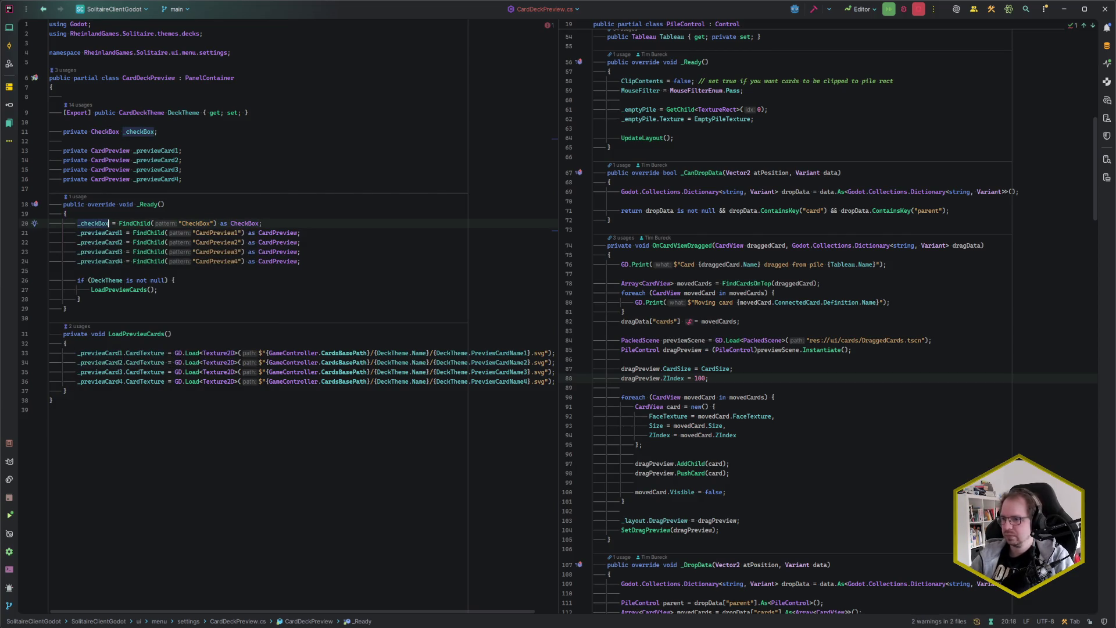
key(Down)
key(Down)
key(Down)
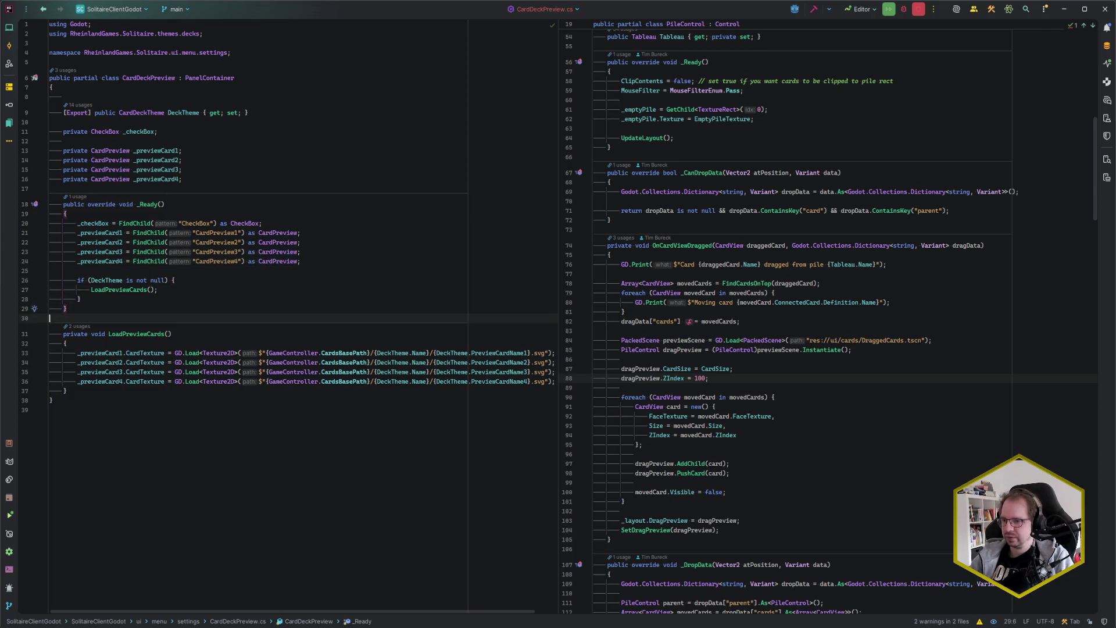
key(Up)
key(Return)
key(Return)
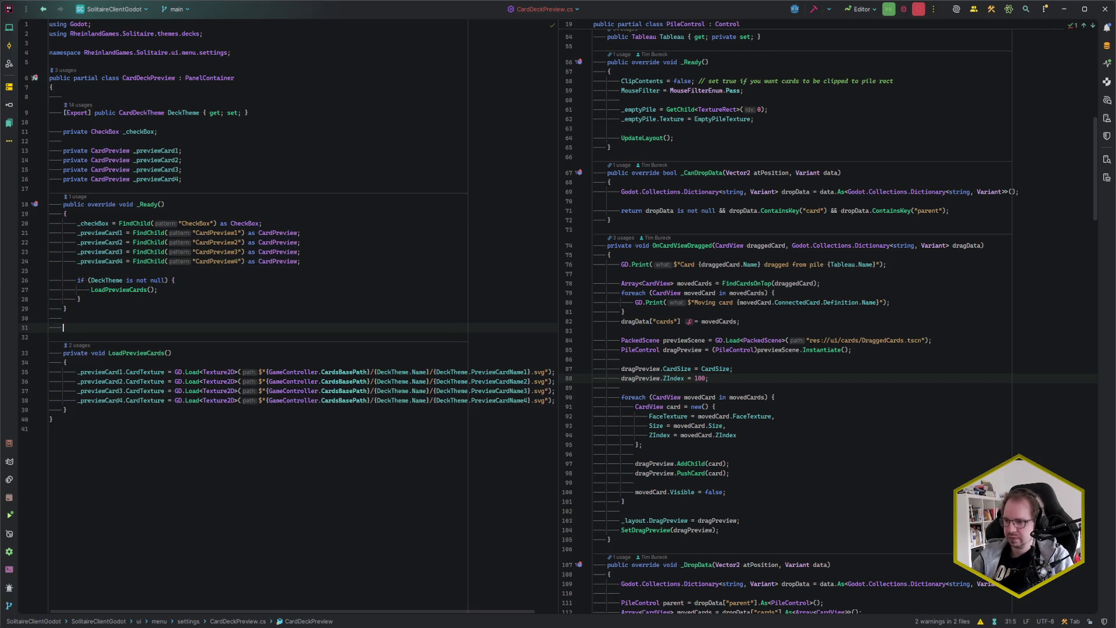
Step: Write 'public void ConnectToButtonGroup(ButtonGroup group)' with body '_checkBox.ButtonGroup = group;'
text(public void )
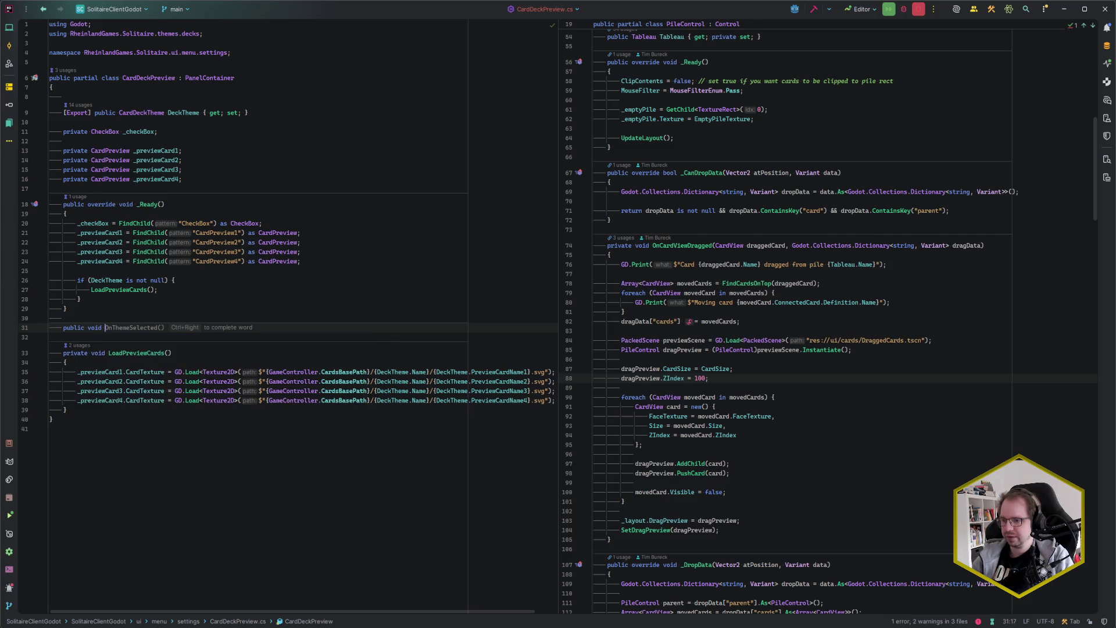
text(Connect)
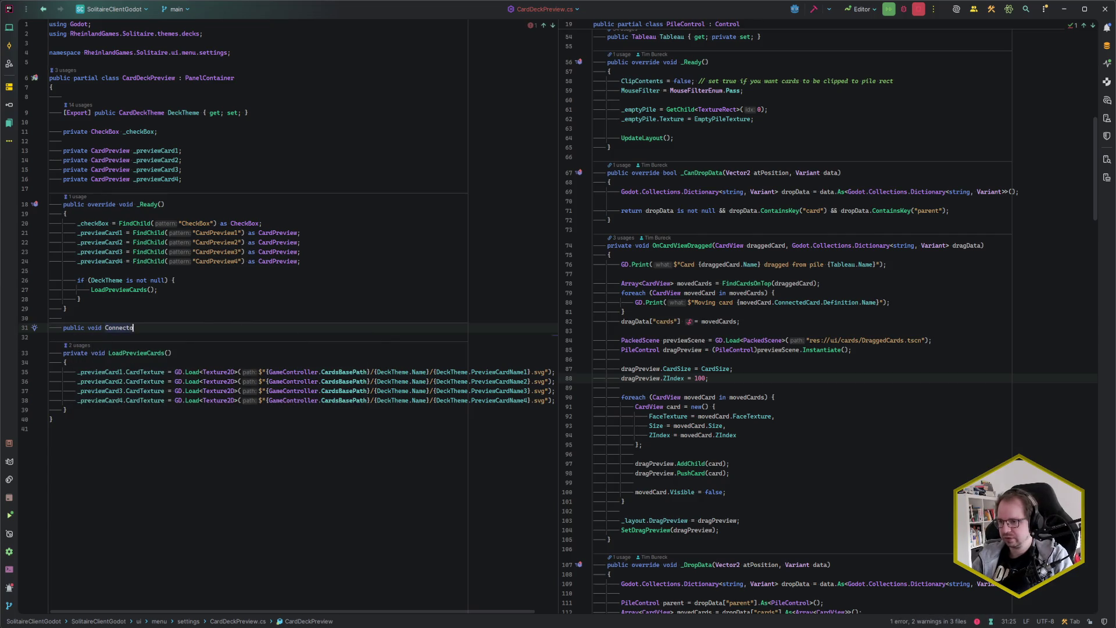
text(ToBu)
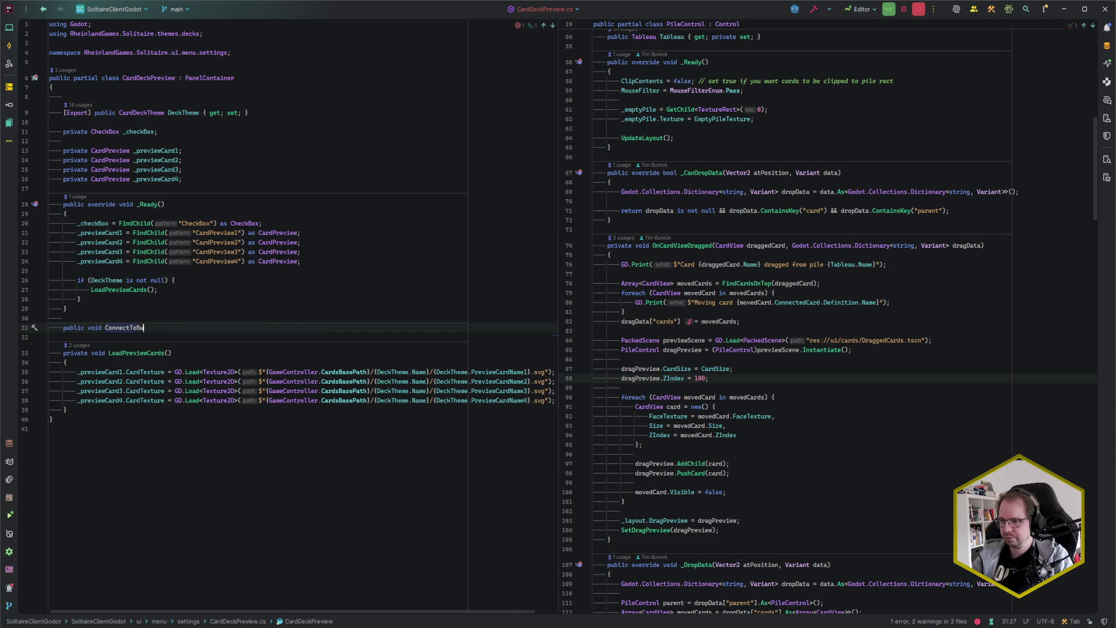
text(ttonGroup(ButtonGroup group))
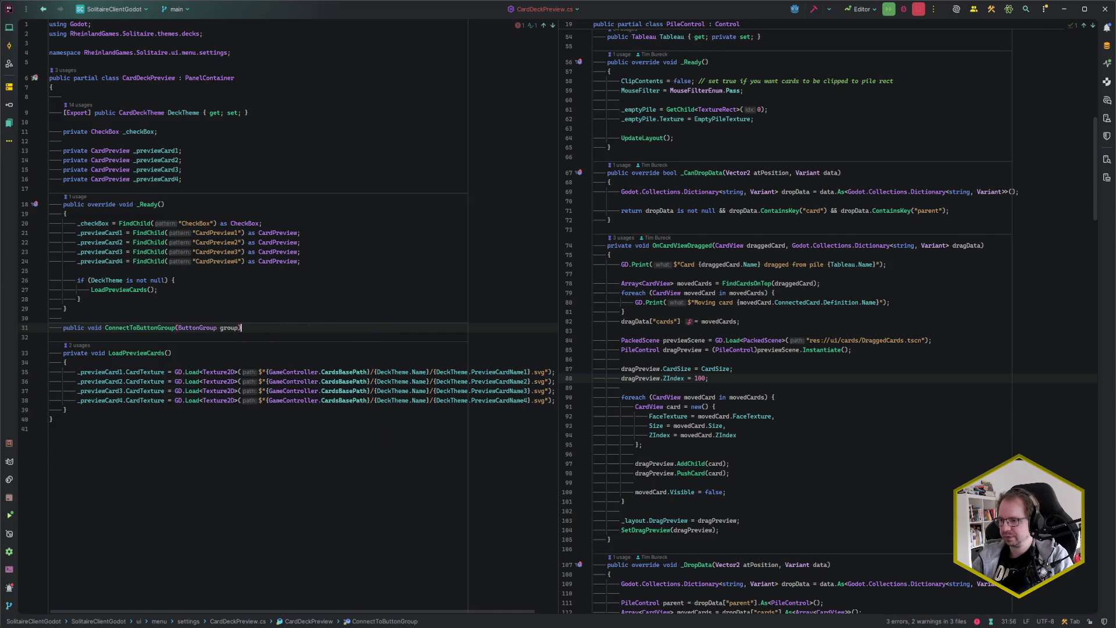
key(ctrl+shift+Return)
text(_)
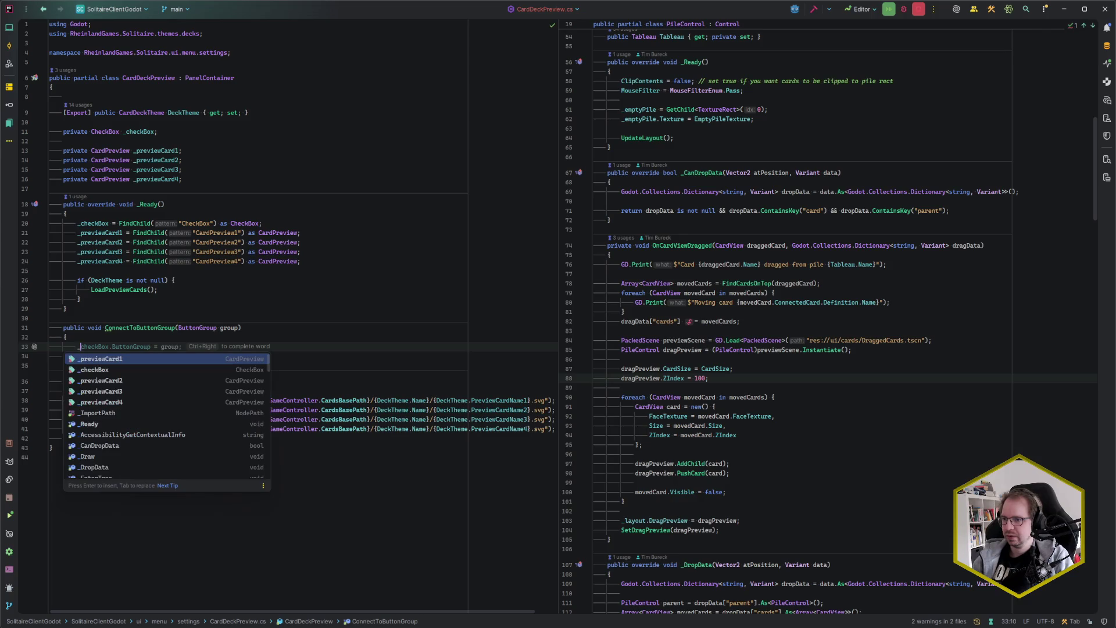
key(Tab)
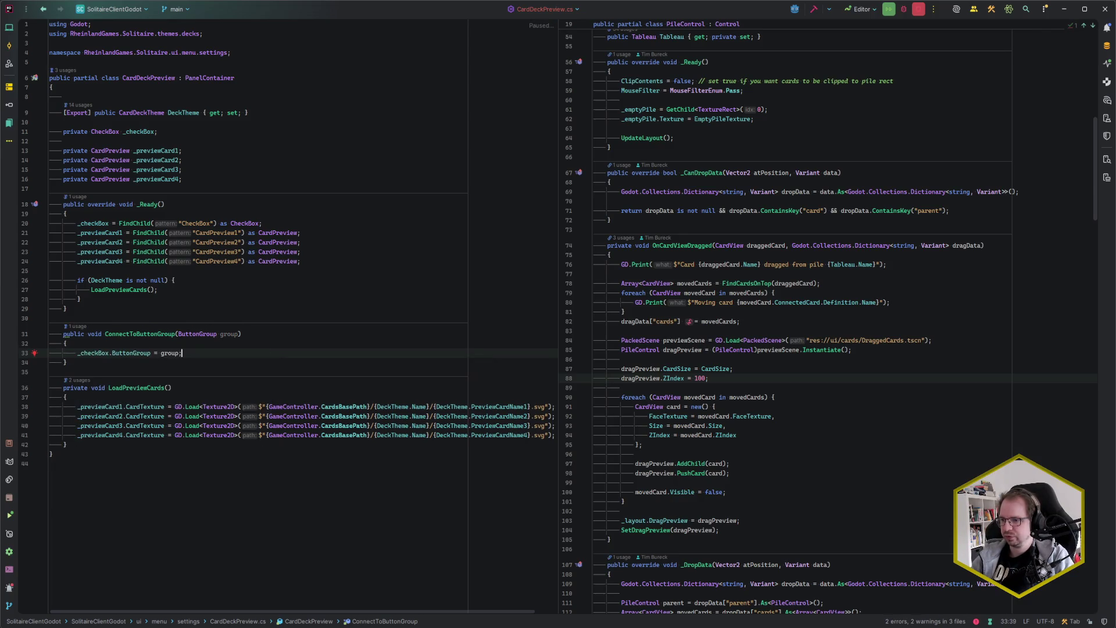